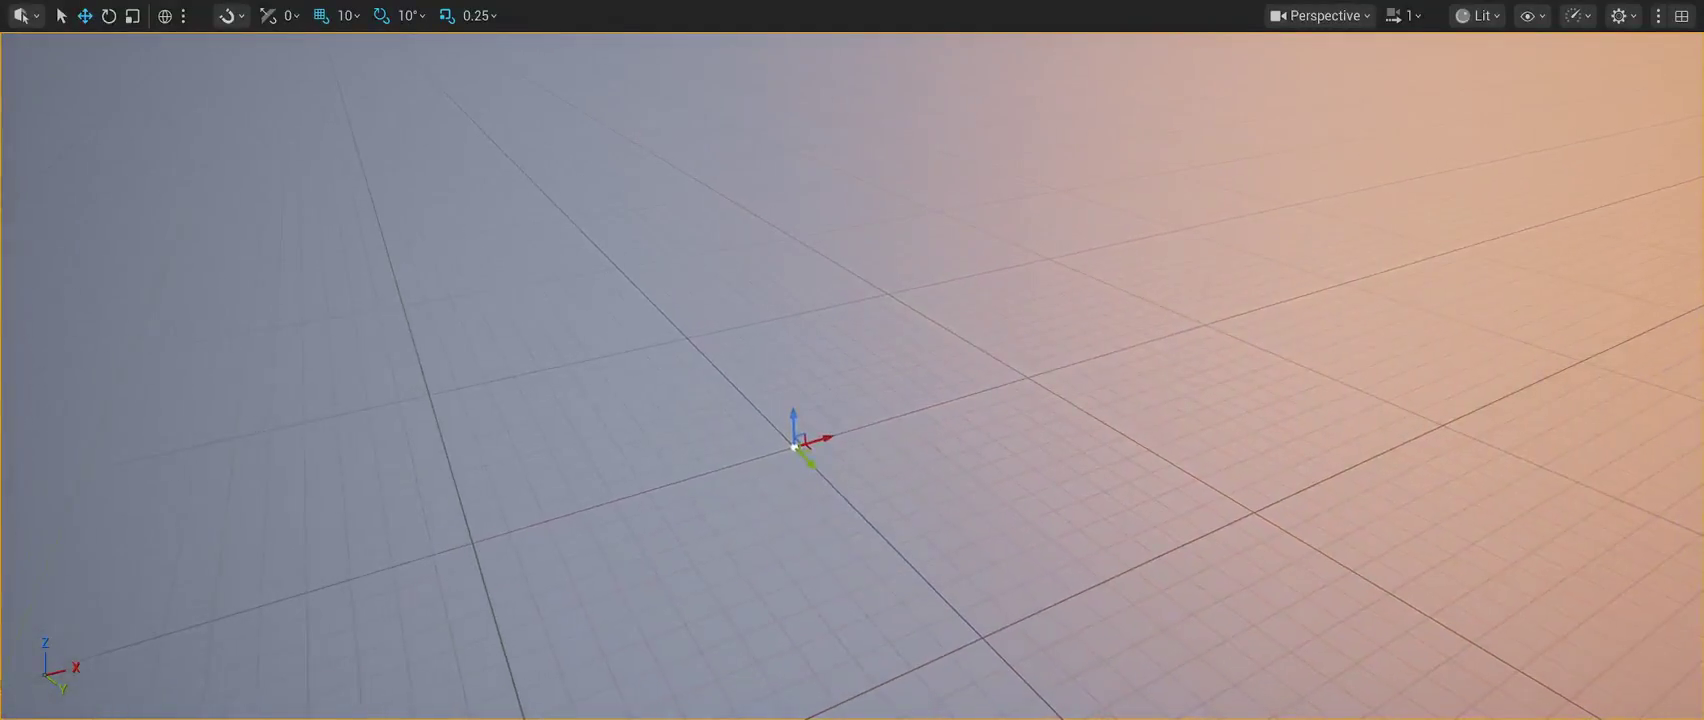
Leave immersive view, stop Play-in-Editor, and bring up the Content Drawer.
{"action": "key", "text": "F11"}
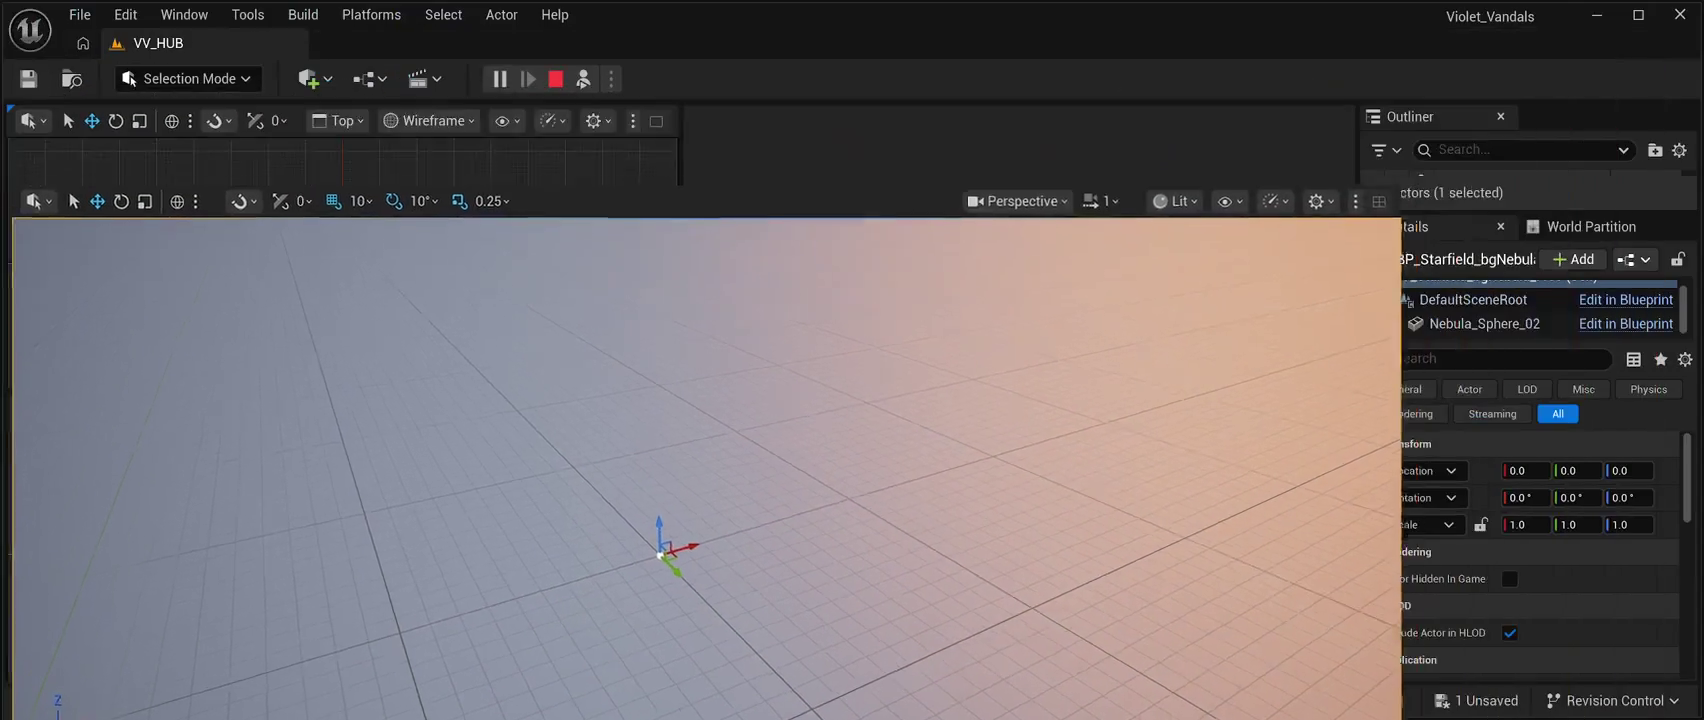
{"action": "key", "text": "Escape"}
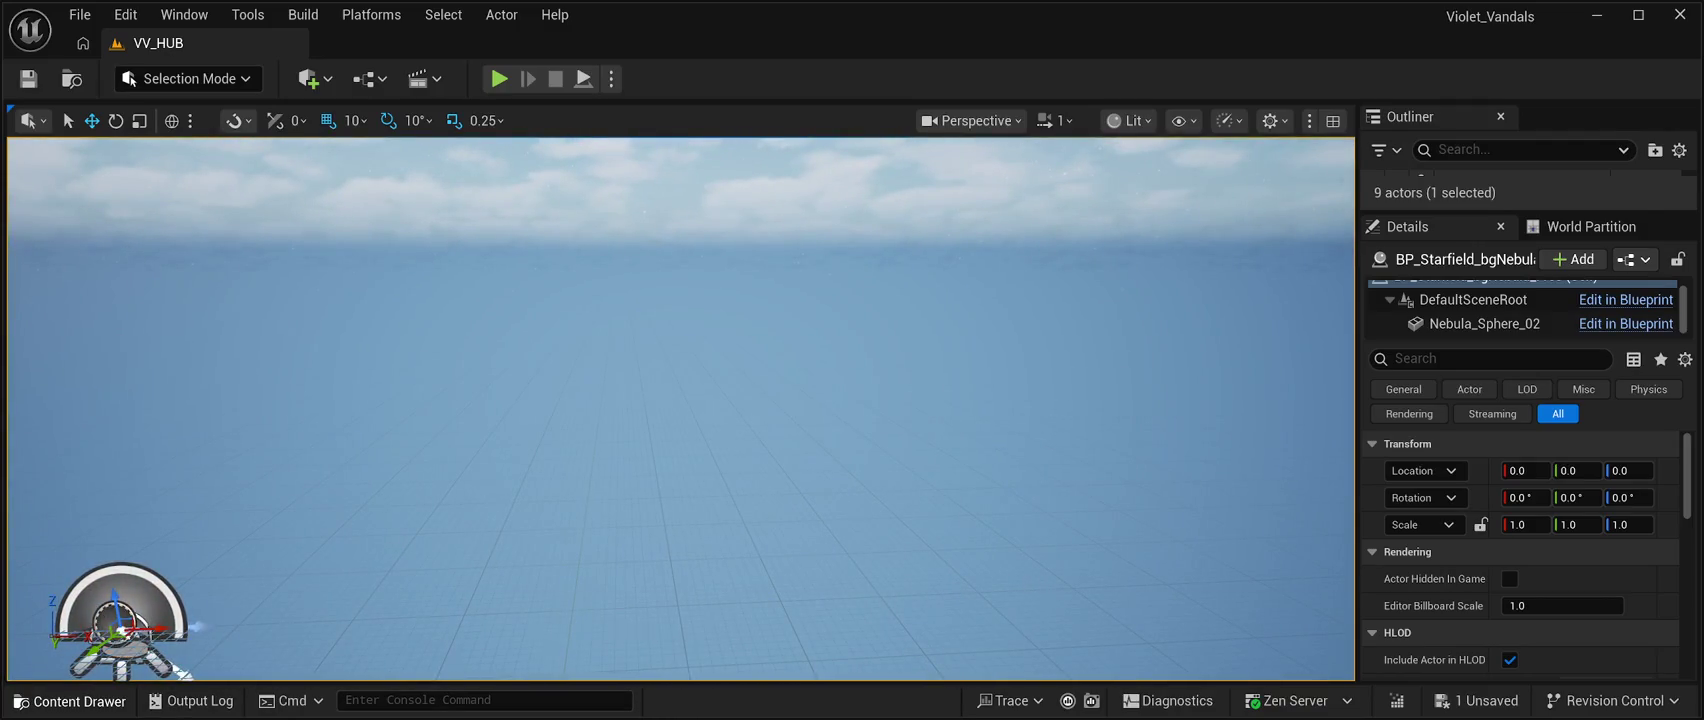
{"action": "key", "text": "ctrl+space"}
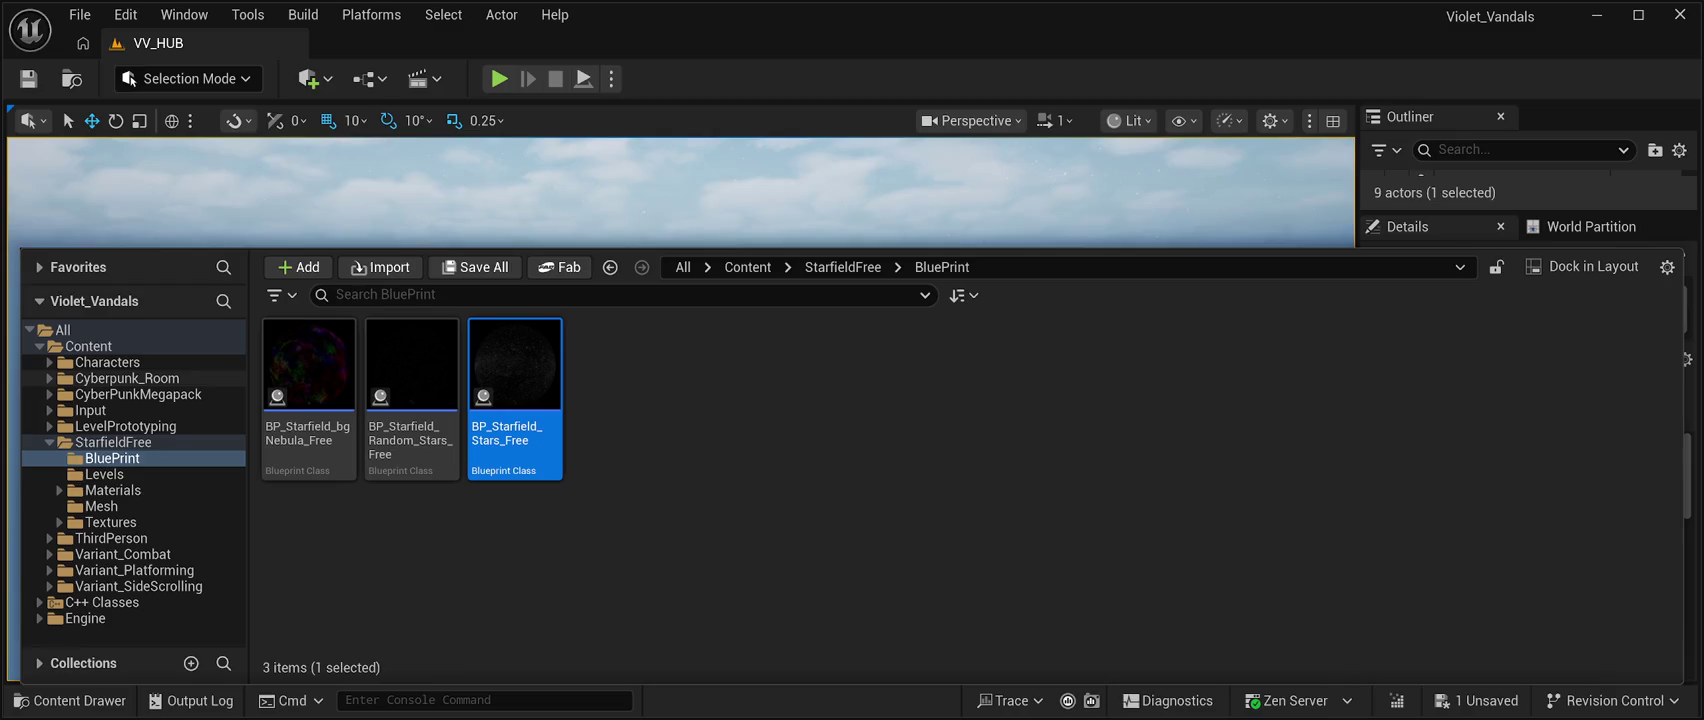
Look through the CyberPunkMegapack folder in the Content Drawer, then close the drawer.
{"action": "left_click", "coordinate": [138, 394]}
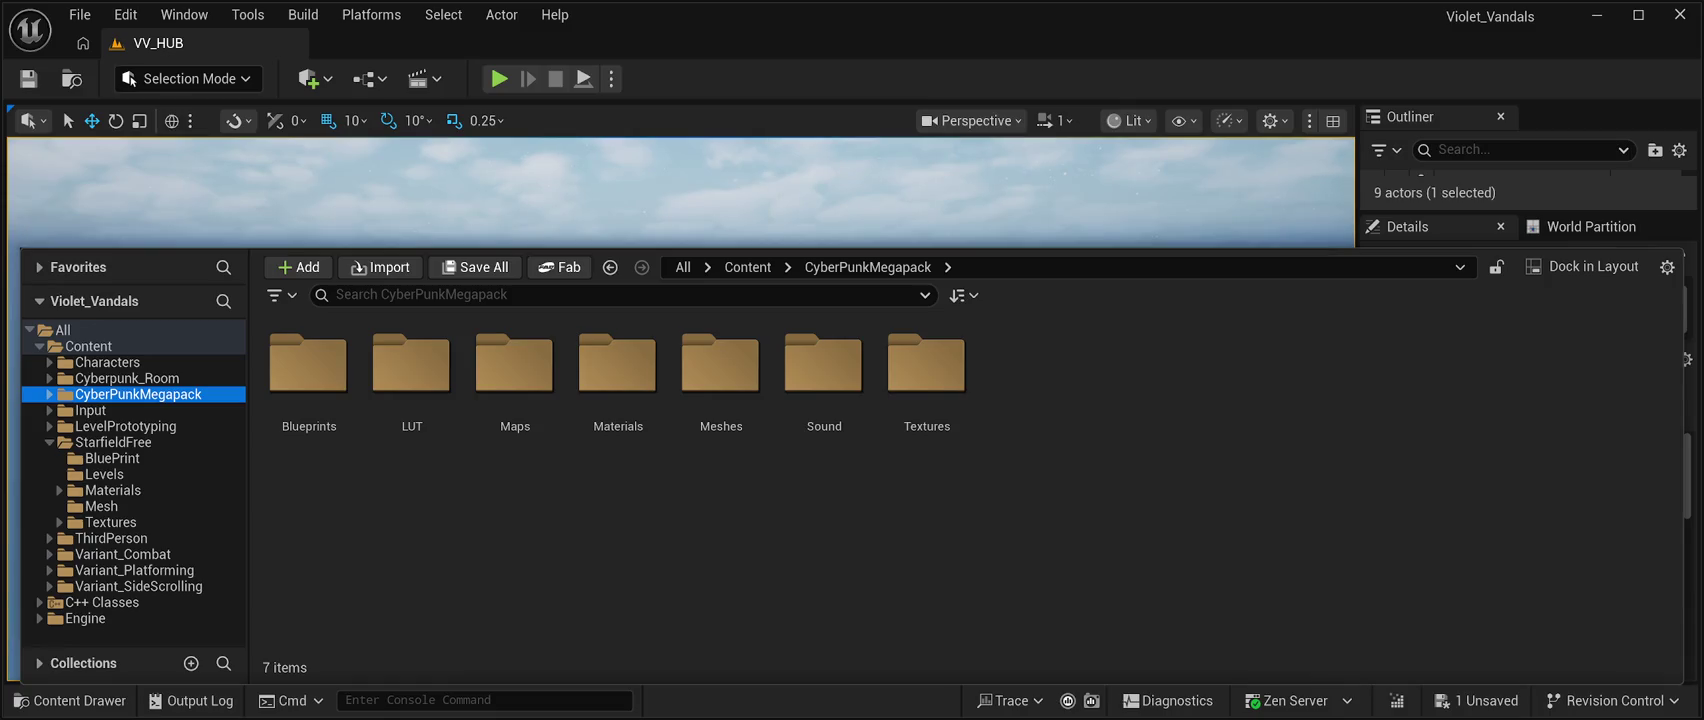
{"action": "key", "text": "ctrl+space"}
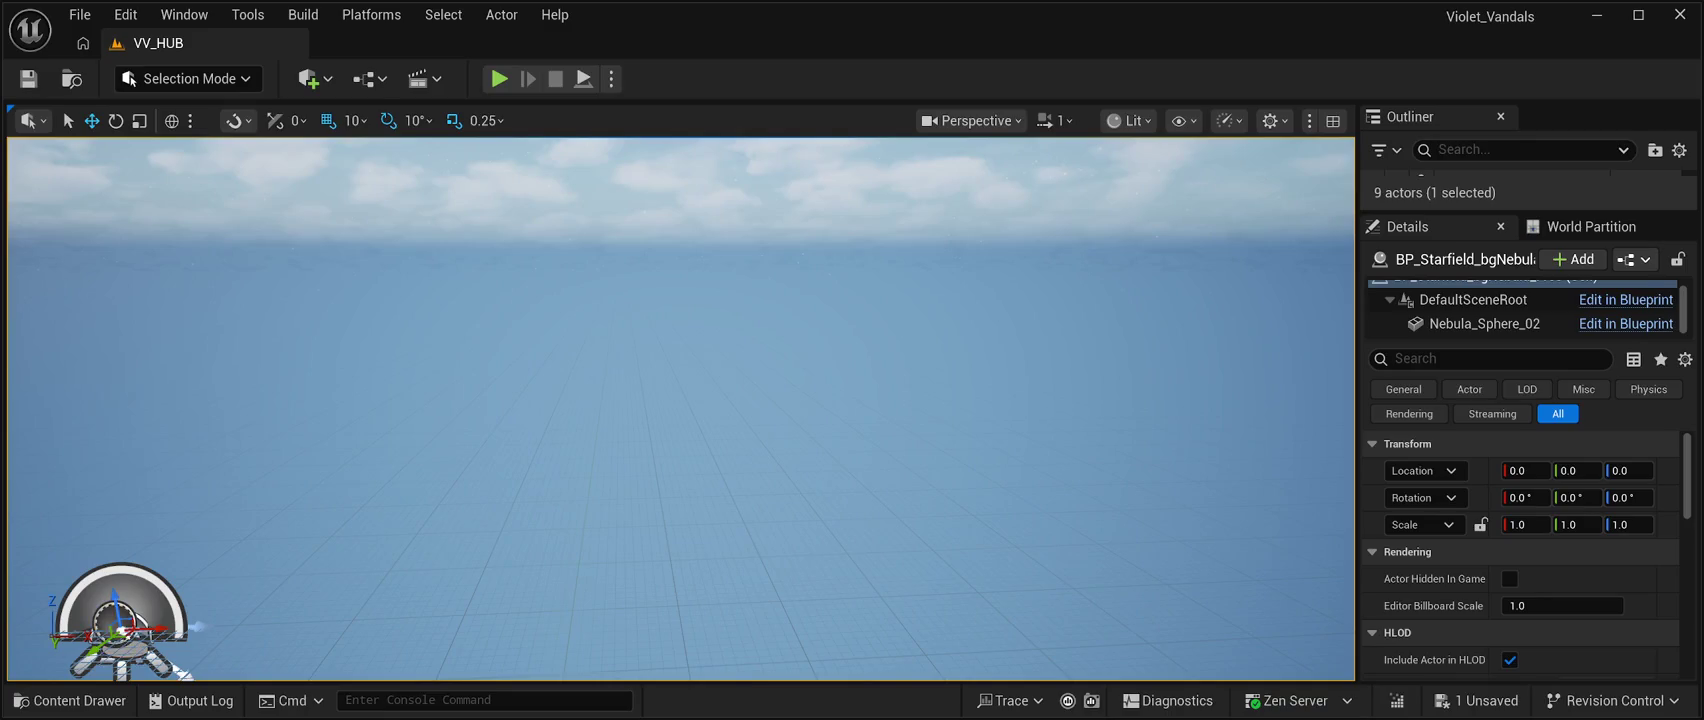
Switch the editor from Selection Mode to Modeling Mode with Shift+5.
{"action": "key", "text": "shift+5"}
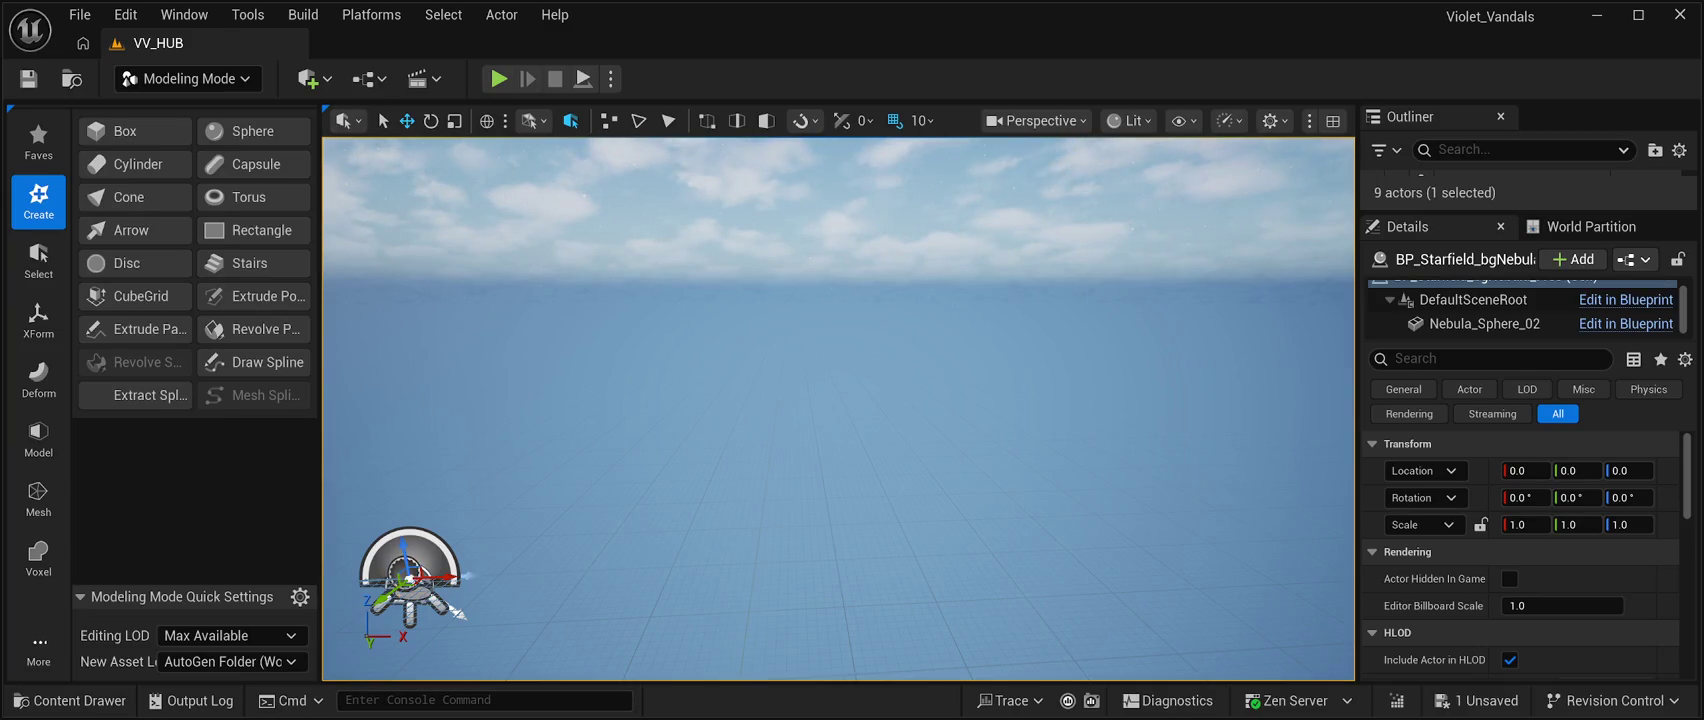
{"action": "left_click", "coordinate": [124, 131]}
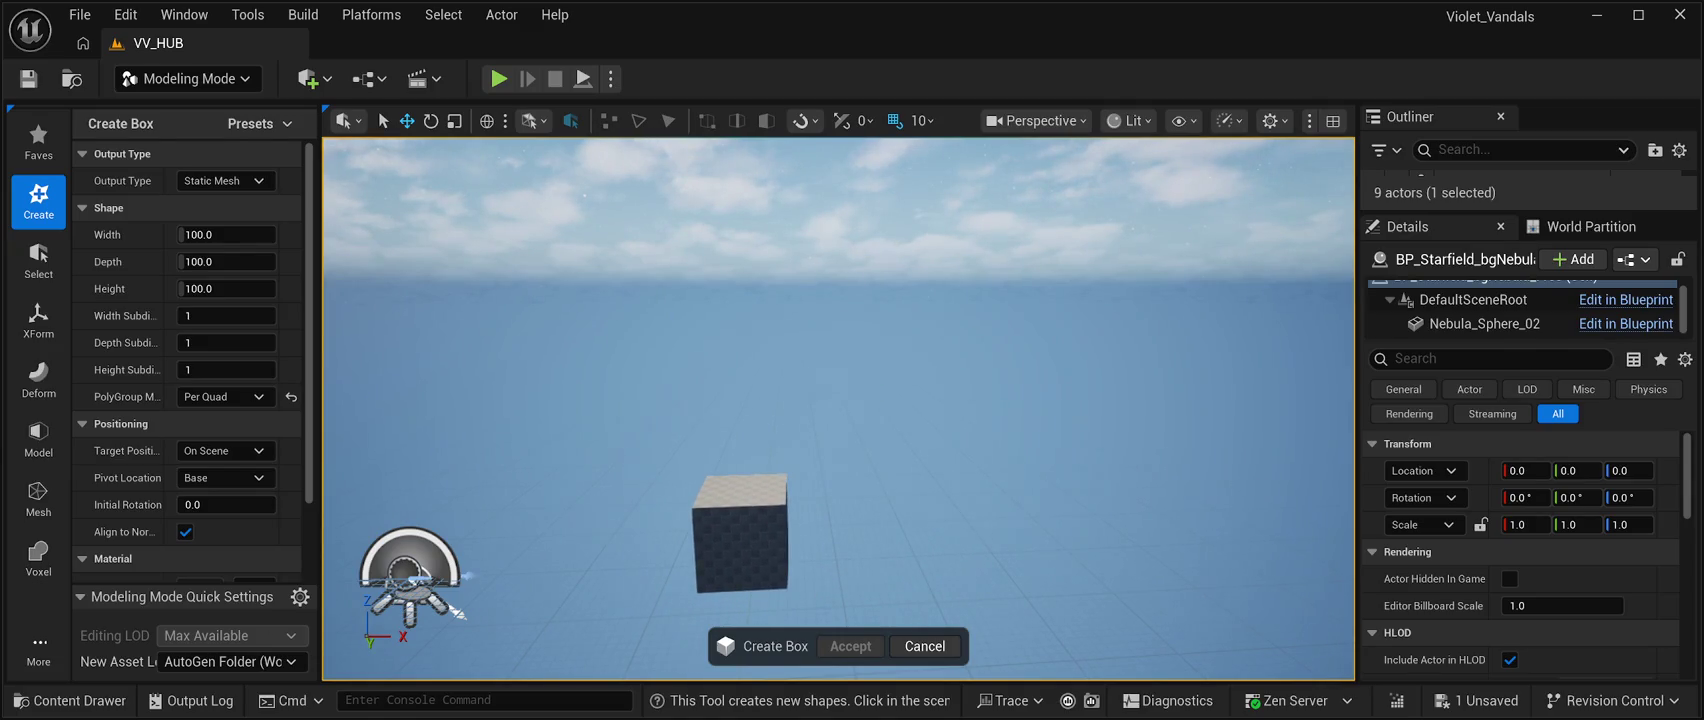
{"action": "left_click", "coordinate": [924, 646]}
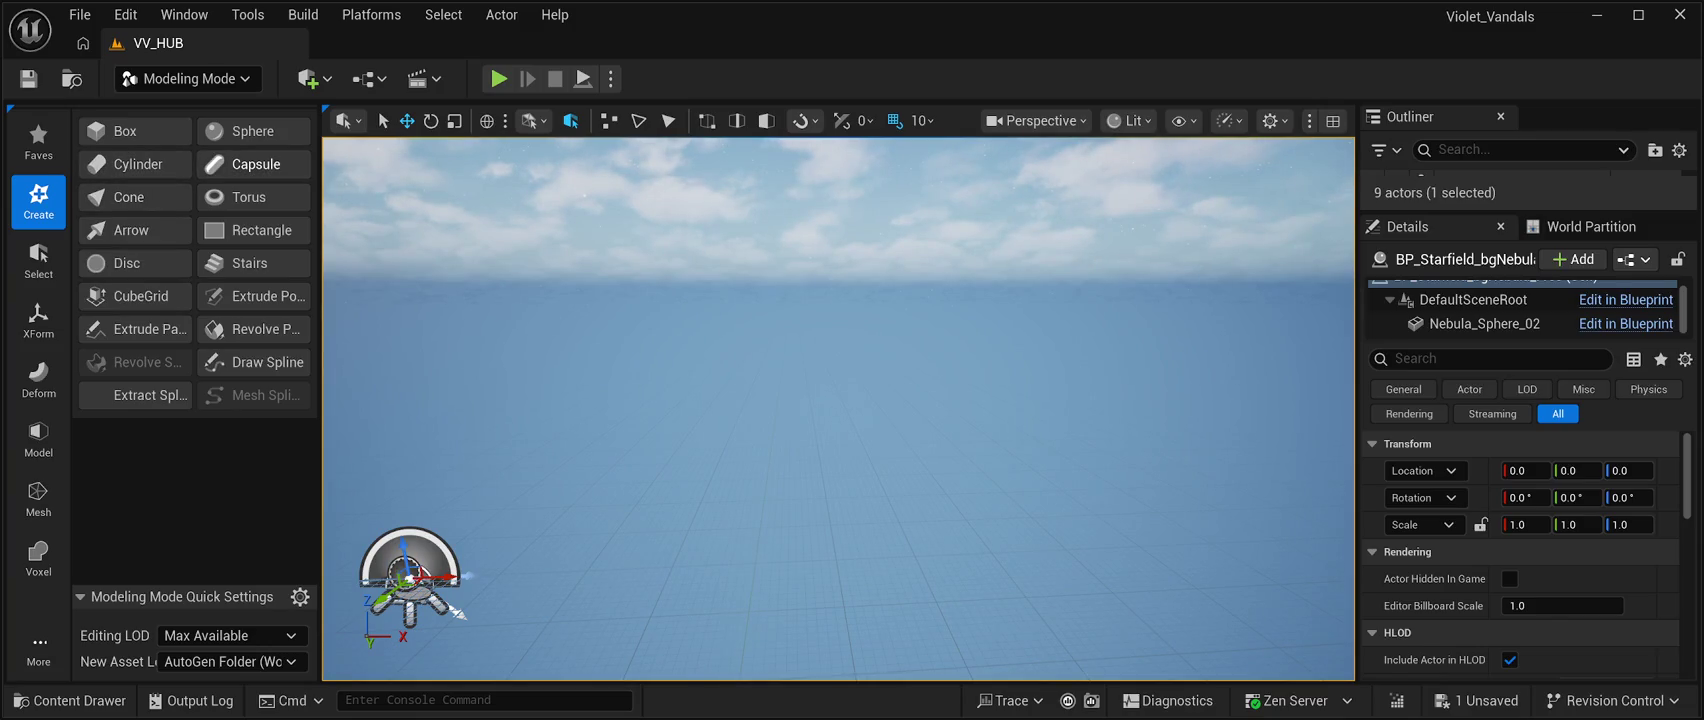
{"action": "left_click", "coordinate": [262, 230]}
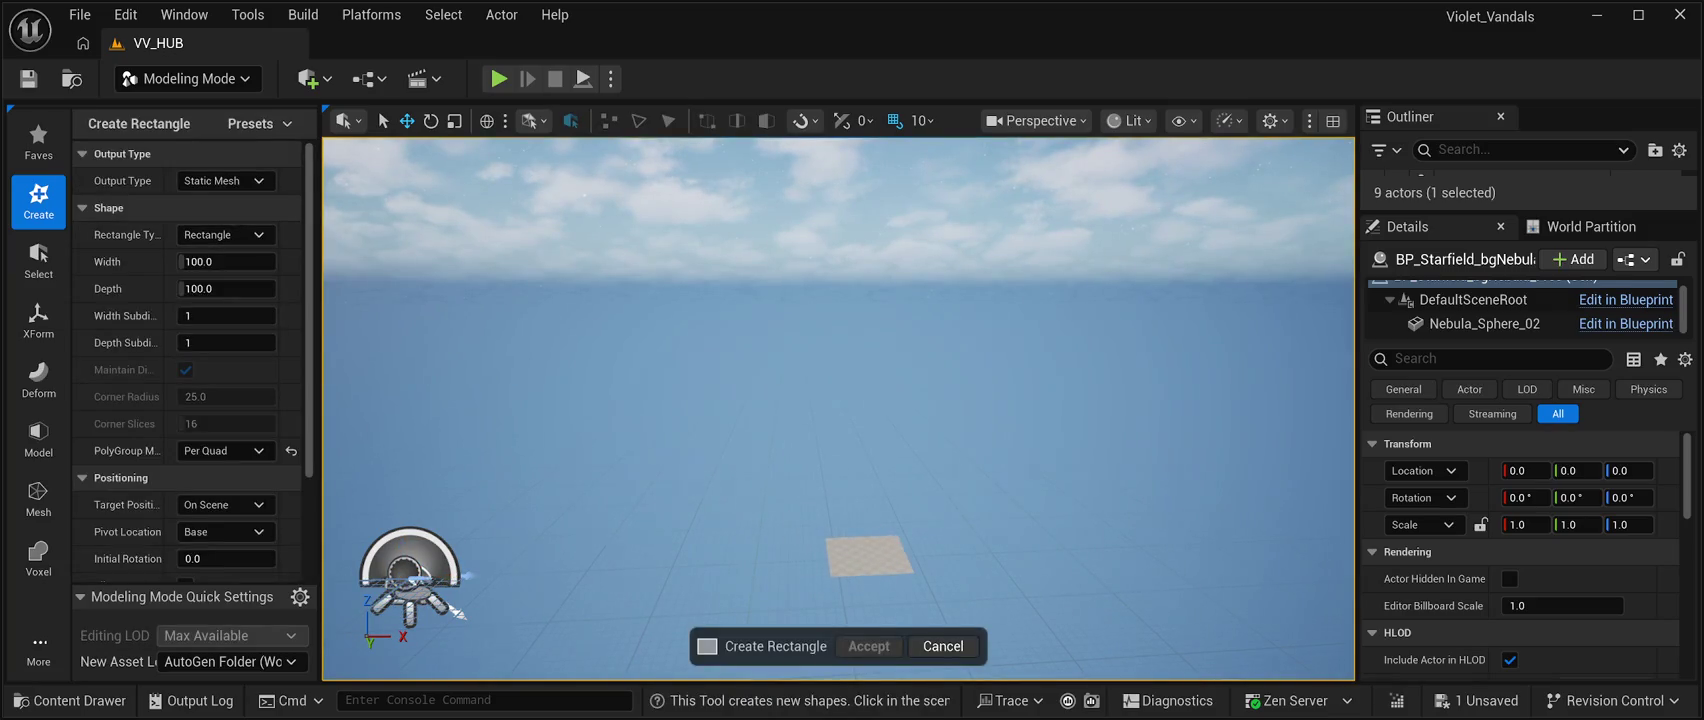
{"action": "left_click", "coordinate": [943, 646]}
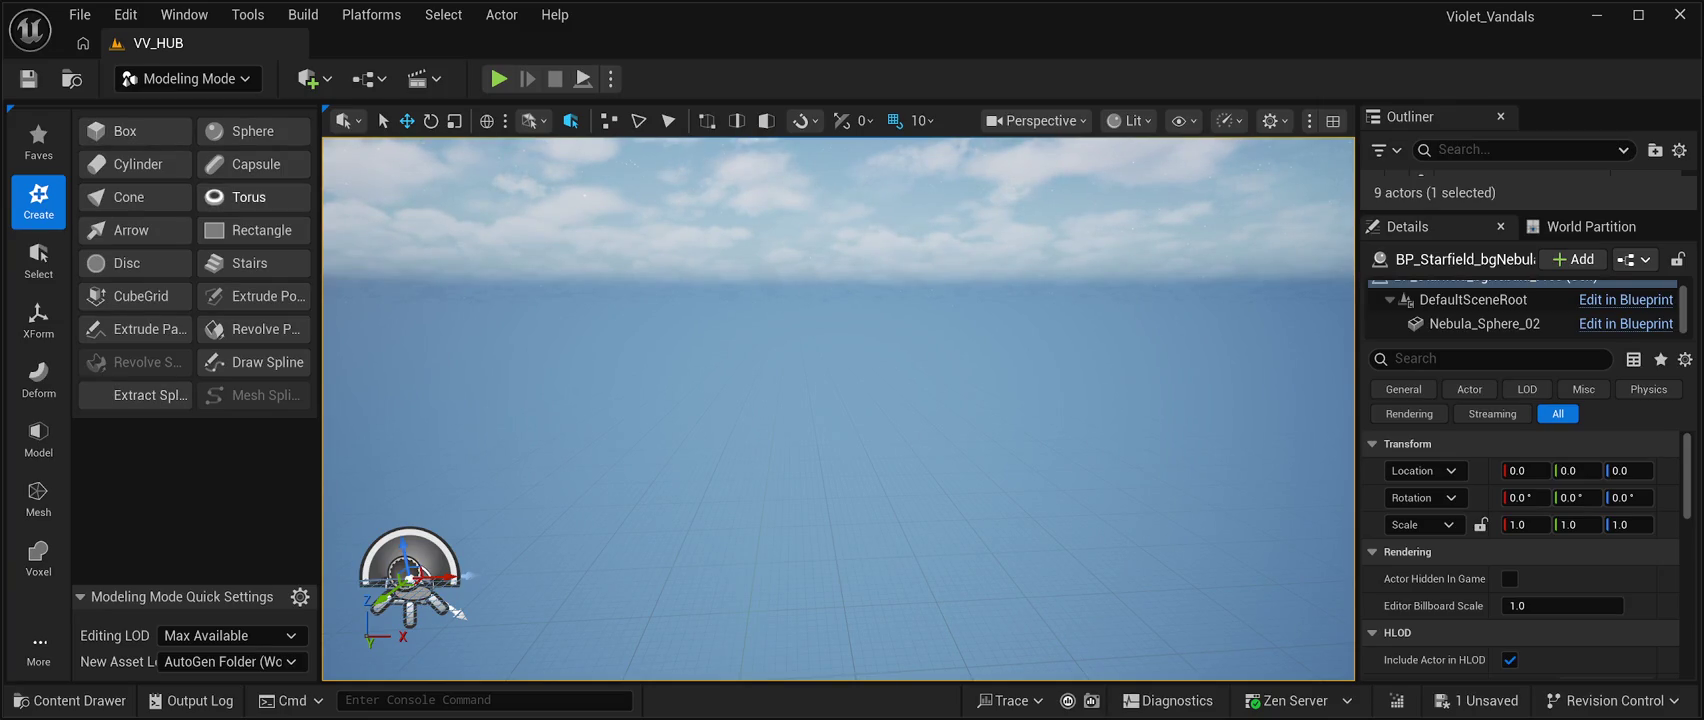
{"action": "left_click", "coordinate": [125, 131]}
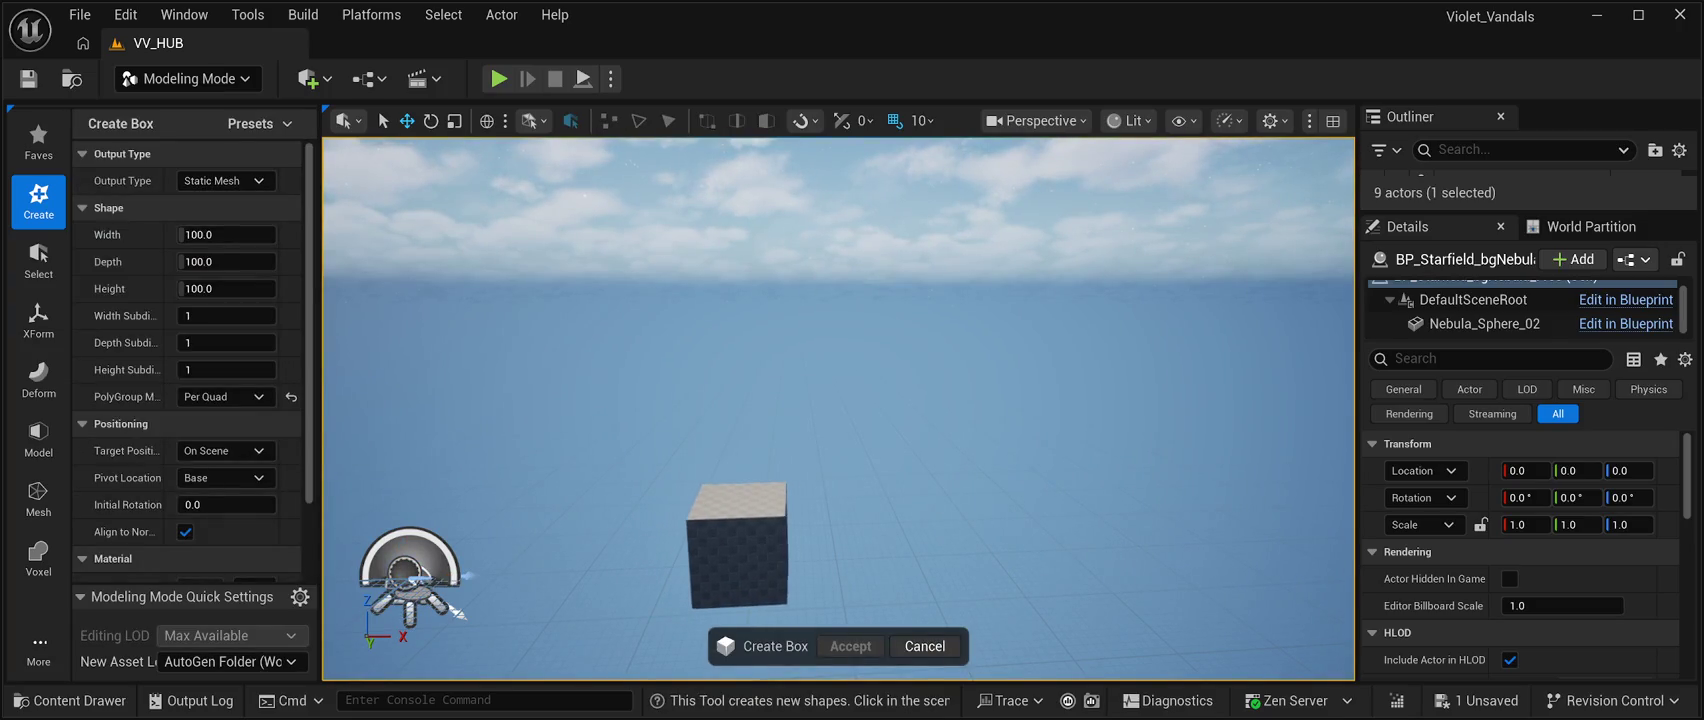
Place a 100-unit box preview on the floor at 396, 14, 0, keeping X scale at 1.0.
{"action": "left_click", "coordinate": [752, 568]}
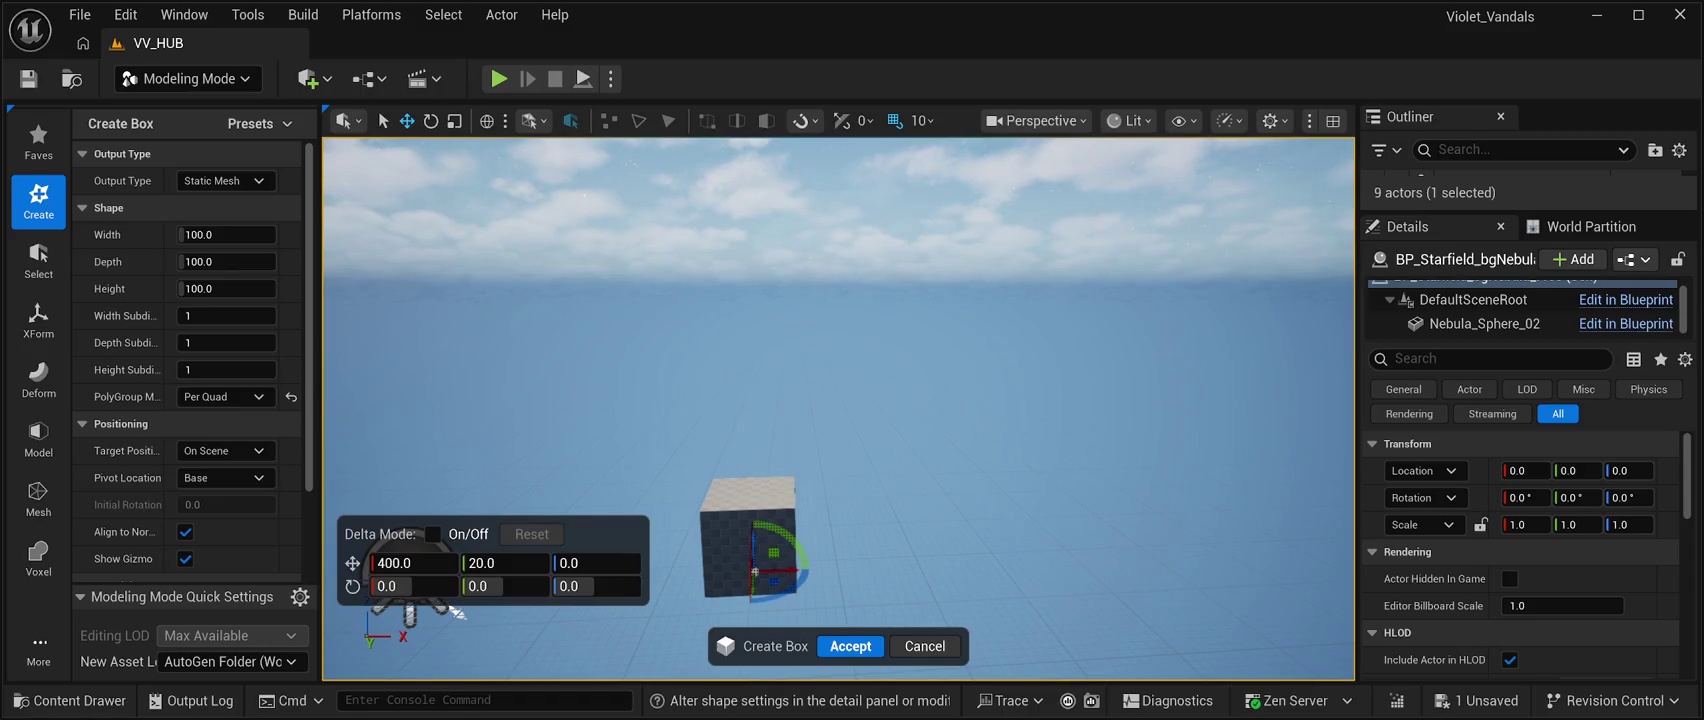
{"action": "mouse_move", "coordinate": [754, 571]}
{"action": "left_mouse_down"}
{"action": "mouse_move", "coordinate": [785, 571]}
{"action": "mouse_move", "coordinate": [751, 569]}
{"action": "left_mouse_up"}
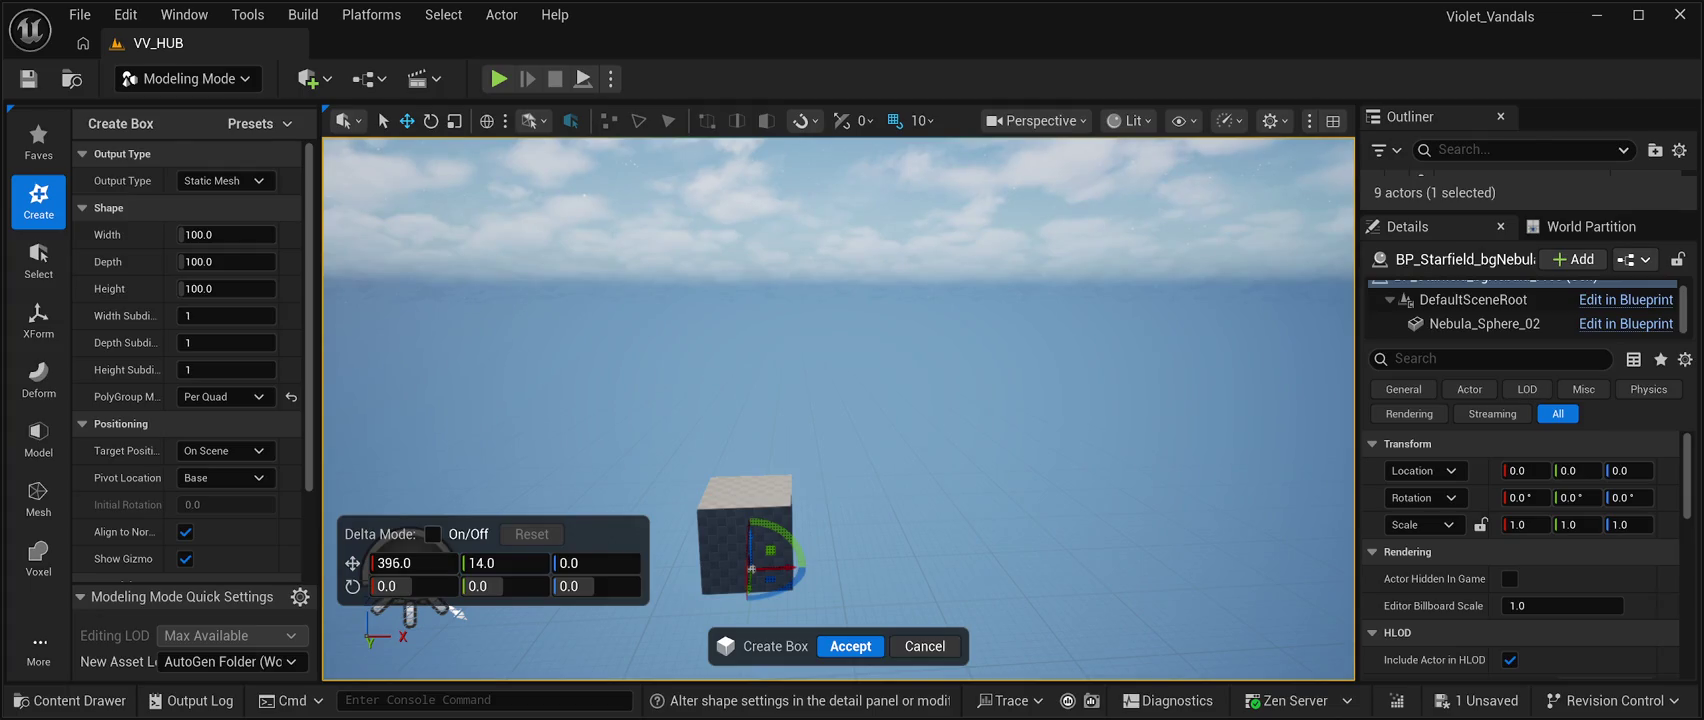
{"action": "left_click", "coordinate": [433, 534]}
{"action": "left_click", "coordinate": [433, 534]}
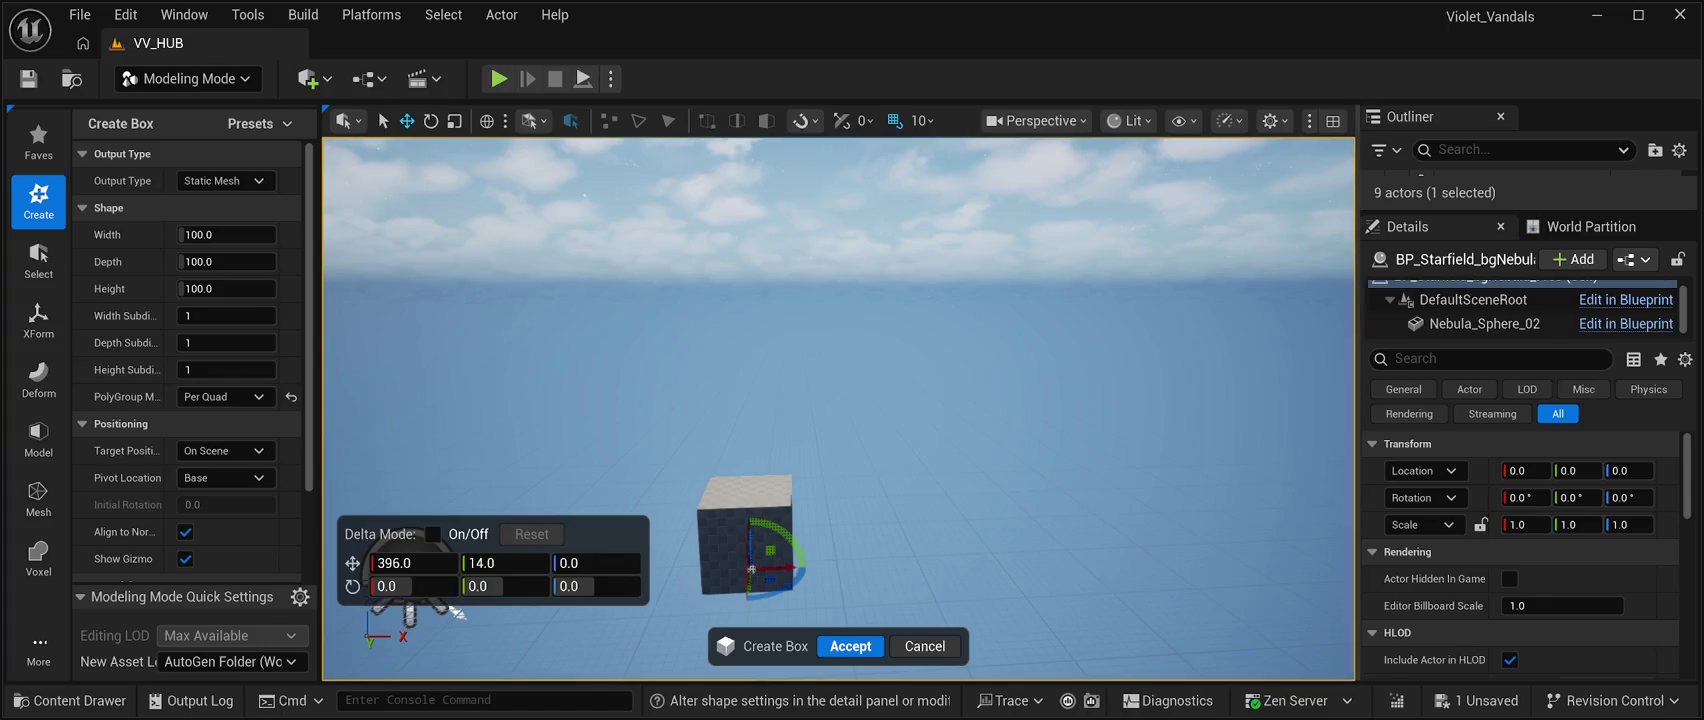
{"action": "left_click_drag", "start_coordinate": [1525, 524], "coordinate": [1572, 524]}
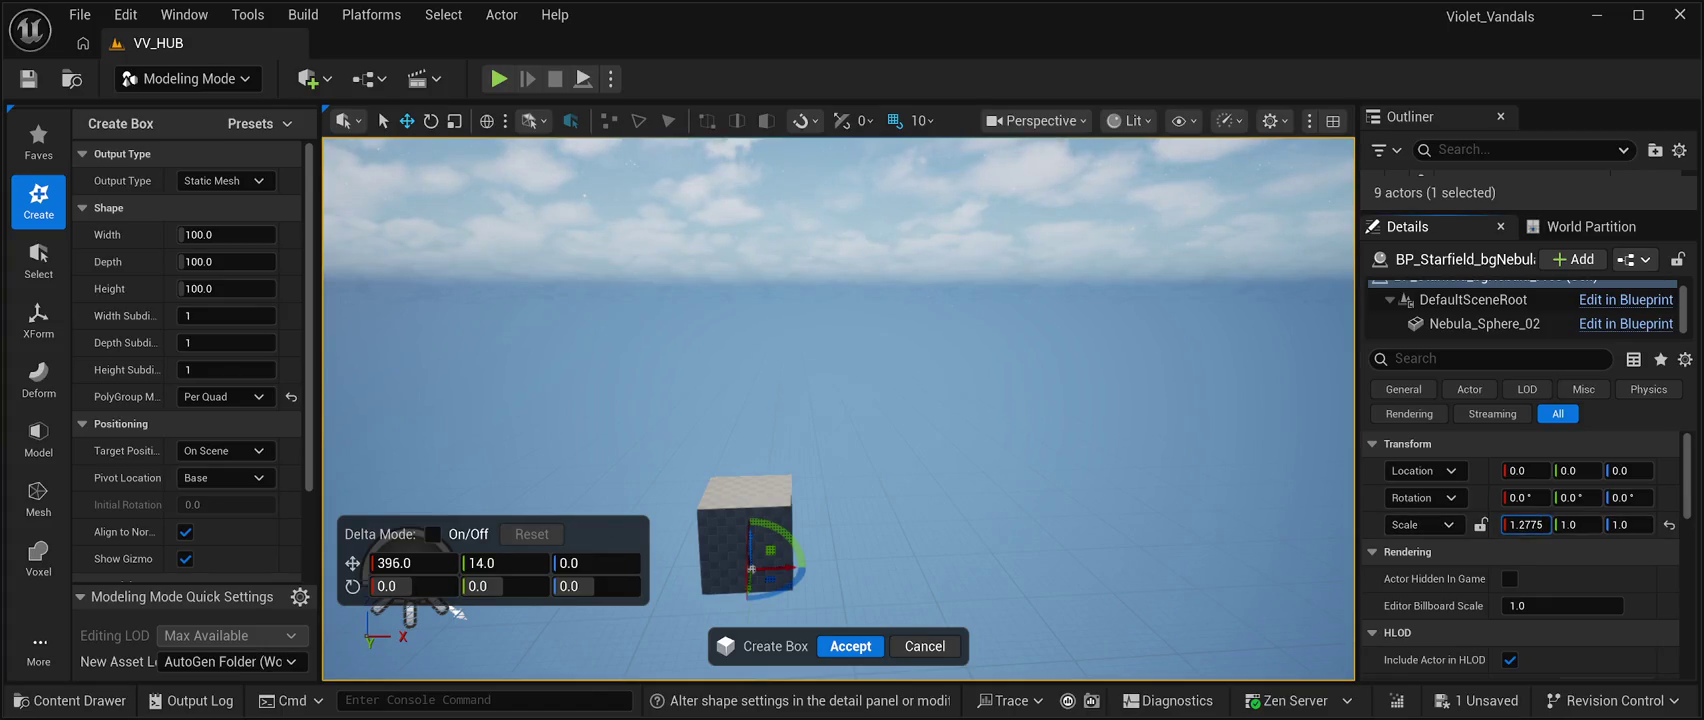
{"action": "left_click", "coordinate": [1668, 524]}
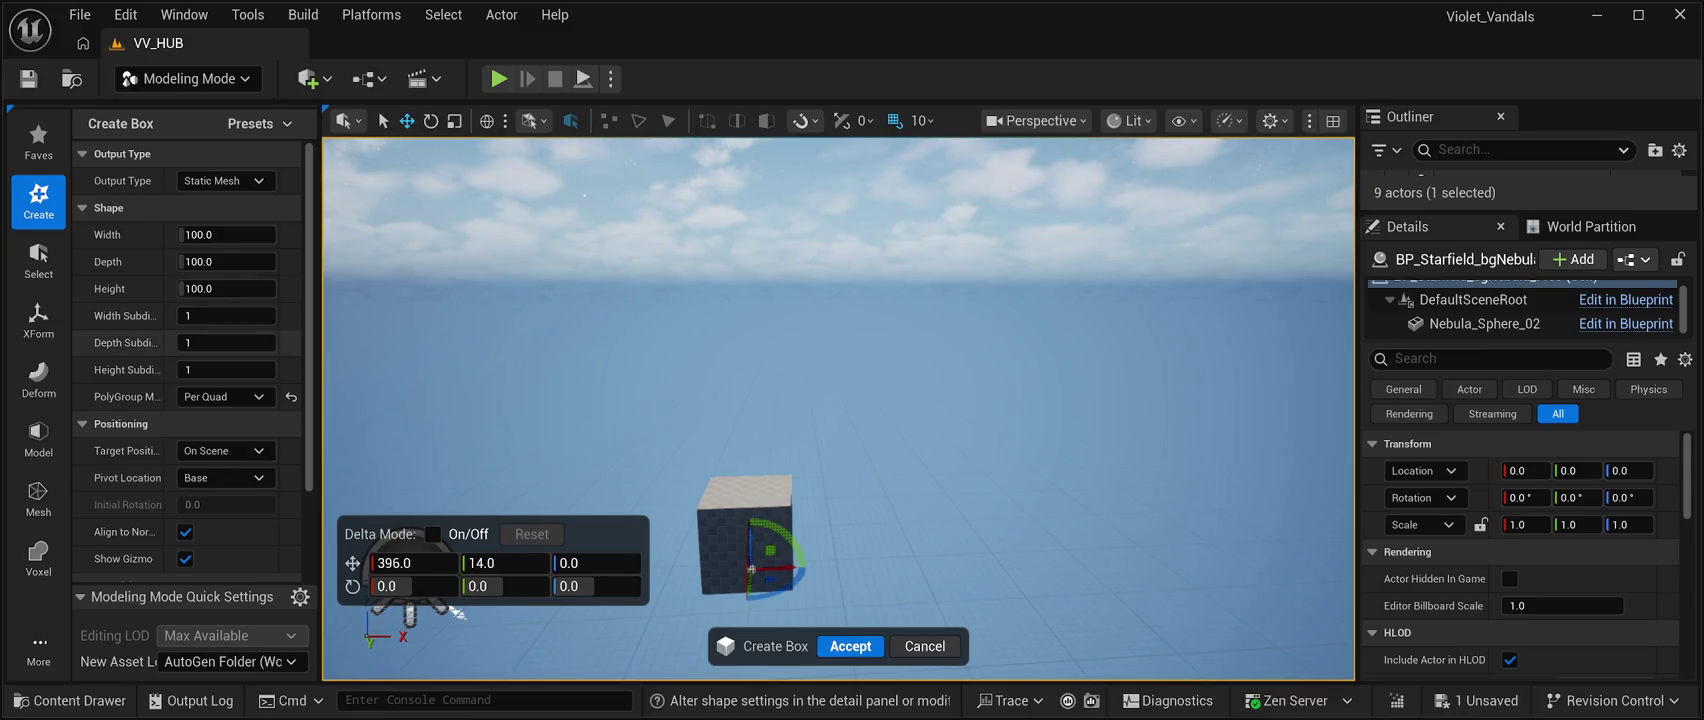
Size the box preview to 1000 × 1000 × 1000 and look it over from several angles.
{"action": "left_click_drag", "start_coordinate": [228, 234], "coordinate": [380, 234]}
{"action": "left_click", "coordinate": [226, 261]}
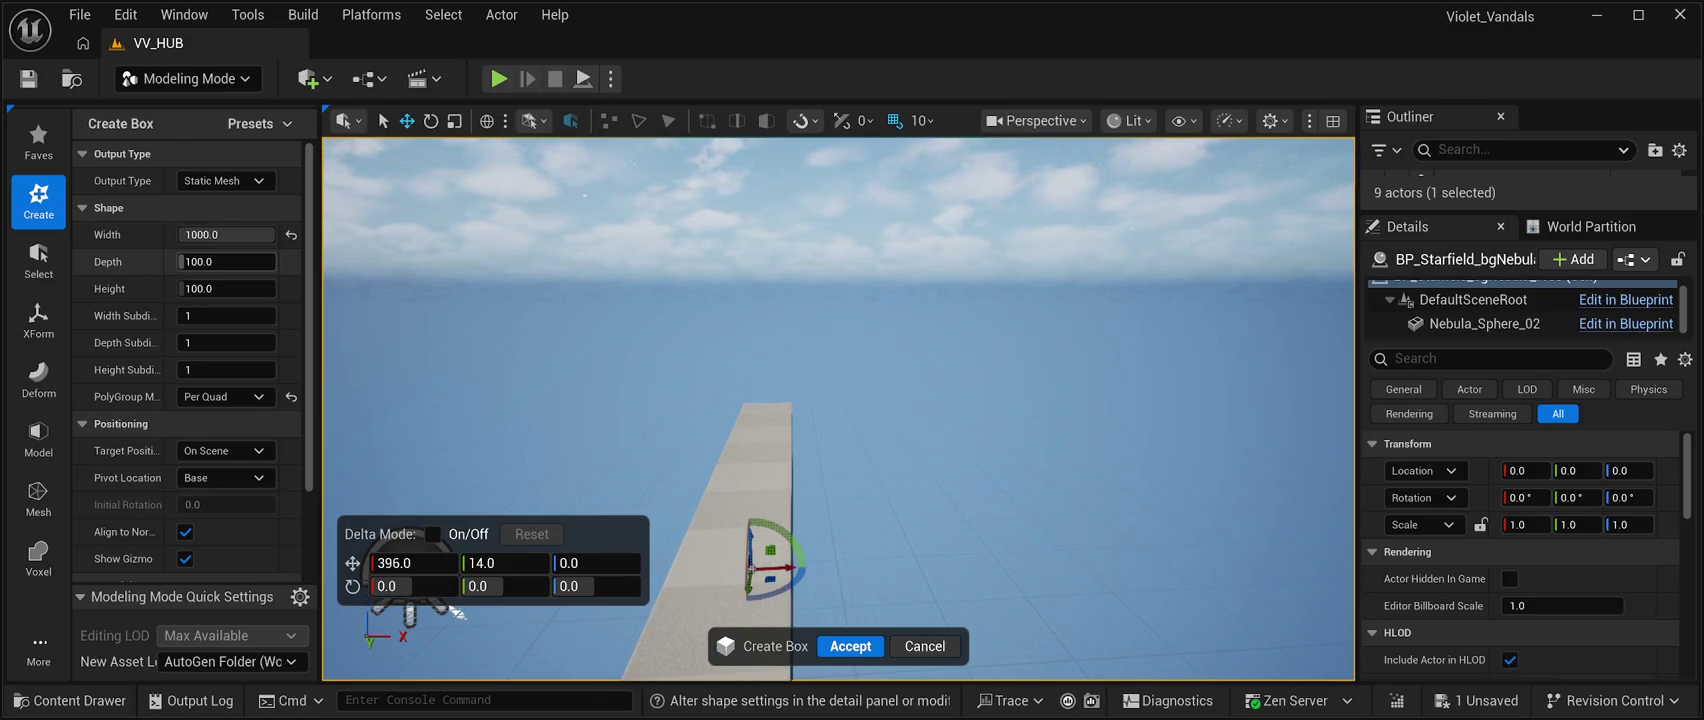
{"action": "type", "text": "1000"}
{"action": "key", "text": "Return"}
{"action": "left_click_drag", "start_coordinate": [226, 288], "coordinate": [320, 288]}
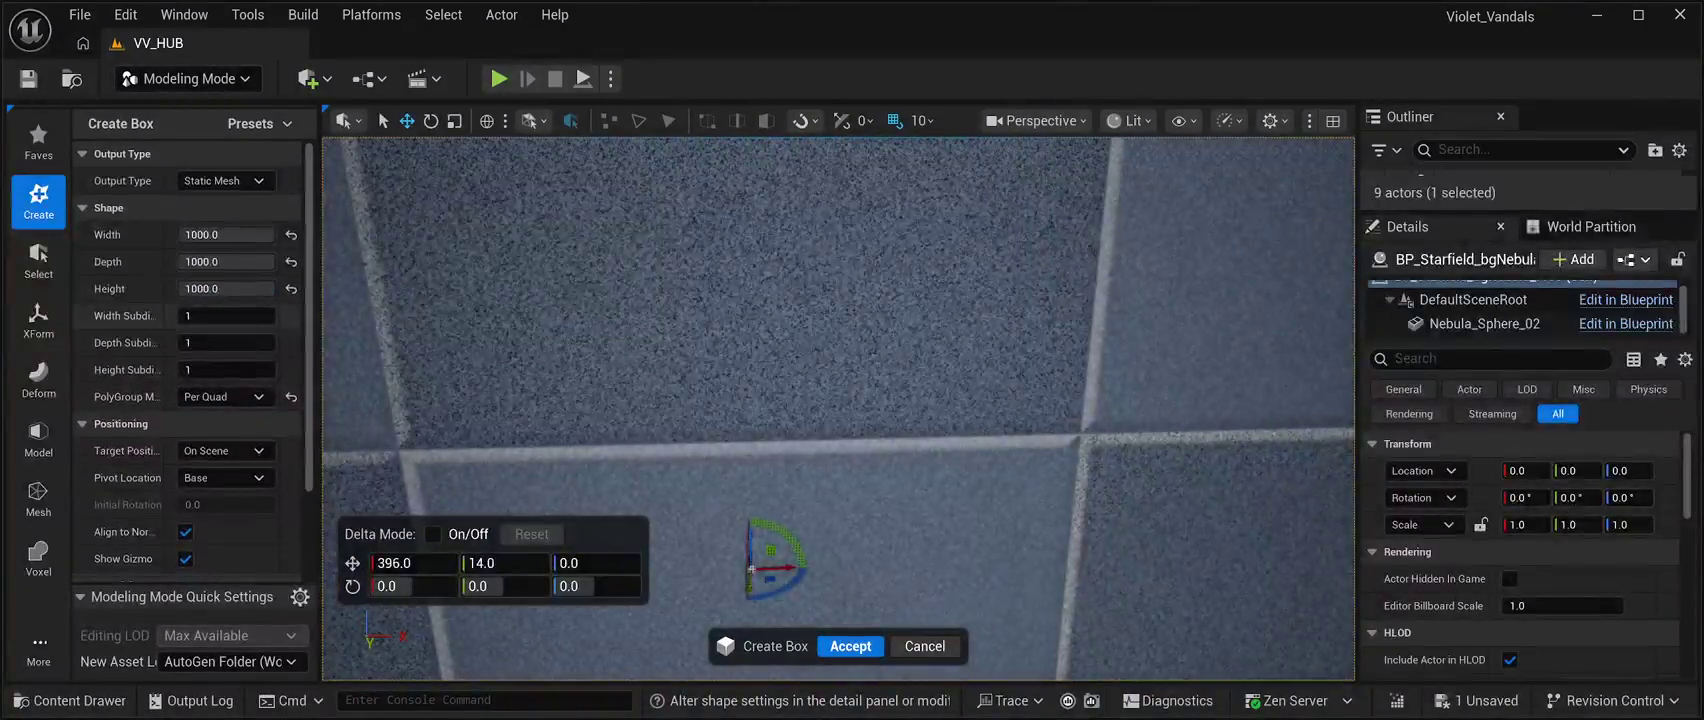
{"action": "key", "text": "s"}
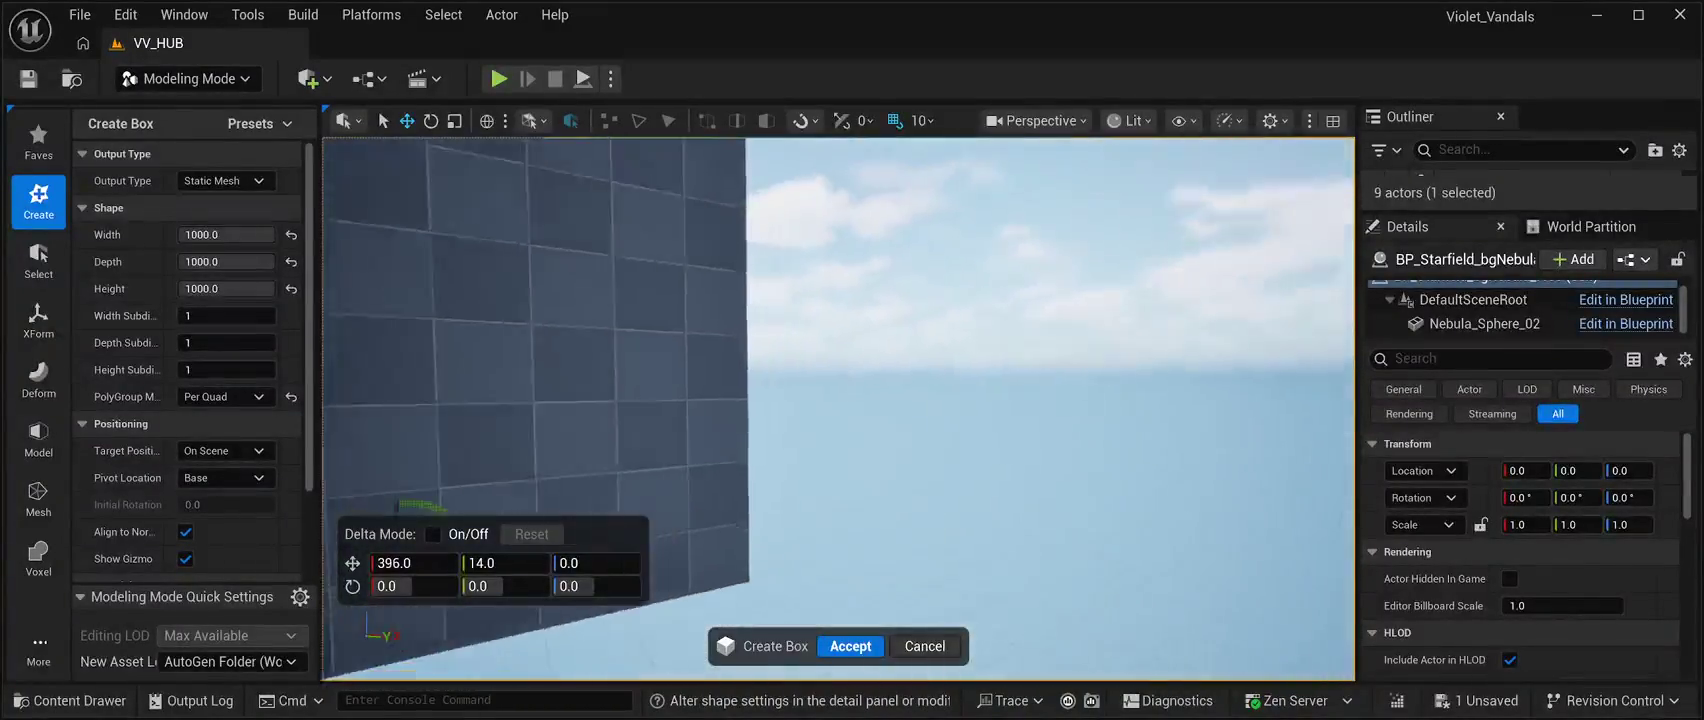
{"action": "key", "text": "w"}
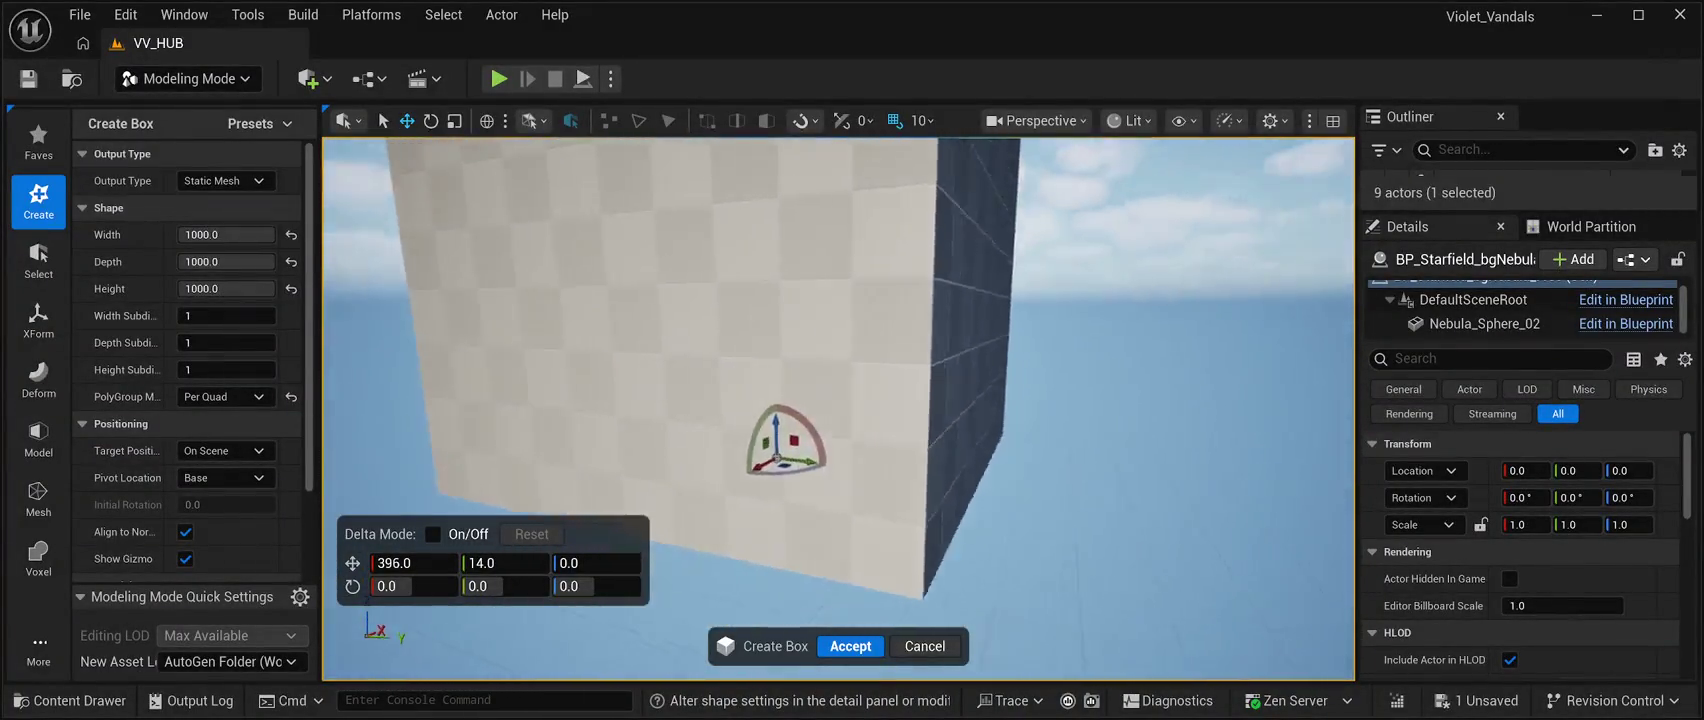
{"action": "key", "text": "a"}
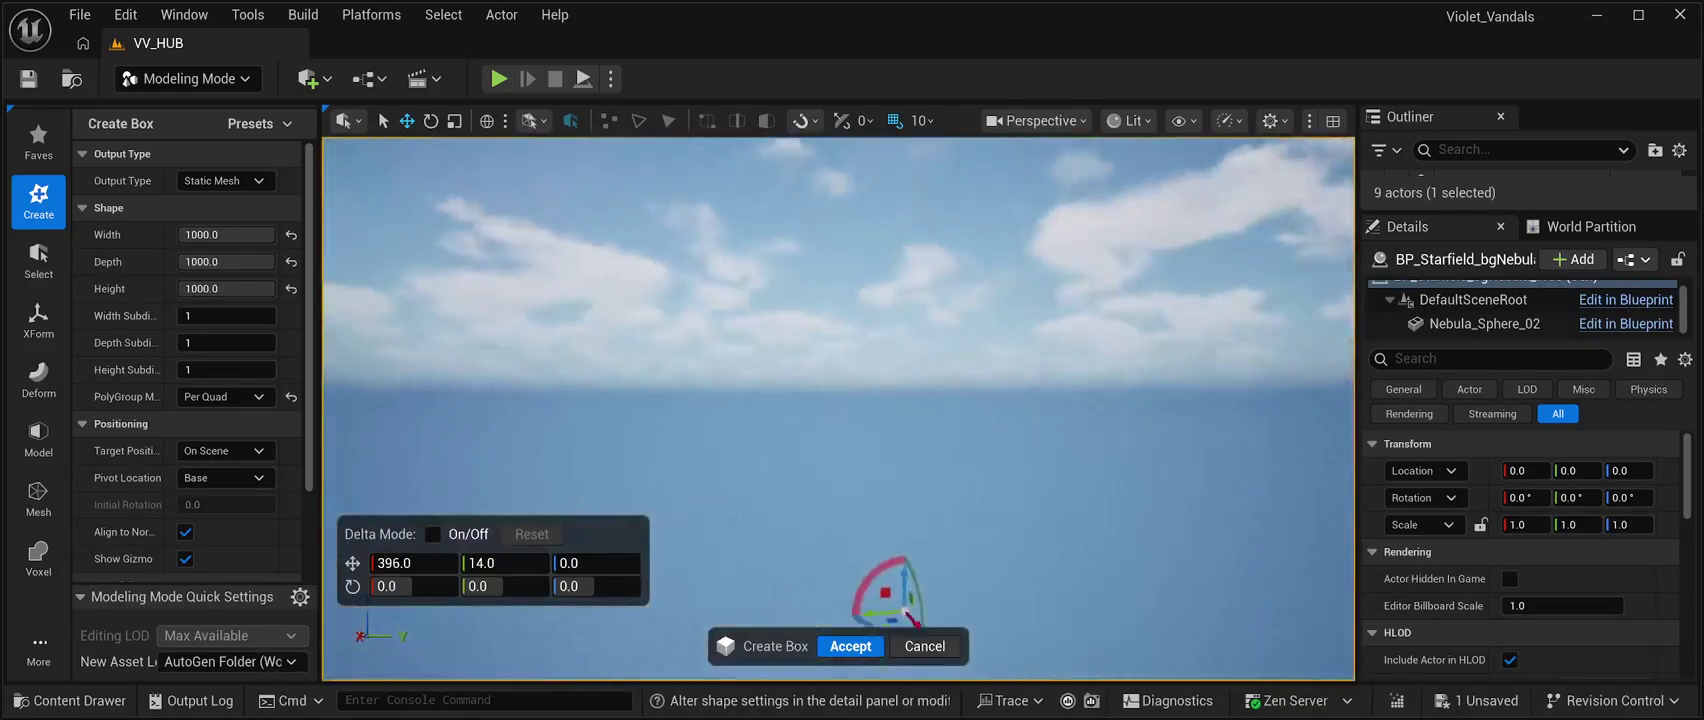
{"action": "mouse_move", "coordinate": [685, 552]}
{"action": "left_mouse_down"}
{"action": "mouse_move", "coordinate": [882, 487]}
{"action": "mouse_move", "coordinate": [822, 443]}
{"action": "mouse_move", "coordinate": [810, 555]}
{"action": "mouse_move", "coordinate": [684, 563]}
{"action": "mouse_move", "coordinate": [882, 608]}
{"action": "mouse_move", "coordinate": [705, 455]}
{"action": "left_mouse_up"}
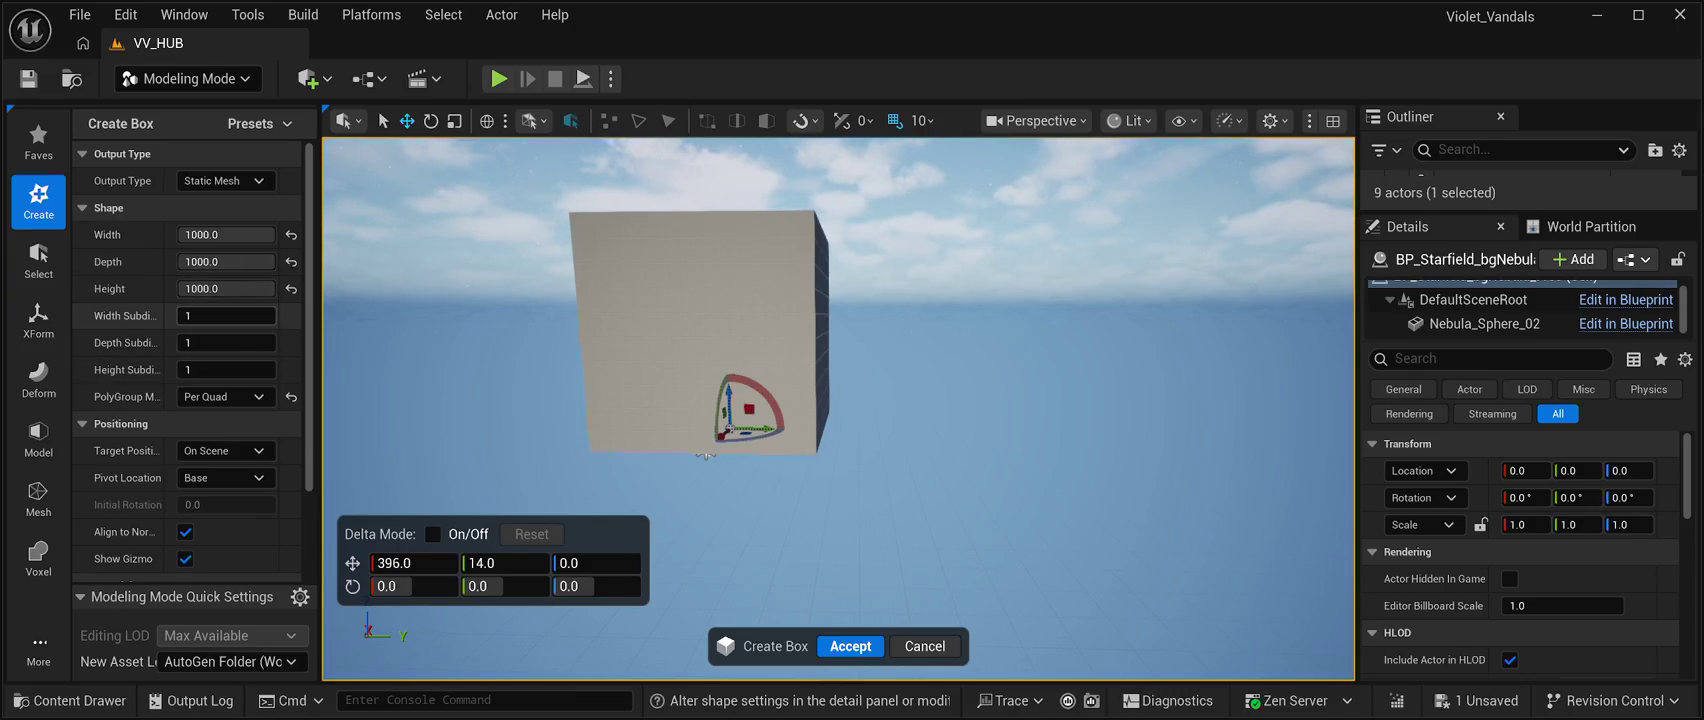
Set the box's width, depth and height subdivisions to 100.
{"action": "left_click", "coordinate": [226, 315]}
{"action": "type", "text": "100"}
{"action": "key", "text": "Return"}
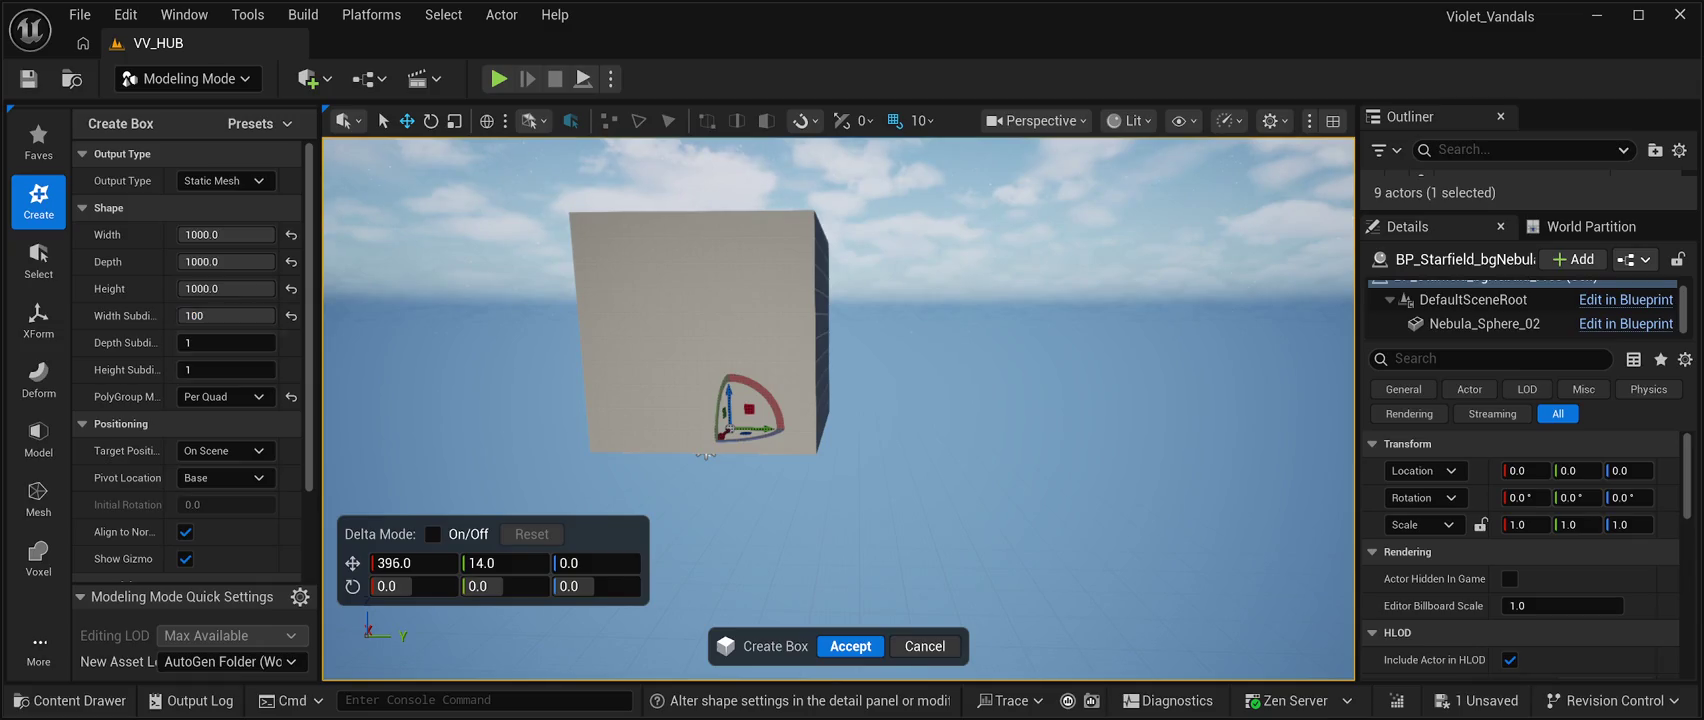
{"action": "type", "text": "300"}
{"action": "key", "text": "Tab"}
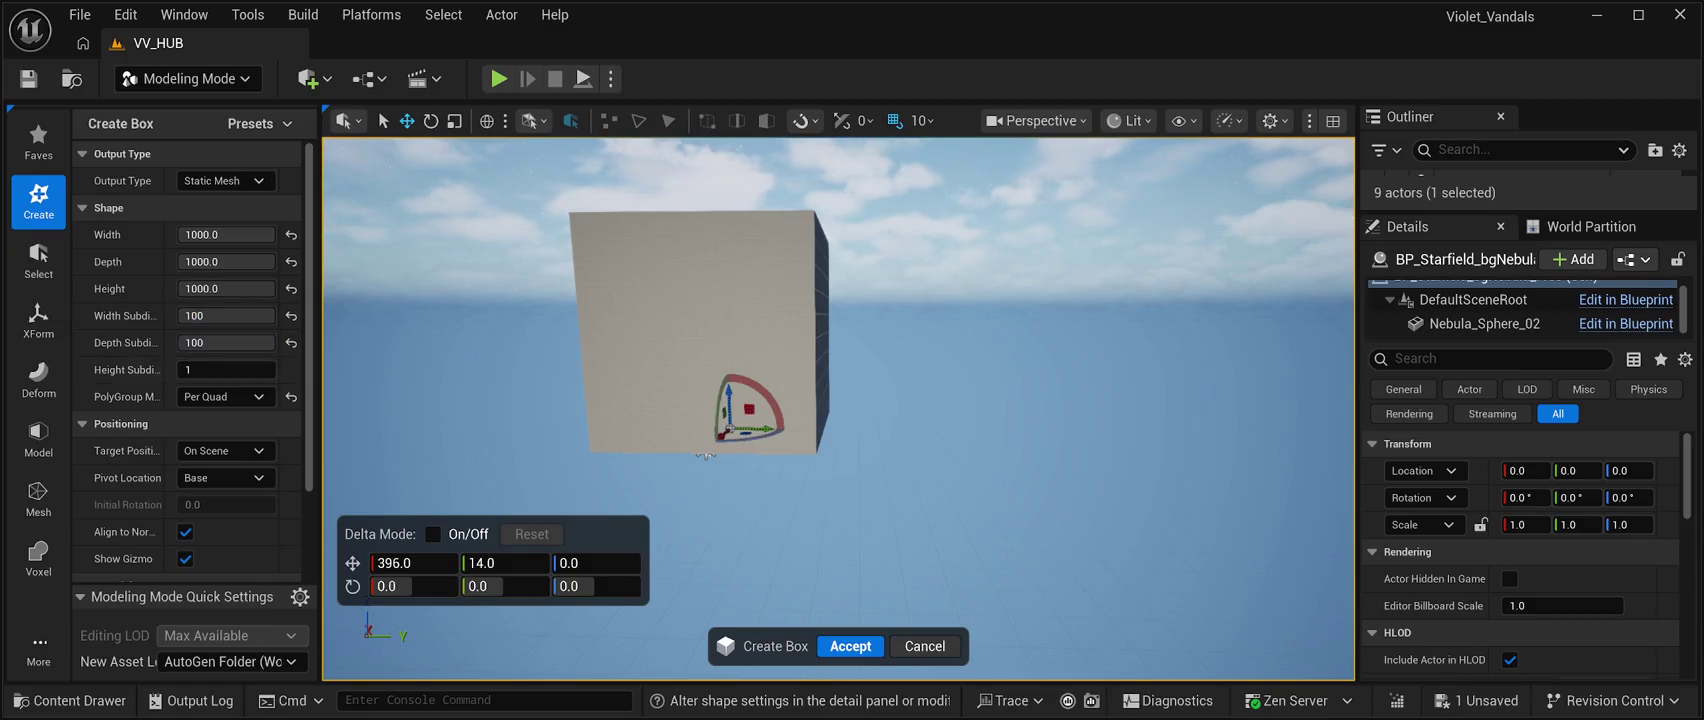
{"action": "type", "text": "26100"}
{"action": "key", "text": "Return"}
Reset the box sizes to 100 and all subdivisions back to 1.
{"action": "left_click", "coordinate": [291, 235]}
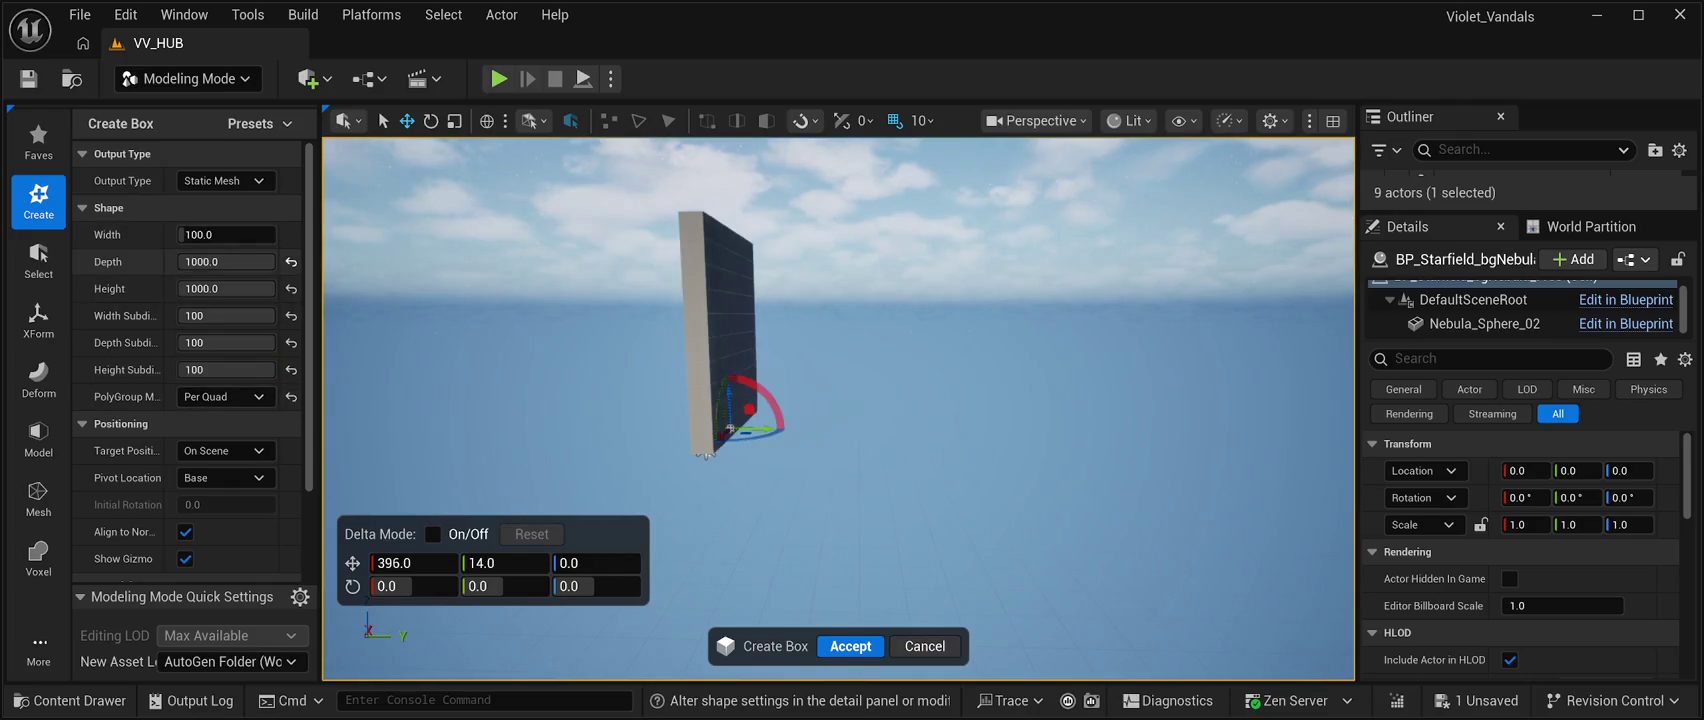
{"action": "left_click", "coordinate": [291, 262]}
{"action": "left_click", "coordinate": [291, 289]}
{"action": "left_click", "coordinate": [291, 316]}
{"action": "left_click", "coordinate": [291, 343]}
{"action": "left_click", "coordinate": [291, 370]}
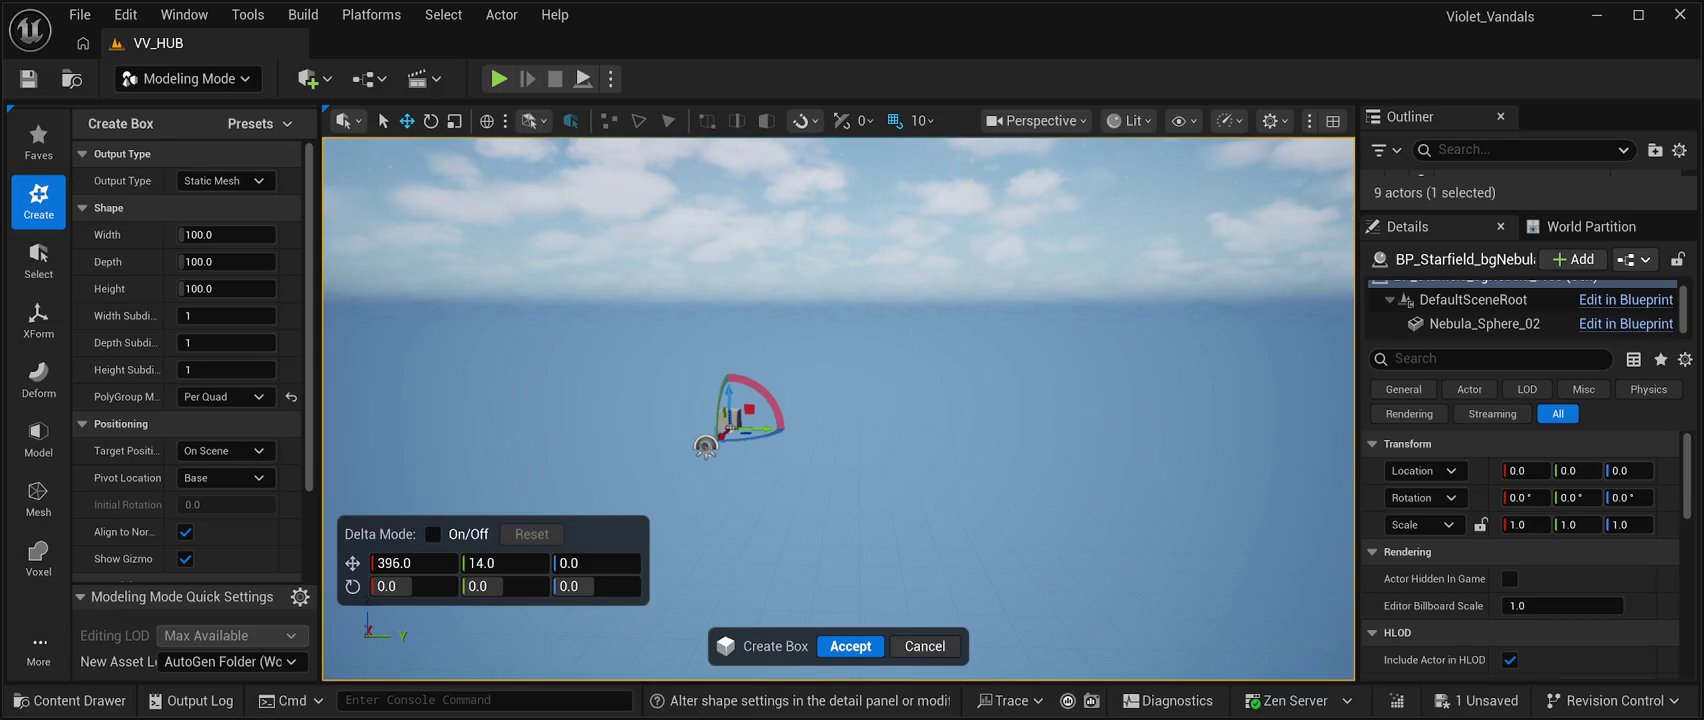
Accept the box into the level and stretch its X scale to about 25.5.
{"action": "mouse_move", "coordinate": [705, 447]}
{"action": "left_mouse_down"}
{"action": "mouse_move", "coordinate": [780, 470]}
{"action": "mouse_move", "coordinate": [714, 494]}
{"action": "mouse_move", "coordinate": [435, 460]}
{"action": "mouse_move", "coordinate": [512, 468]}
{"action": "left_mouse_up"}
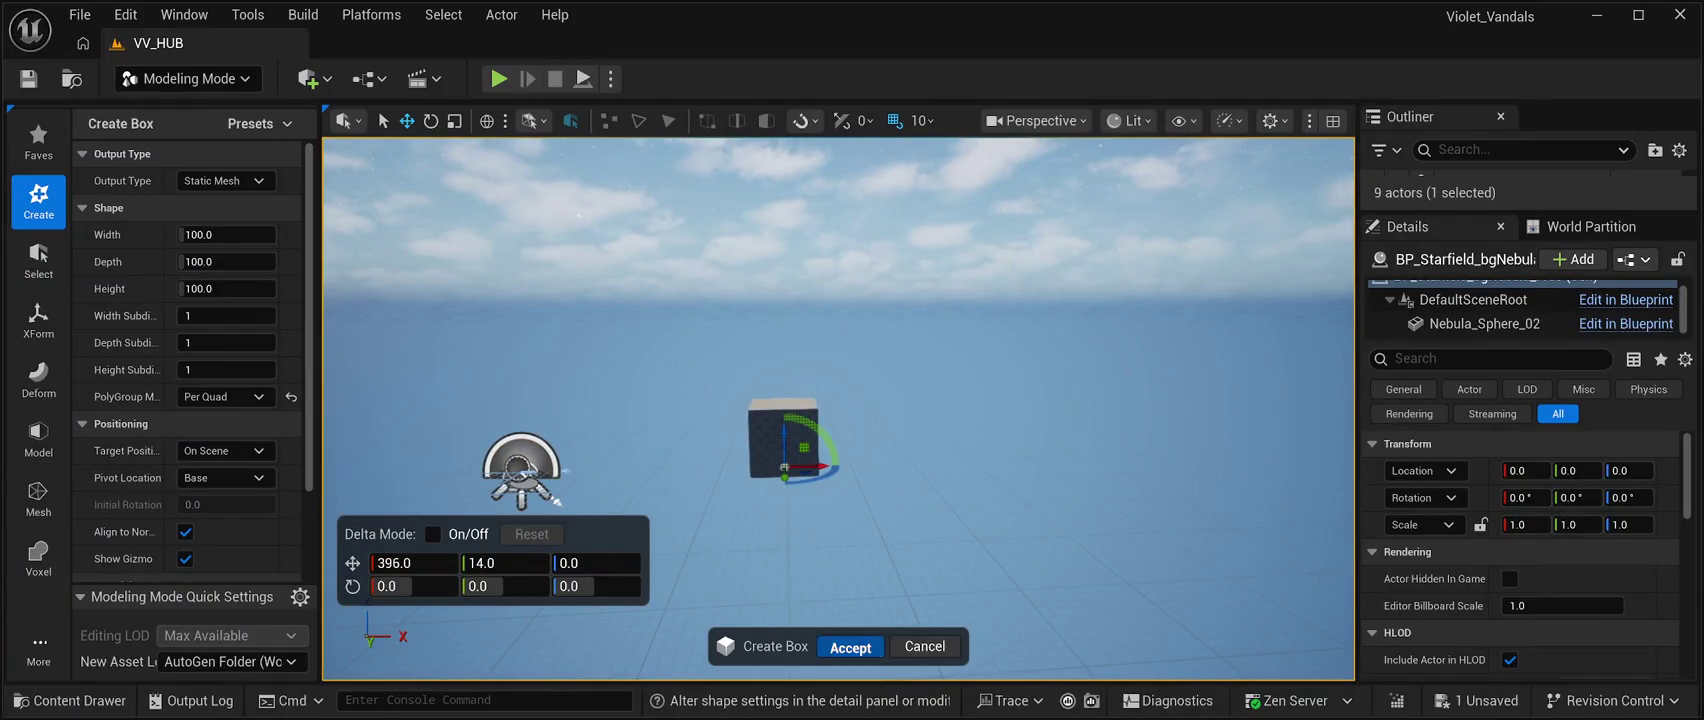
{"action": "left_click", "coordinate": [850, 646]}
{"action": "left_click_drag", "start_coordinate": [1525, 521], "coordinate": [1629, 521]}
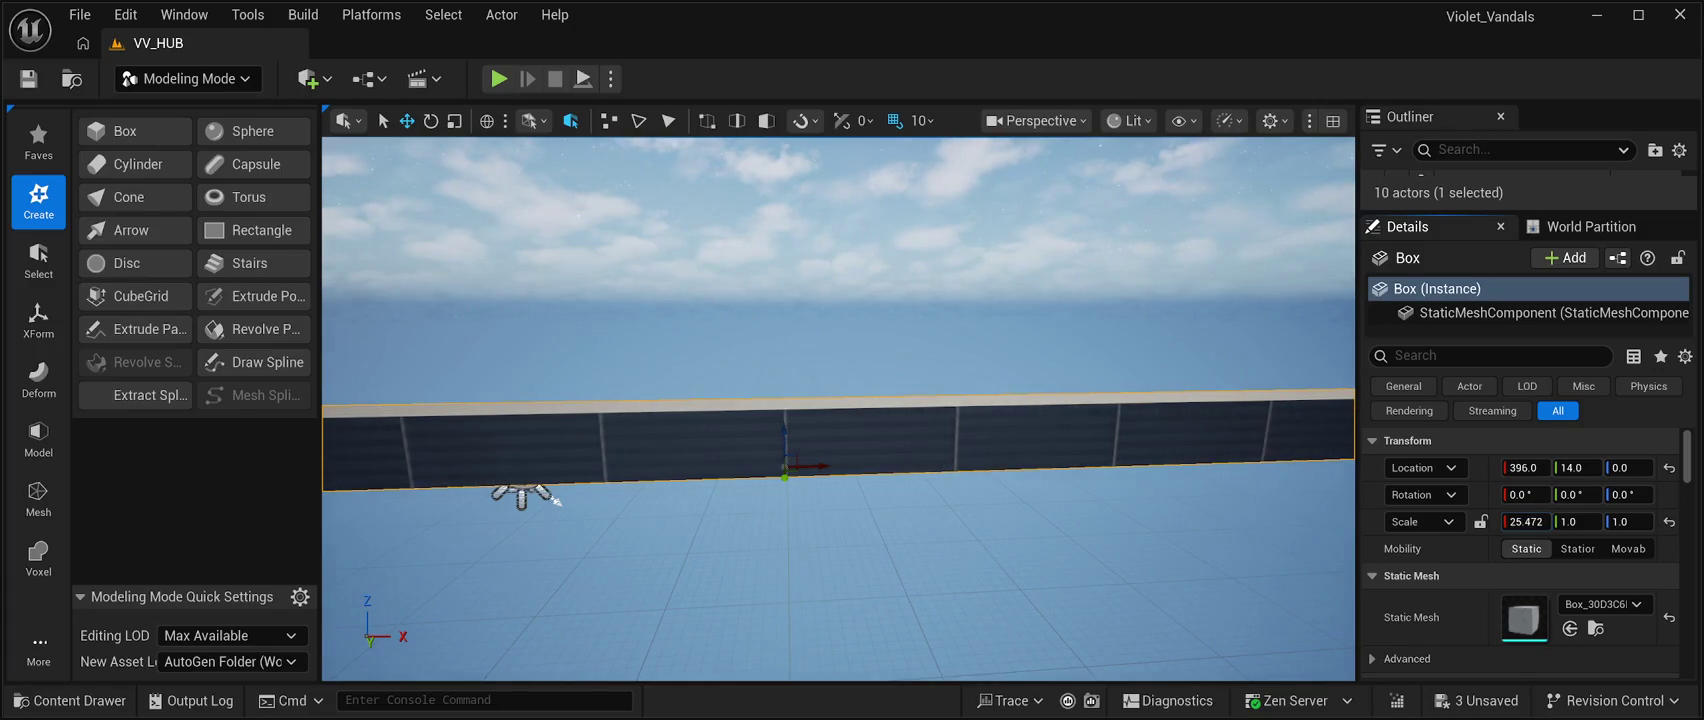
Set the box's X and Y scale to 50.0, flattening it into a wide floor.
{"action": "mouse_move", "coordinate": [520, 495]}
{"action": "left_mouse_down"}
{"action": "mouse_move", "coordinate": [901, 434]}
{"action": "mouse_move", "coordinate": [761, 449]}
{"action": "mouse_move", "coordinate": [951, 403]}
{"action": "mouse_move", "coordinate": [757, 412]}
{"action": "mouse_move", "coordinate": [856, 373]}
{"action": "mouse_move", "coordinate": [696, 350]}
{"action": "mouse_move", "coordinate": [802, 358]}
{"action": "left_mouse_up"}
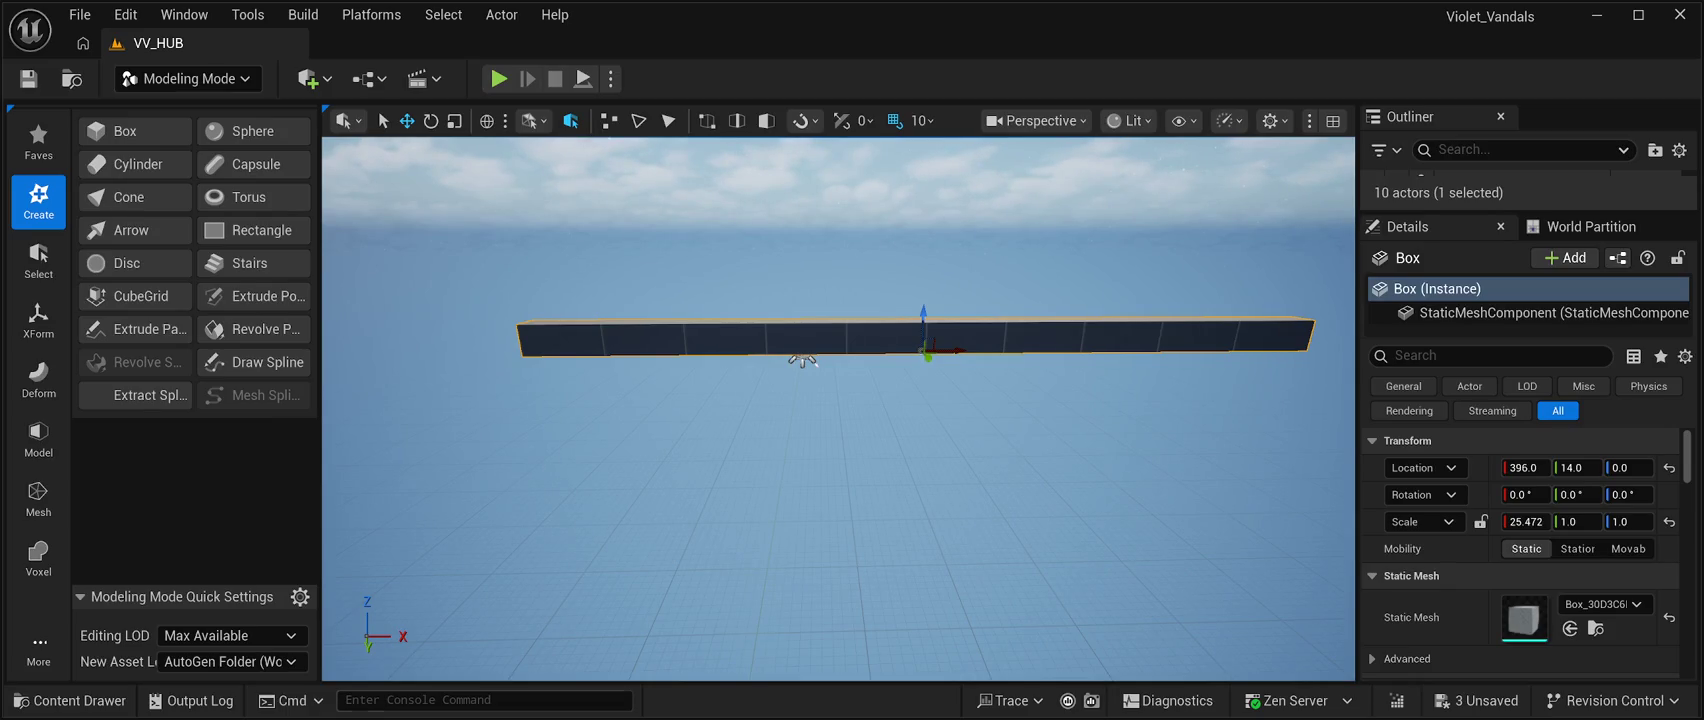
{"action": "left_click", "coordinate": [1525, 521]}
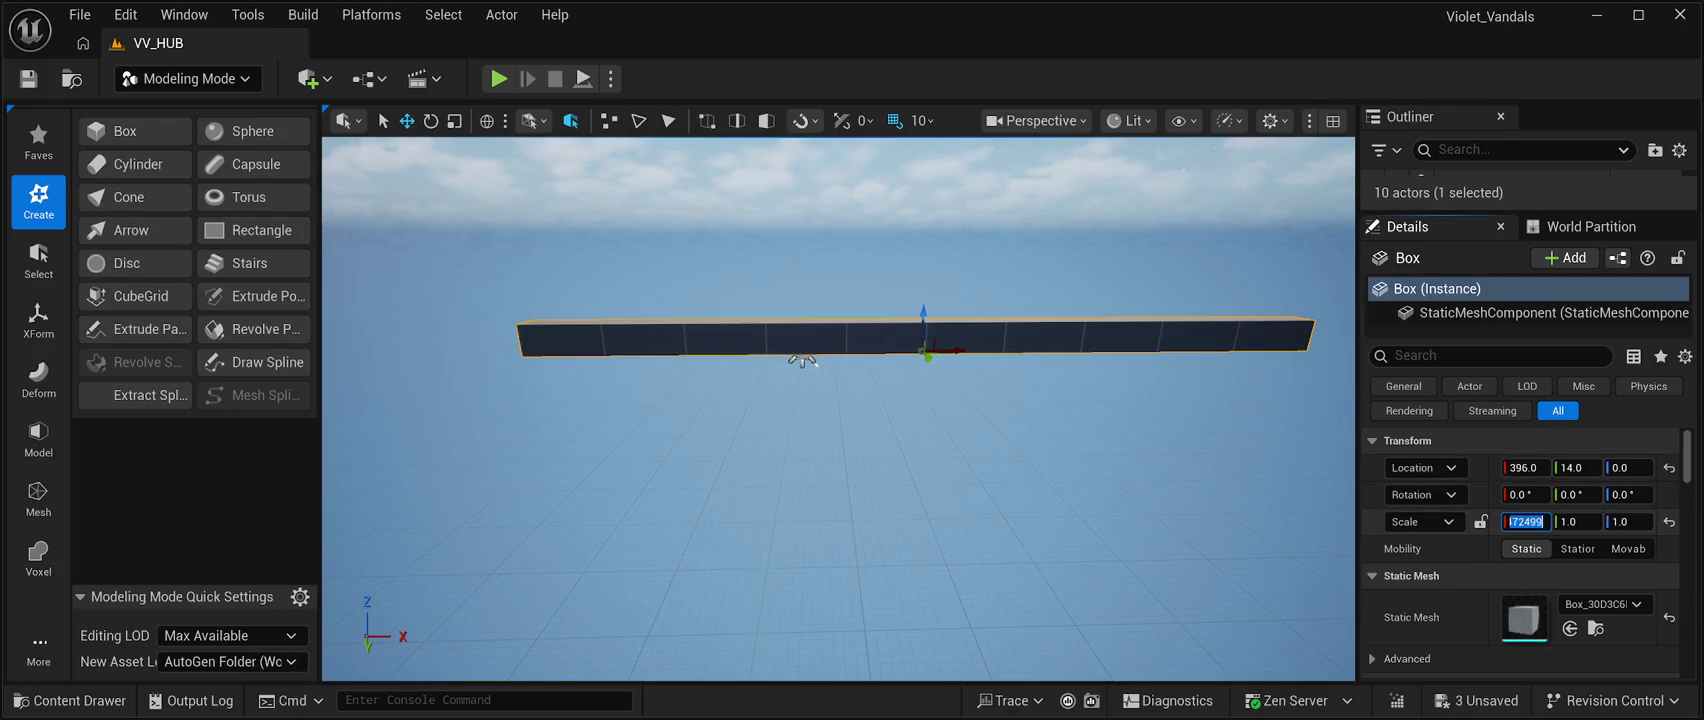
{"action": "type", "text": "50.0"}
{"action": "key", "text": "Tab"}
{"action": "type", "text": "50.0"}
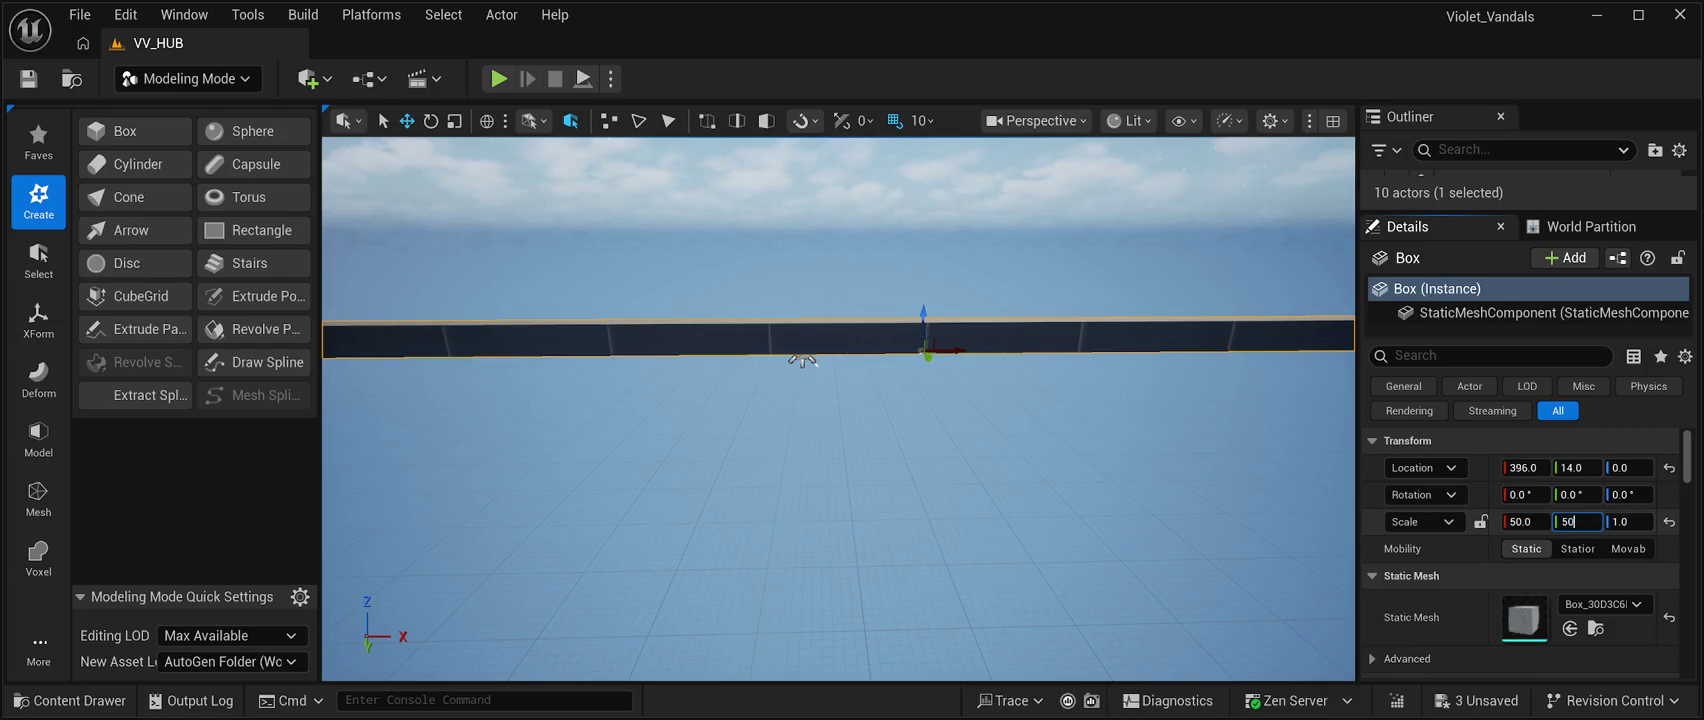
{"action": "key", "text": "Tab"}
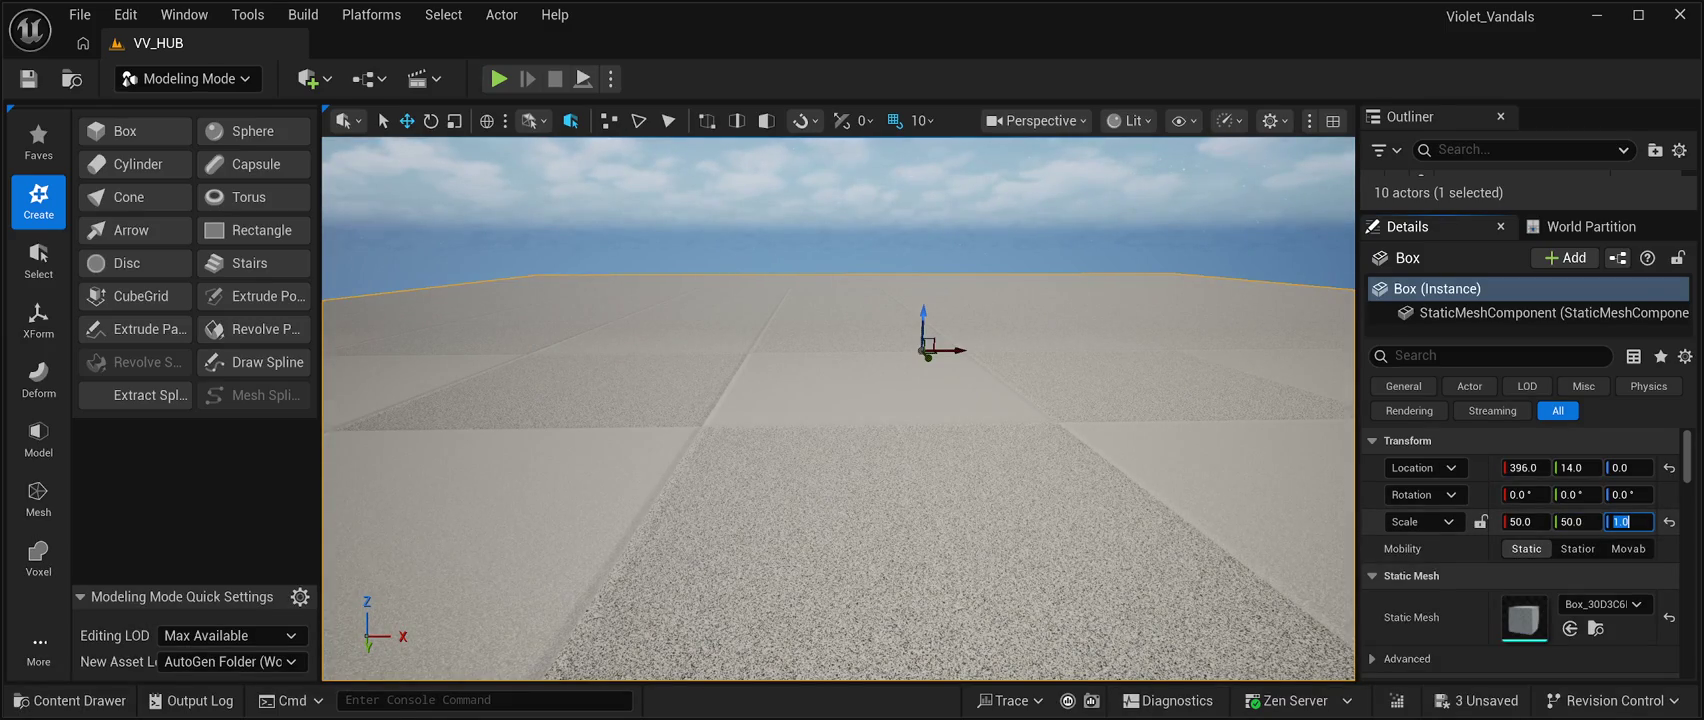
{"action": "mouse_move", "coordinate": [840, 420]}
{"action": "left_mouse_down"}
{"action": "mouse_move", "coordinate": [1060, 300]}
{"action": "mouse_move", "coordinate": [1090, 440]}
{"action": "mouse_move", "coordinate": [1060, 420]}
{"action": "mouse_move", "coordinate": [1060, 380]}
{"action": "mouse_move", "coordinate": [1070, 425]}
{"action": "left_mouse_up"}
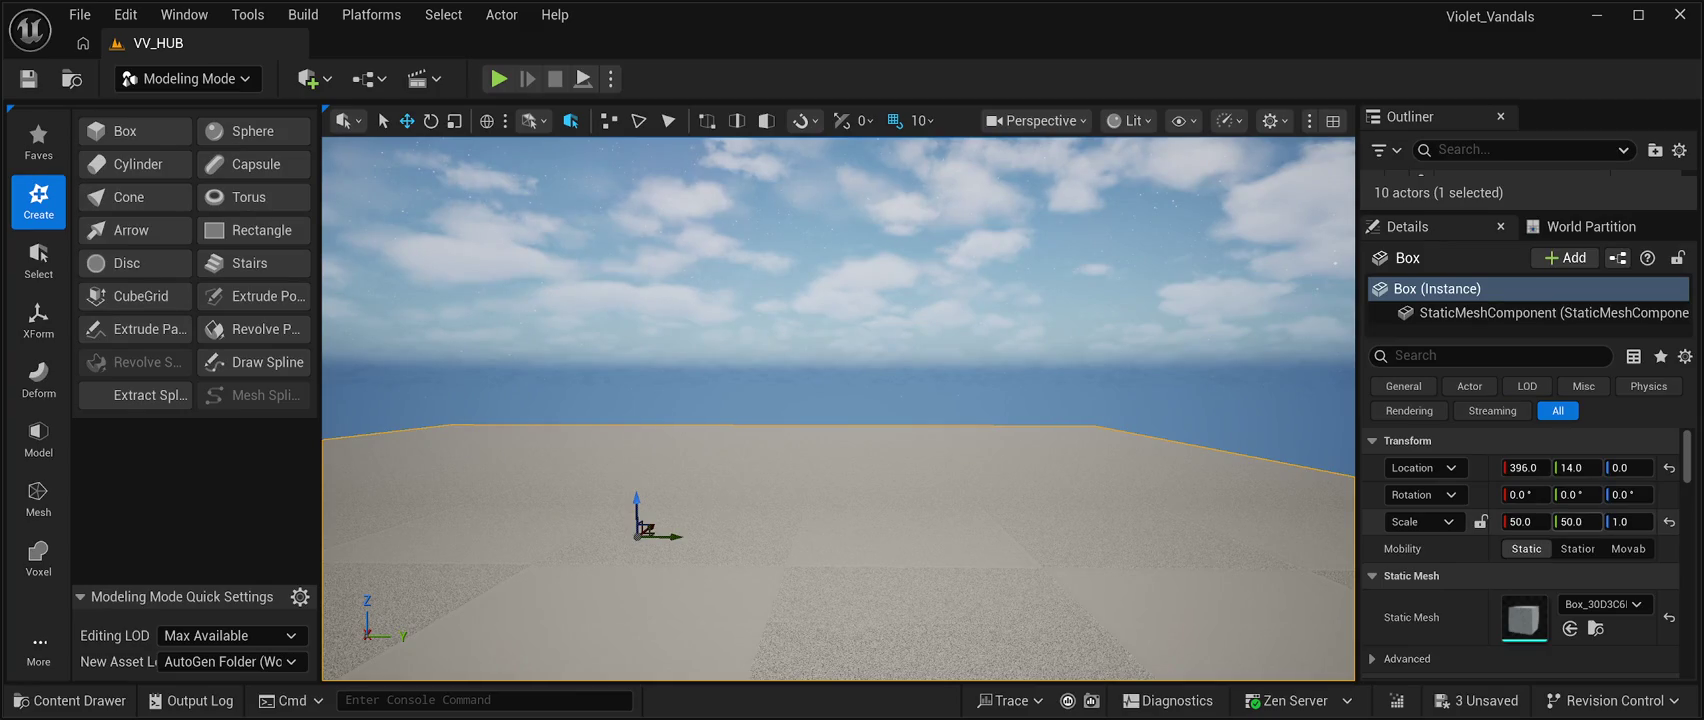
Raise the box's Y scale to 100, then to 500.
{"action": "left_click", "coordinate": [1577, 521]}
{"action": "type", "text": "100.0"}
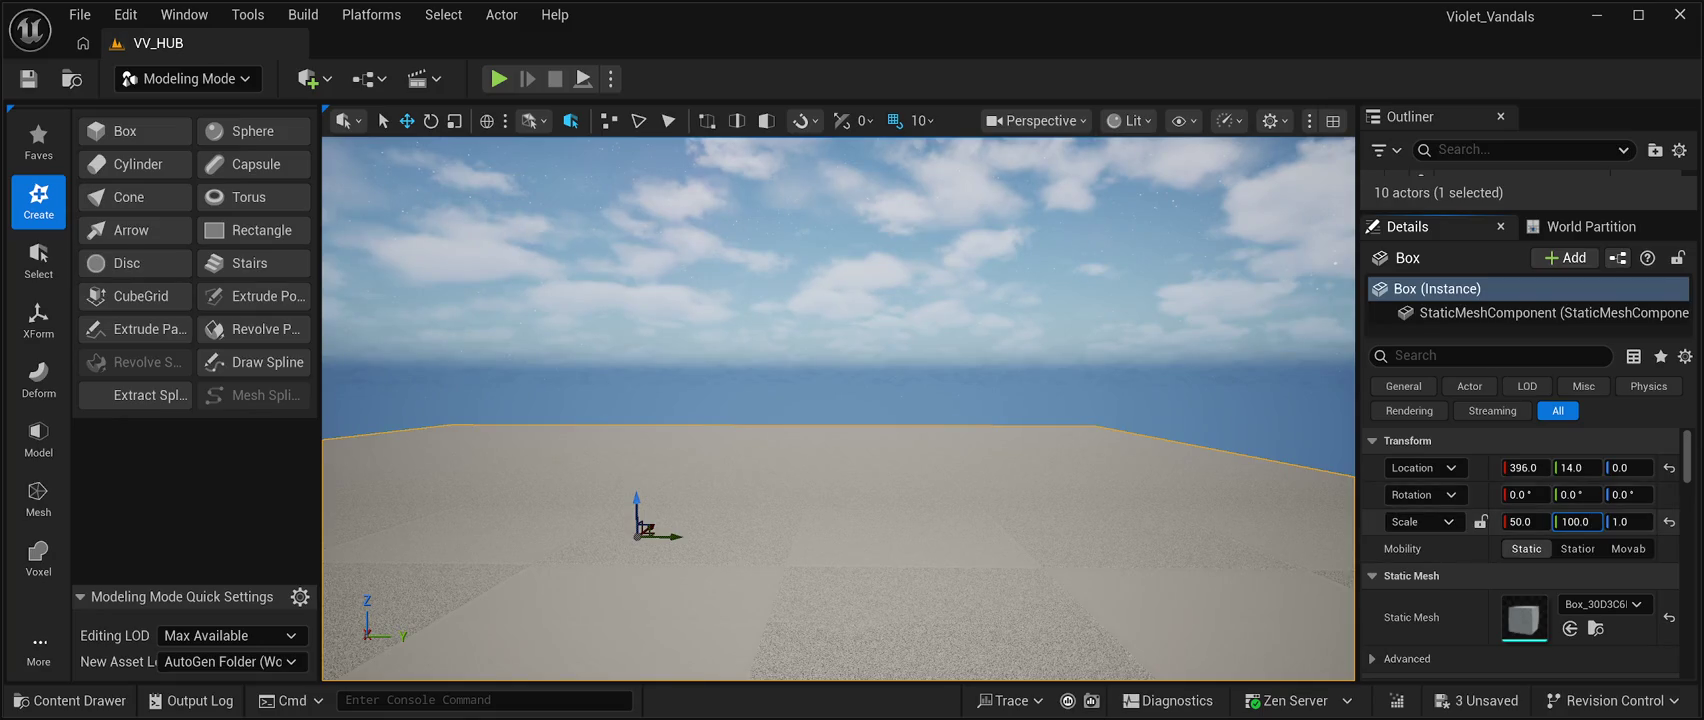
{"action": "key", "text": "Return"}
{"action": "mouse_move", "coordinate": [838, 500]}
{"action": "left_mouse_down"}
{"action": "mouse_move", "coordinate": [710, 477]}
{"action": "mouse_move", "coordinate": [712, 445]}
{"action": "mouse_move", "coordinate": [675, 465]}
{"action": "mouse_move", "coordinate": [705, 464]}
{"action": "left_mouse_up"}
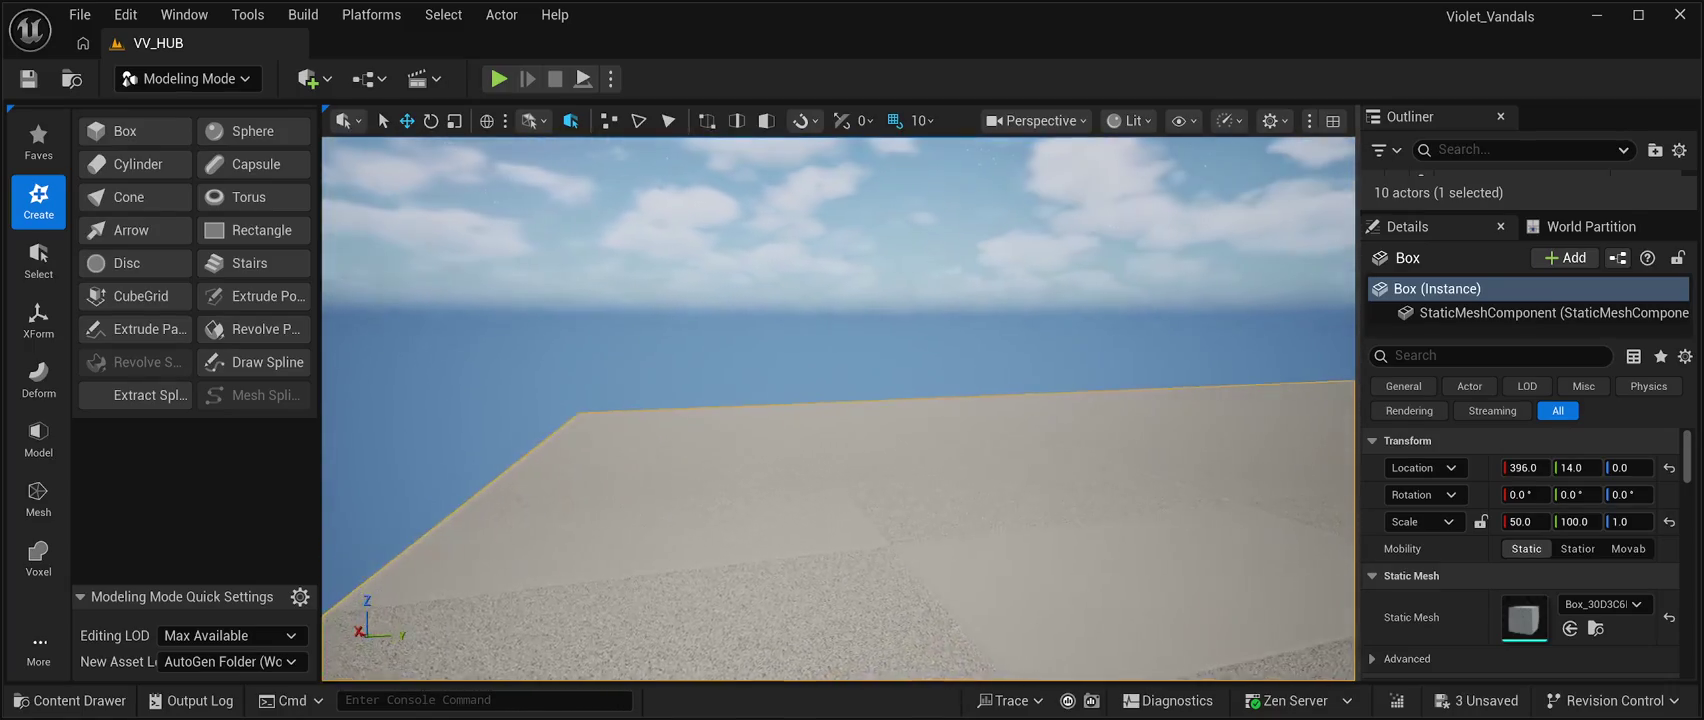
{"action": "left_click", "coordinate": [1578, 521]}
{"action": "type", "text": "500"}
{"action": "key", "text": "Return"}
{"action": "left_click_drag", "start_coordinate": [705, 464], "coordinate": [560, 425]}
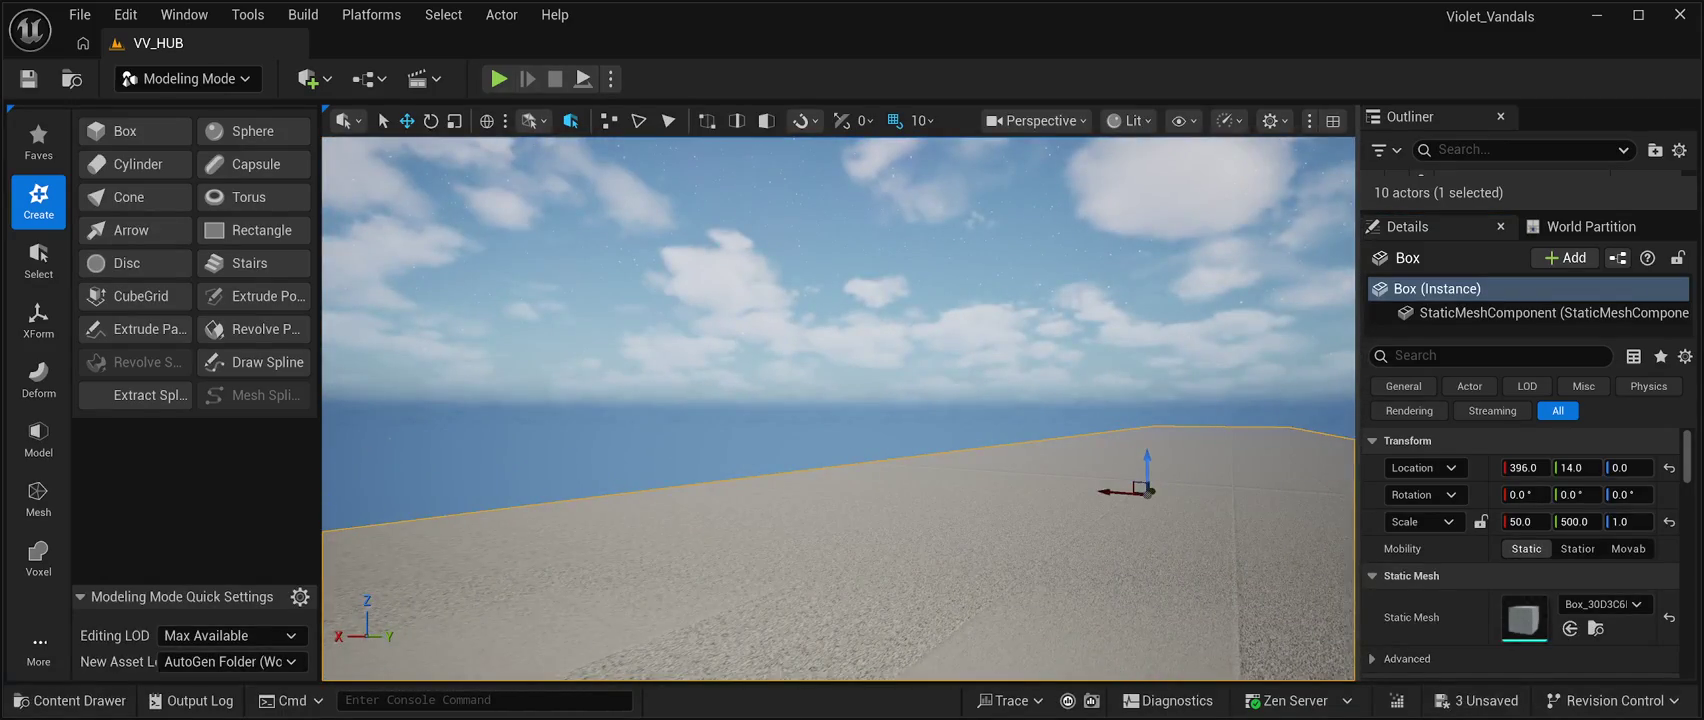
Set the box's X and Z scale to 500 as well.
{"action": "left_click", "coordinate": [1525, 521]}
{"action": "type", "text": "500.00"}
{"action": "key", "text": "Tab"}
{"action": "key", "text": "Tab"}
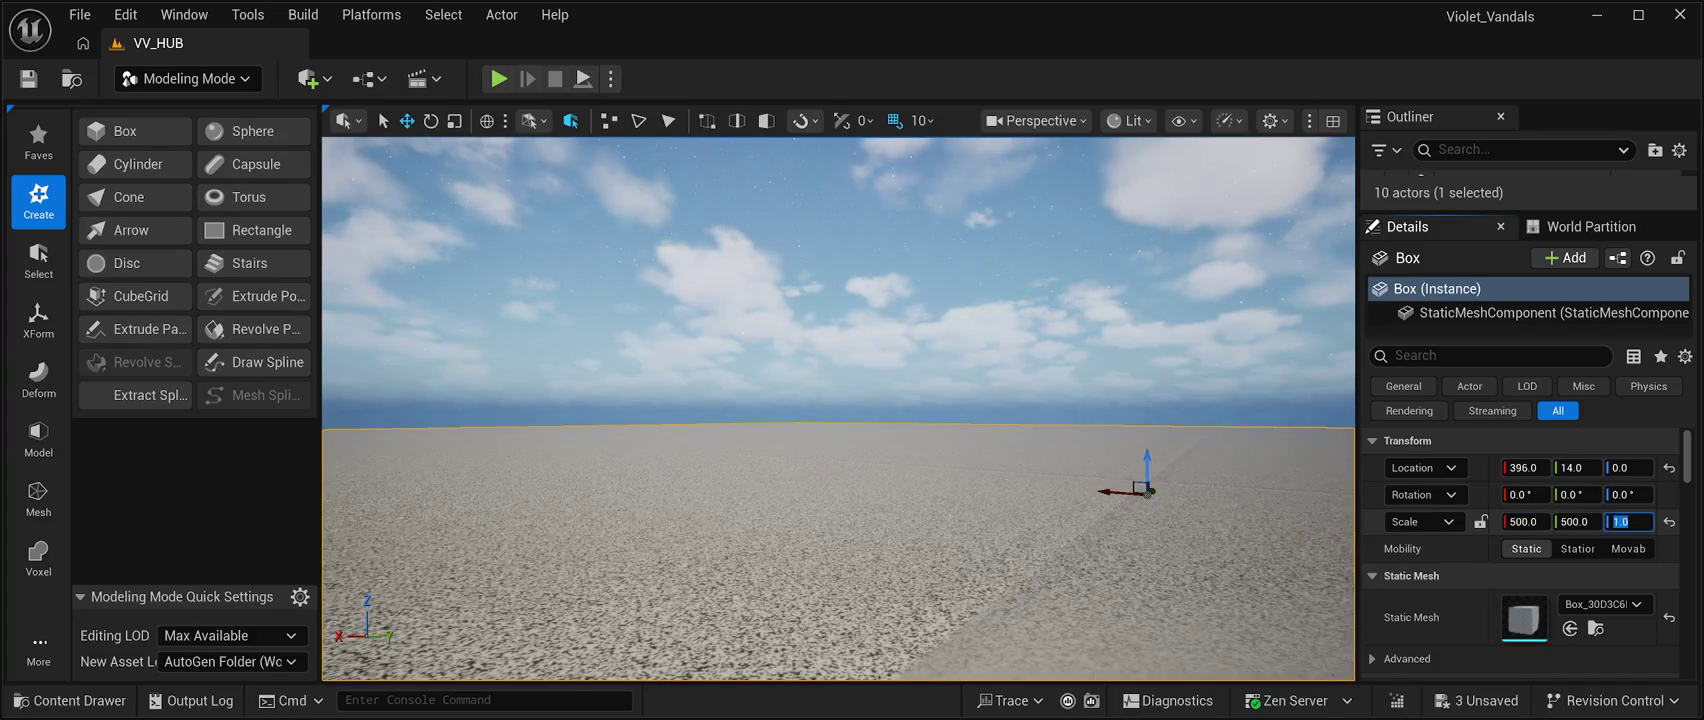
{"action": "type", "text": "500.0"}
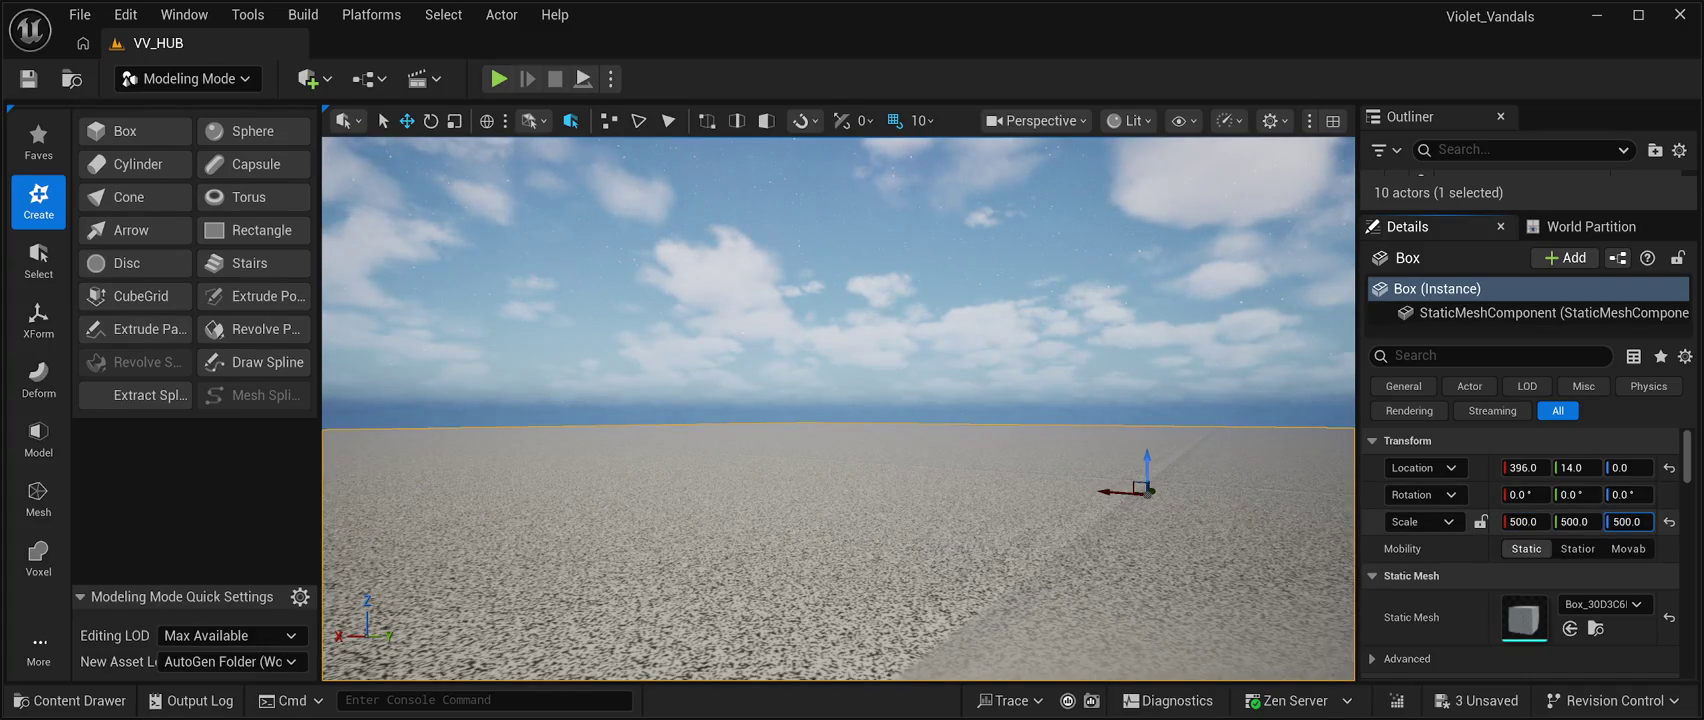
{"action": "key", "text": "Return"}
{"action": "mouse_move", "coordinate": [838, 408]}
{"action": "left_mouse_down"}
{"action": "mouse_move", "coordinate": [838, 360]}
{"action": "mouse_move", "coordinate": [838, 408]}
{"action": "mouse_move", "coordinate": [838, 360]}
{"action": "mouse_move", "coordinate": [870, 455]}
{"action": "mouse_move", "coordinate": [870, 300]}
{"action": "mouse_move", "coordinate": [800, 310]}
{"action": "mouse_move", "coordinate": [810, 505]}
{"action": "mouse_move", "coordinate": [840, 495]}
{"action": "left_mouse_up"}
Orbit around the huge box and show its StaticMeshComponent properties in Details.
{"action": "mouse_move", "coordinate": [852, 387]}
{"action": "left_mouse_down"}
{"action": "mouse_move", "coordinate": [1018, 464]}
{"action": "mouse_move", "coordinate": [1094, 612]}
{"action": "mouse_move", "coordinate": [1178, 619]}
{"action": "mouse_move", "coordinate": [1047, 437]}
{"action": "mouse_move", "coordinate": [1080, 434]}
{"action": "mouse_move", "coordinate": [1092, 468]}
{"action": "mouse_move", "coordinate": [933, 543]}
{"action": "mouse_move", "coordinate": [926, 582]}
{"action": "left_mouse_up"}
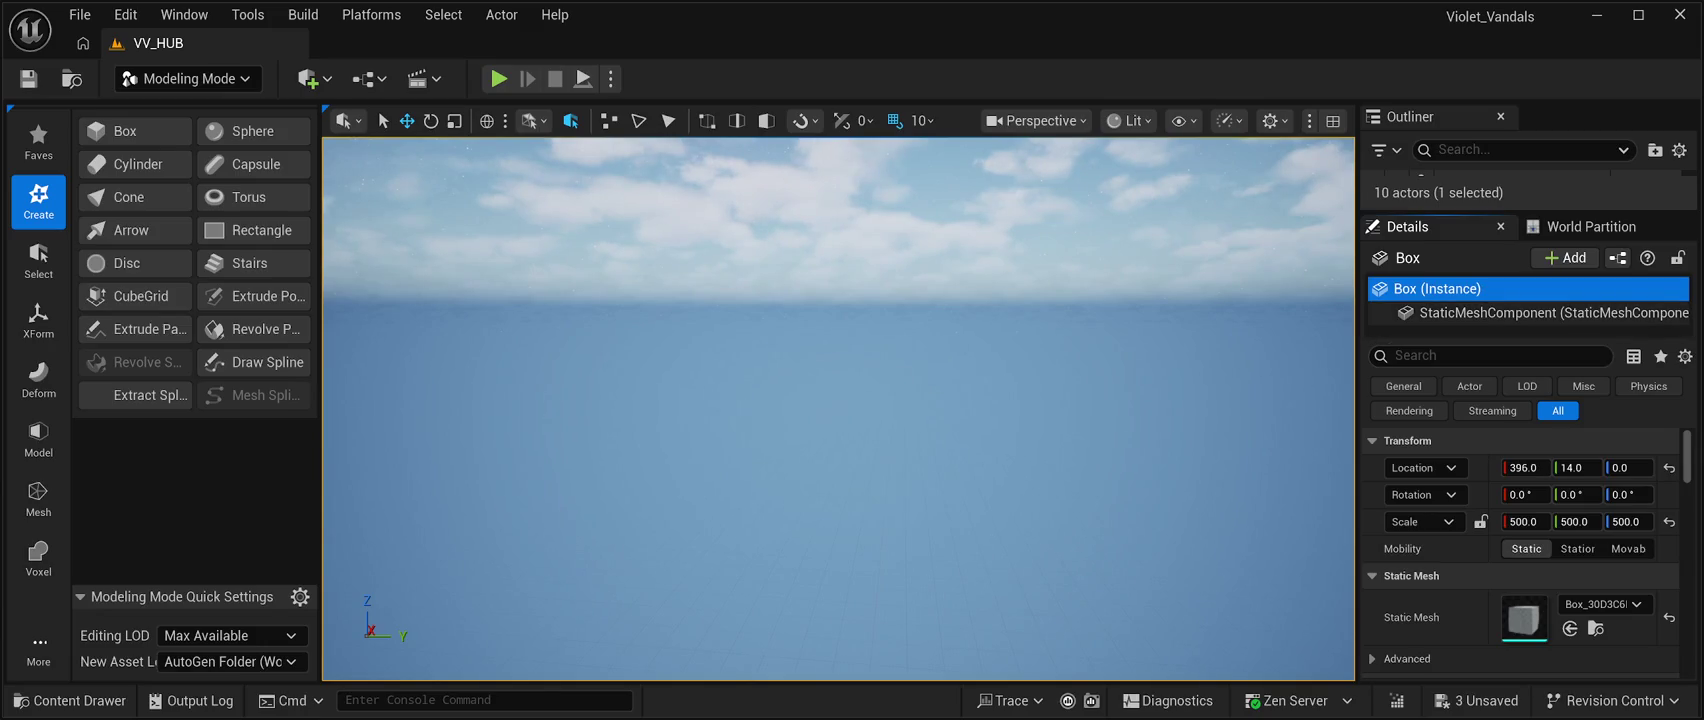
{"action": "left_click", "coordinate": [1530, 312]}
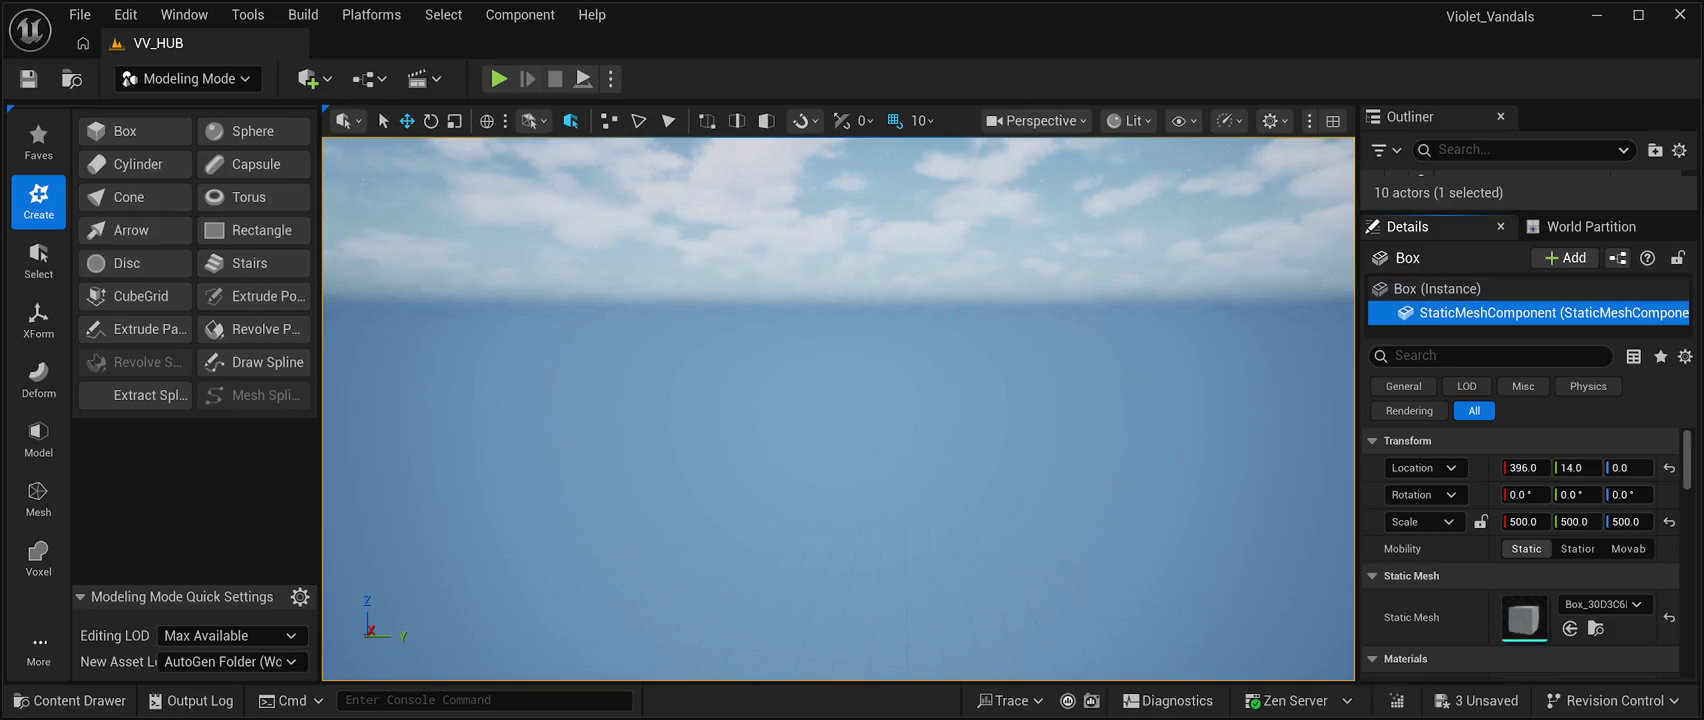
{"action": "left_click", "coordinate": [1437, 288]}
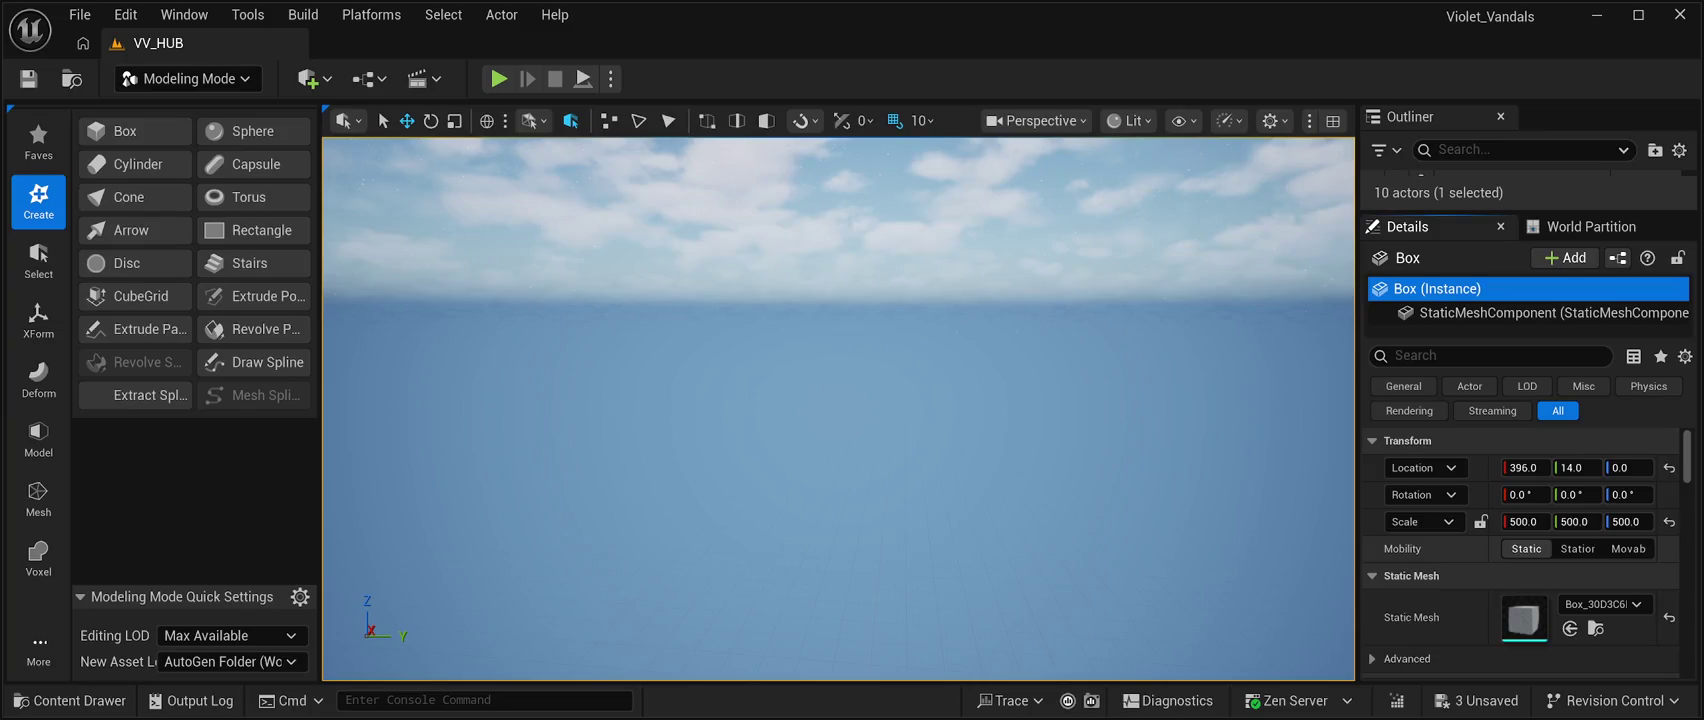
{"action": "scroll", "coordinate": [1520, 550], "scroll_direction": "down", "scroll_amount": 3}
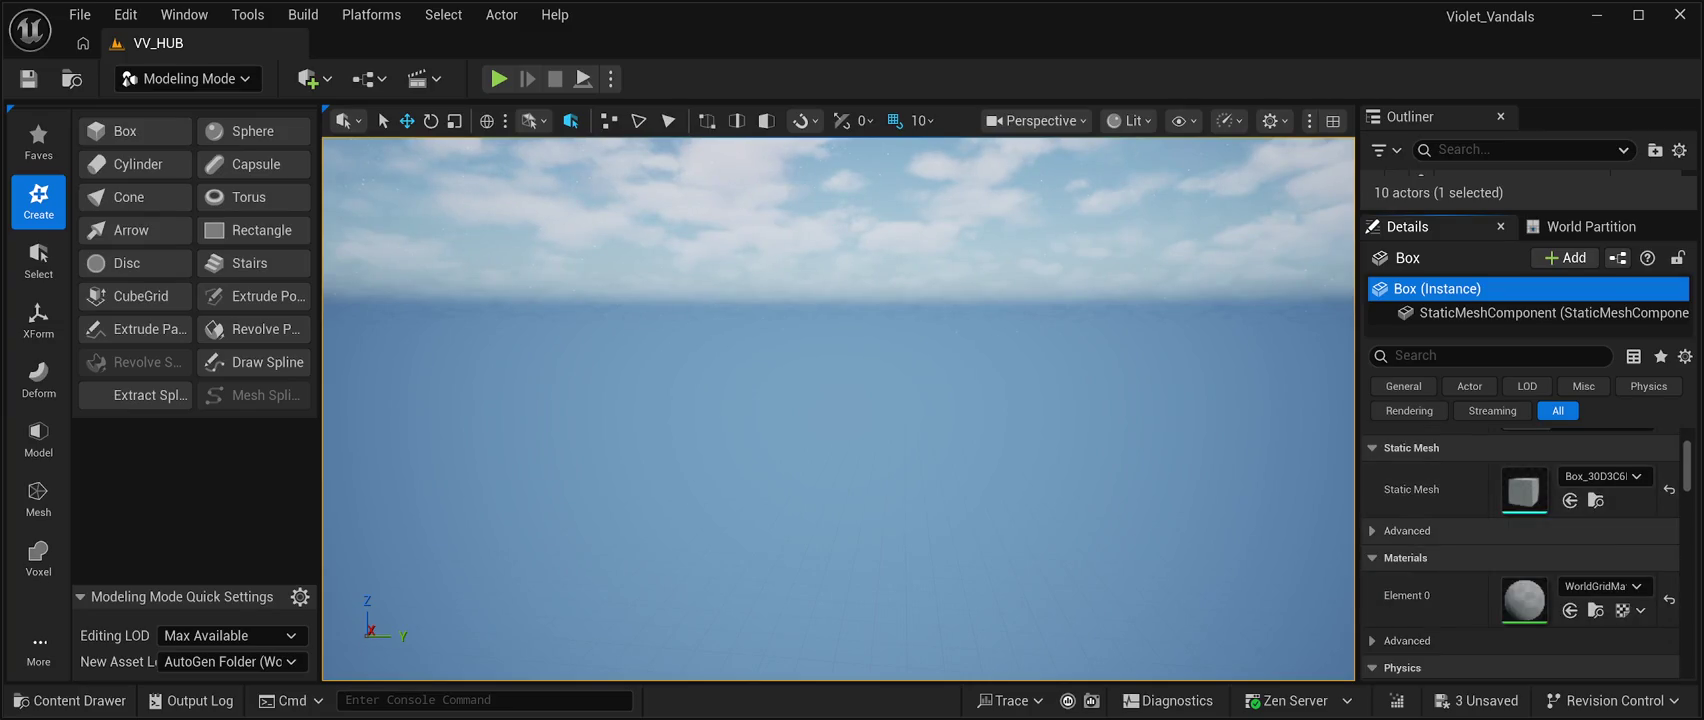
{"action": "scroll", "coordinate": [1520, 550], "scroll_direction": "down", "scroll_amount": 3}
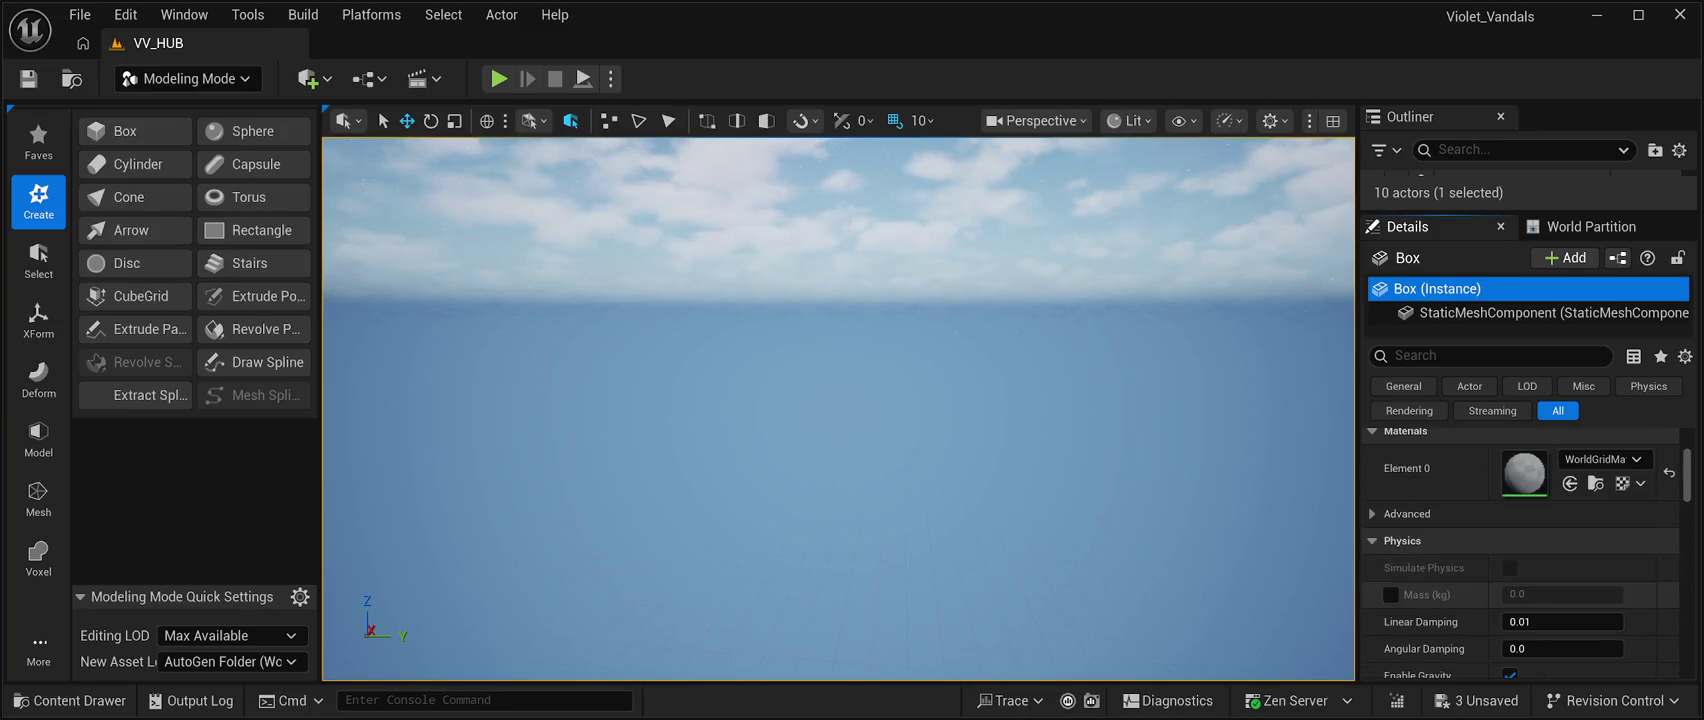
{"action": "scroll", "coordinate": [1520, 550], "scroll_direction": "down", "scroll_amount": 3}
{"action": "scroll", "coordinate": [1520, 550], "scroll_direction": "down", "scroll_amount": 6}
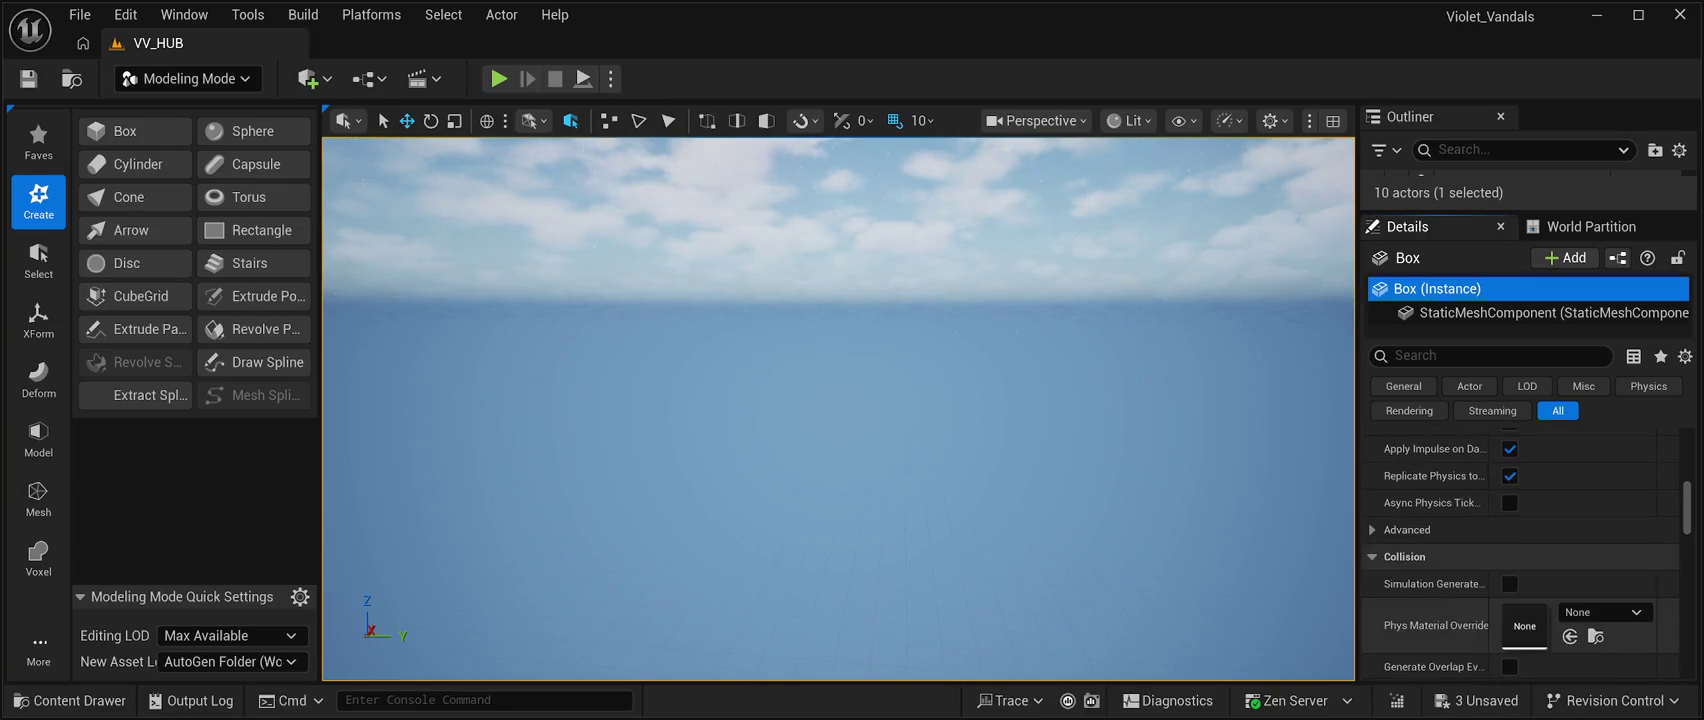
{"action": "scroll", "coordinate": [1520, 550], "scroll_direction": "down", "scroll_amount": 7}
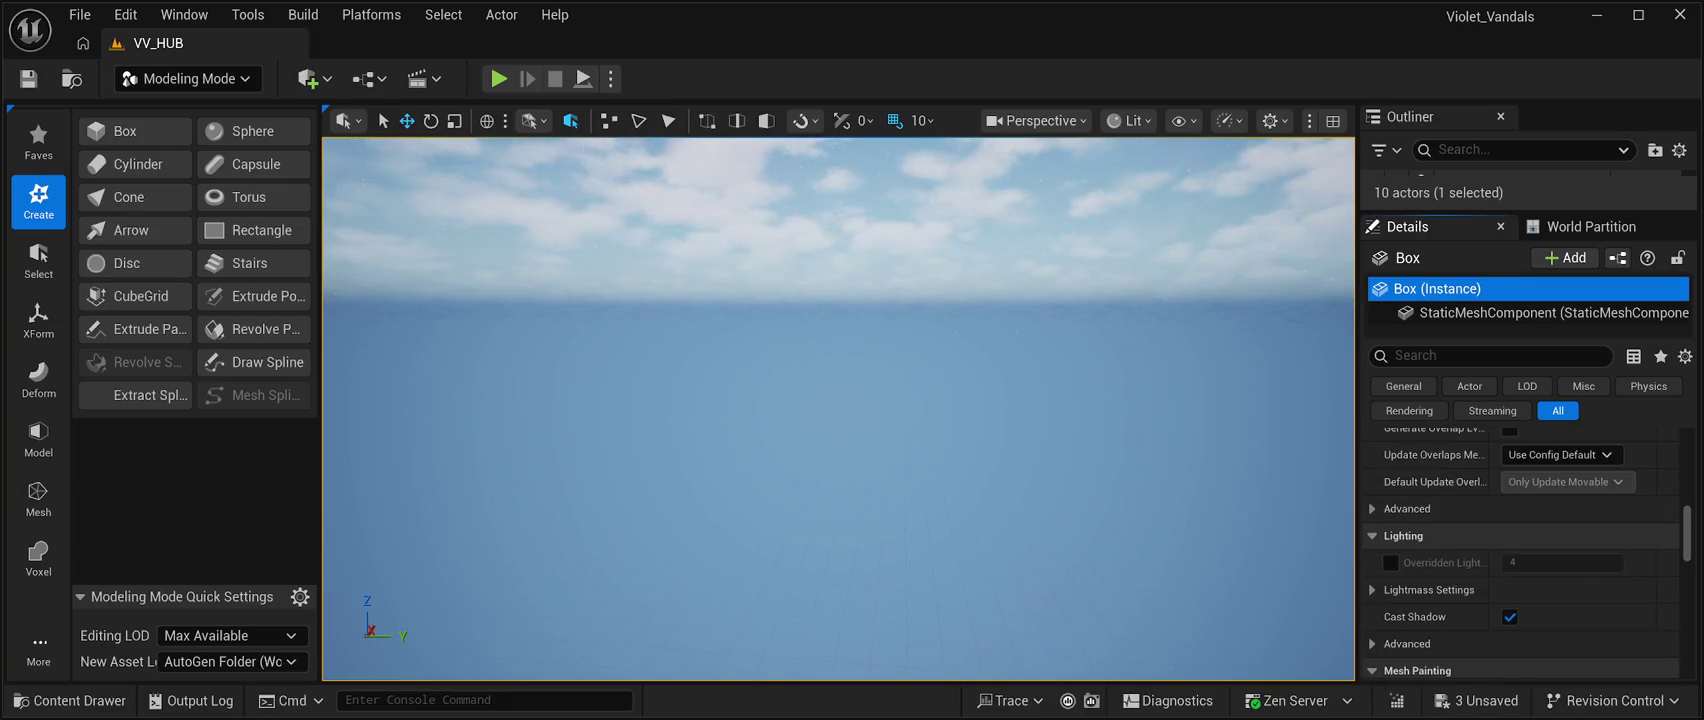
{"action": "scroll", "coordinate": [1520, 550], "scroll_direction": "down", "scroll_amount": 2}
{"action": "scroll", "coordinate": [1520, 550], "scroll_direction": "up", "scroll_amount": 4}
{"action": "scroll", "coordinate": [1520, 550], "scroll_direction": "up", "scroll_amount": 1}
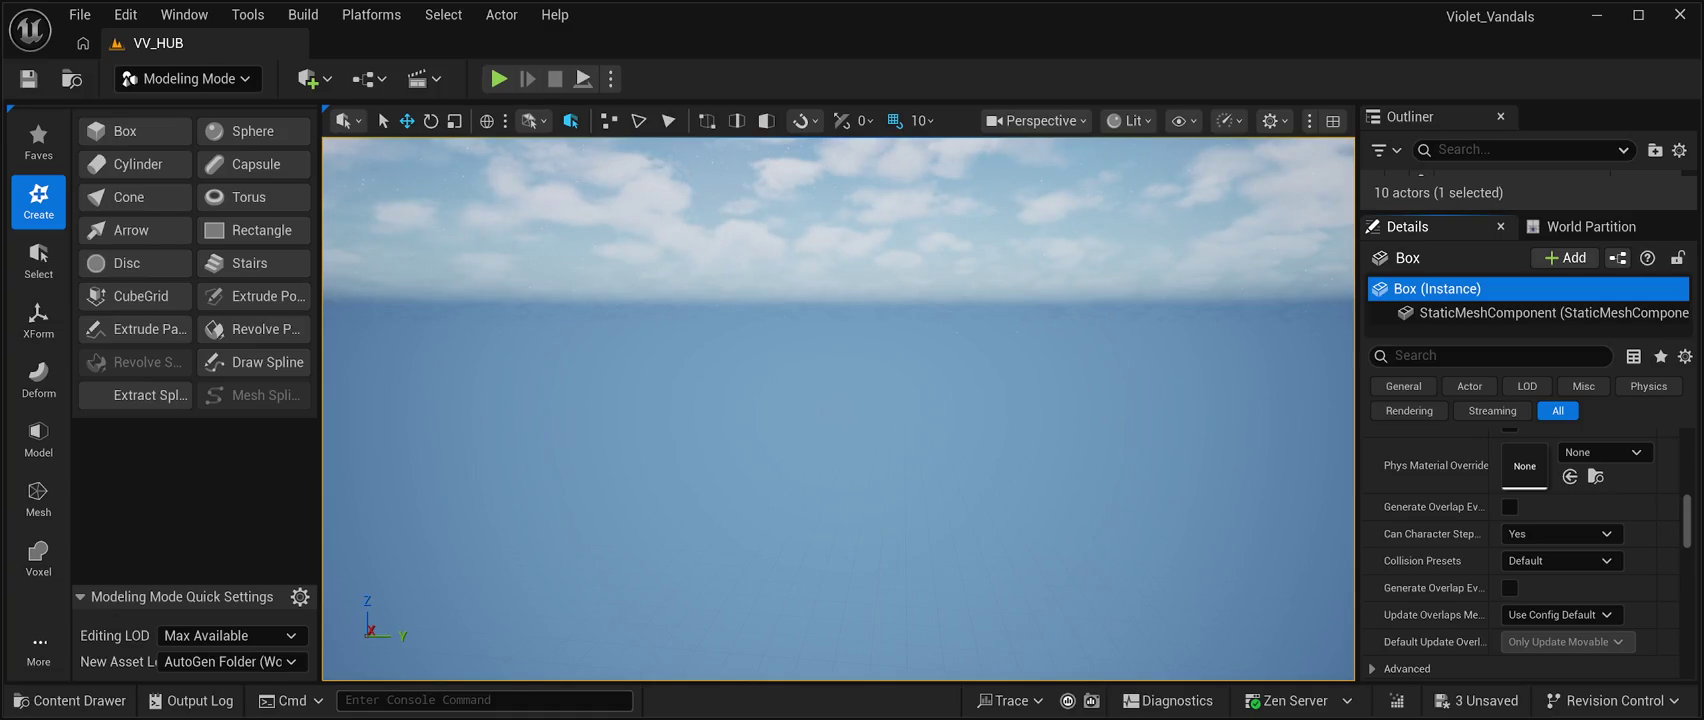
{"action": "mouse_move", "coordinate": [679, 368]}
{"action": "left_mouse_down"}
{"action": "mouse_move", "coordinate": [679, 400]}
{"action": "mouse_move", "coordinate": [679, 368]}
{"action": "mouse_move", "coordinate": [864, 354]}
{"action": "mouse_move", "coordinate": [962, 376]}
{"action": "mouse_move", "coordinate": [962, 320]}
{"action": "left_mouse_up"}
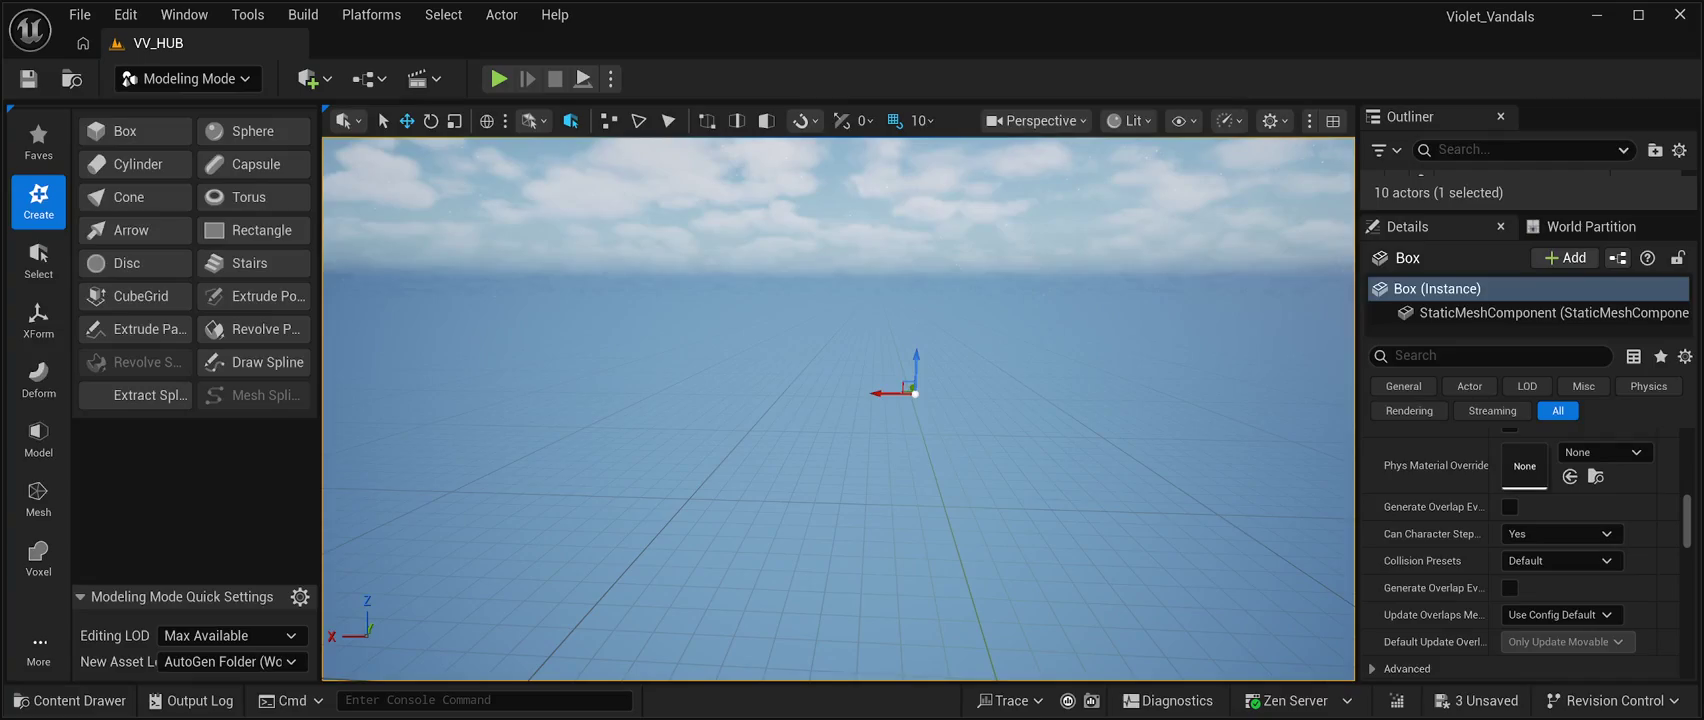
Select the starfield nebula actor and enlarge the Outliner to list all ten actors.
{"action": "left_click", "coordinate": [914, 392]}
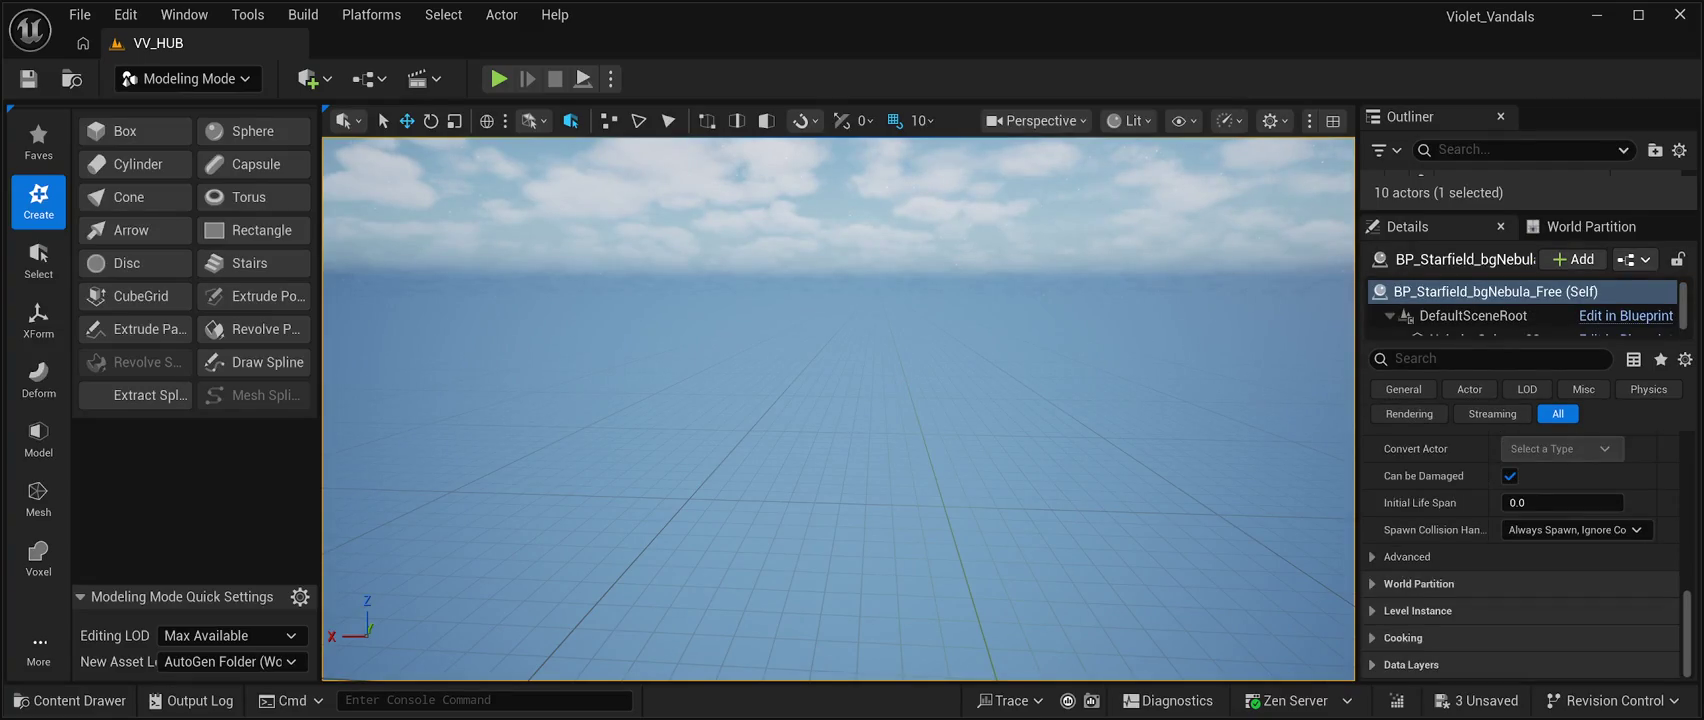
{"action": "scroll", "coordinate": [1520, 310], "scroll_direction": "down", "scroll_amount": 1}
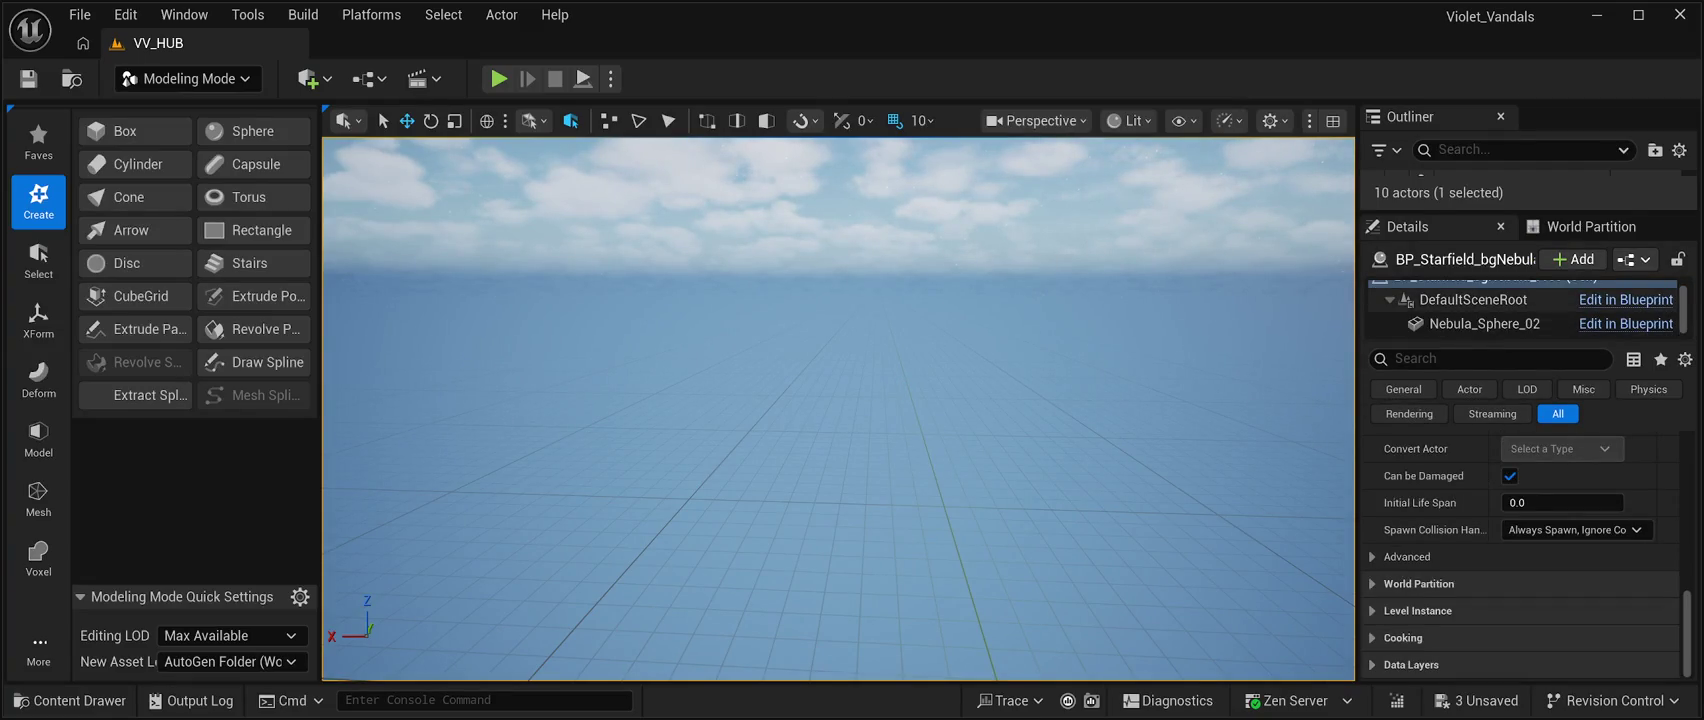
{"action": "scroll", "coordinate": [1520, 308], "scroll_direction": "up", "scroll_amount": 1}
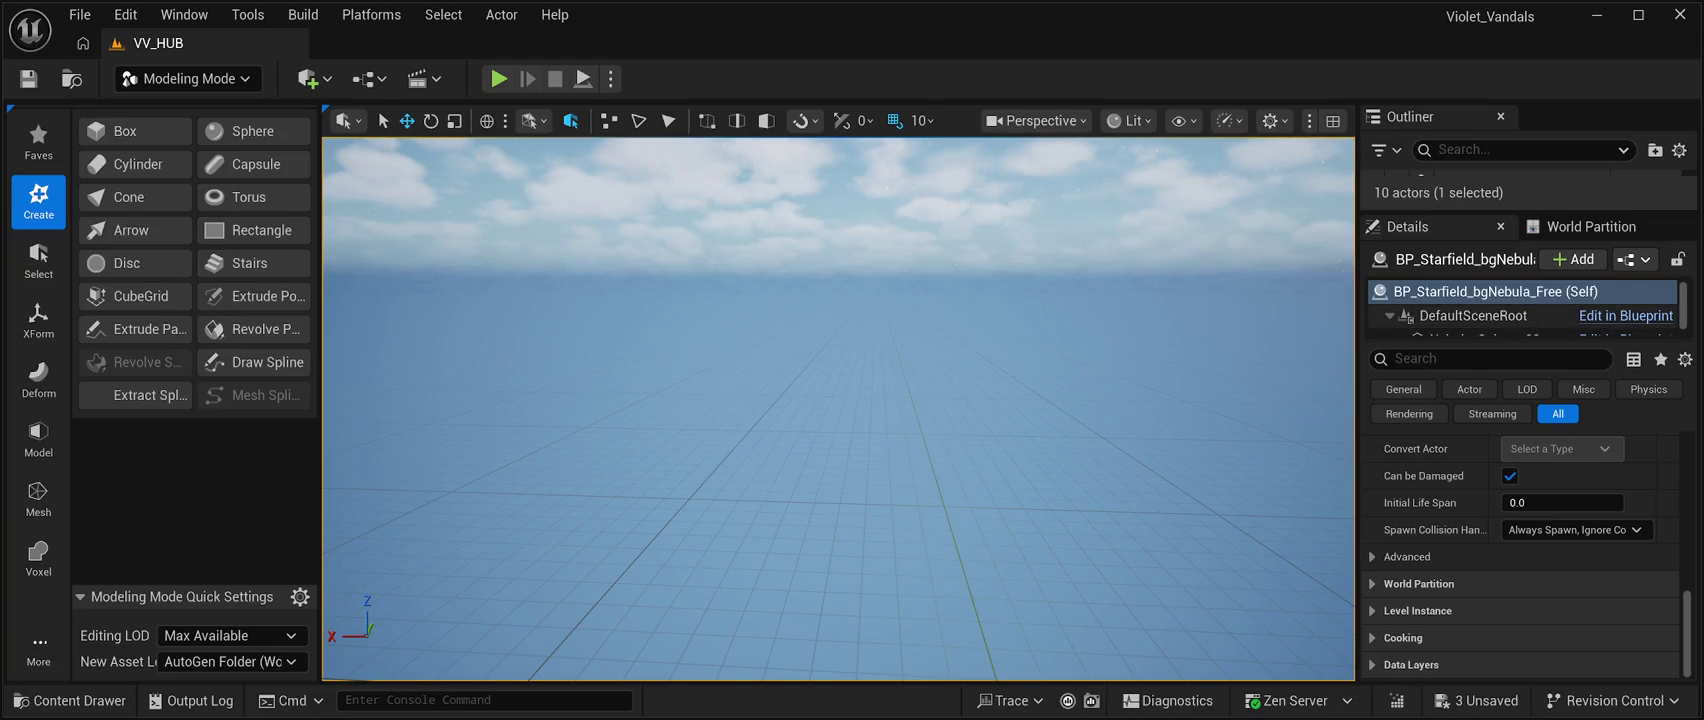
{"action": "scroll", "coordinate": [1520, 308], "scroll_direction": "down", "scroll_amount": 1}
{"action": "scroll", "coordinate": [1520, 310], "scroll_direction": "up", "scroll_amount": 1}
{"action": "scroll", "coordinate": [1520, 310], "scroll_direction": "down", "scroll_amount": 1}
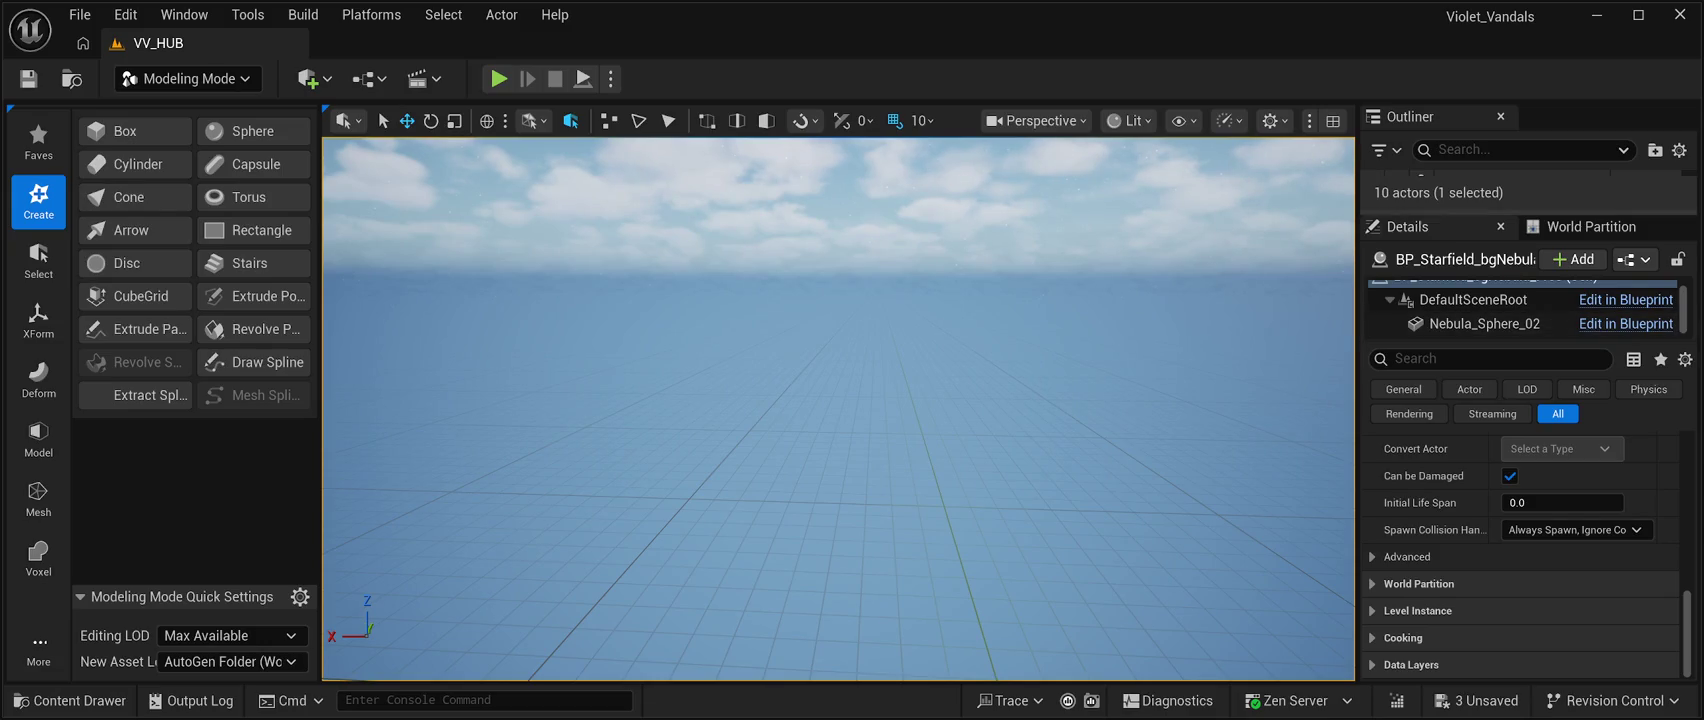
{"action": "left_click_drag", "start_coordinate": [1530, 210], "coordinate": [1530, 506]}
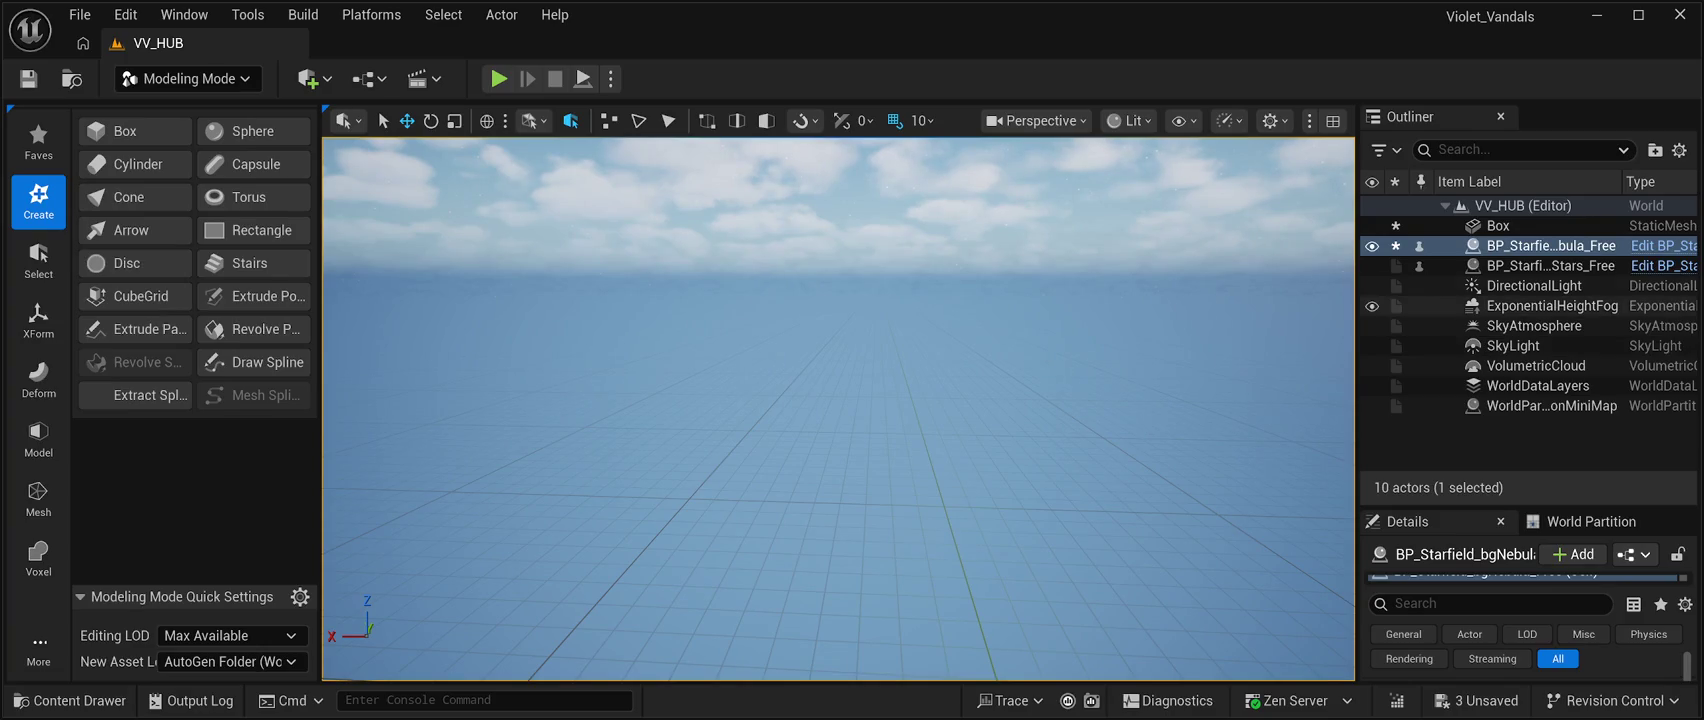
{"action": "left_click", "coordinate": [1498, 225]}
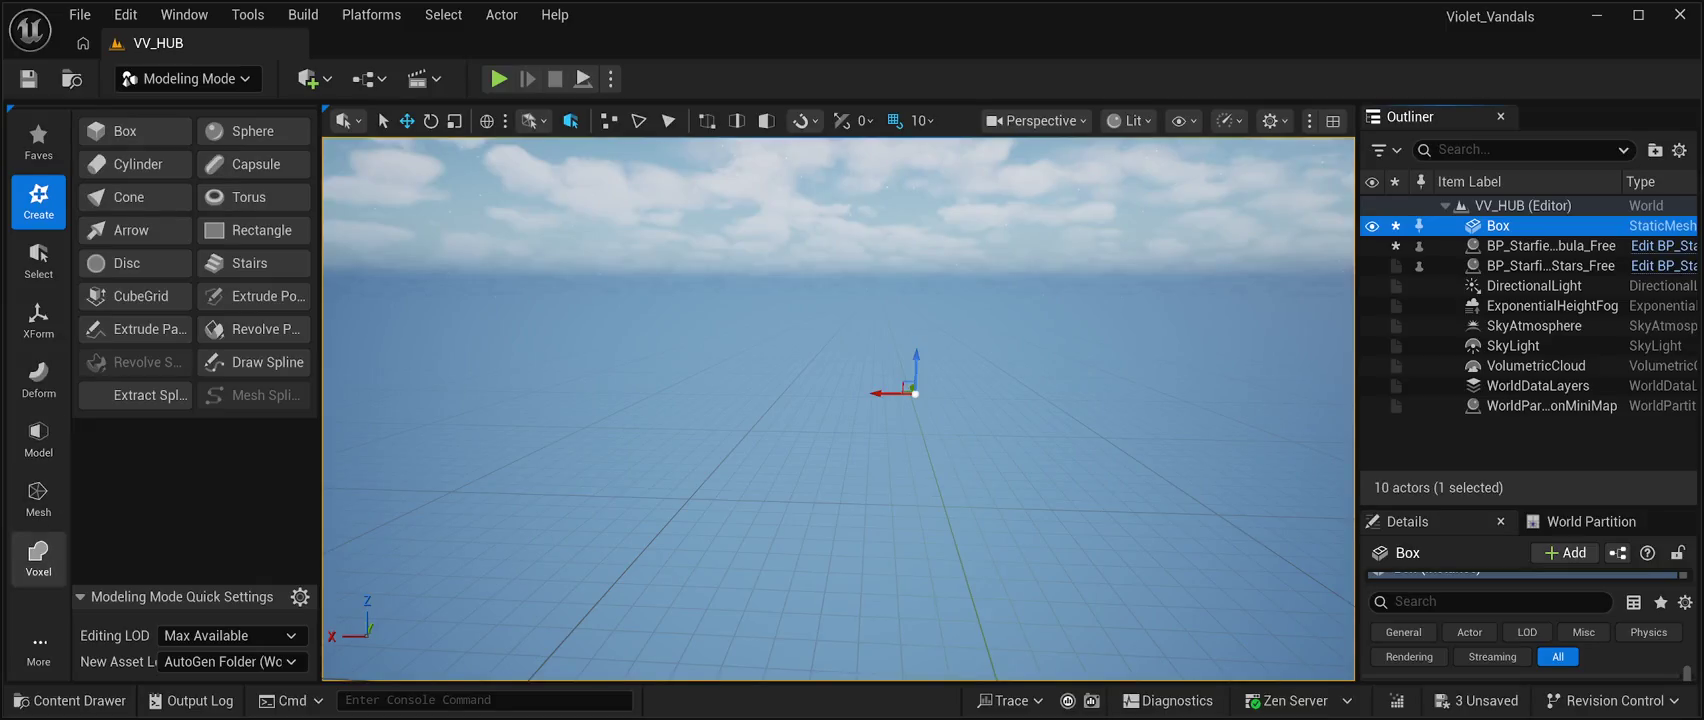
{"action": "left_click", "coordinate": [38, 648]}
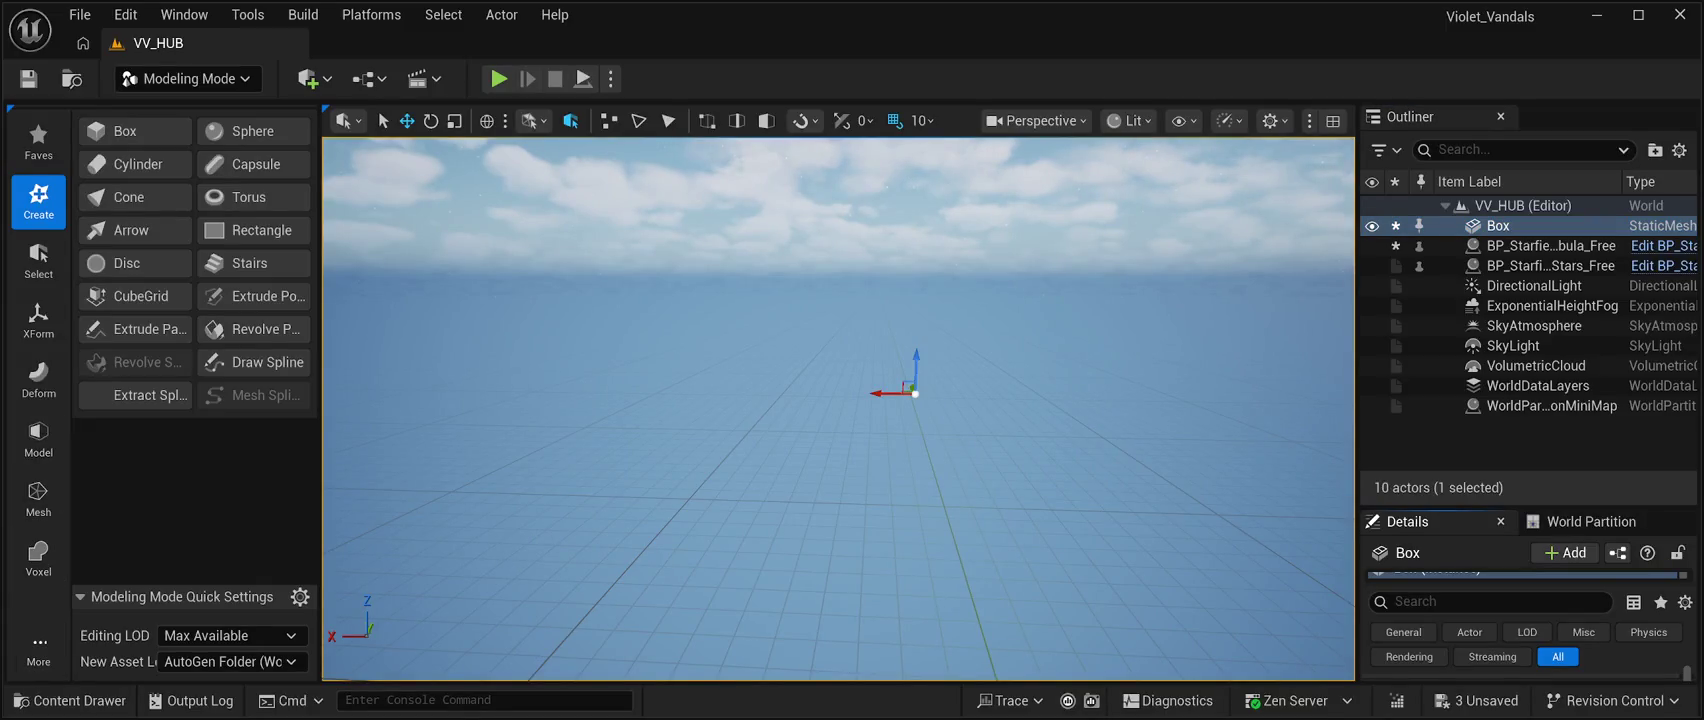
{"action": "left_click", "coordinate": [38, 648]}
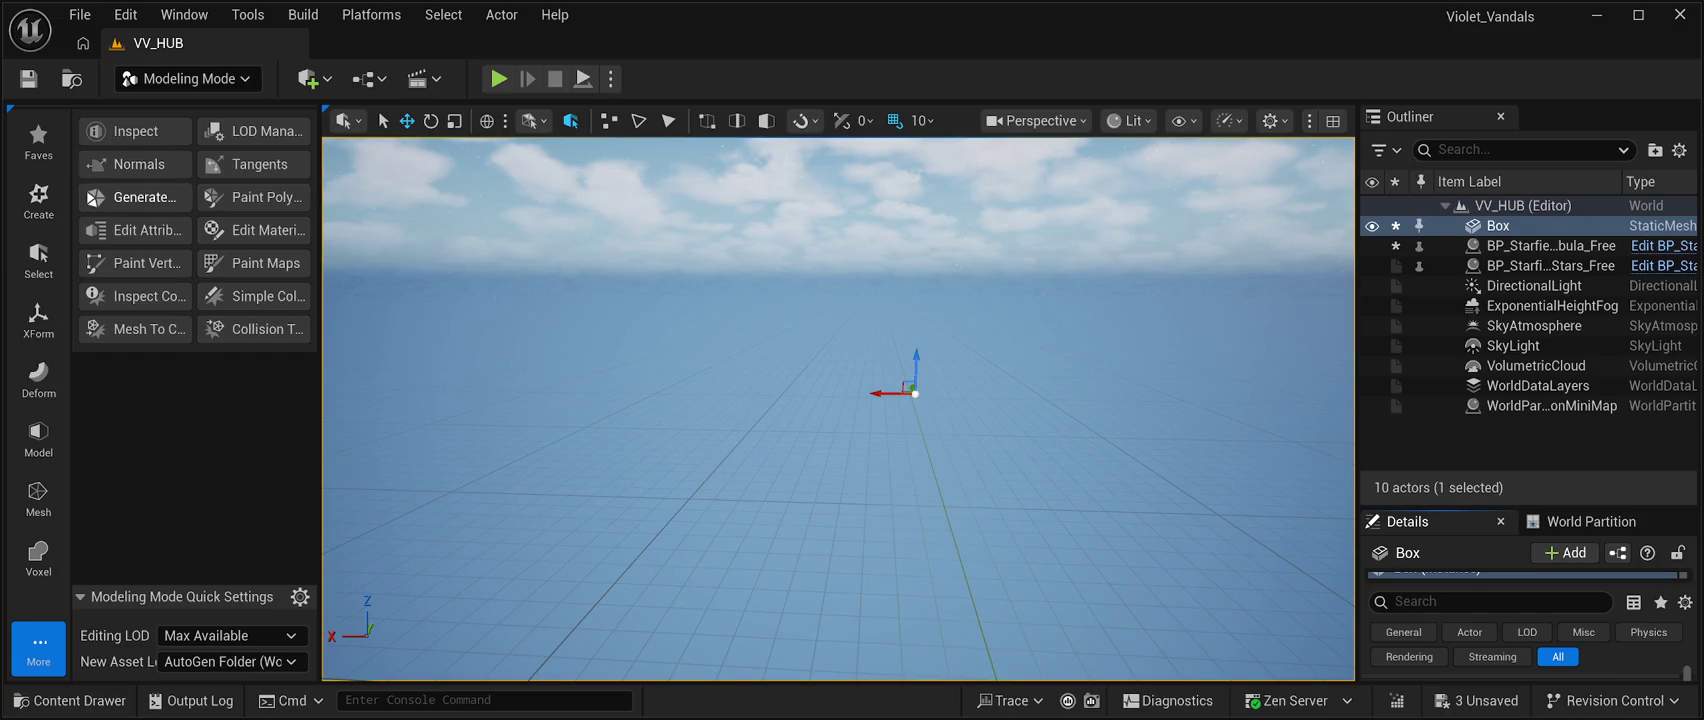
{"action": "left_click", "coordinate": [140, 230]}
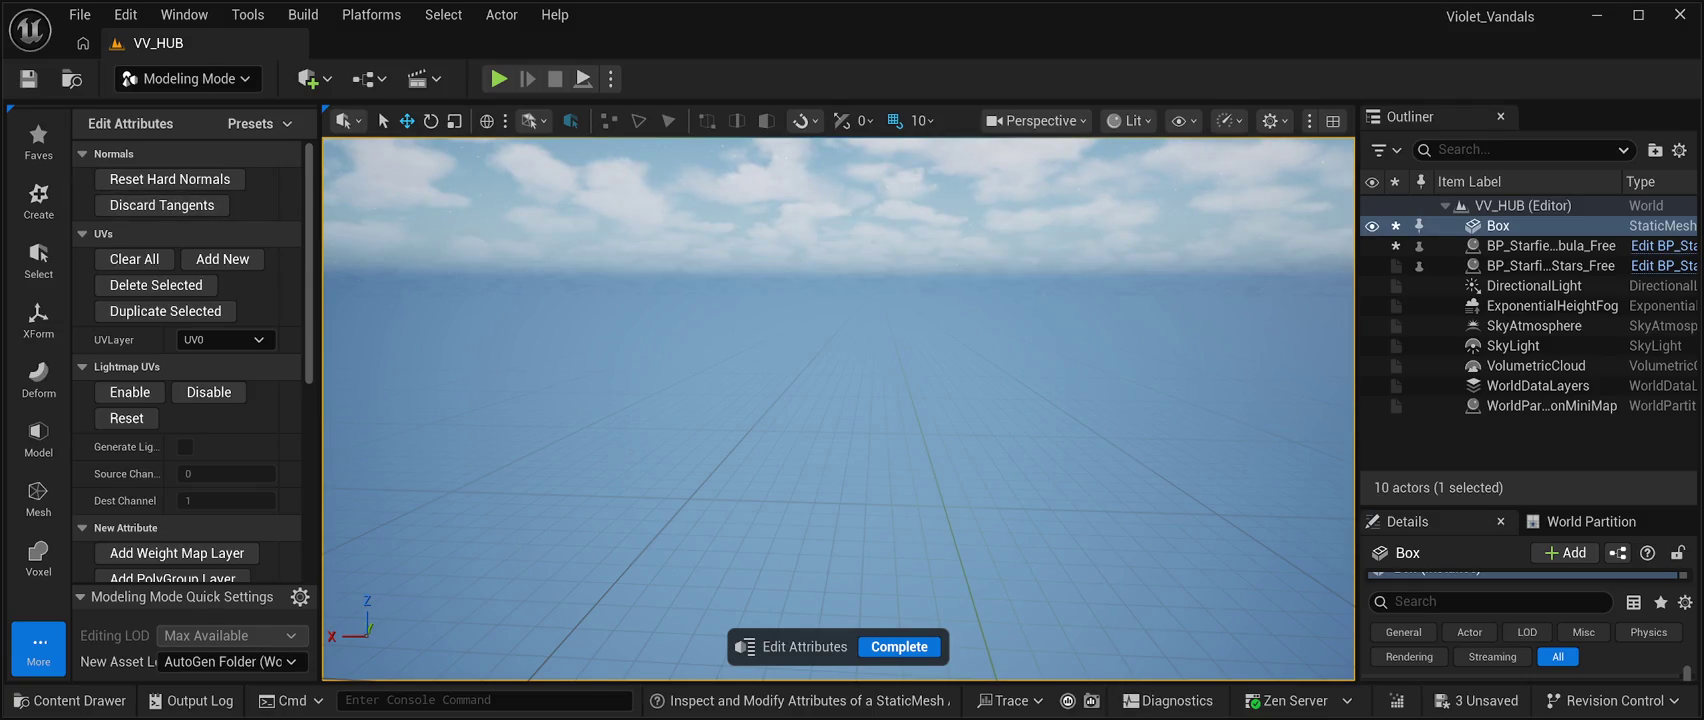
{"action": "scroll", "coordinate": [130, 405], "scroll_direction": "down", "scroll_amount": 2}
{"action": "scroll", "coordinate": [150, 400], "scroll_direction": "down", "scroll_amount": 3}
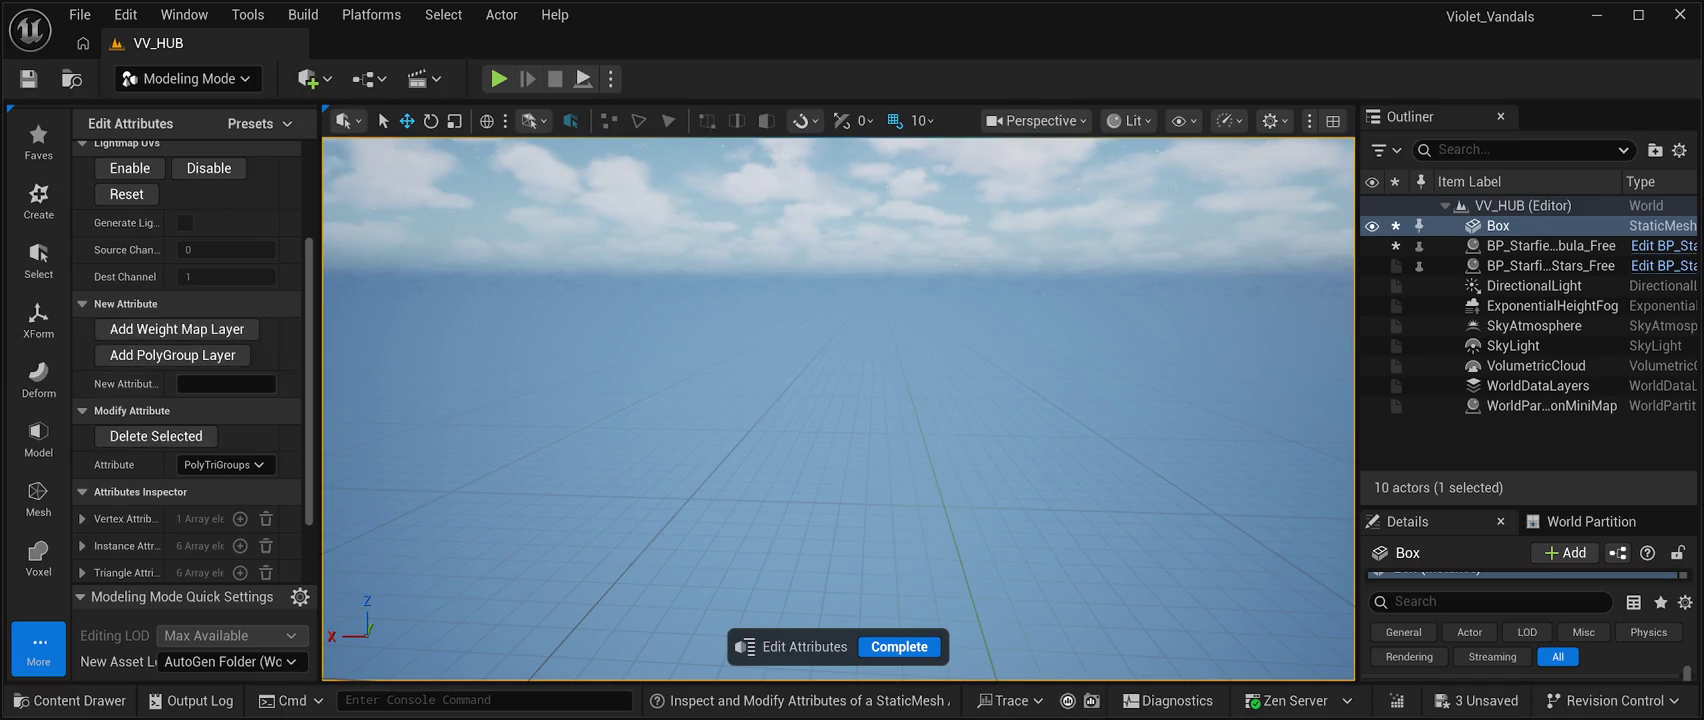
{"action": "scroll", "coordinate": [150, 430], "scroll_direction": "down", "scroll_amount": 3}
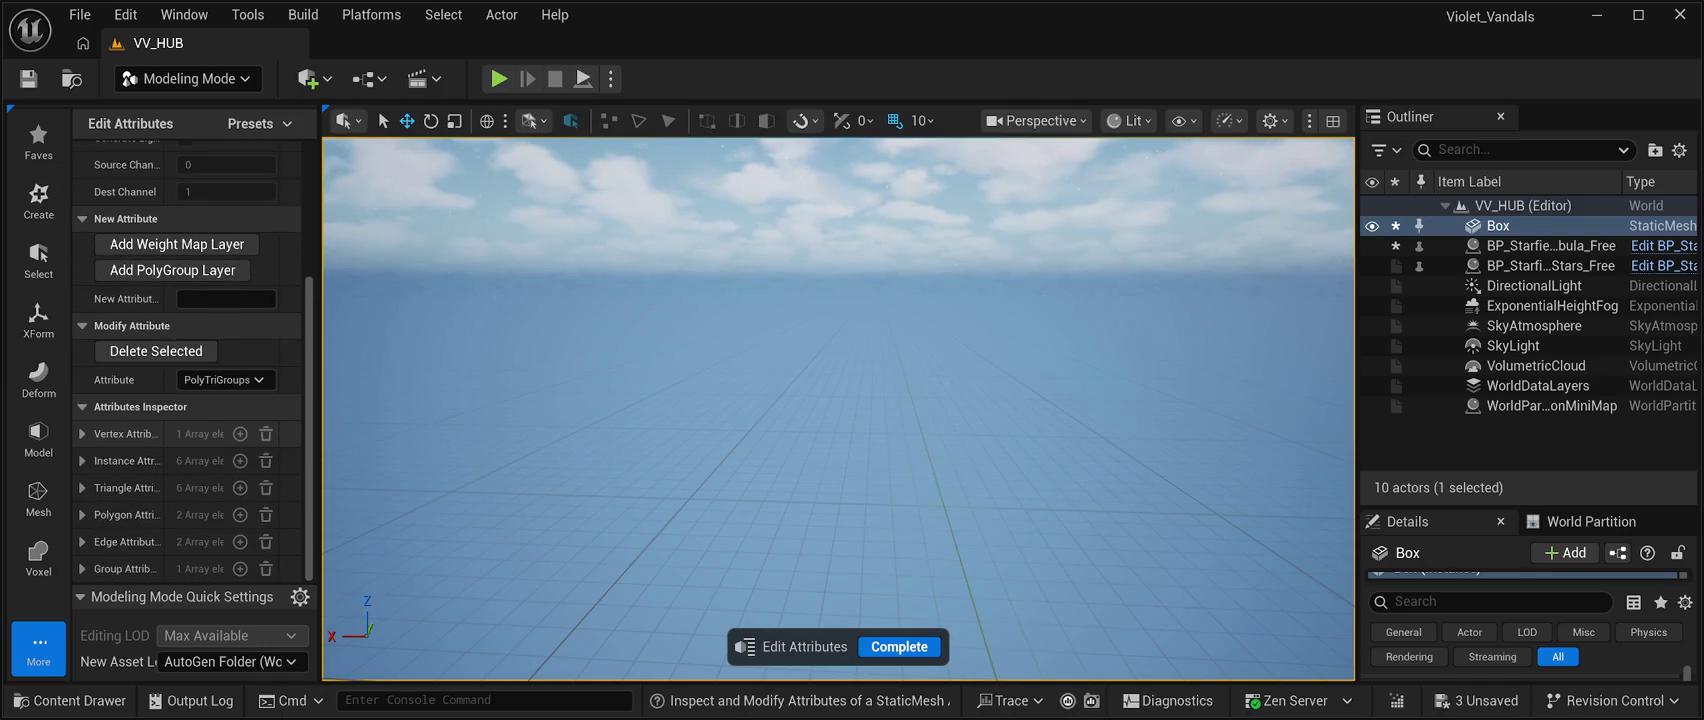
{"action": "scroll", "coordinate": [200, 488], "scroll_direction": "up", "scroll_amount": 3}
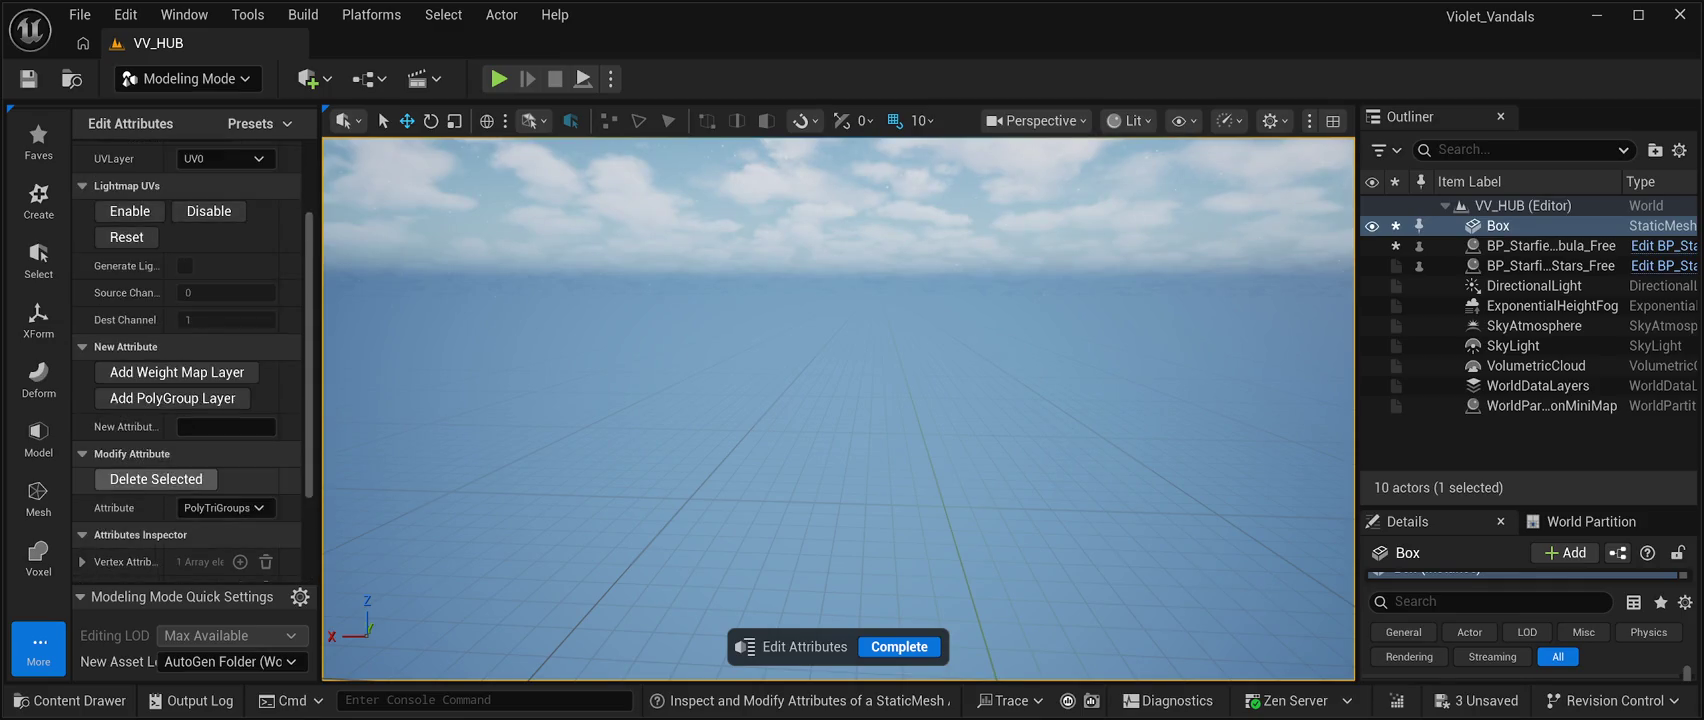
{"action": "scroll", "coordinate": [187, 474], "scroll_direction": "up", "scroll_amount": 4}
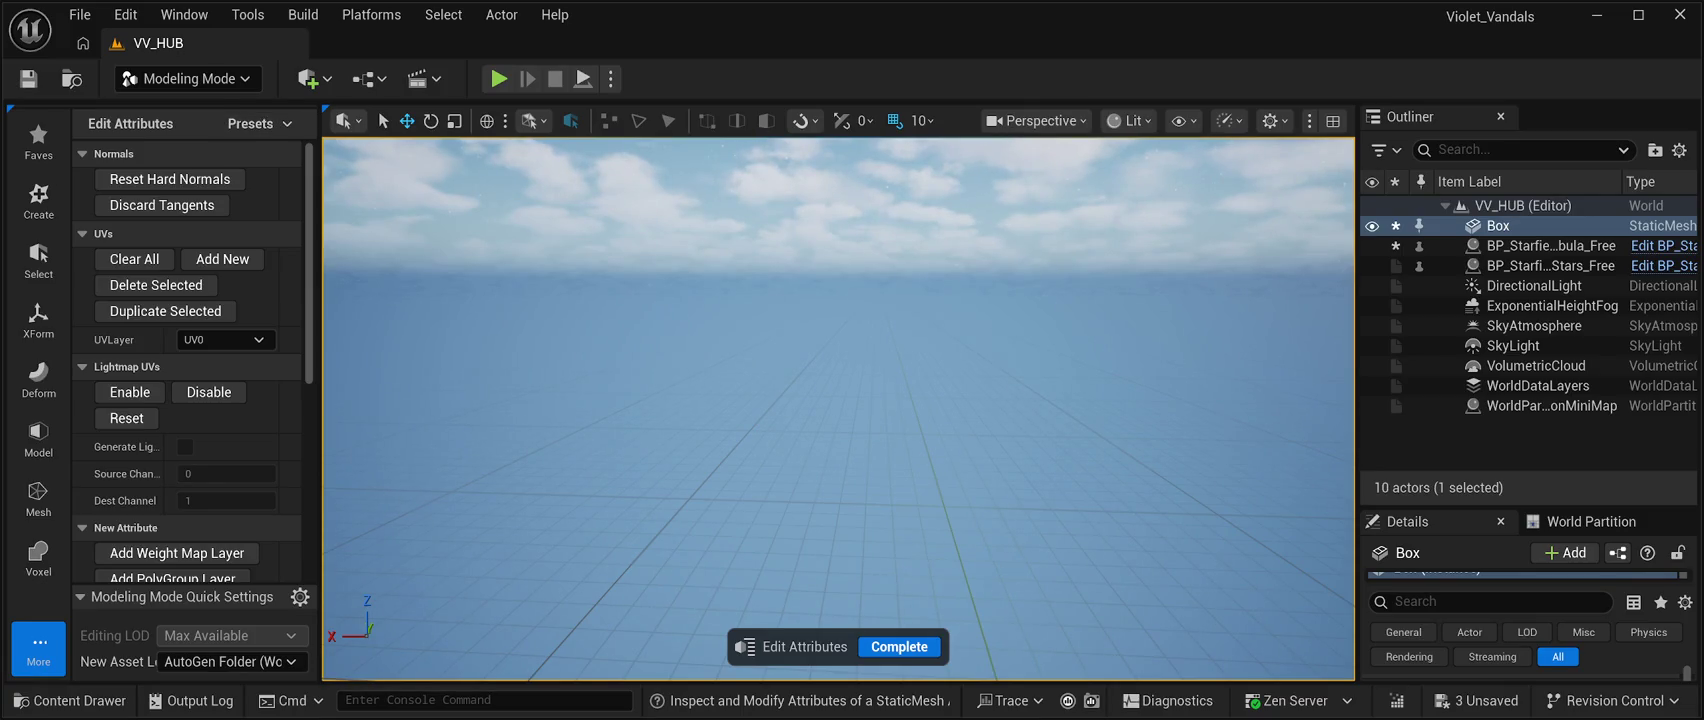
{"action": "scroll", "coordinate": [187, 300], "scroll_direction": "down", "scroll_amount": 3}
{"action": "scroll", "coordinate": [190, 360], "scroll_direction": "down", "scroll_amount": 4}
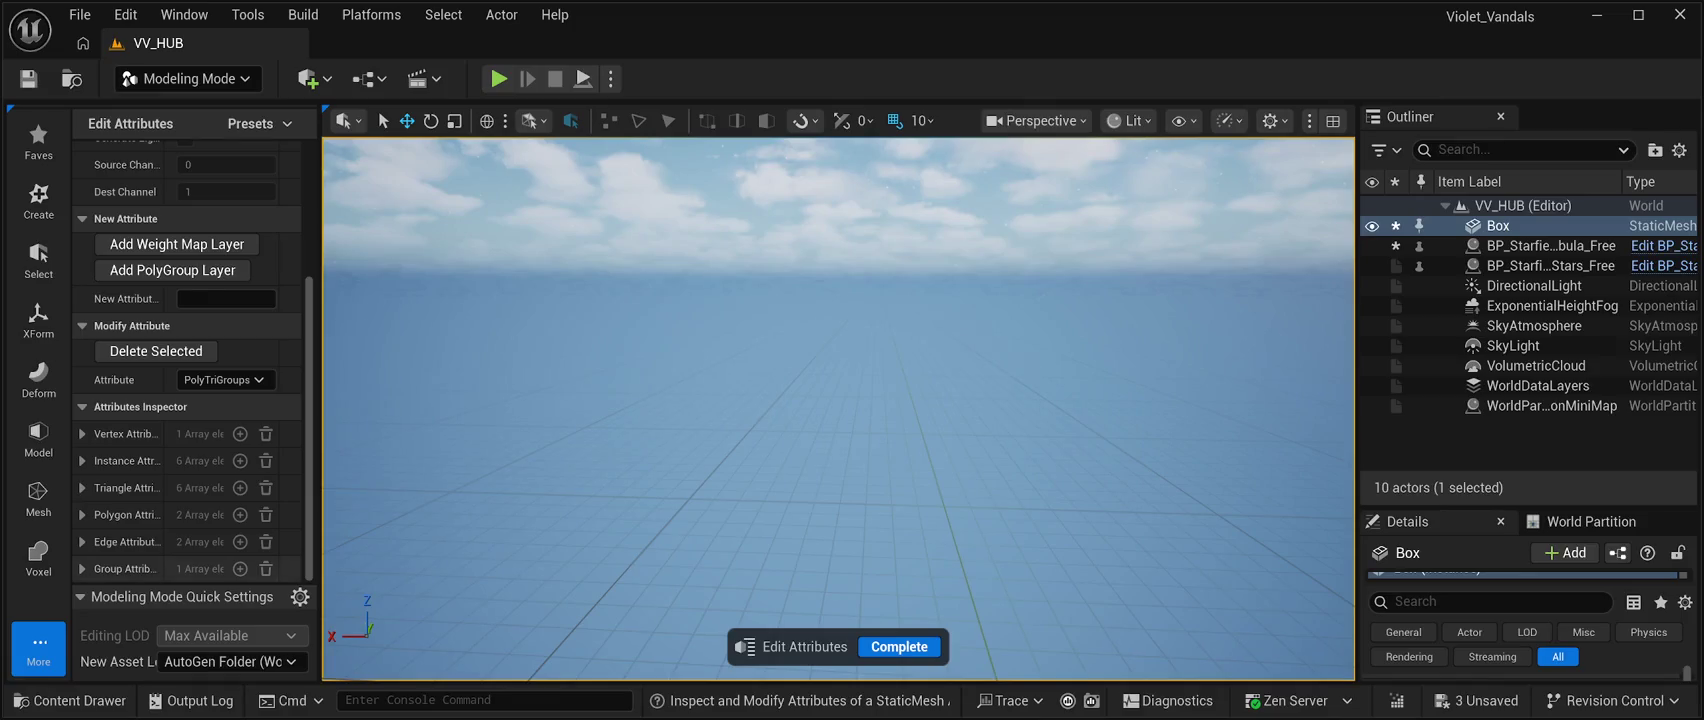
{"action": "scroll", "coordinate": [190, 514], "scroll_direction": "up", "scroll_amount": 7}
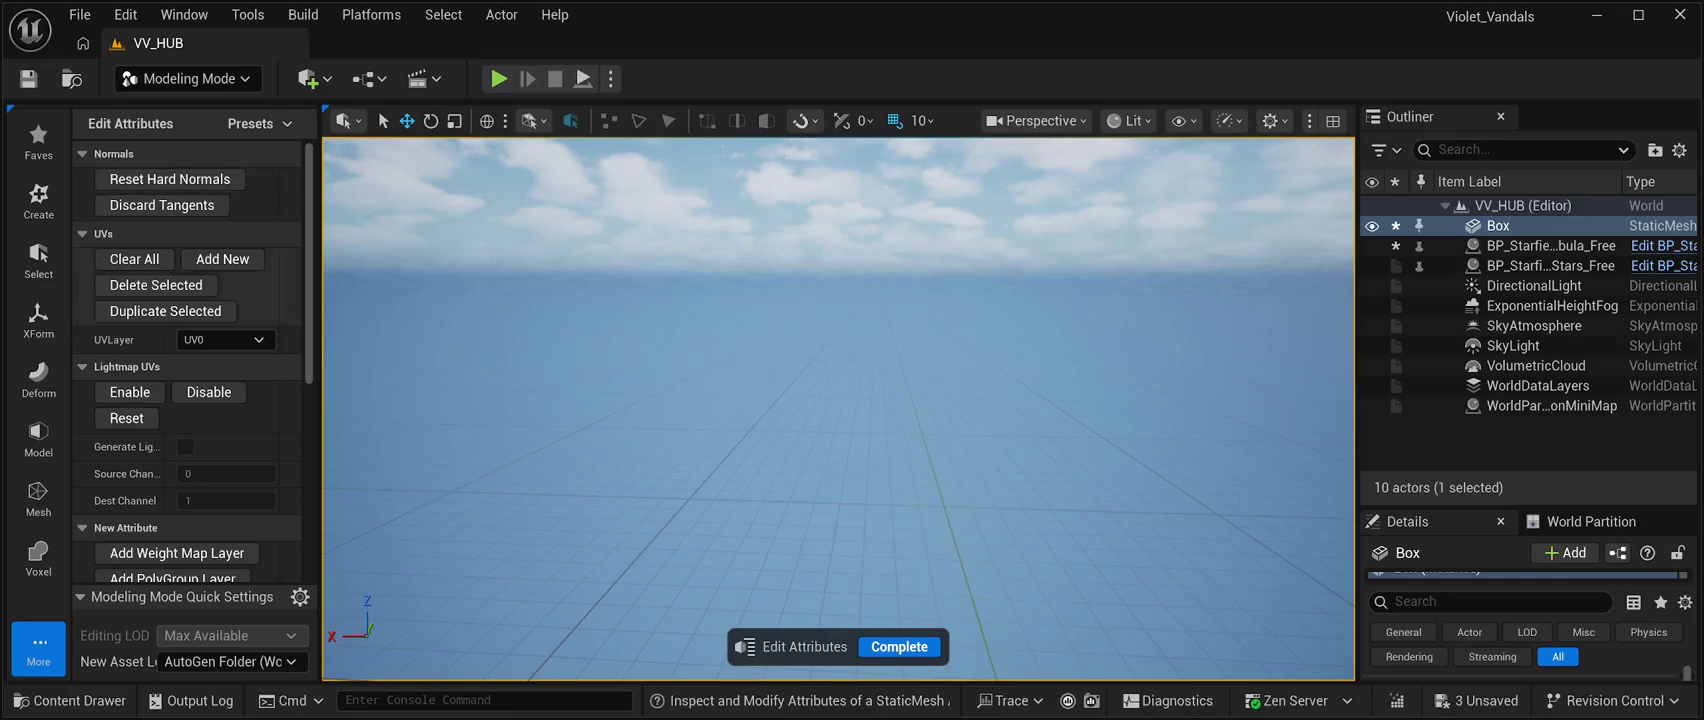
{"action": "scroll", "coordinate": [190, 400], "scroll_direction": "down", "scroll_amount": 7}
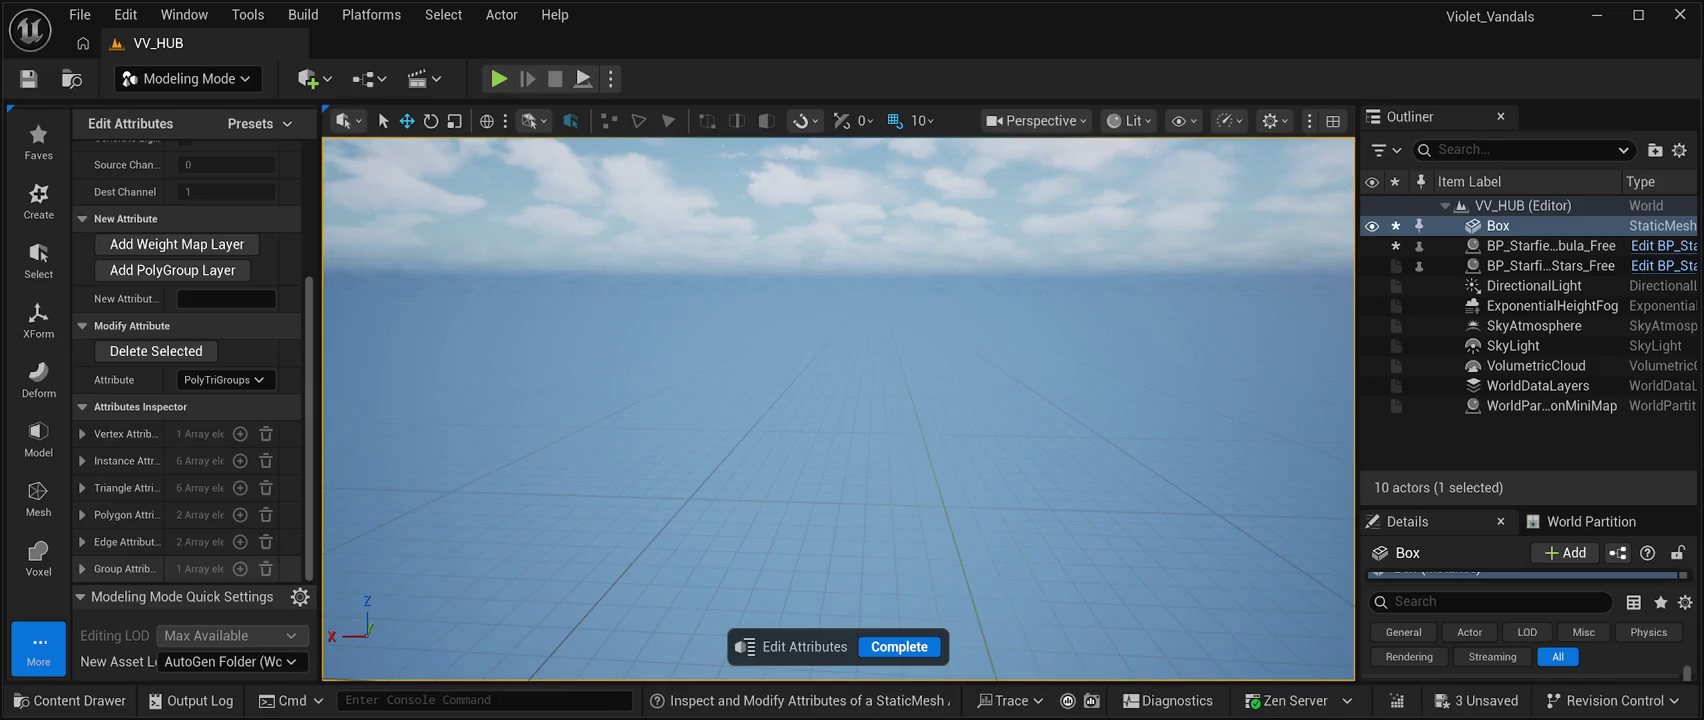
{"action": "scroll", "coordinate": [190, 450], "scroll_direction": "up", "scroll_amount": 3}
{"action": "scroll", "coordinate": [190, 450], "scroll_direction": "down", "scroll_amount": 2}
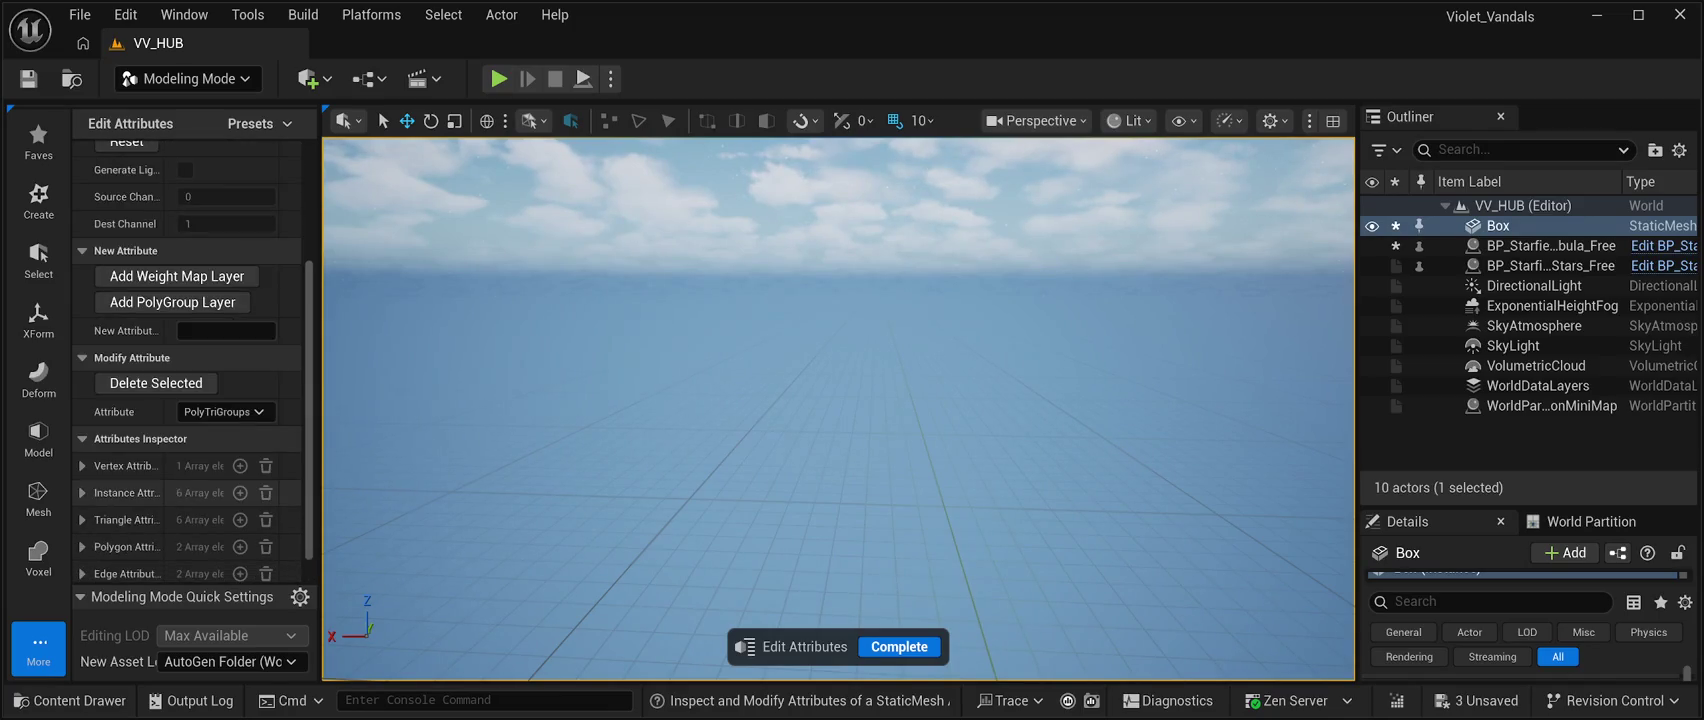
{"action": "scroll", "coordinate": [190, 450], "scroll_direction": "up", "scroll_amount": 3}
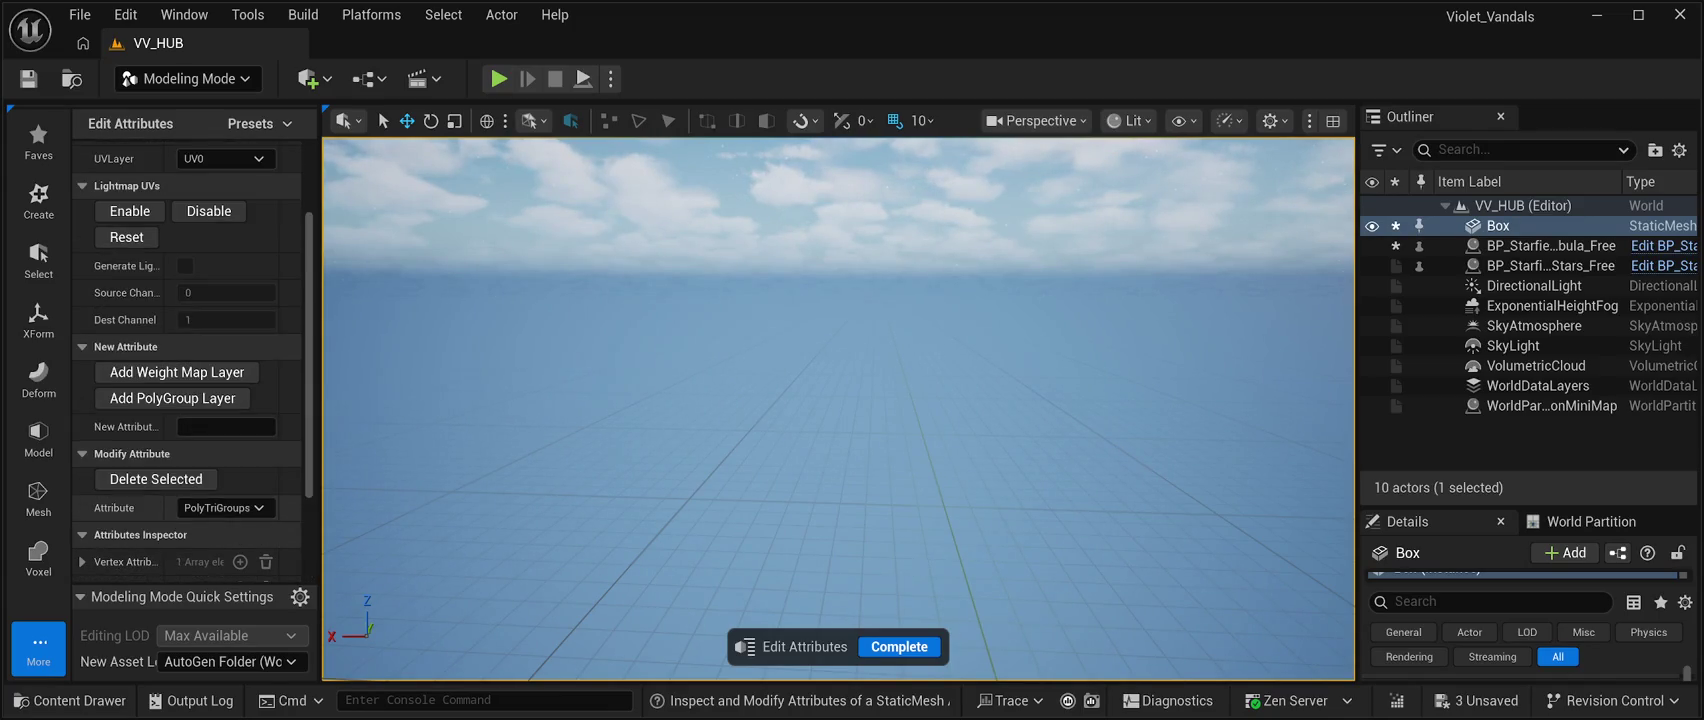
{"action": "scroll", "coordinate": [190, 360], "scroll_direction": "up", "scroll_amount": 6}
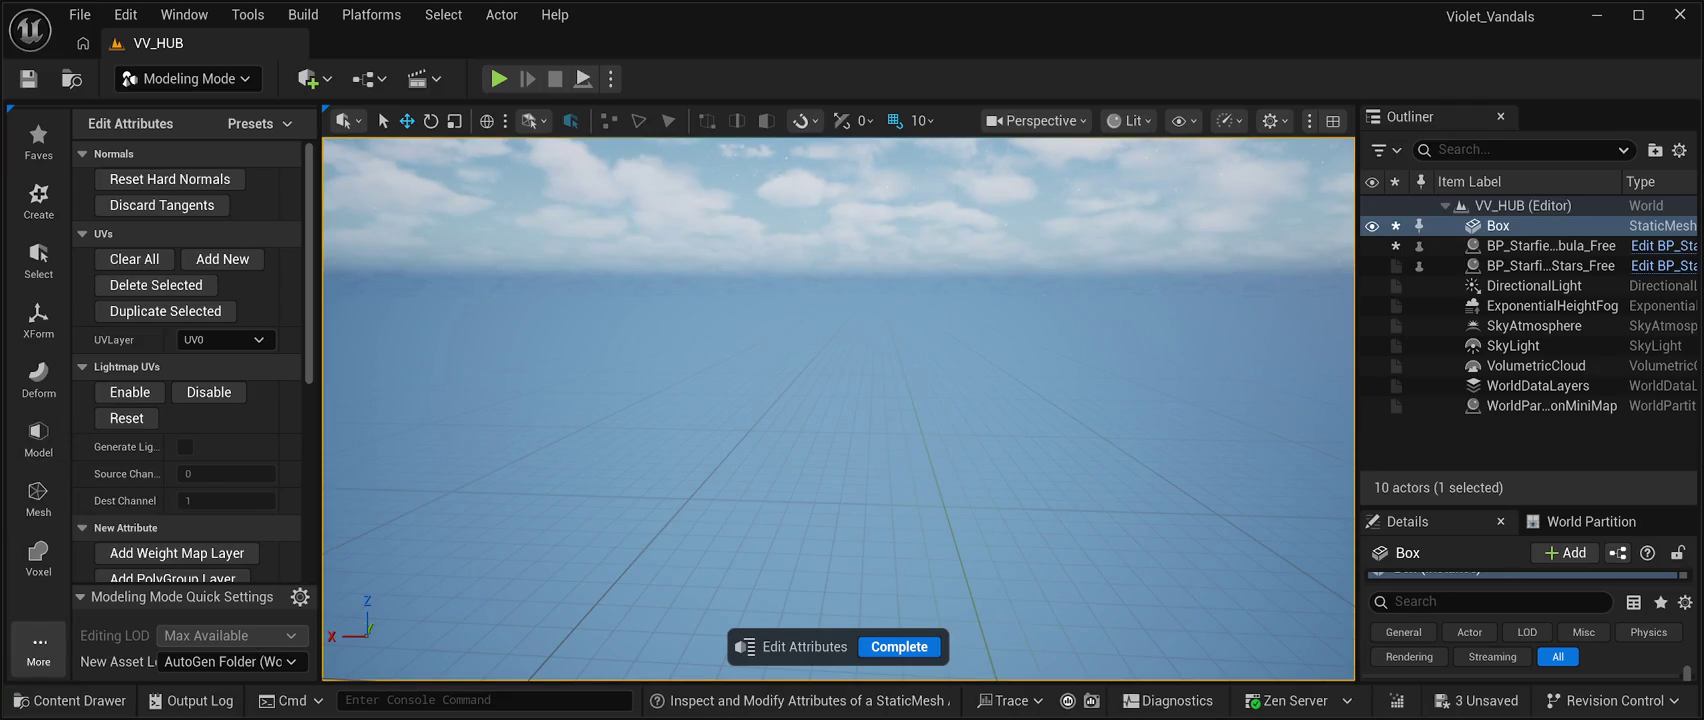
{"action": "scroll", "coordinate": [190, 400], "scroll_direction": "up", "scroll_amount": 2}
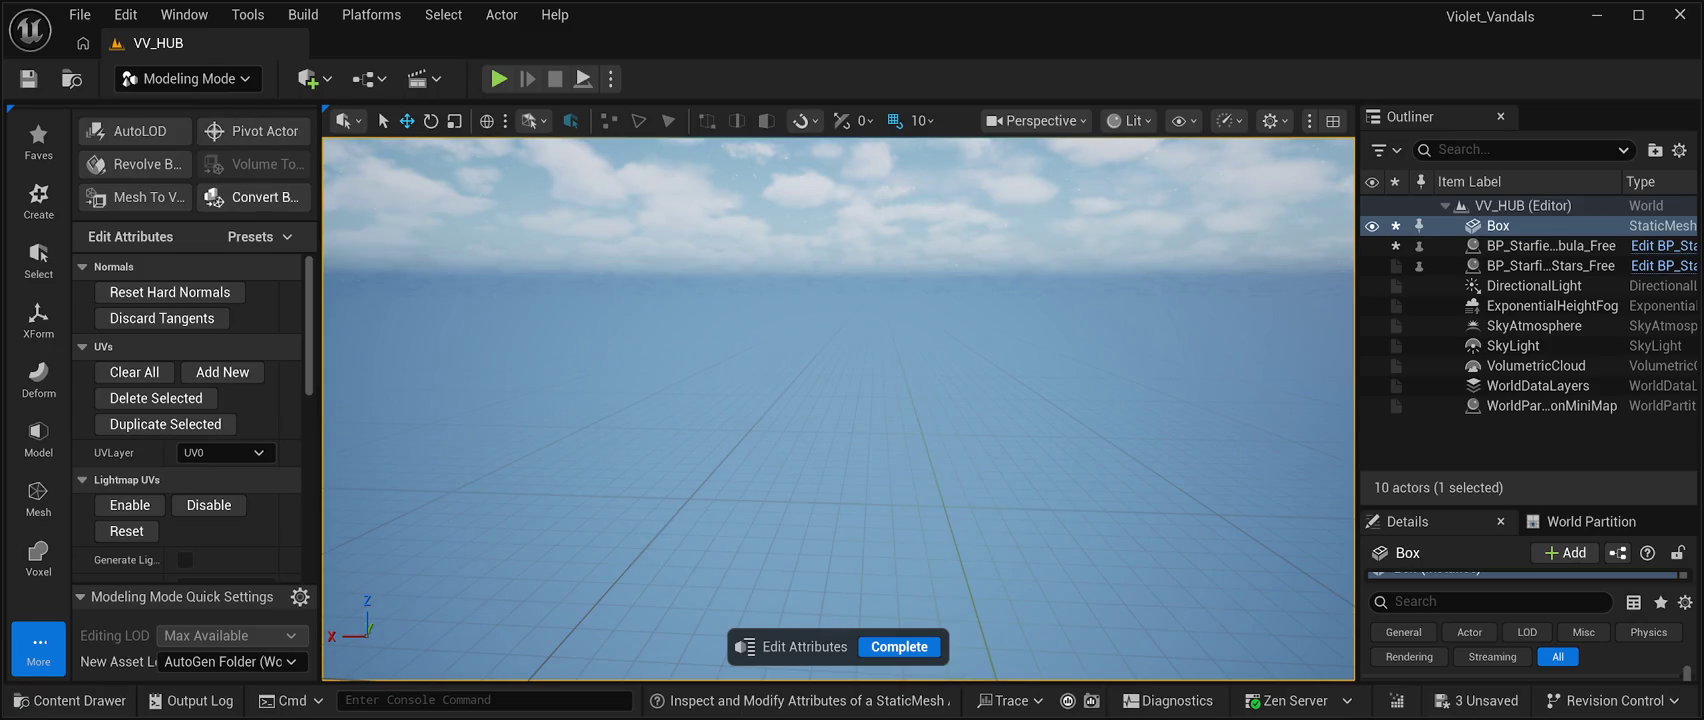
{"action": "scroll", "coordinate": [172, 450], "scroll_direction": "down", "scroll_amount": 5}
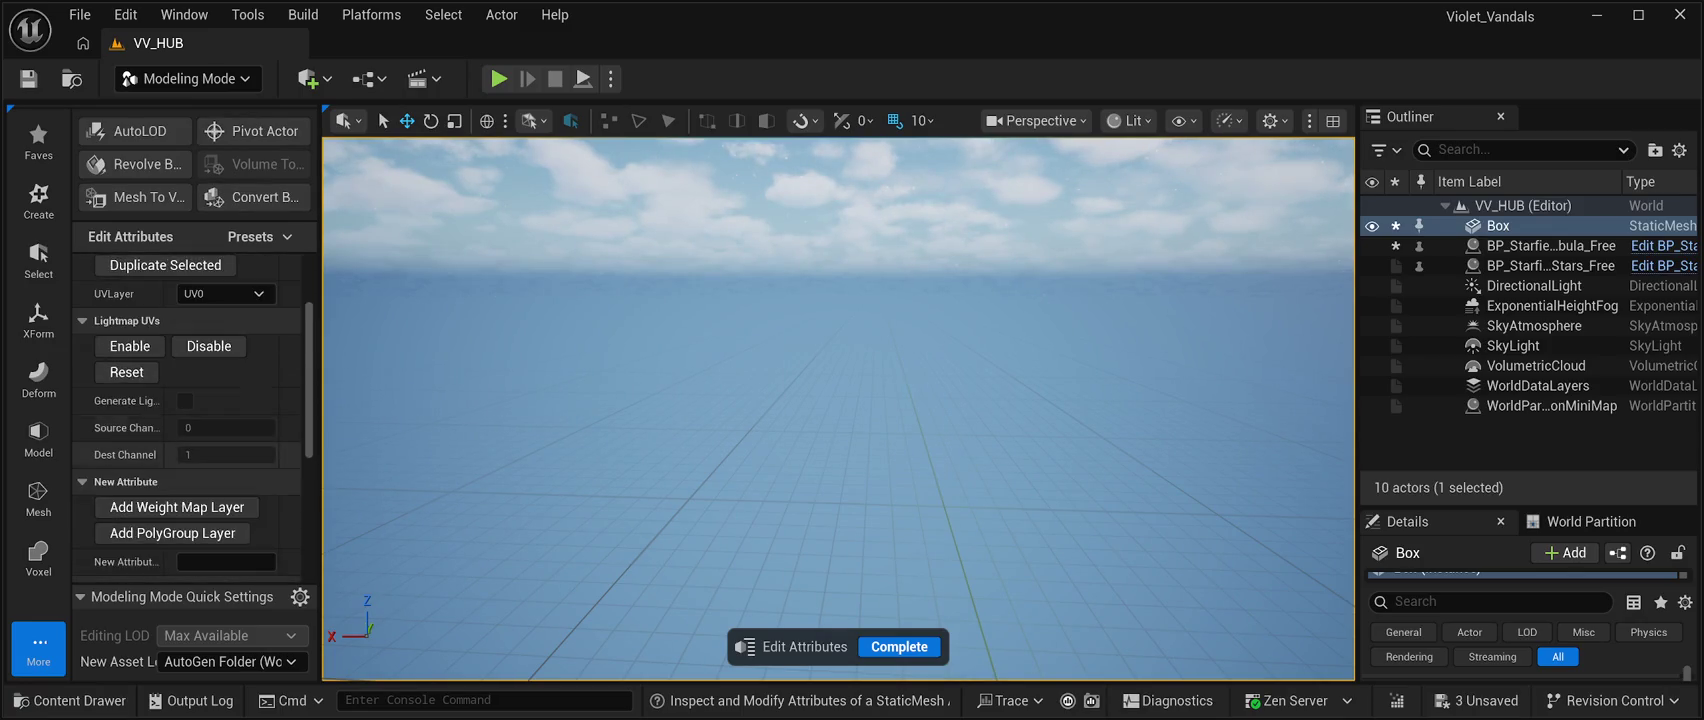
{"action": "scroll", "coordinate": [186, 416], "scroll_direction": "down", "scroll_amount": 2}
{"action": "scroll", "coordinate": [190, 418], "scroll_direction": "down", "scroll_amount": 2}
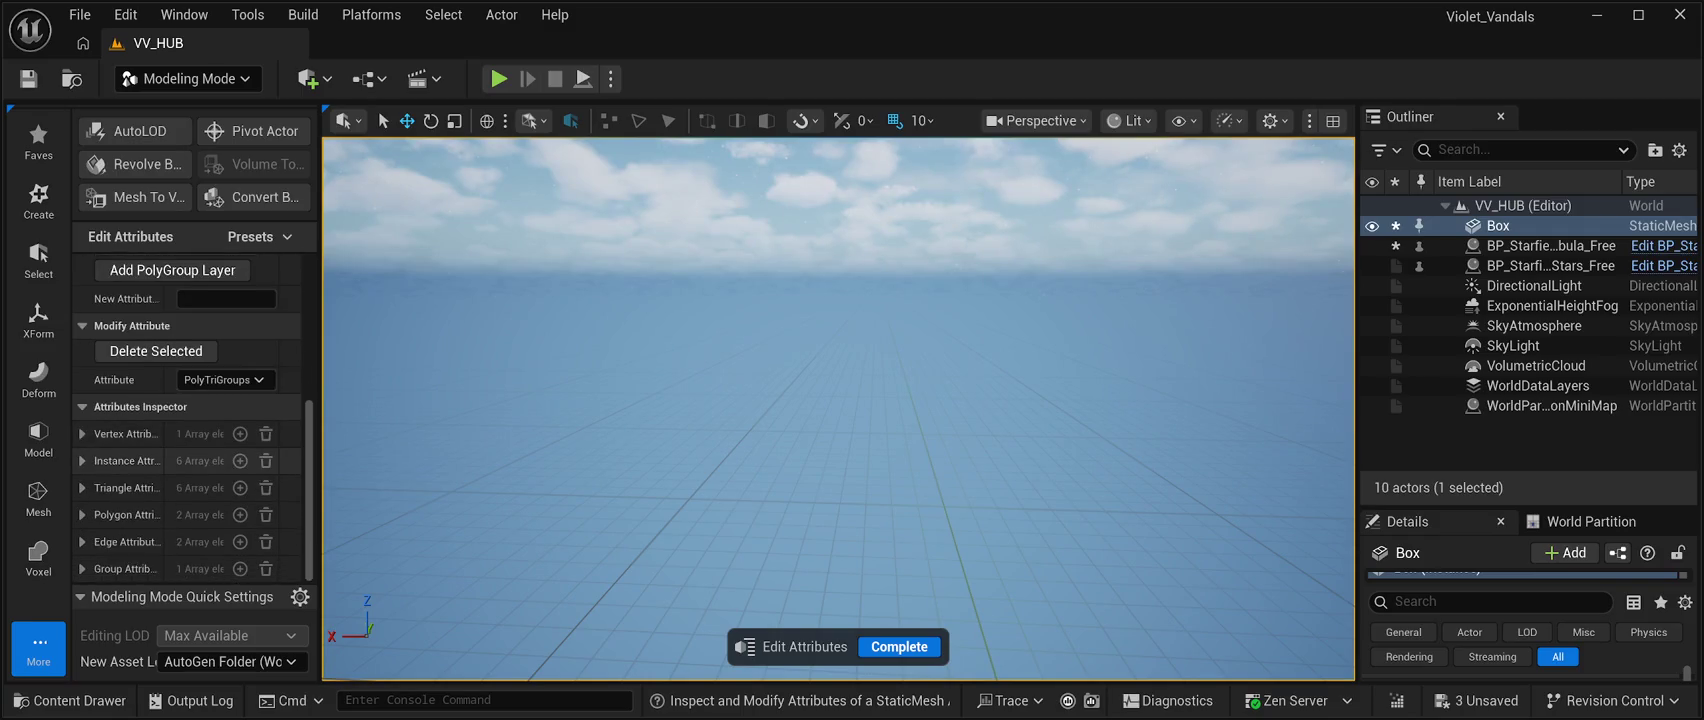
{"action": "scroll", "coordinate": [190, 418], "scroll_direction": "up", "scroll_amount": 10}
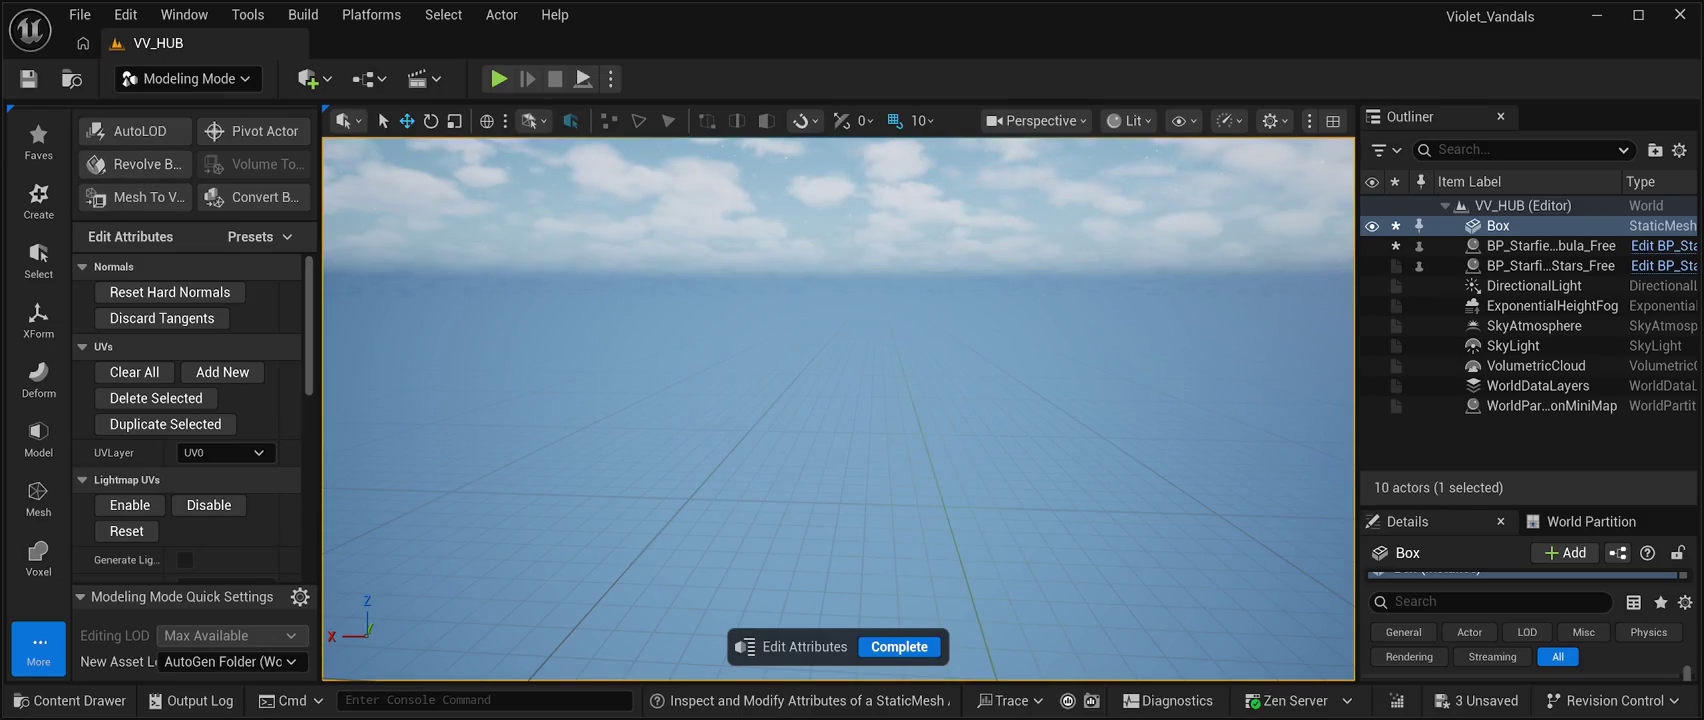
{"action": "scroll", "coordinate": [188, 420], "scroll_direction": "down", "scroll_amount": 5}
{"action": "scroll", "coordinate": [188, 420], "scroll_direction": "down", "scroll_amount": 4}
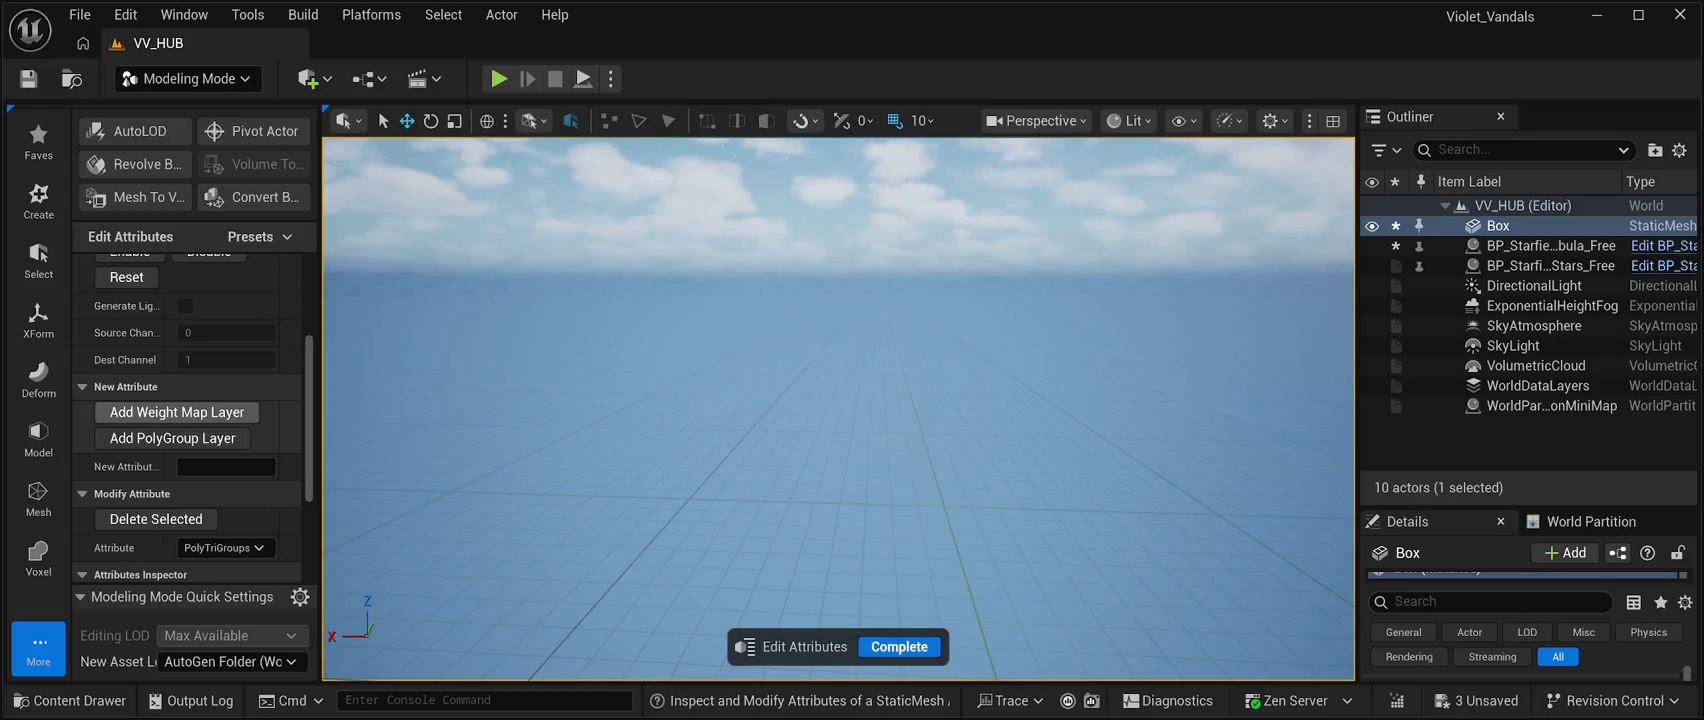
{"action": "scroll", "coordinate": [188, 480], "scroll_direction": "down", "scroll_amount": 1}
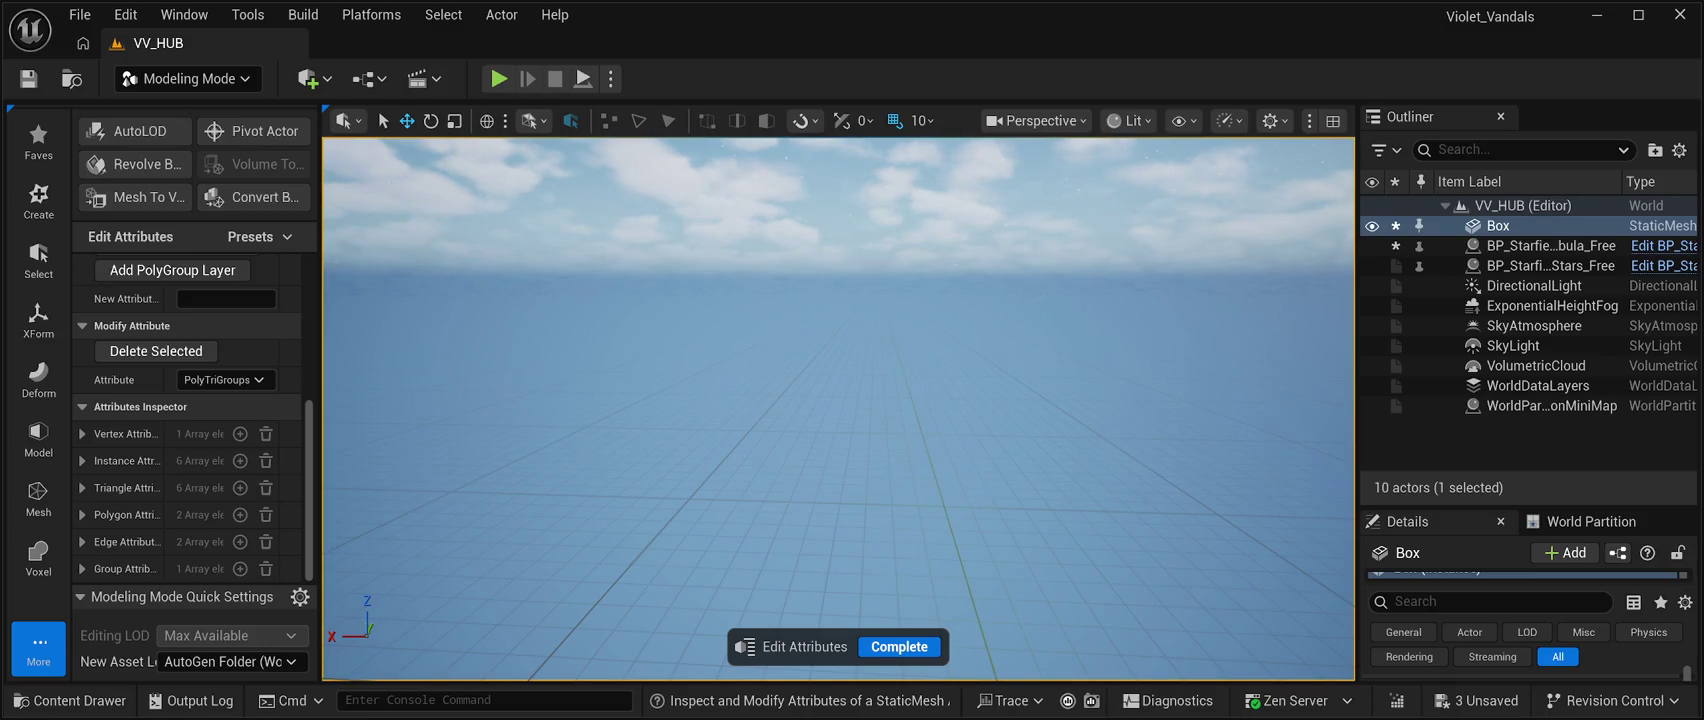
Change the Box's scale from 500 to 10 on X, Y and Z, then frame it in the view.
{"action": "left_click_drag", "start_coordinate": [1530, 507], "coordinate": [1530, 140]}
{"action": "scroll", "coordinate": [1520, 540], "scroll_direction": "up", "scroll_amount": 5}
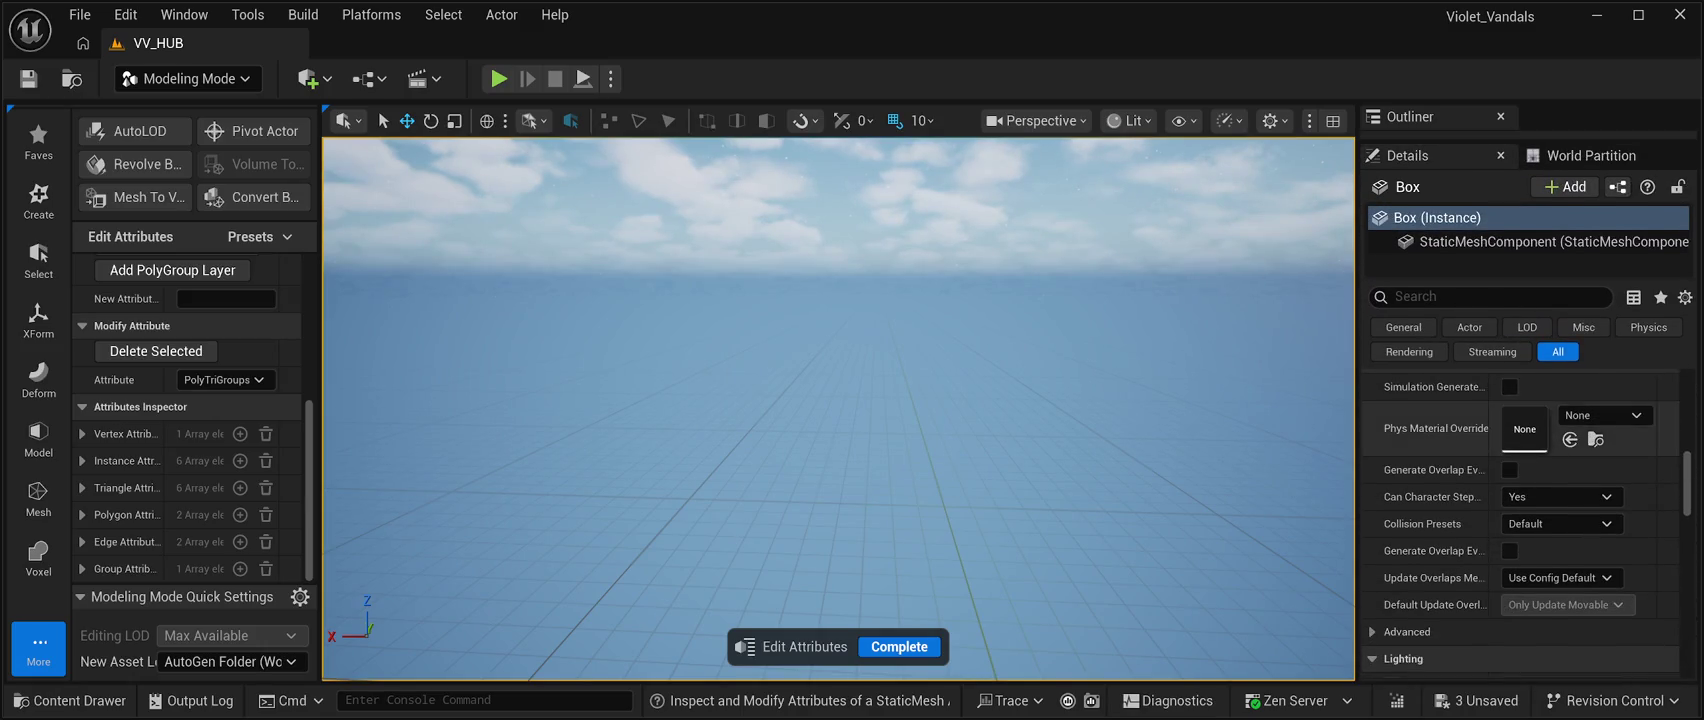
{"action": "scroll", "coordinate": [1520, 515], "scroll_direction": "up", "scroll_amount": 5}
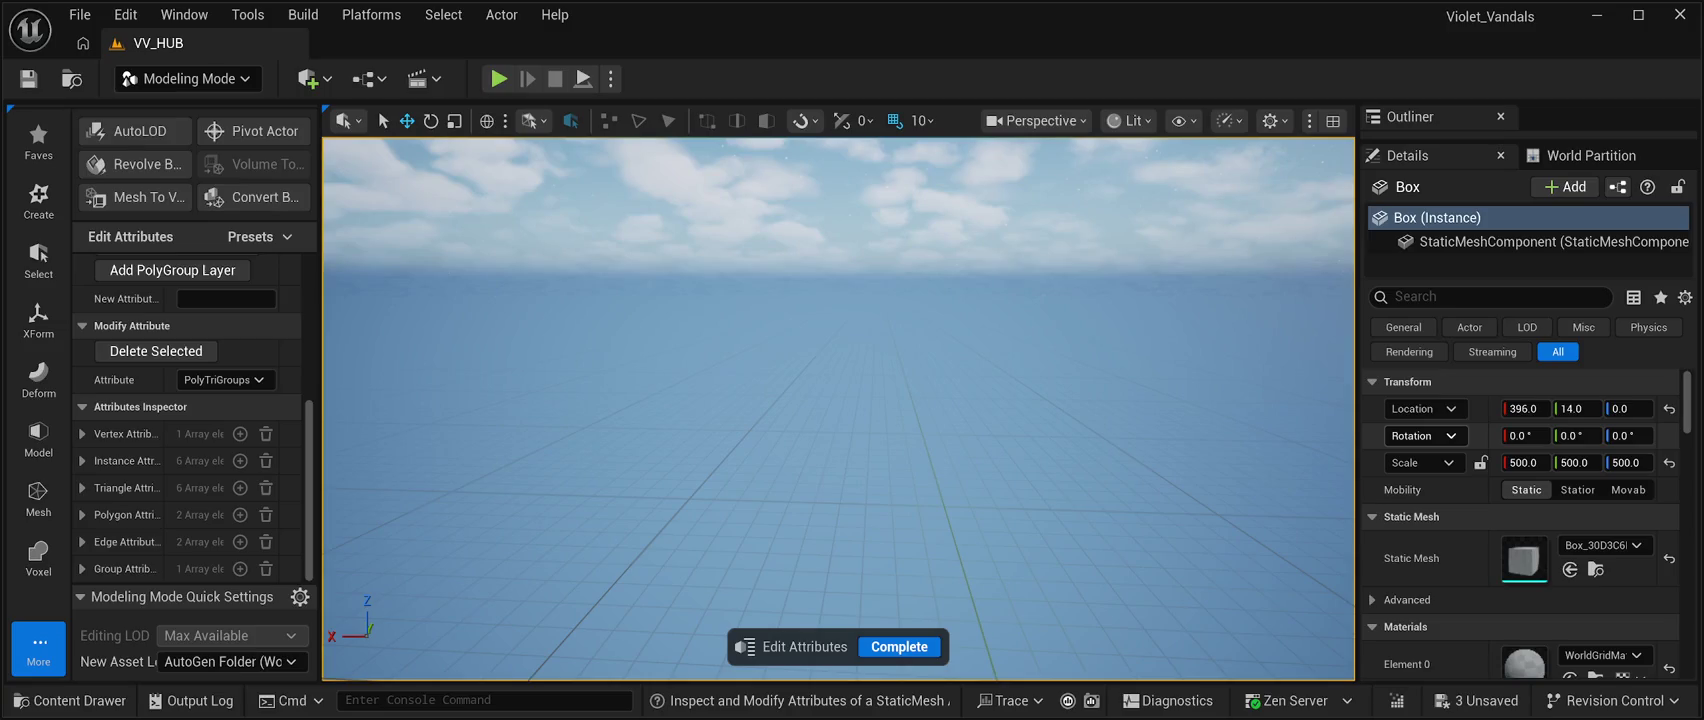
{"action": "left_click", "coordinate": [1523, 462]}
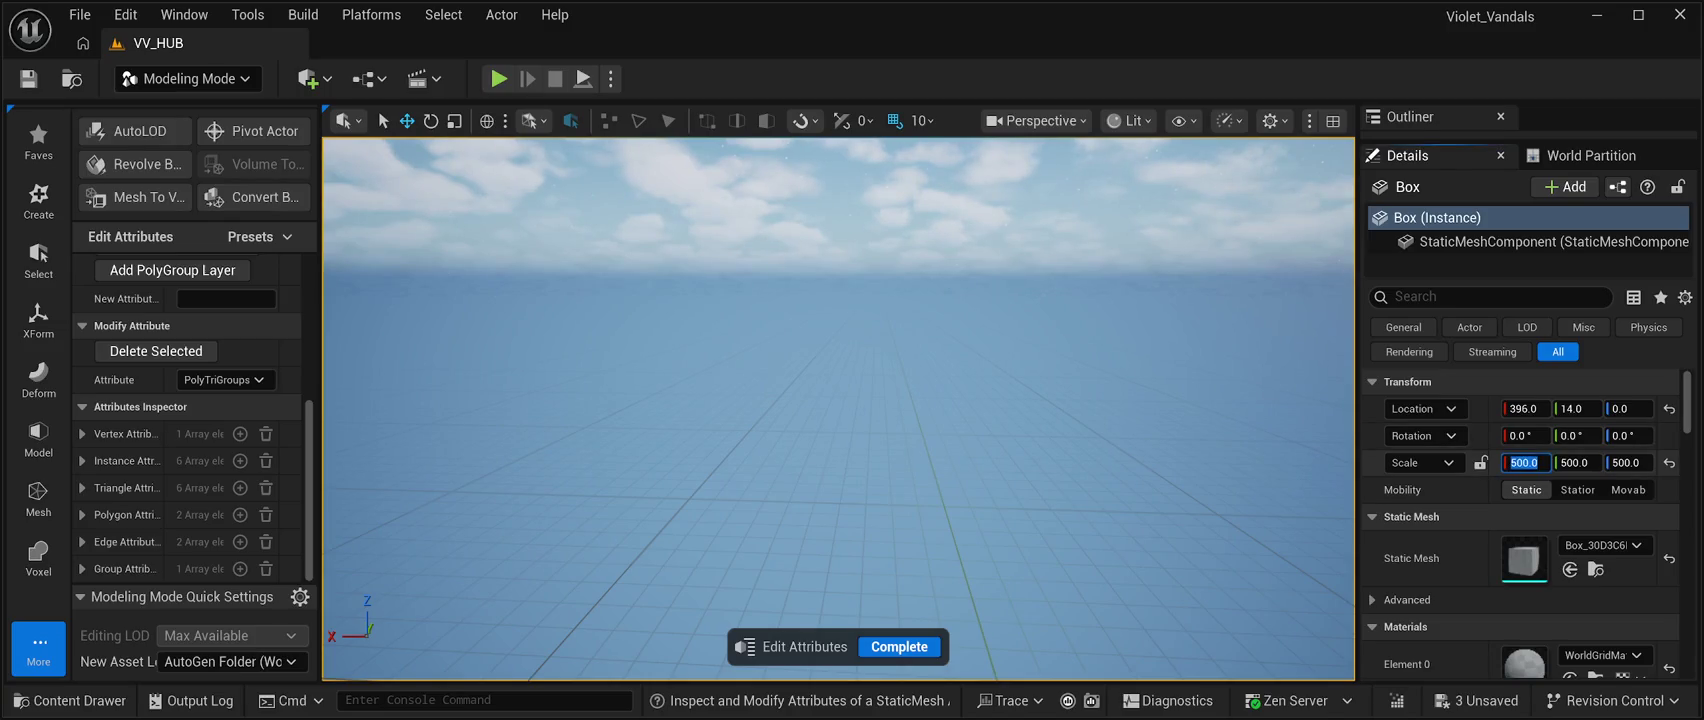
{"action": "type", "text": "10"}
{"action": "key", "text": "Tab"}
{"action": "type", "text": "10"}
{"action": "key", "text": "Tab"}
{"action": "type", "text": "10"}
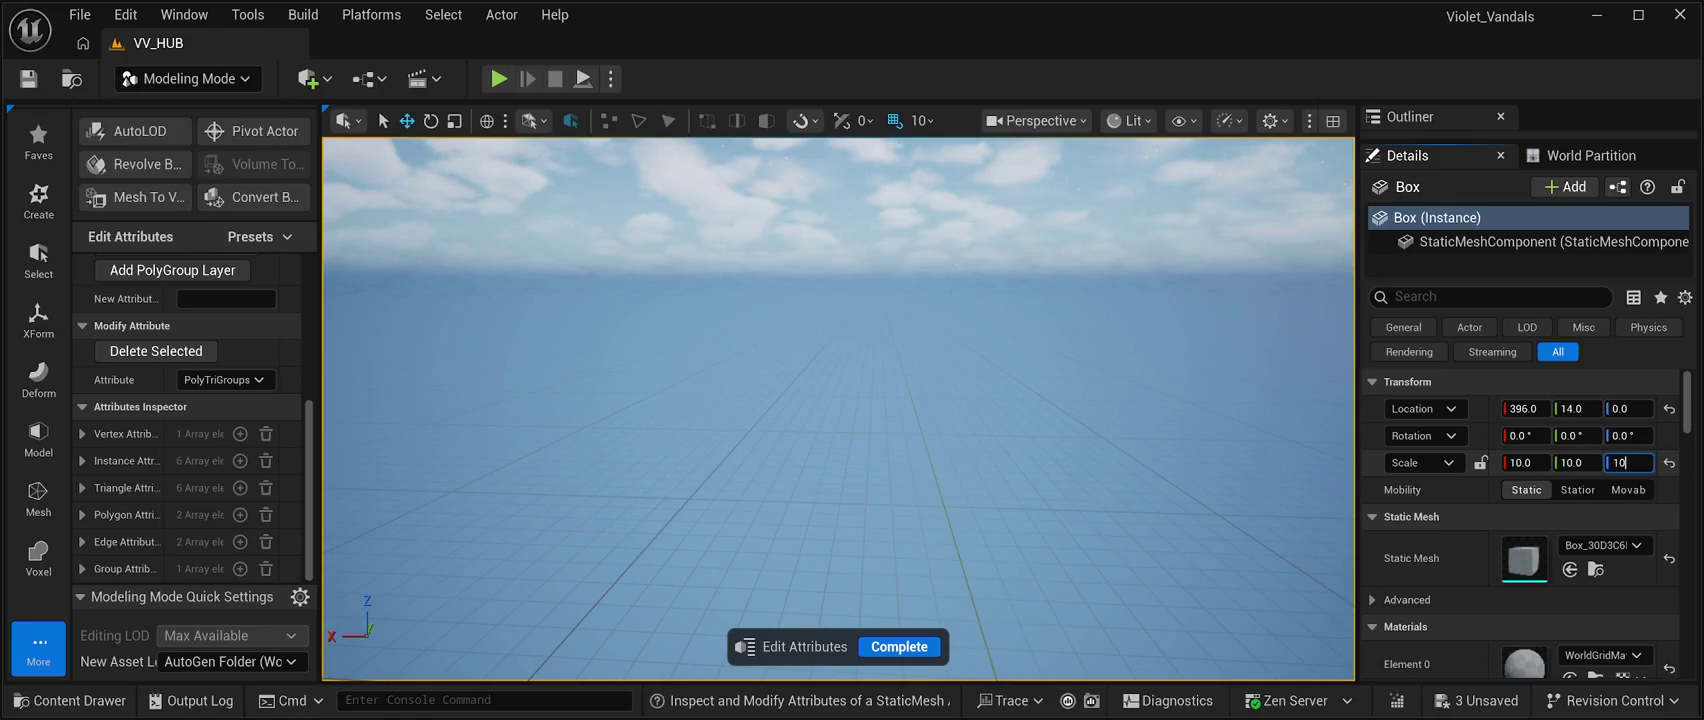
{"action": "key", "text": "Return"}
{"action": "key", "text": "f"}
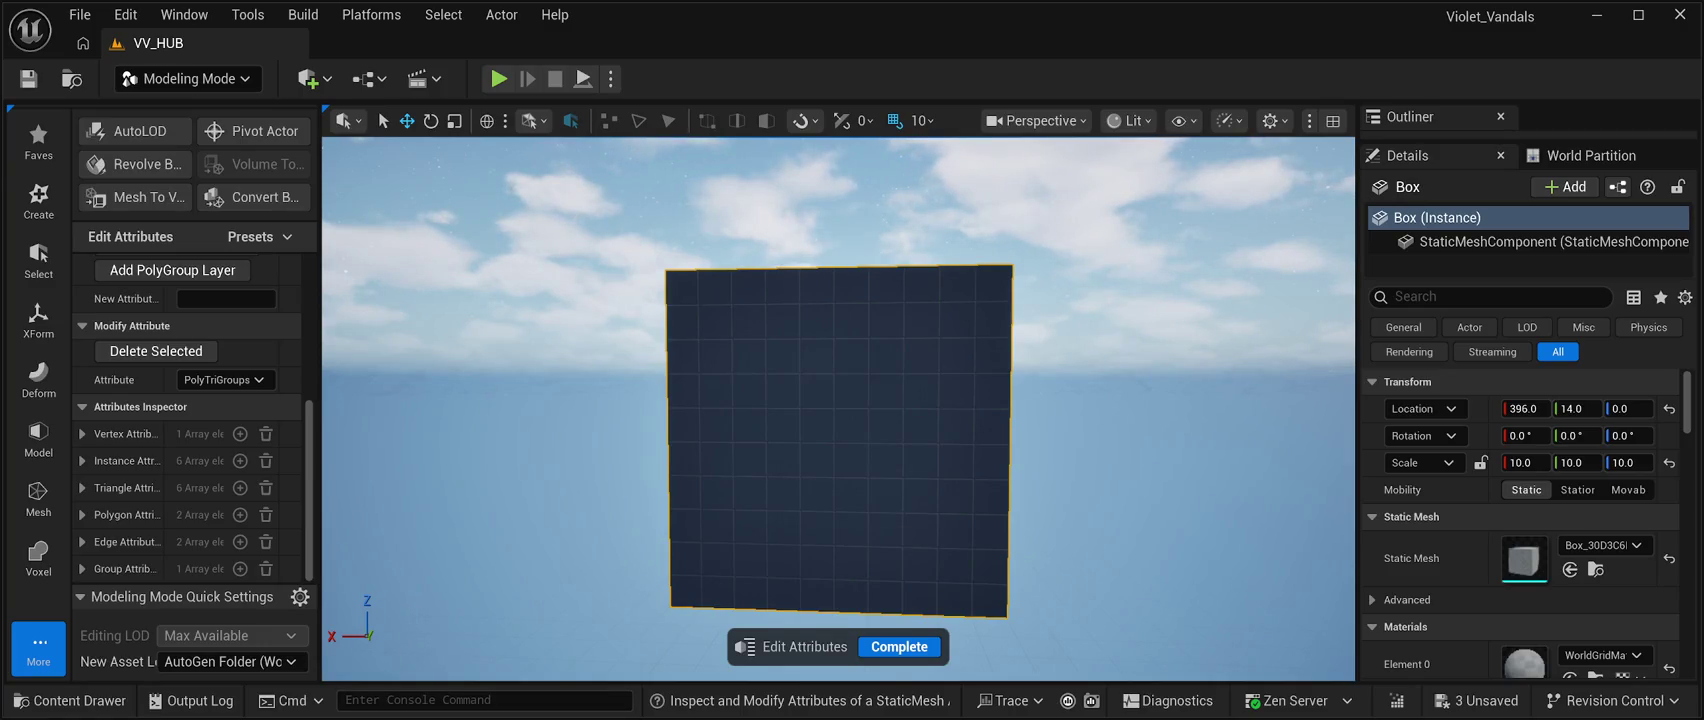
Undo the Box so it disappears from the level, leaving only sky and ground.
{"action": "key", "text": "ctrl+z"}
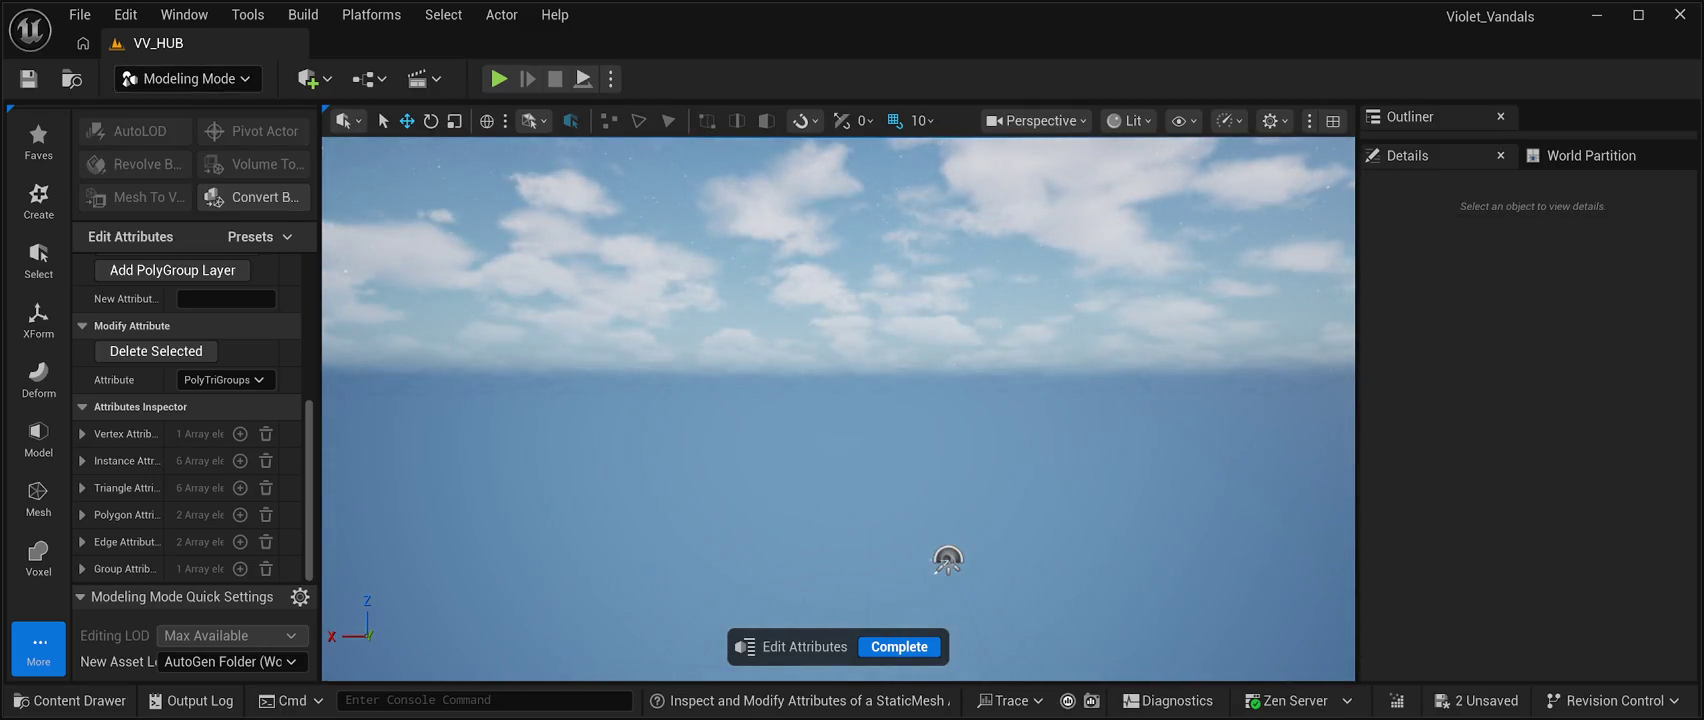
Browse the Modeling Mode XForm, Deform and Select categories, ending back on Create's shape tools.
{"action": "left_click", "coordinate": [38, 200]}
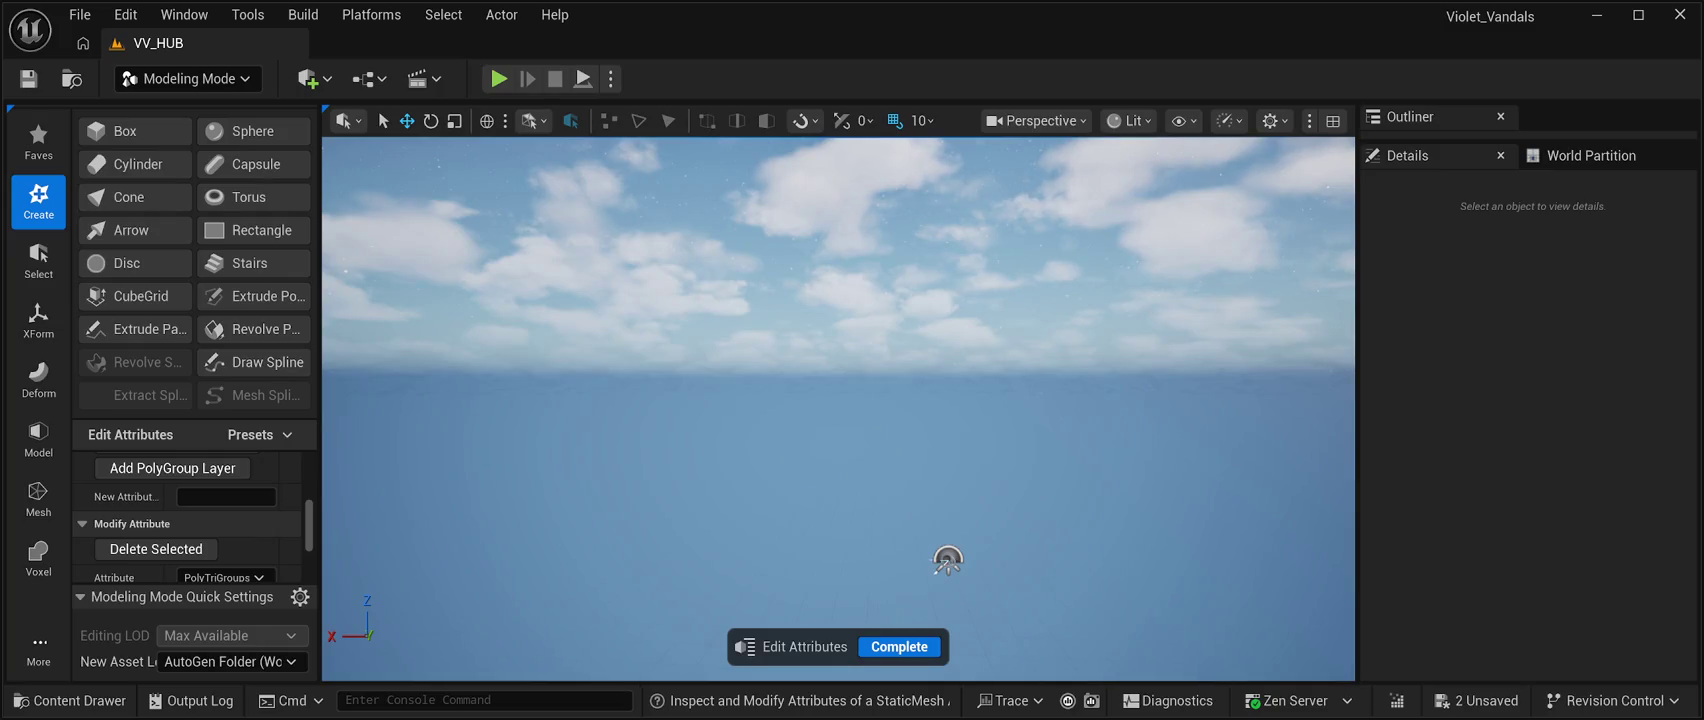
{"action": "left_click", "coordinate": [38, 320]}
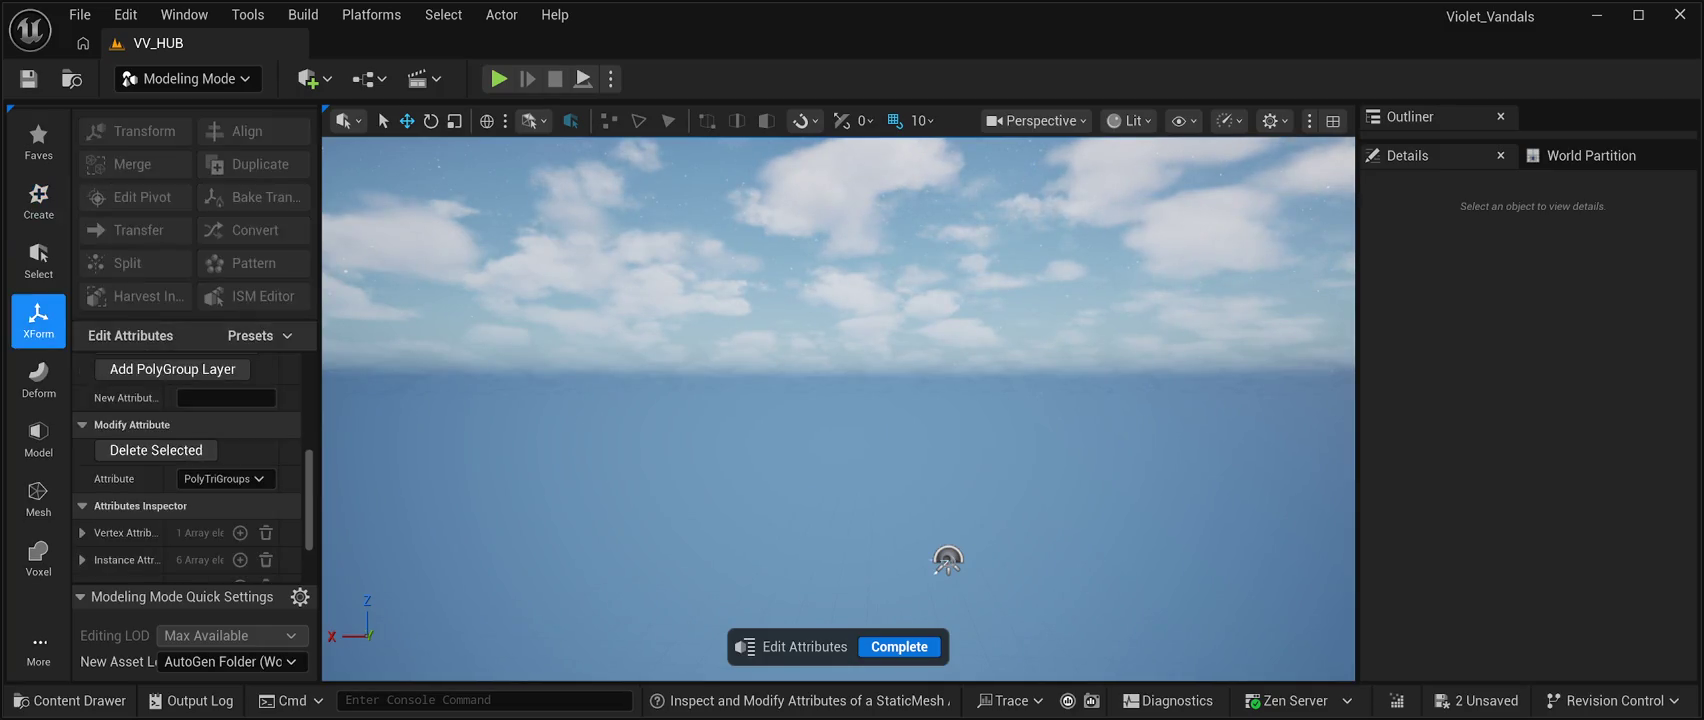
{"action": "left_click", "coordinate": [38, 378]}
{"action": "left_click", "coordinate": [38, 258]}
{"action": "left_click", "coordinate": [38, 200]}
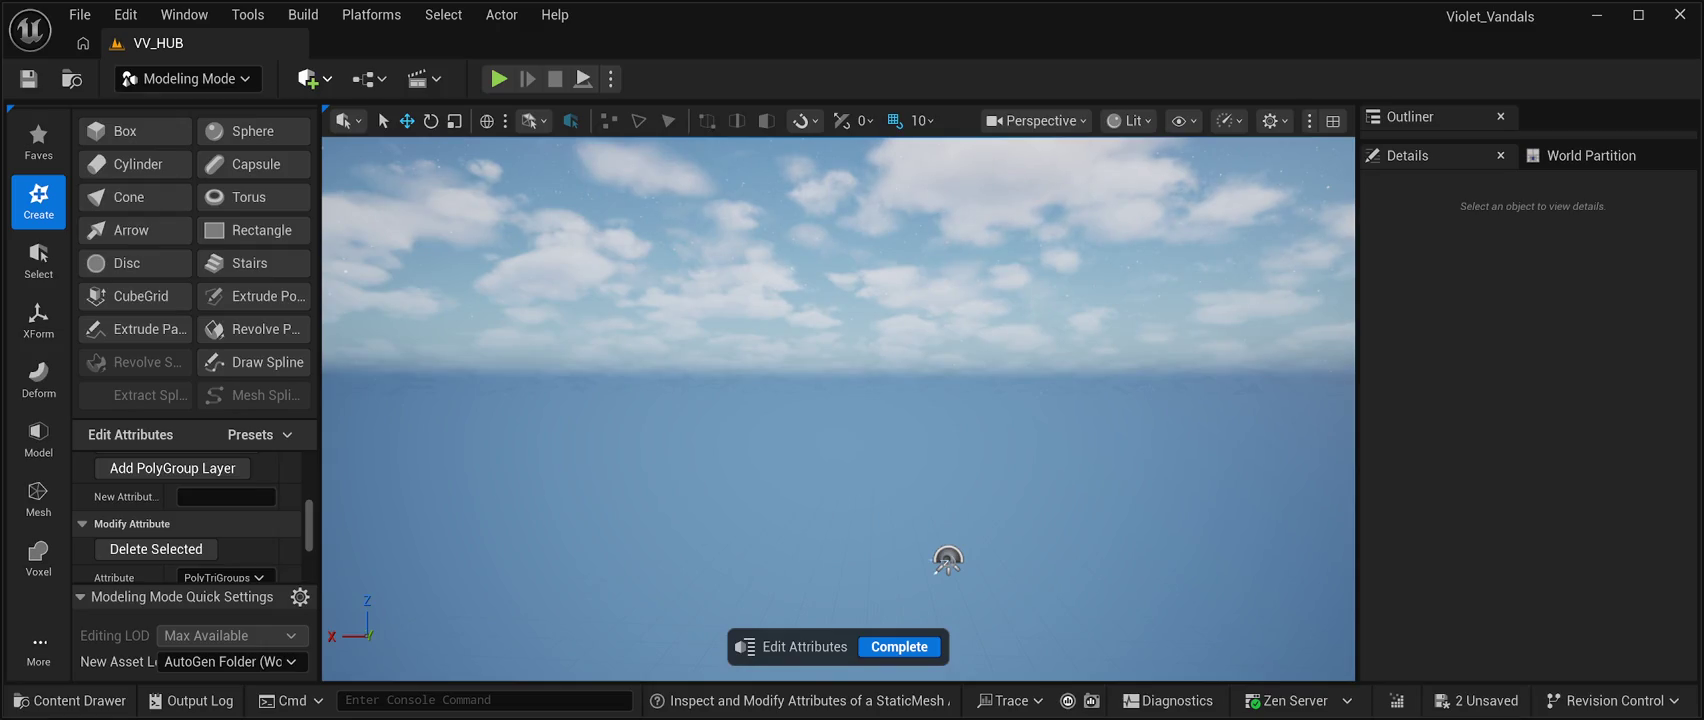
Place a new Plane in the level, tilt the view down onto it, and select its X scale.
{"action": "left_click", "coordinate": [840, 406]}
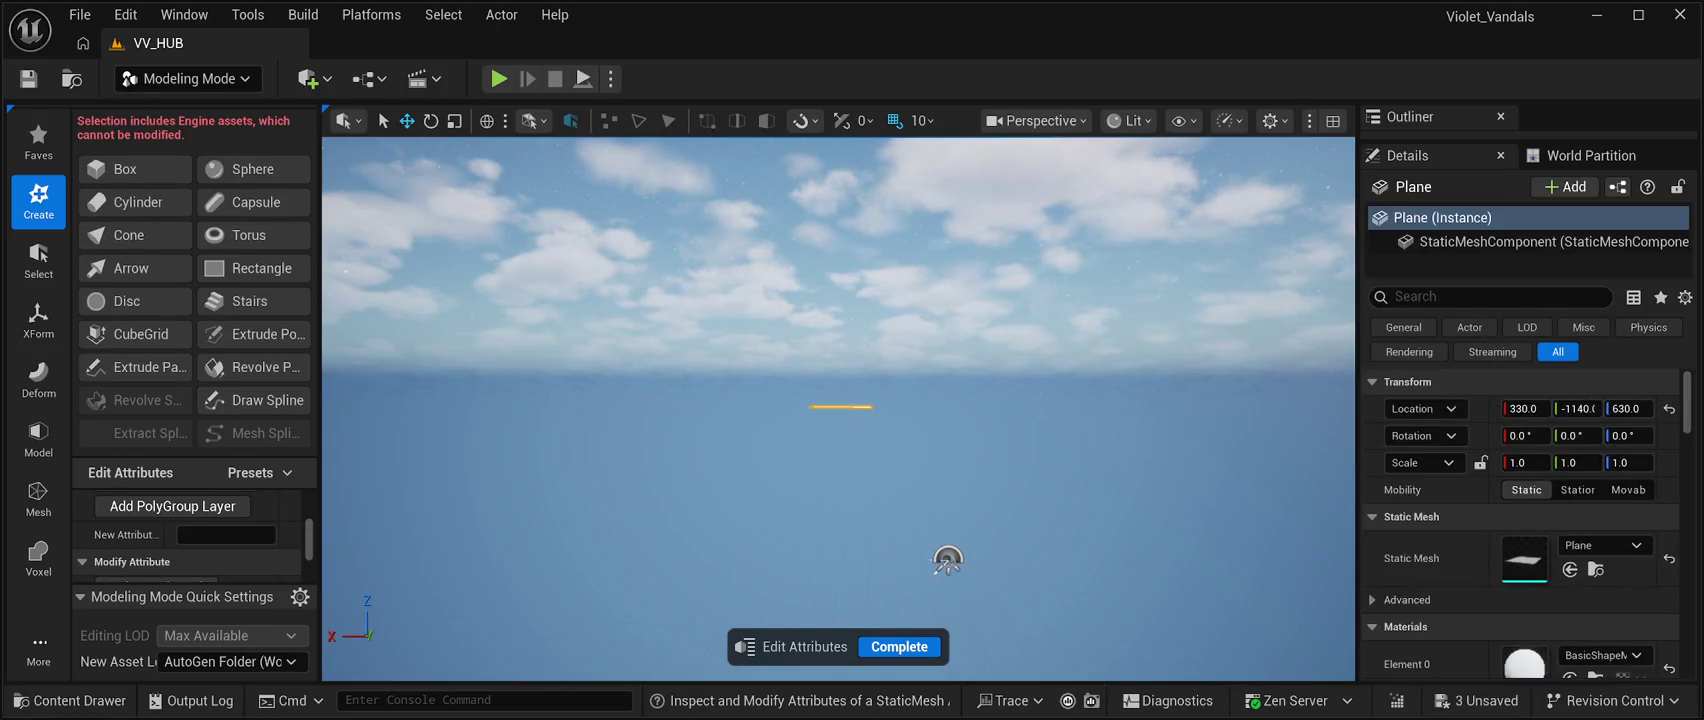
{"action": "mouse_move", "coordinate": [948, 560]}
{"action": "left_mouse_down"}
{"action": "mouse_move", "coordinate": [1012, 480]}
{"action": "mouse_move", "coordinate": [981, 377]}
{"action": "mouse_move", "coordinate": [996, 325]}
{"action": "mouse_move", "coordinate": [882, 354]}
{"action": "mouse_move", "coordinate": [855, 293]}
{"action": "mouse_move", "coordinate": [901, 311]}
{"action": "left_mouse_up"}
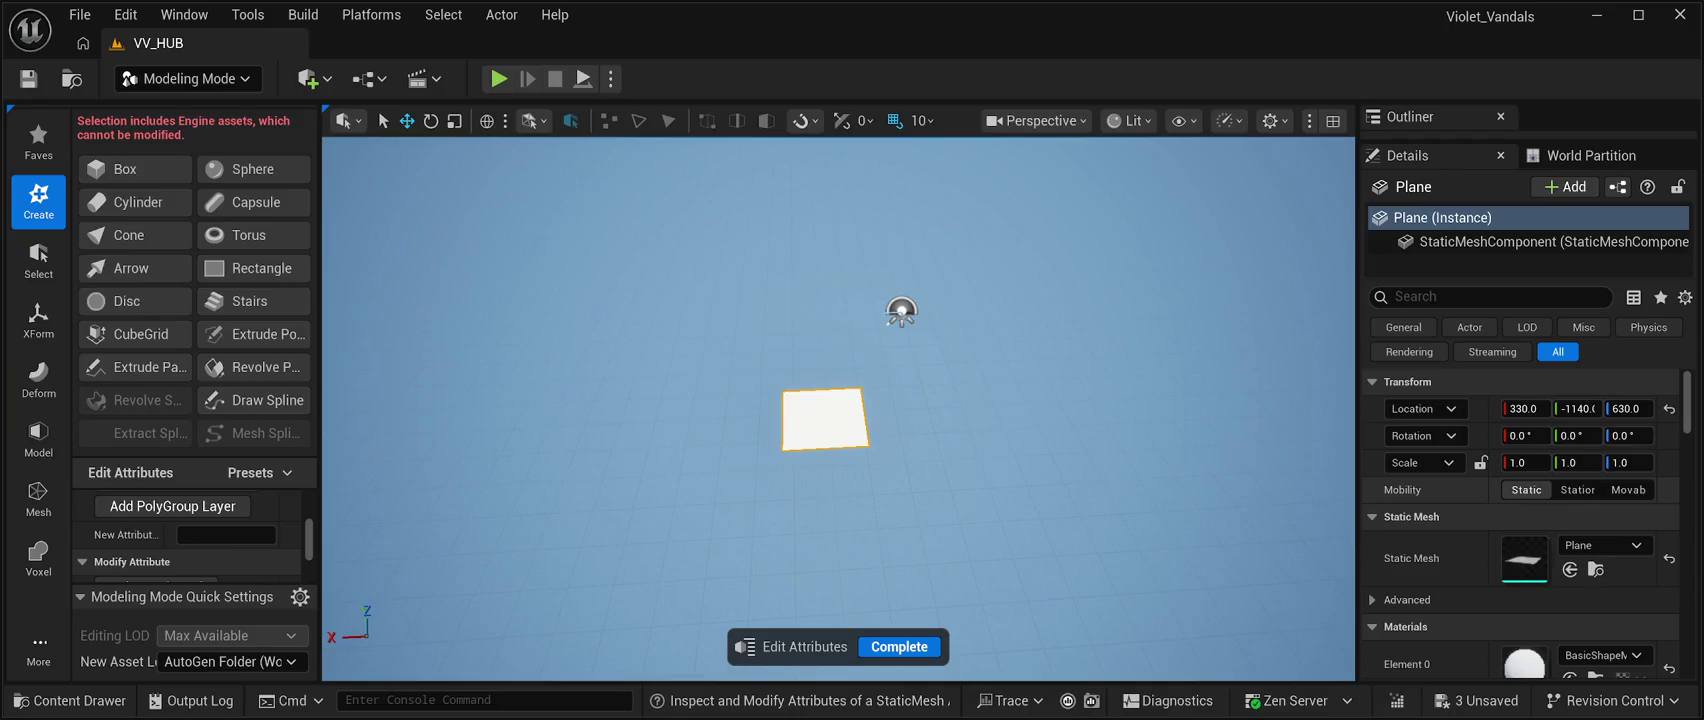
{"action": "left_click", "coordinate": [1525, 462]}
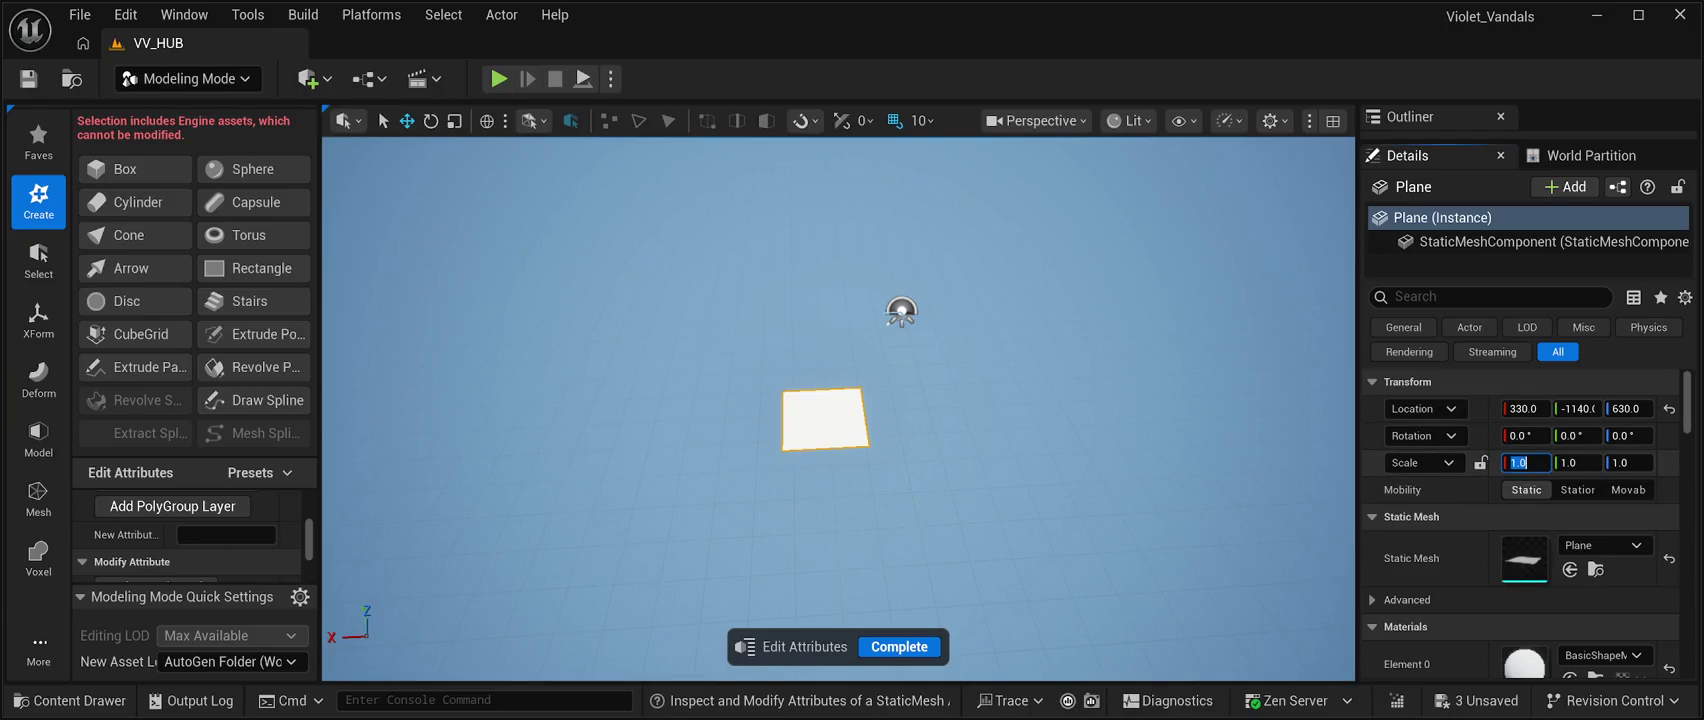
Try a 500.0 X scale on the plane and orbit to view the stretched strip.
{"action": "type", "text": "500.0"}
{"action": "key", "text": "Return"}
{"action": "mouse_move", "coordinate": [835, 317]}
{"action": "left_mouse_down"}
{"action": "mouse_move", "coordinate": [1164, 422]}
{"action": "mouse_move", "coordinate": [1155, 290]}
{"action": "left_mouse_up"}
{"action": "mouse_move", "coordinate": [1002, 441]}
{"action": "left_mouse_down"}
{"action": "mouse_move", "coordinate": [980, 448]}
{"action": "mouse_move", "coordinate": [1002, 441]}
{"action": "left_mouse_up"}
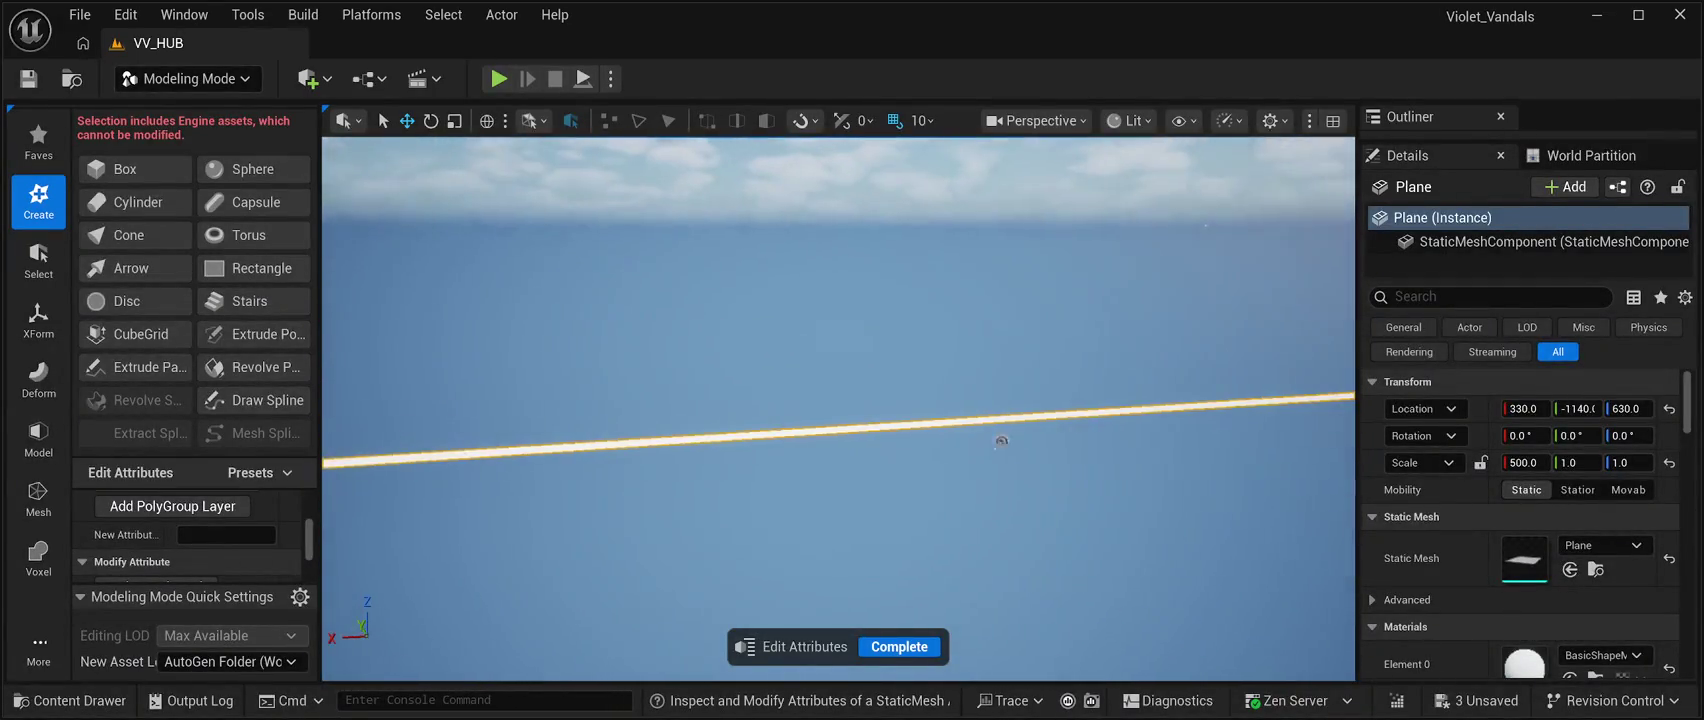
Set the plane's Scale X and Scale Y to 300.0 each.
{"action": "left_click", "coordinate": [1525, 462]}
{"action": "type", "text": "300.0"}
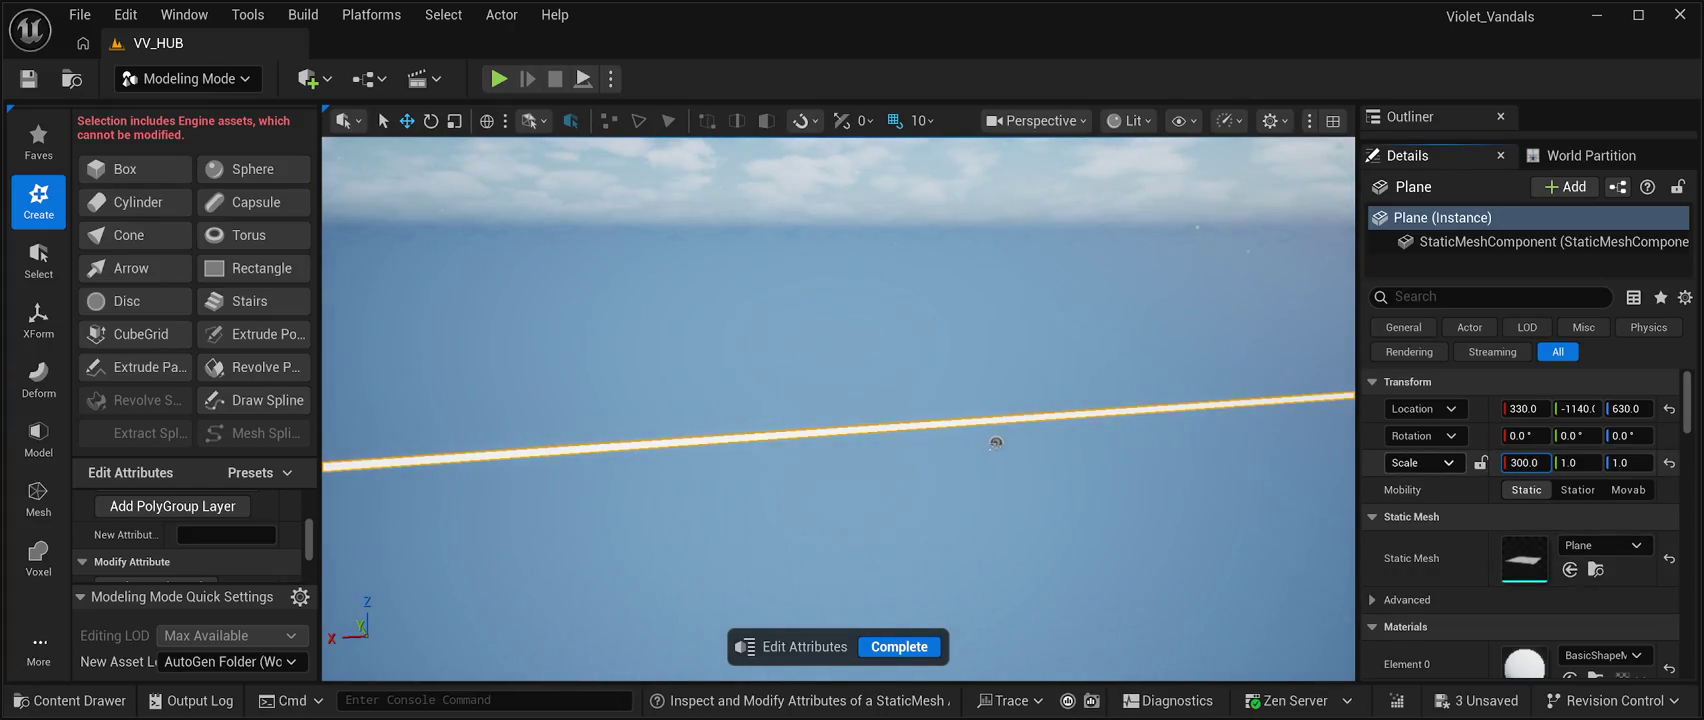
{"action": "key", "text": "Return"}
{"action": "left_click", "coordinate": [1578, 462]}
{"action": "type", "text": "300.0"}
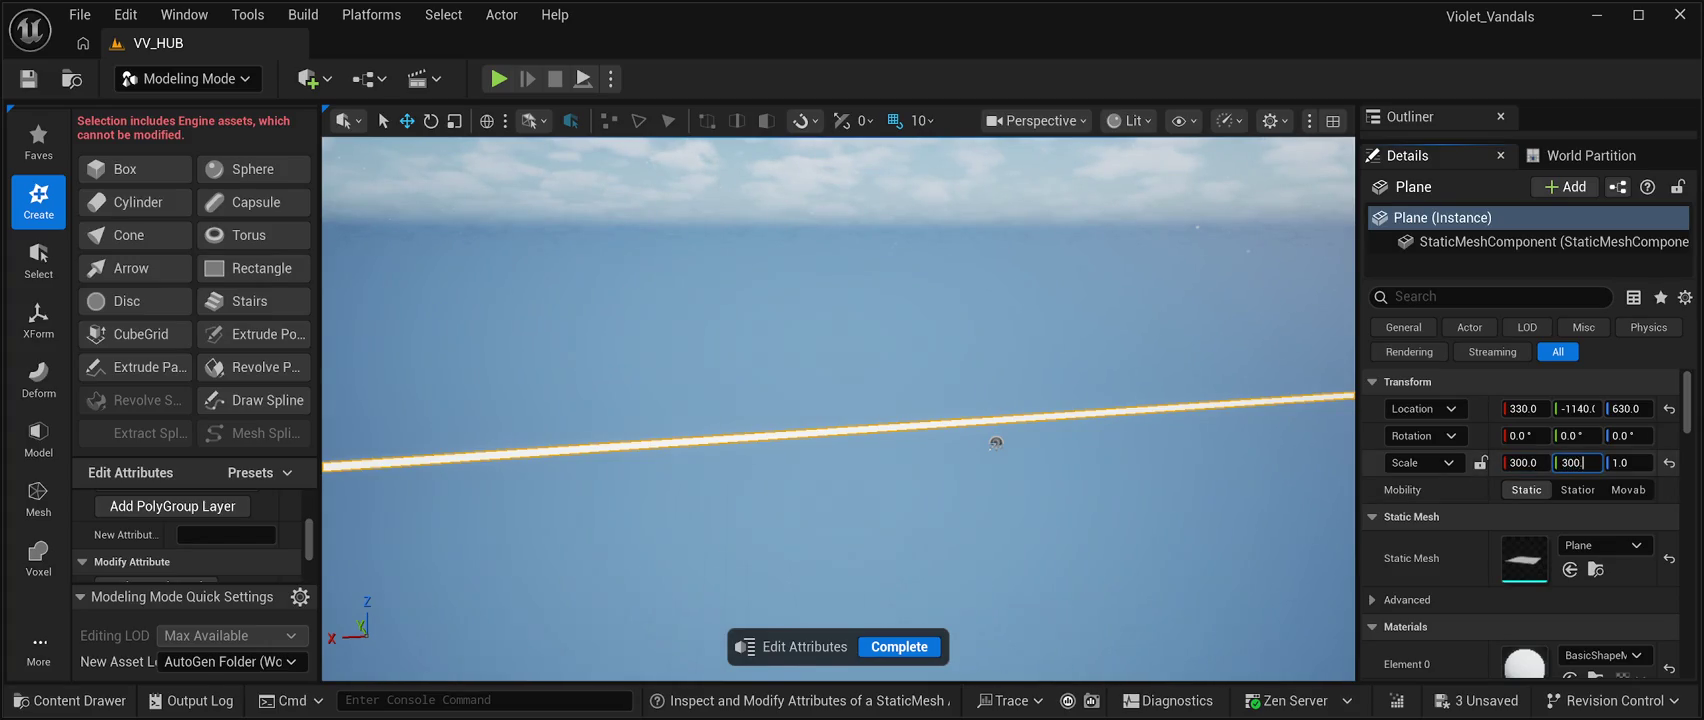
{"action": "key", "text": "Return"}
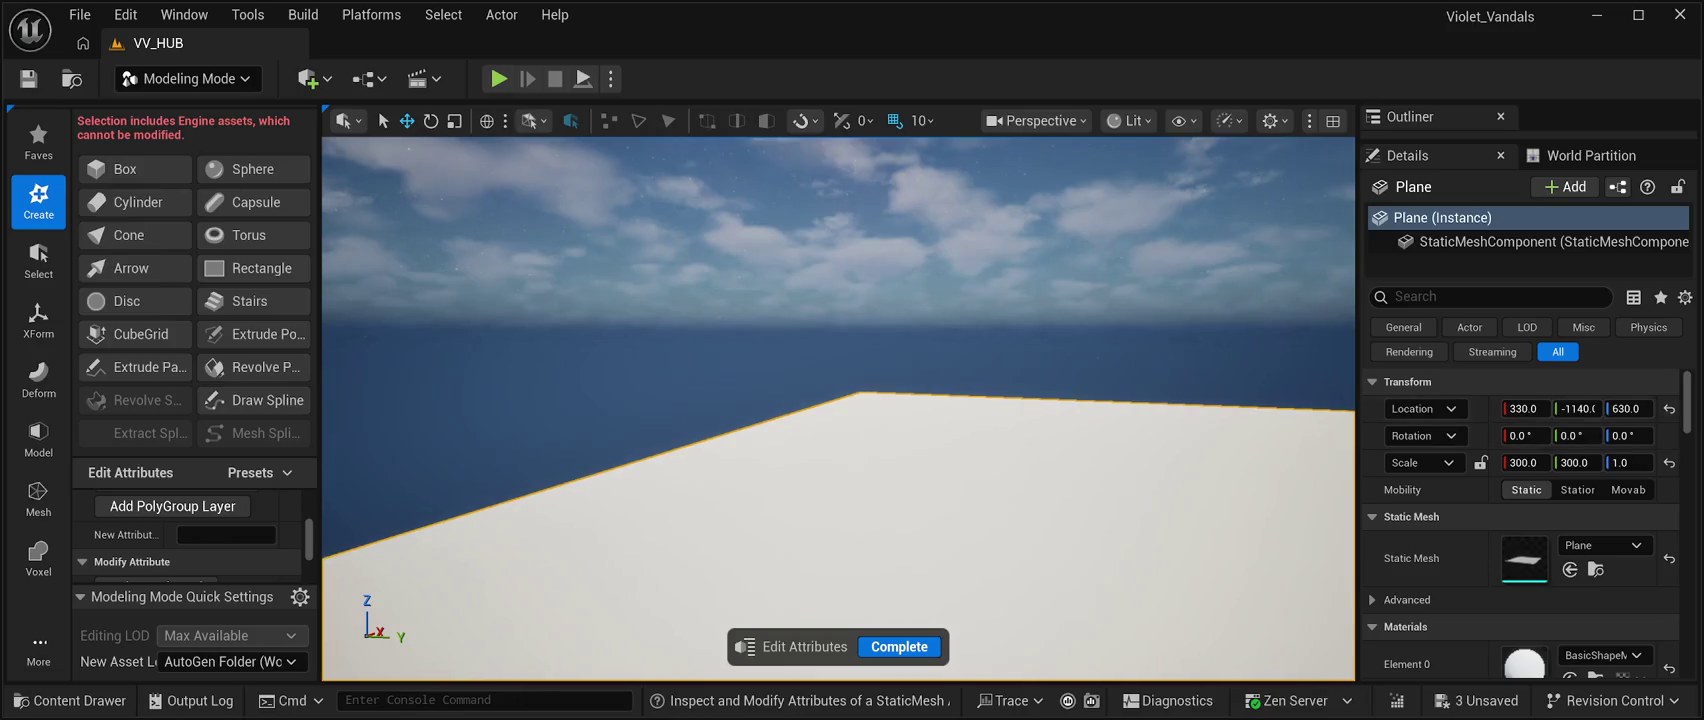
Lower the floor plane to Location Z 0.0 and start Simulate with Alt+S.
{"action": "left_click", "coordinate": [1627, 408]}
{"action": "type", "text": "0.0"}
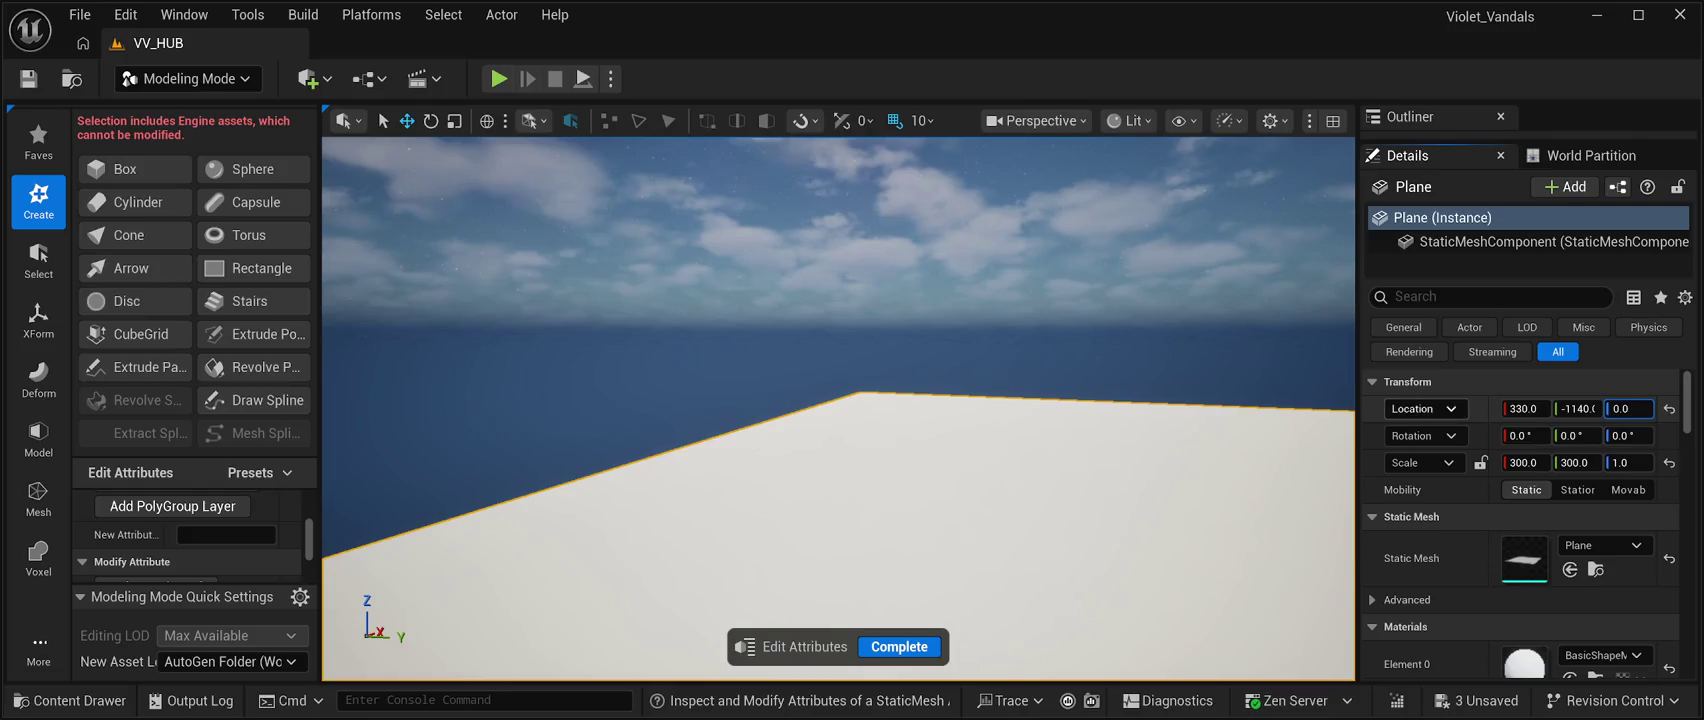
{"action": "key", "text": "Return"}
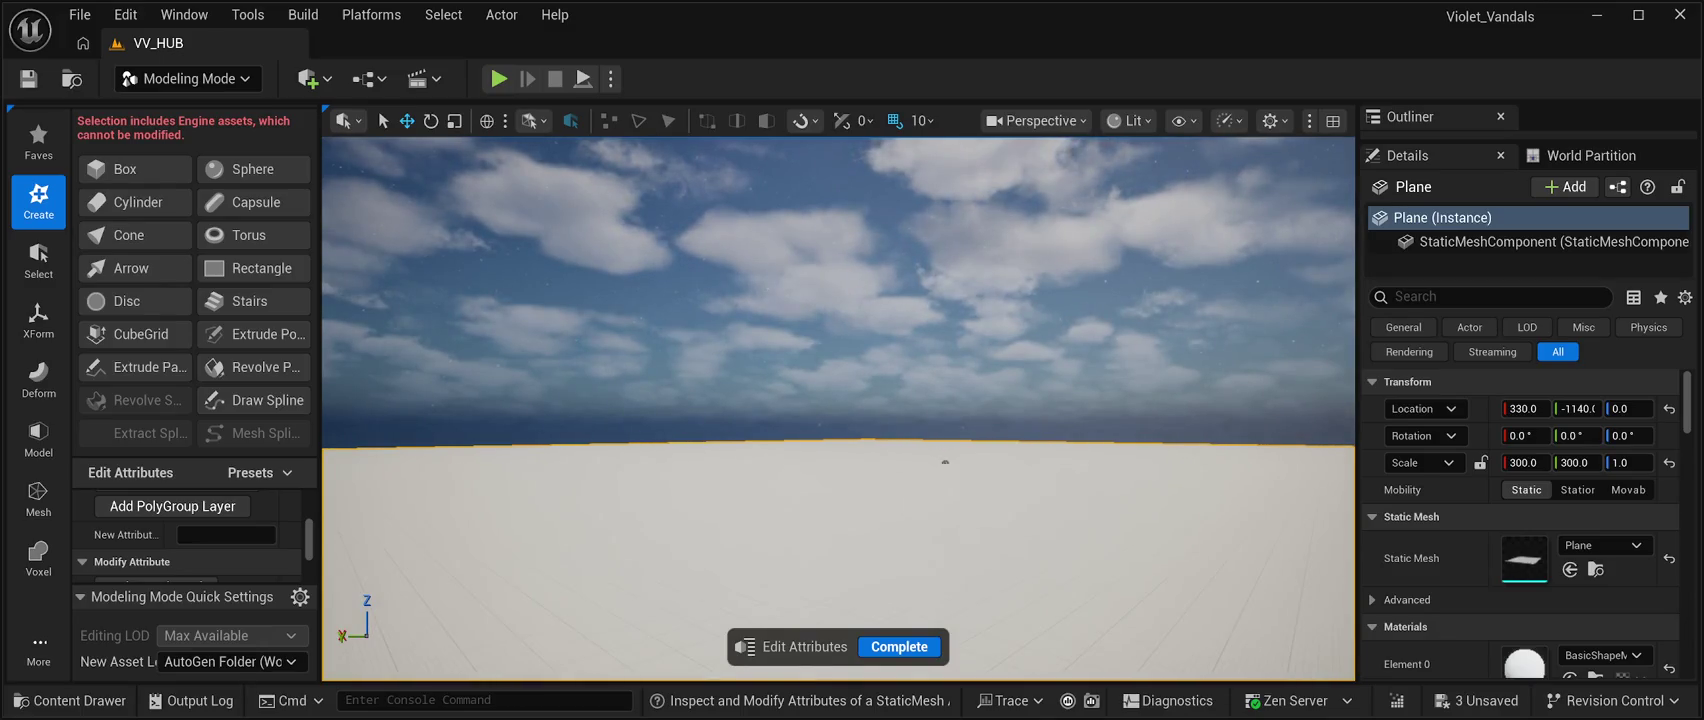
{"action": "key", "text": "alt+s"}
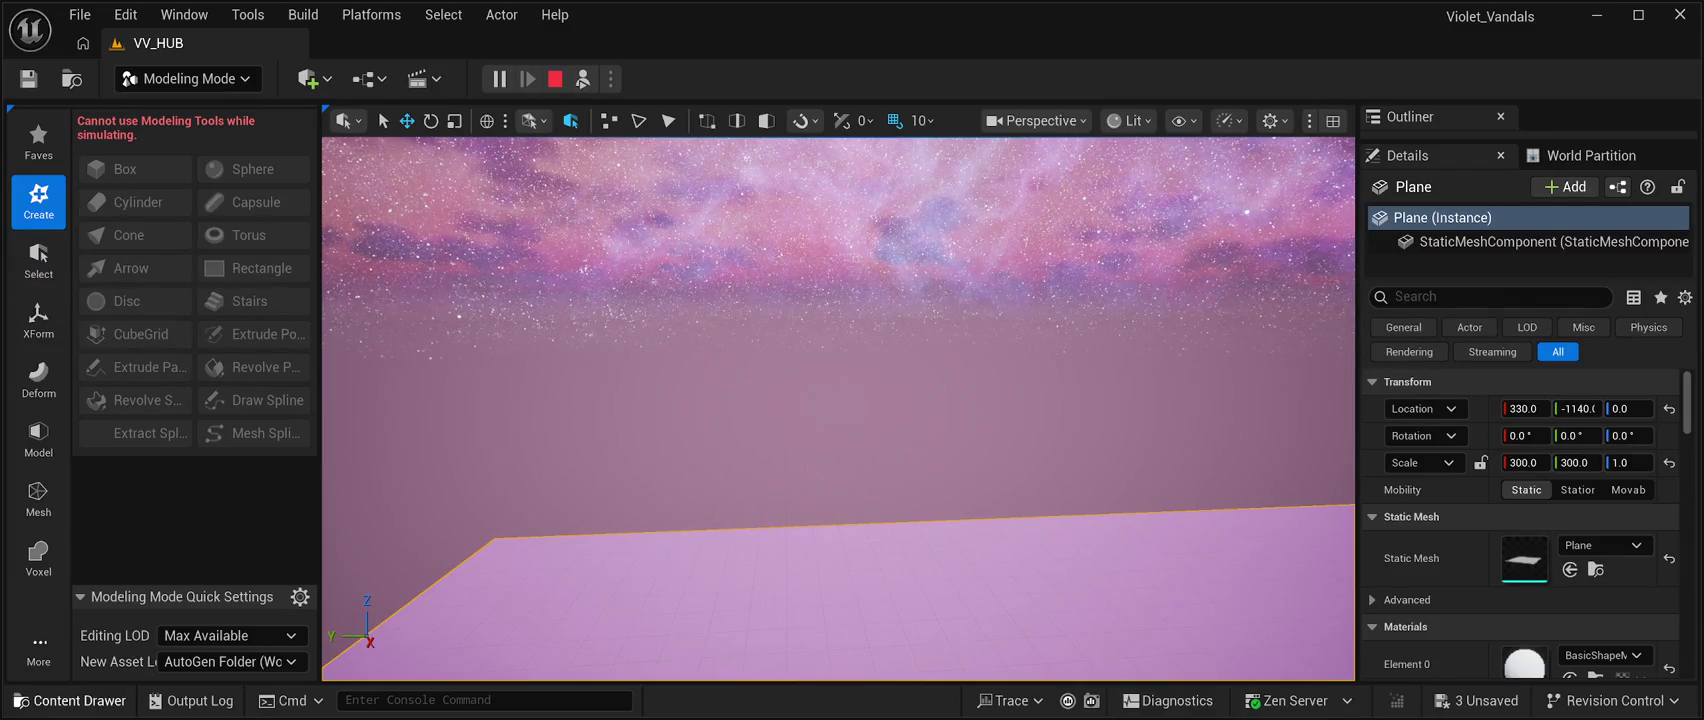
Open the Content Drawer on the CyberPunkMegapack folder with Ctrl+Space.
{"action": "key", "text": "ctrl+space"}
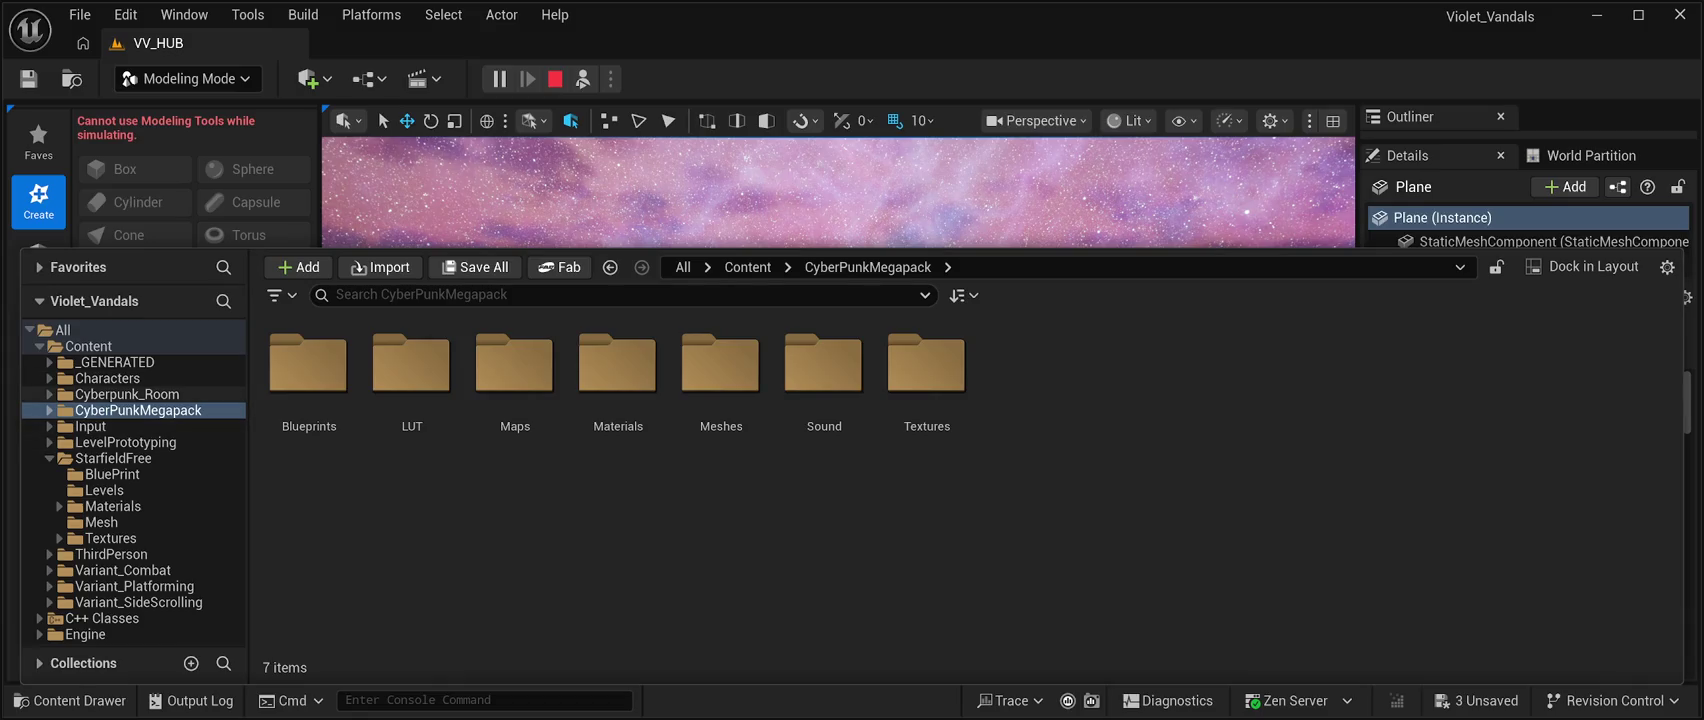
Go to CyberPunkMegapack > Meshes > Prefabs and drag SM_Slum_Prefab07 into the level.
{"action": "left_click", "coordinate": [138, 410]}
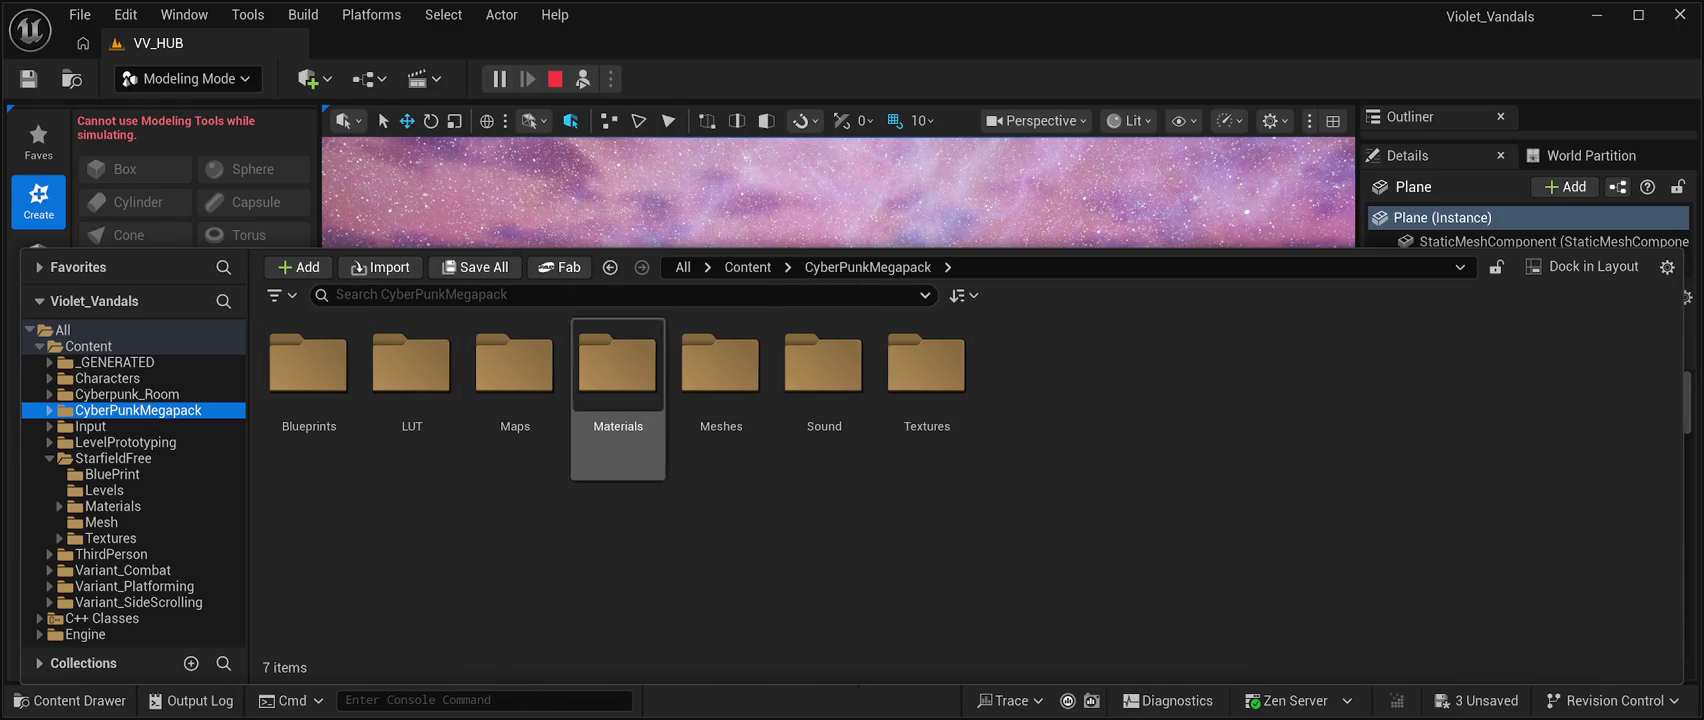
{"action": "left_click", "coordinate": [721, 370]}
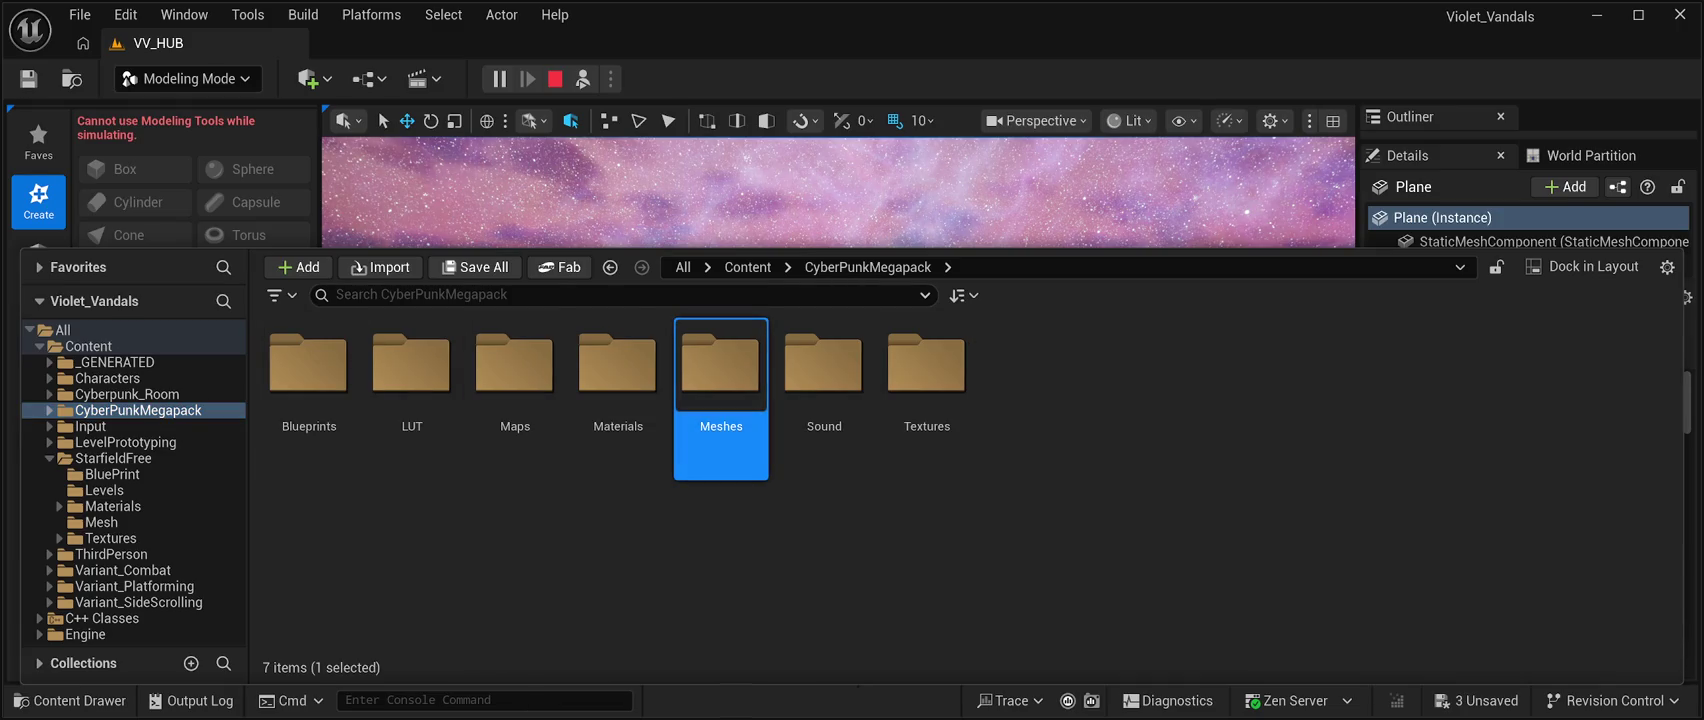
{"action": "double_click", "coordinate": [721, 370]}
{"action": "left_click", "coordinate": [308, 370]}
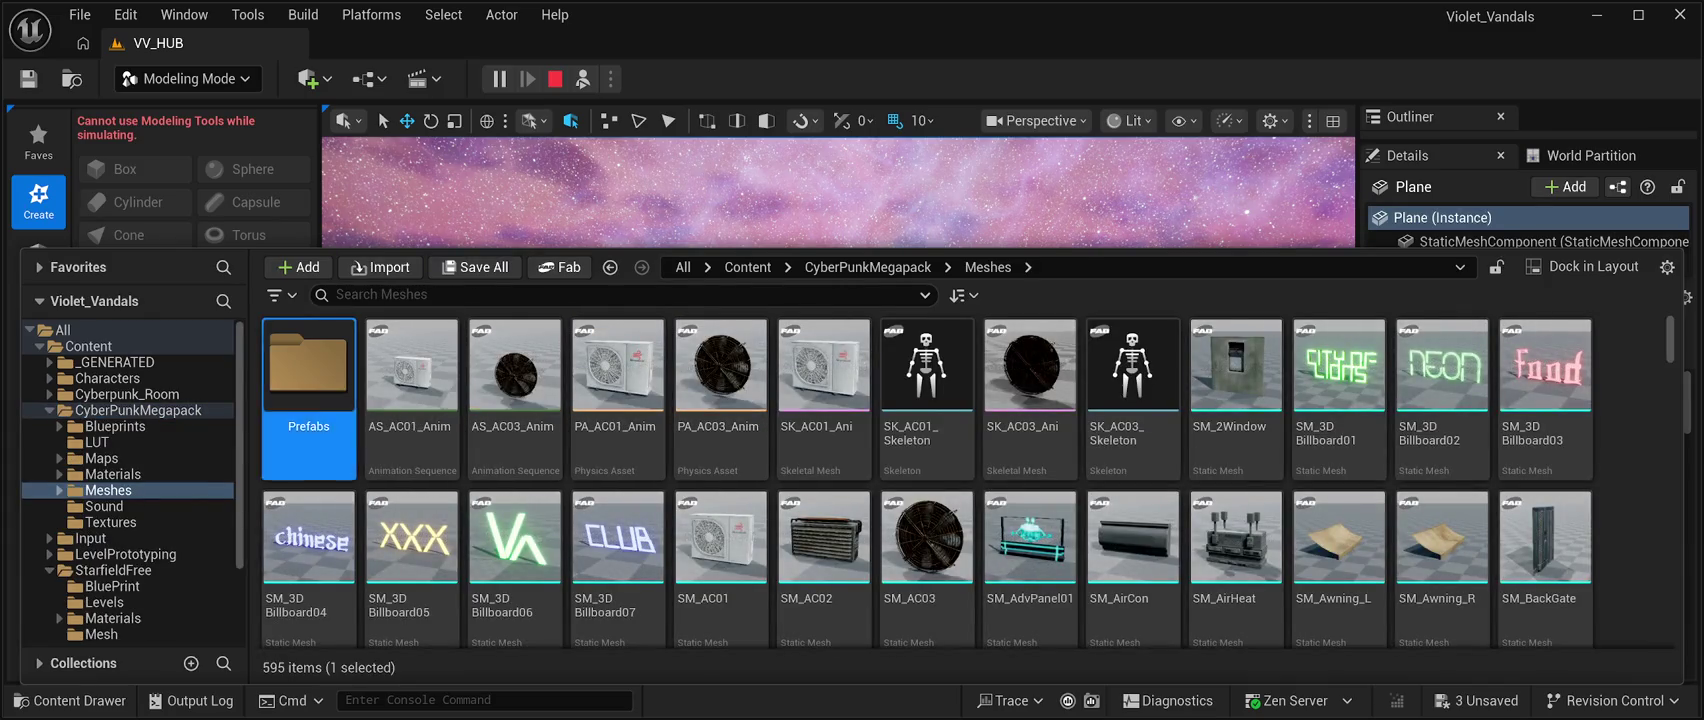
{"action": "double_click", "coordinate": [308, 370]}
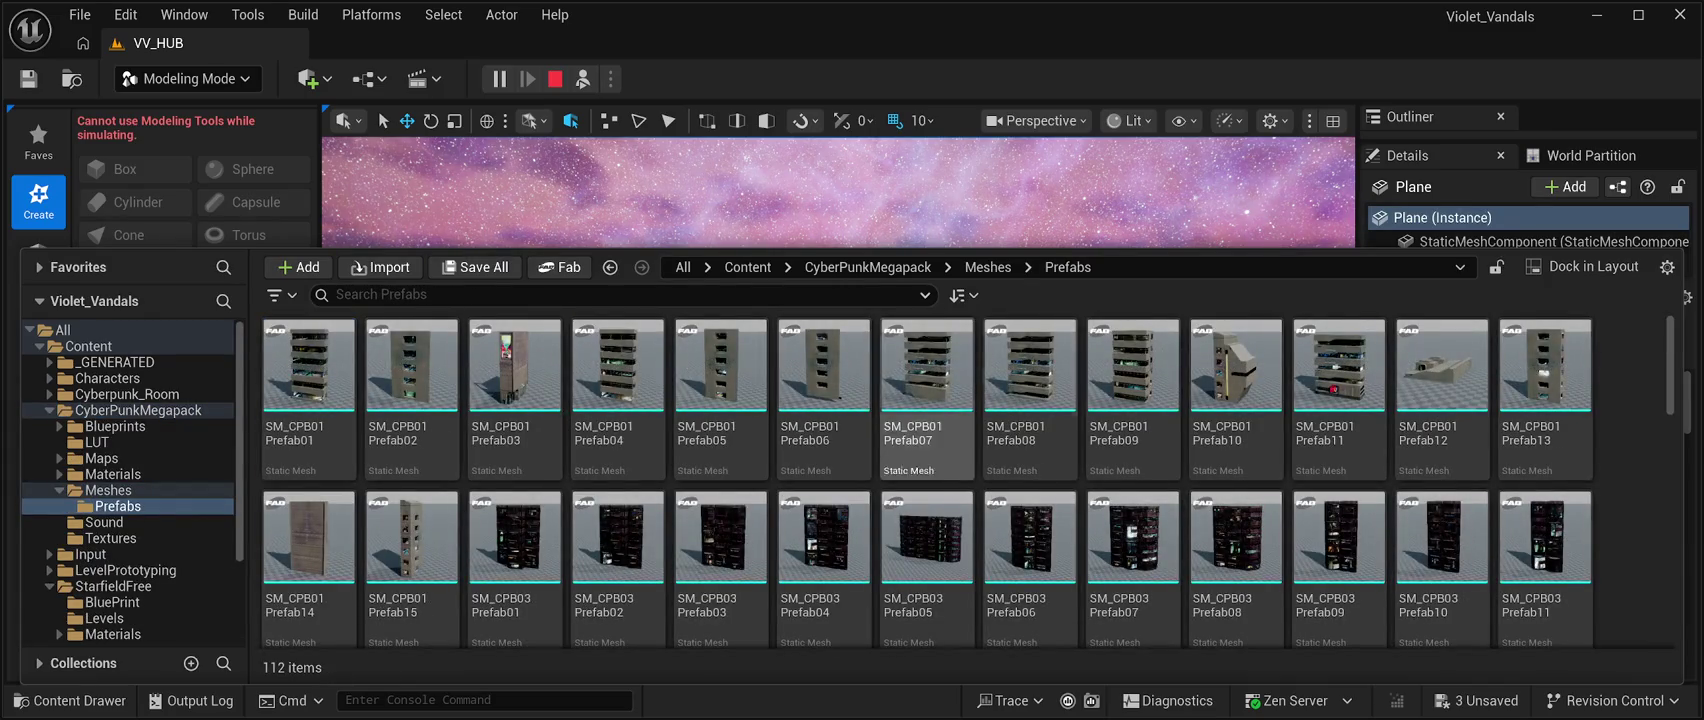
{"action": "scroll", "coordinate": [1440, 400], "scroll_direction": "down", "scroll_amount": 2}
{"action": "scroll", "coordinate": [1330, 480], "scroll_direction": "down", "scroll_amount": 2}
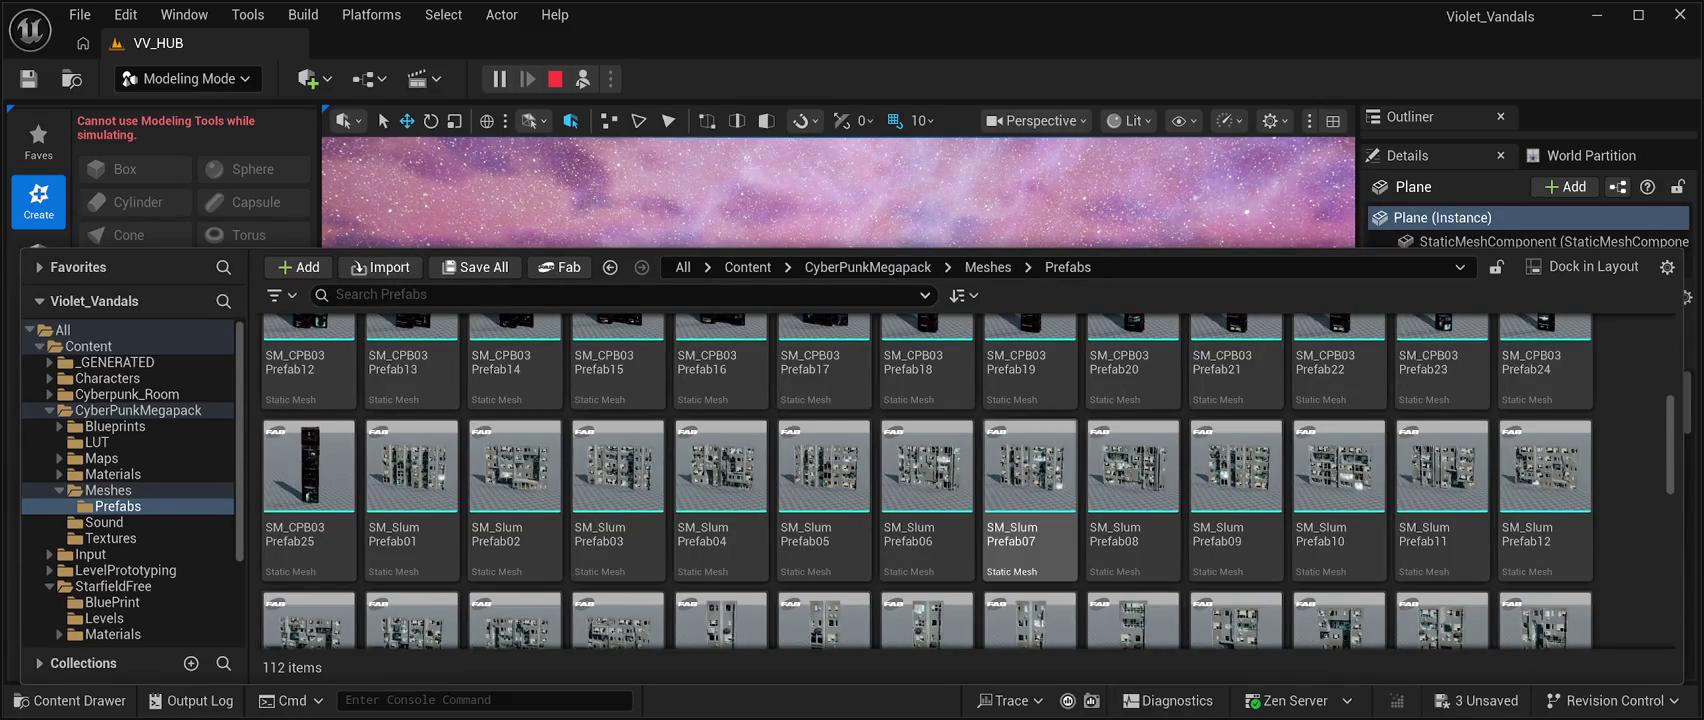
{"action": "mouse_move", "coordinate": [1030, 470]}
{"action": "left_mouse_down"}
{"action": "mouse_move", "coordinate": [1000, 400]}
{"action": "mouse_move", "coordinate": [840, 210]}
{"action": "mouse_move", "coordinate": [840, 300]}
{"action": "left_mouse_up"}
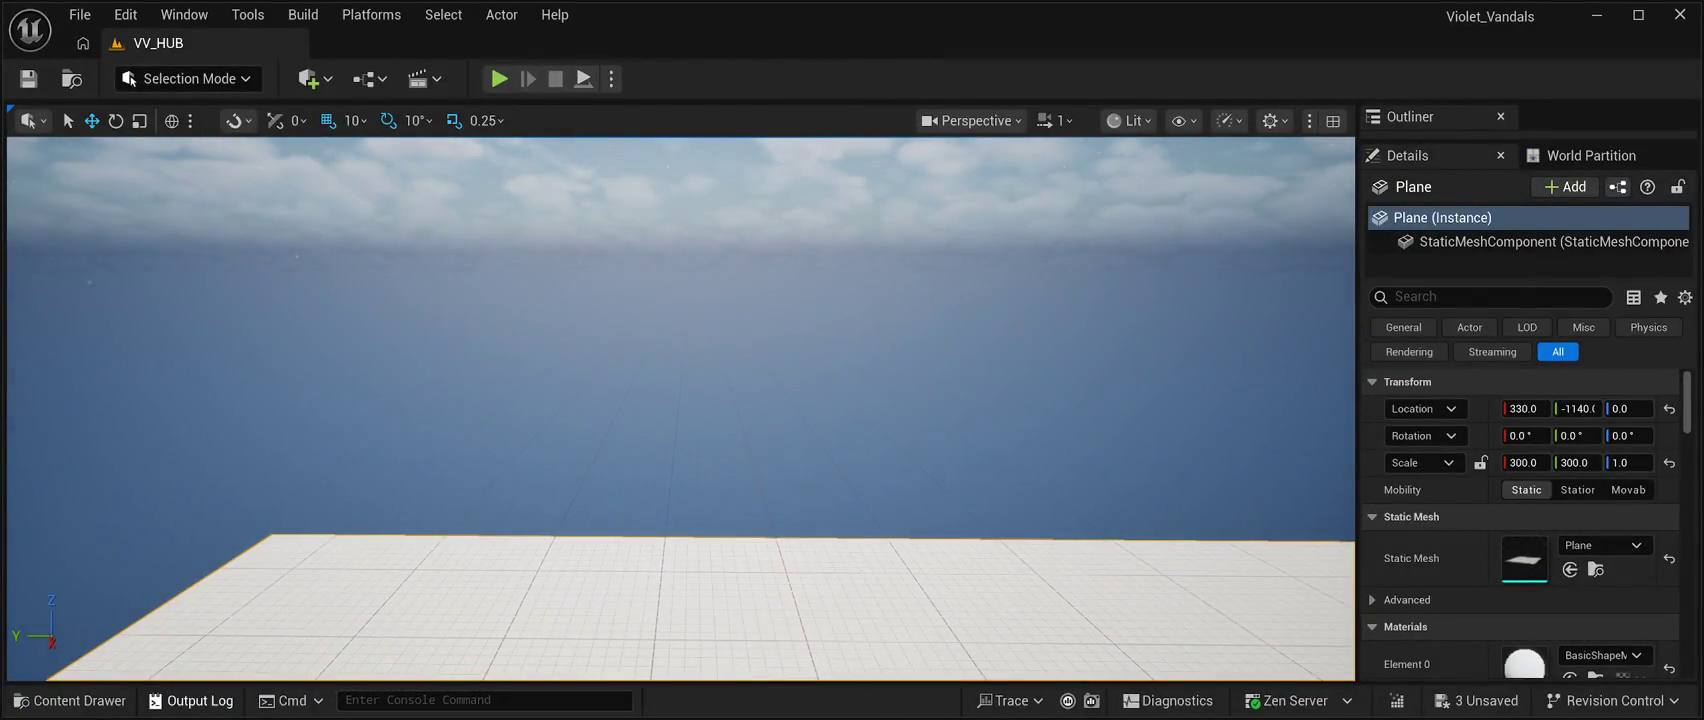
Reopen the Content Drawer and drag SM_Slum Prefab03 from Prefabs into the viewport.
{"action": "left_click", "coordinate": [70, 700]}
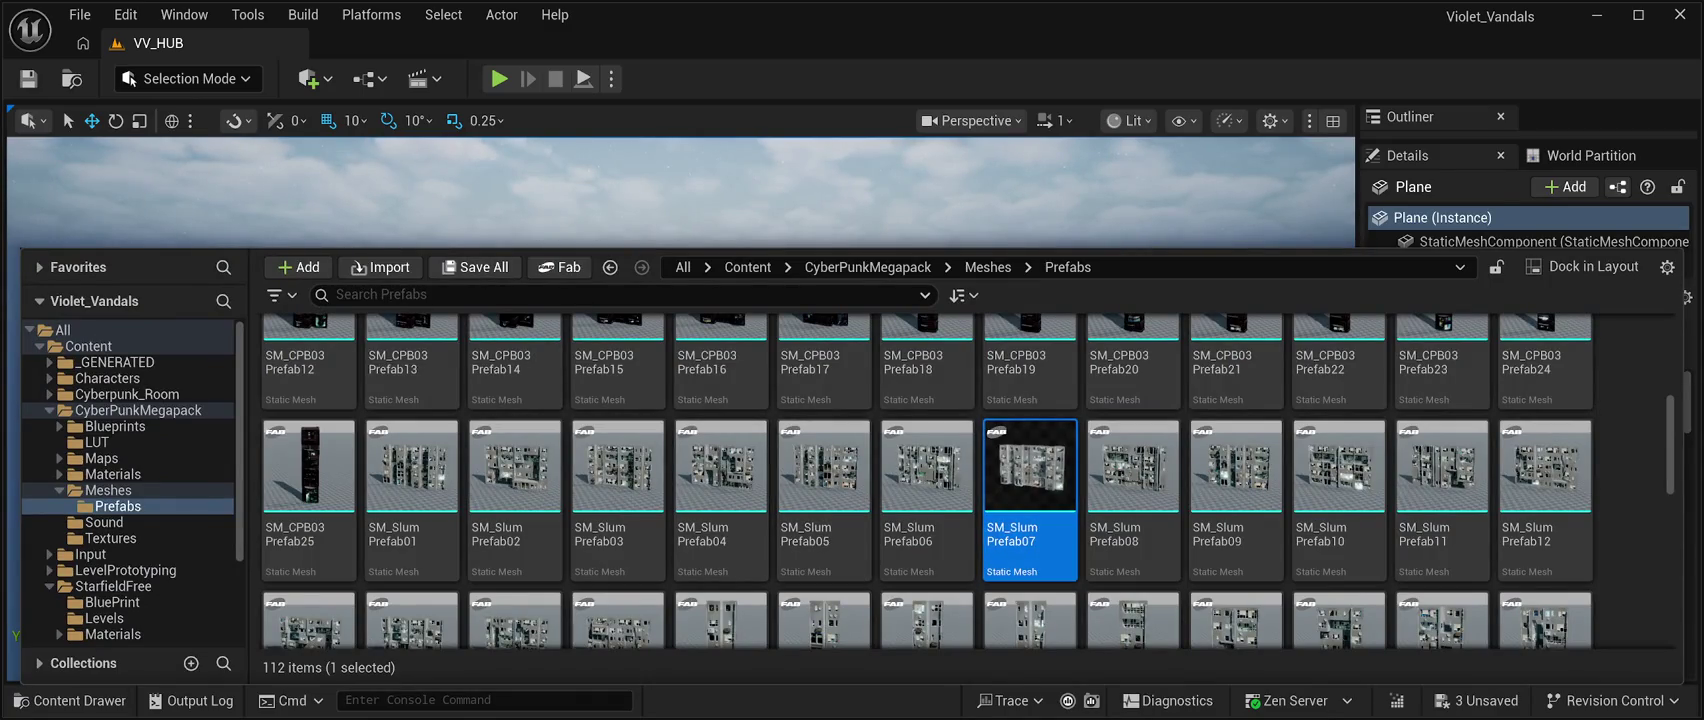
{"action": "mouse_move", "coordinate": [618, 466]}
{"action": "left_mouse_down"}
{"action": "mouse_move", "coordinate": [640, 200]}
{"action": "mouse_move", "coordinate": [660, 300]}
{"action": "left_mouse_up"}
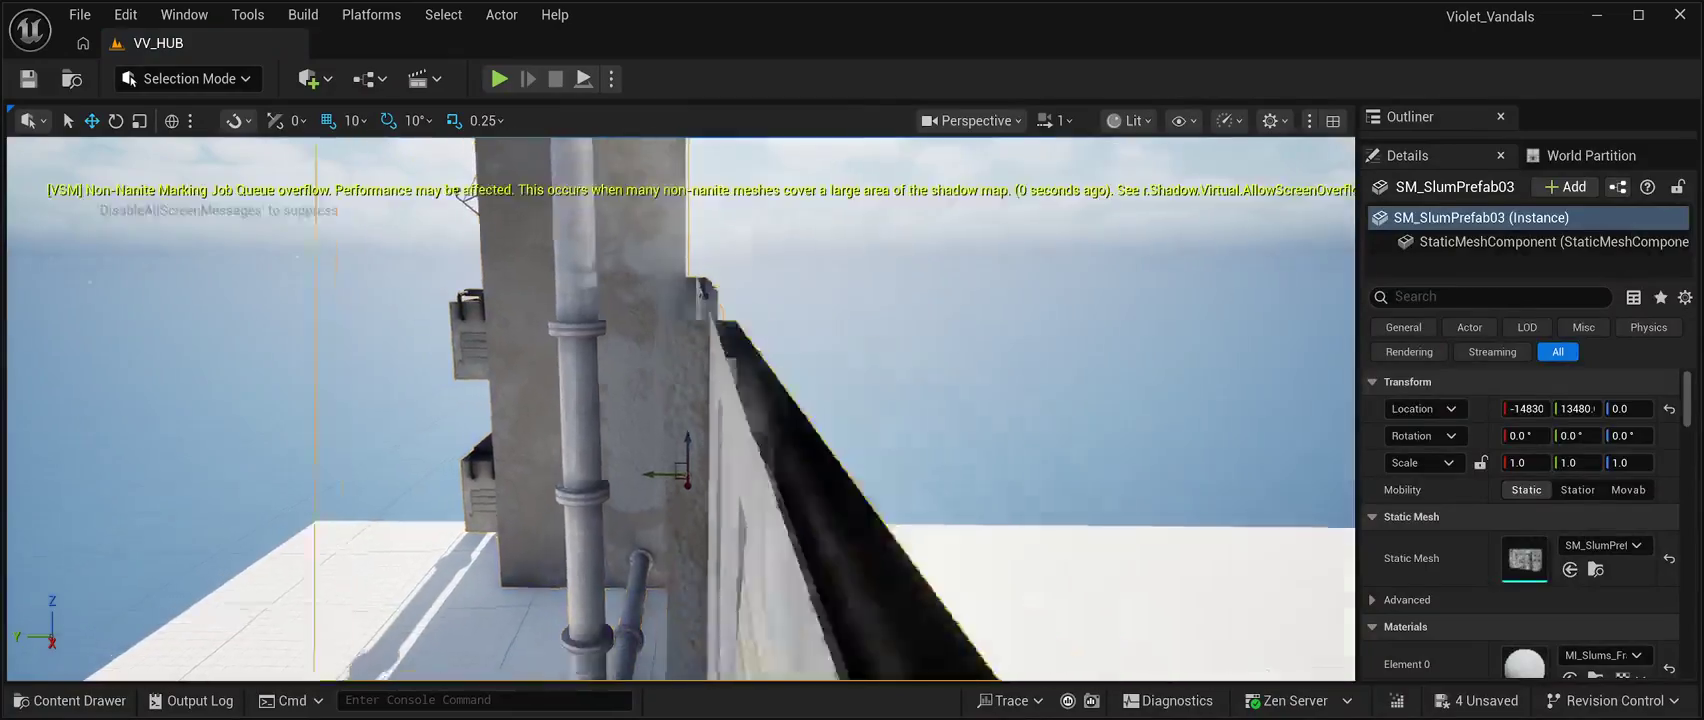
Frame the building, nudge it along Y, and rotate it about 180° around Z.
{"action": "key", "text": "f"}
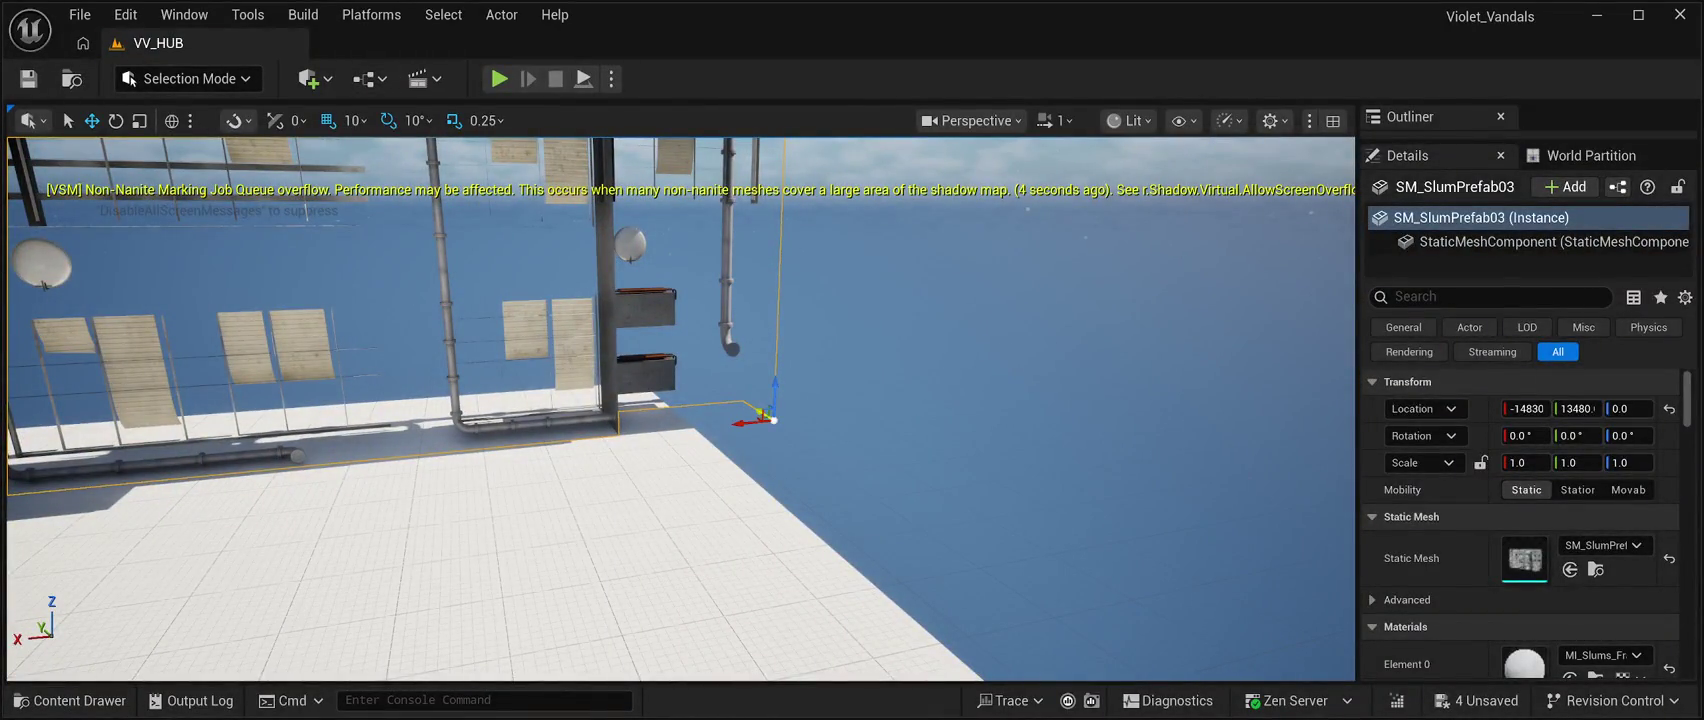
{"action": "left_click_drag", "start_coordinate": [762, 412], "coordinate": [692, 369]}
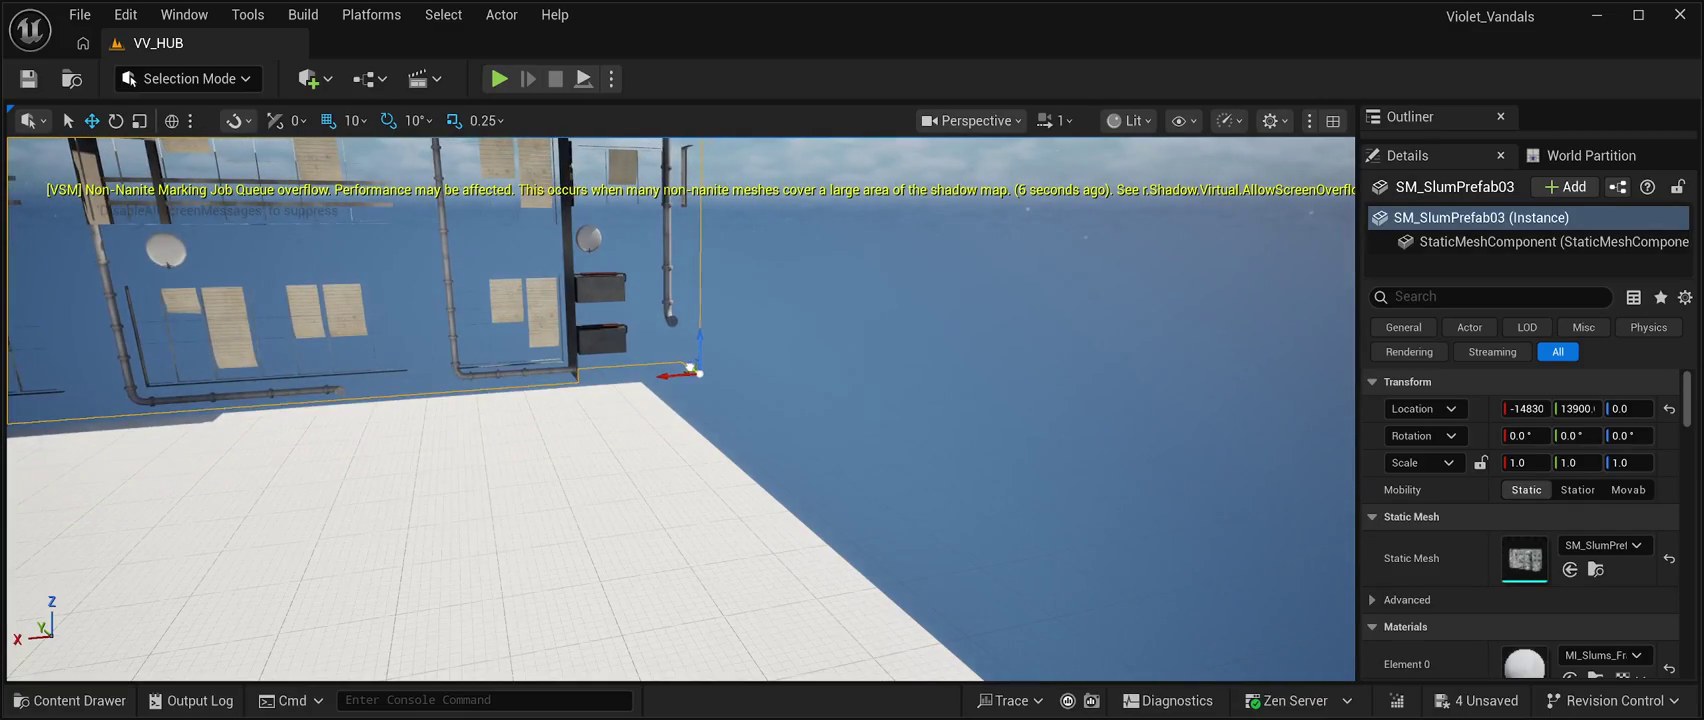
{"action": "key", "text": "e"}
{"action": "left_click_drag", "start_coordinate": [700, 381], "coordinate": [545, 391]}
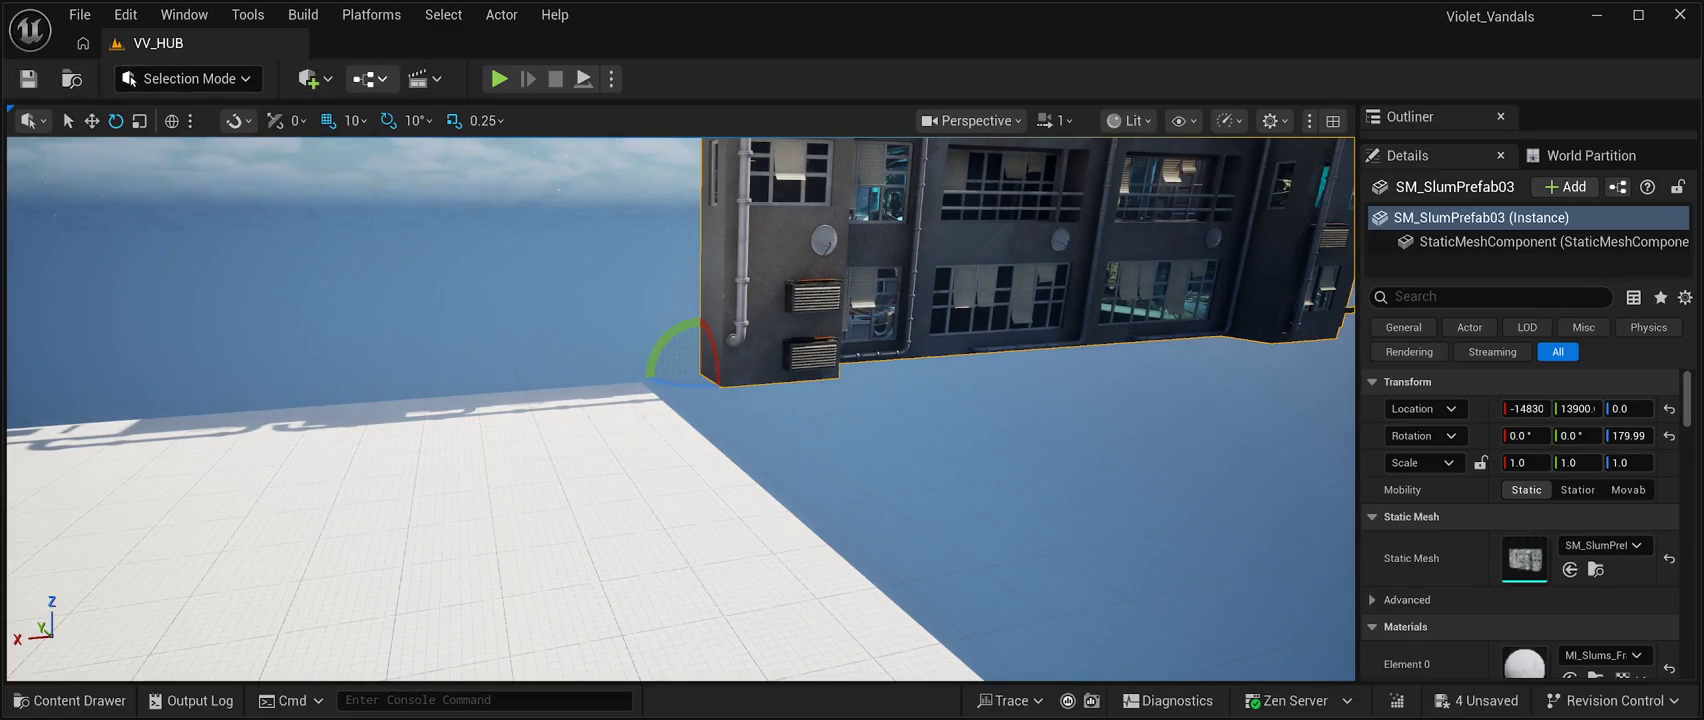
Slide the building along X to about -12390 so it stands on the floor's edge.
{"action": "left_click", "coordinate": [91, 120]}
{"action": "left_click_drag", "start_coordinate": [672, 374], "coordinate": [22, 412]}
{"action": "key", "text": "f"}
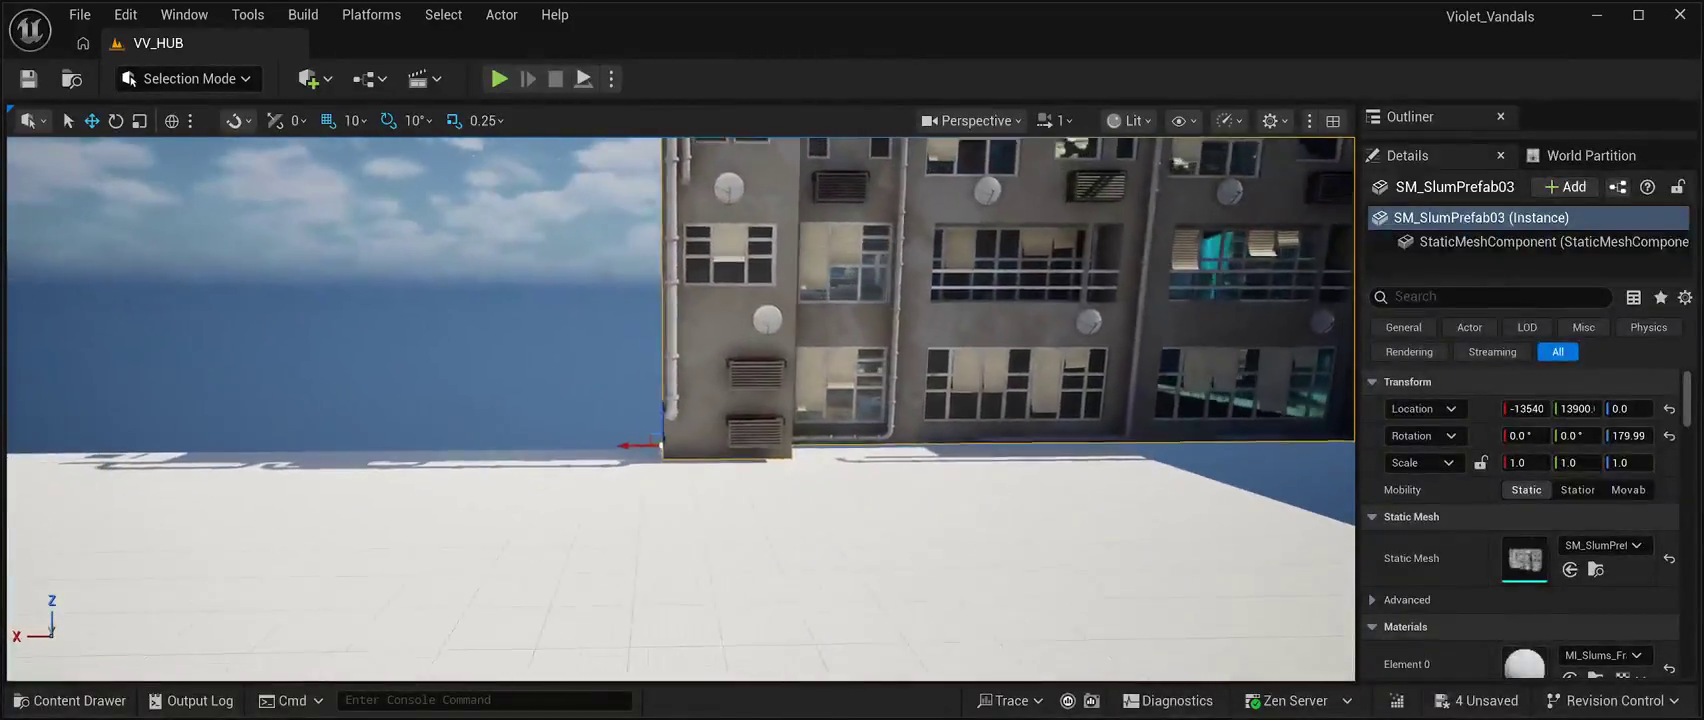
{"action": "left_click_drag", "start_coordinate": [700, 440], "coordinate": [585, 435]}
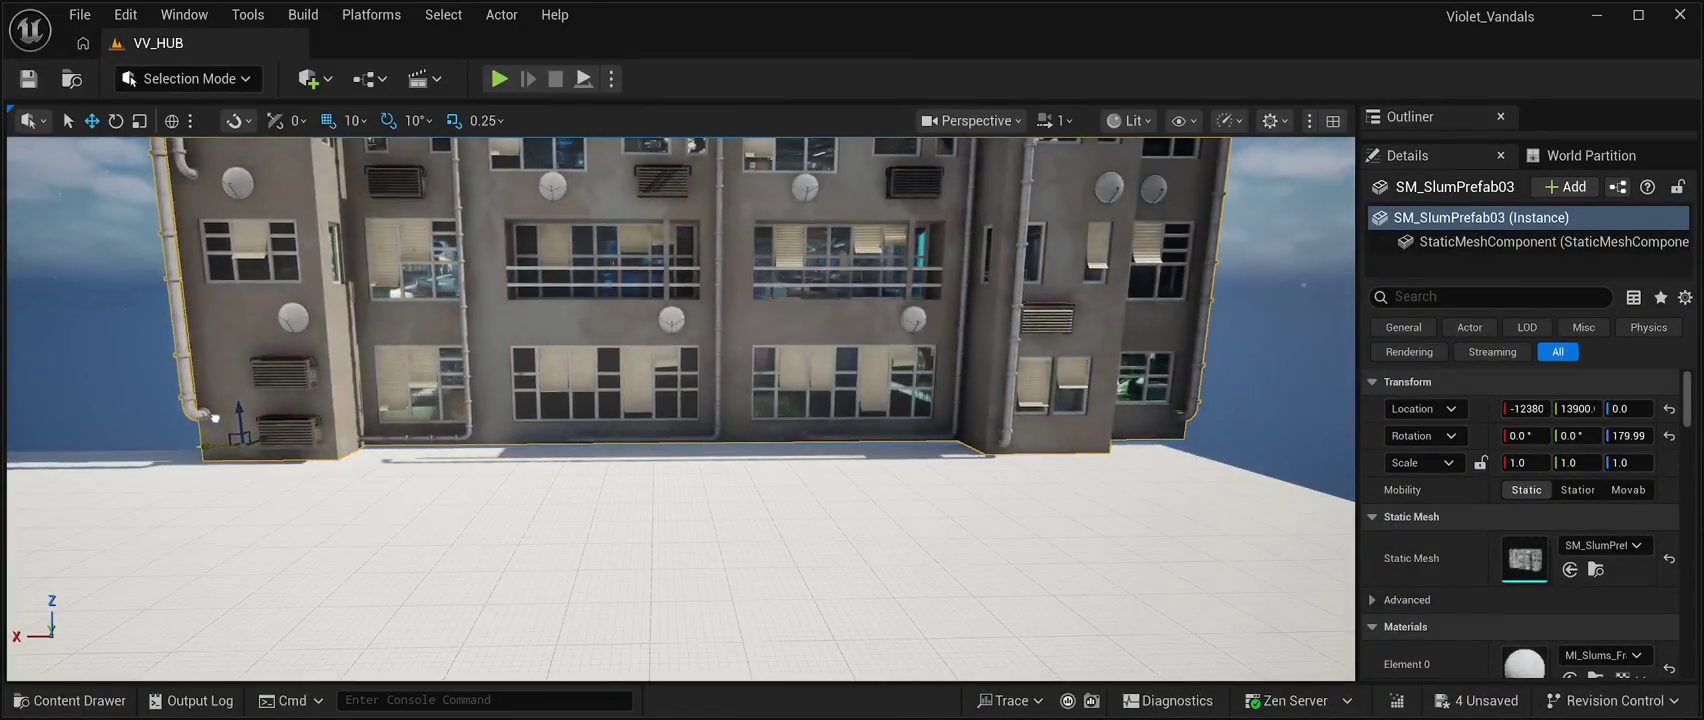
{"action": "scroll", "coordinate": [680, 408], "scroll_direction": "up", "scroll_amount": 5}
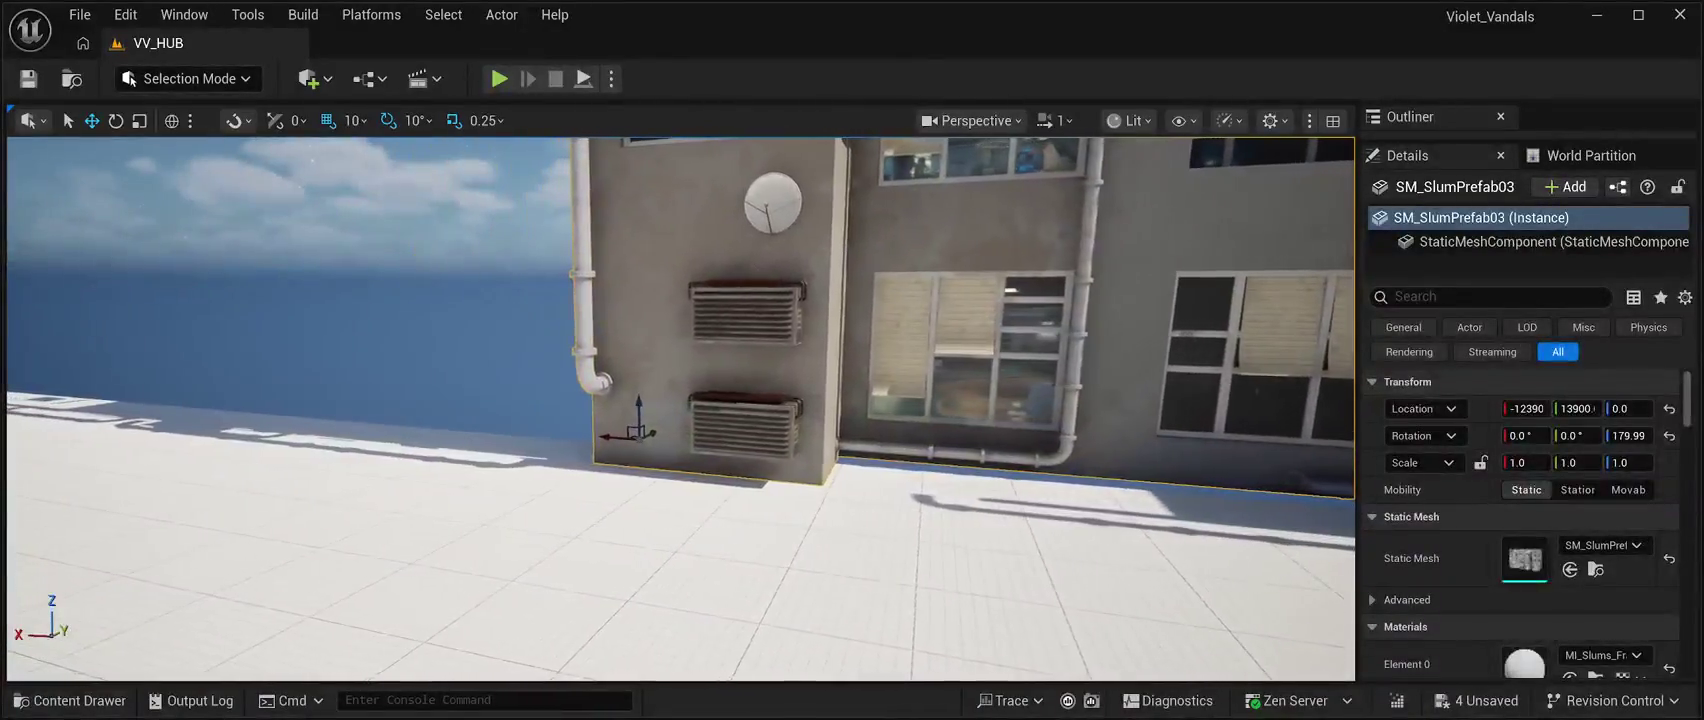
Nudge SM_SlumPrefab03 along Y and X to X -12240, Y 13830, flush with the floor's corner edge.
{"action": "mouse_move", "coordinate": [680, 408]}
{"action": "left_mouse_down"}
{"action": "mouse_move", "coordinate": [940, 405]}
{"action": "mouse_move", "coordinate": [780, 410]}
{"action": "mouse_move", "coordinate": [570, 350]}
{"action": "mouse_move", "coordinate": [660, 404]}
{"action": "mouse_move", "coordinate": [705, 404]}
{"action": "mouse_move", "coordinate": [250, 404]}
{"action": "left_mouse_up"}
{"action": "left_click_drag", "start_coordinate": [718, 492], "coordinate": [688, 491]}
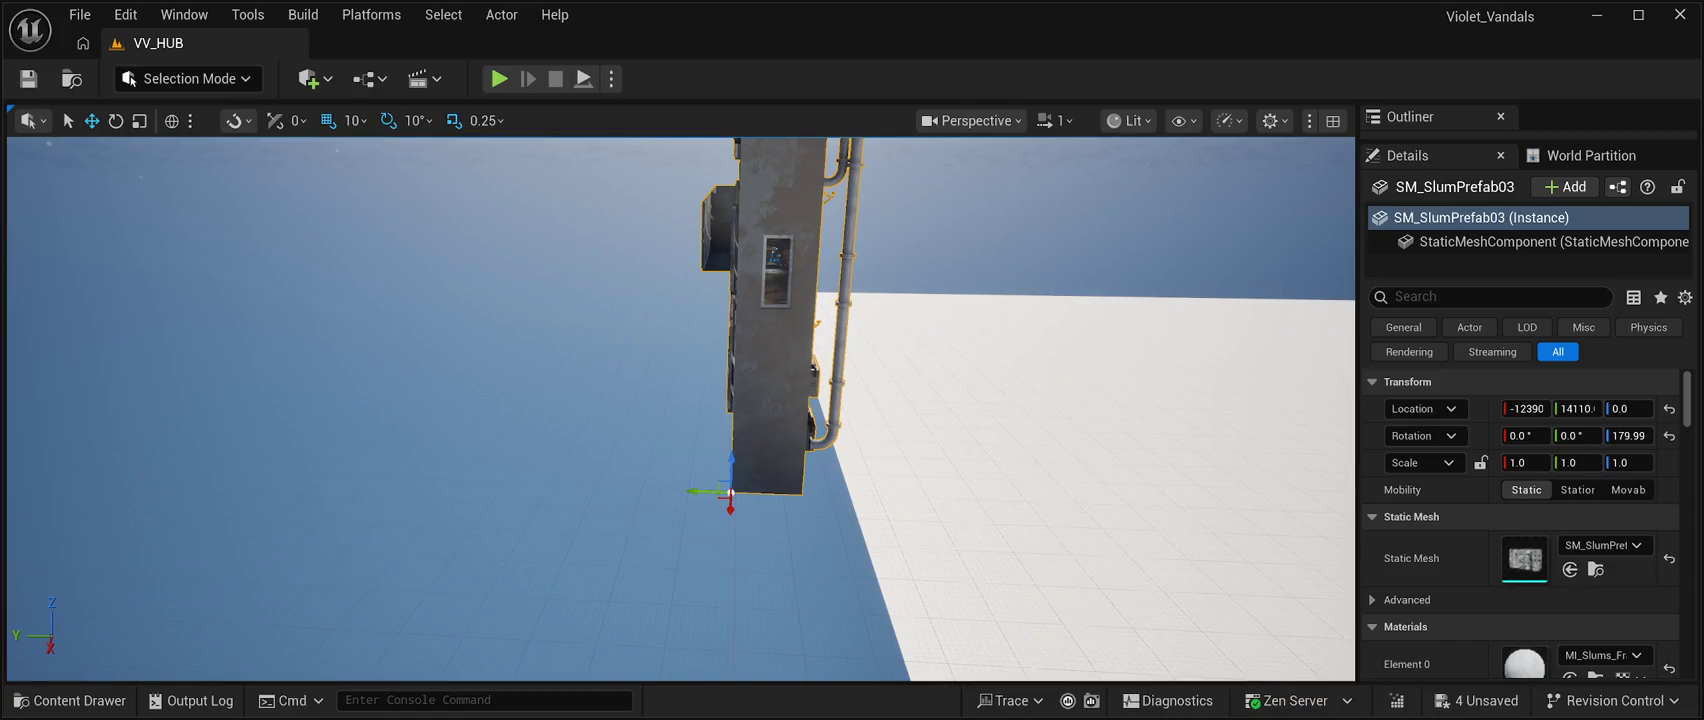
{"action": "mouse_move", "coordinate": [680, 400]}
{"action": "left_mouse_down"}
{"action": "mouse_move", "coordinate": [780, 398]}
{"action": "mouse_move", "coordinate": [690, 395]}
{"action": "left_mouse_up"}
{"action": "left_click_drag", "start_coordinate": [700, 505], "coordinate": [835, 503]}
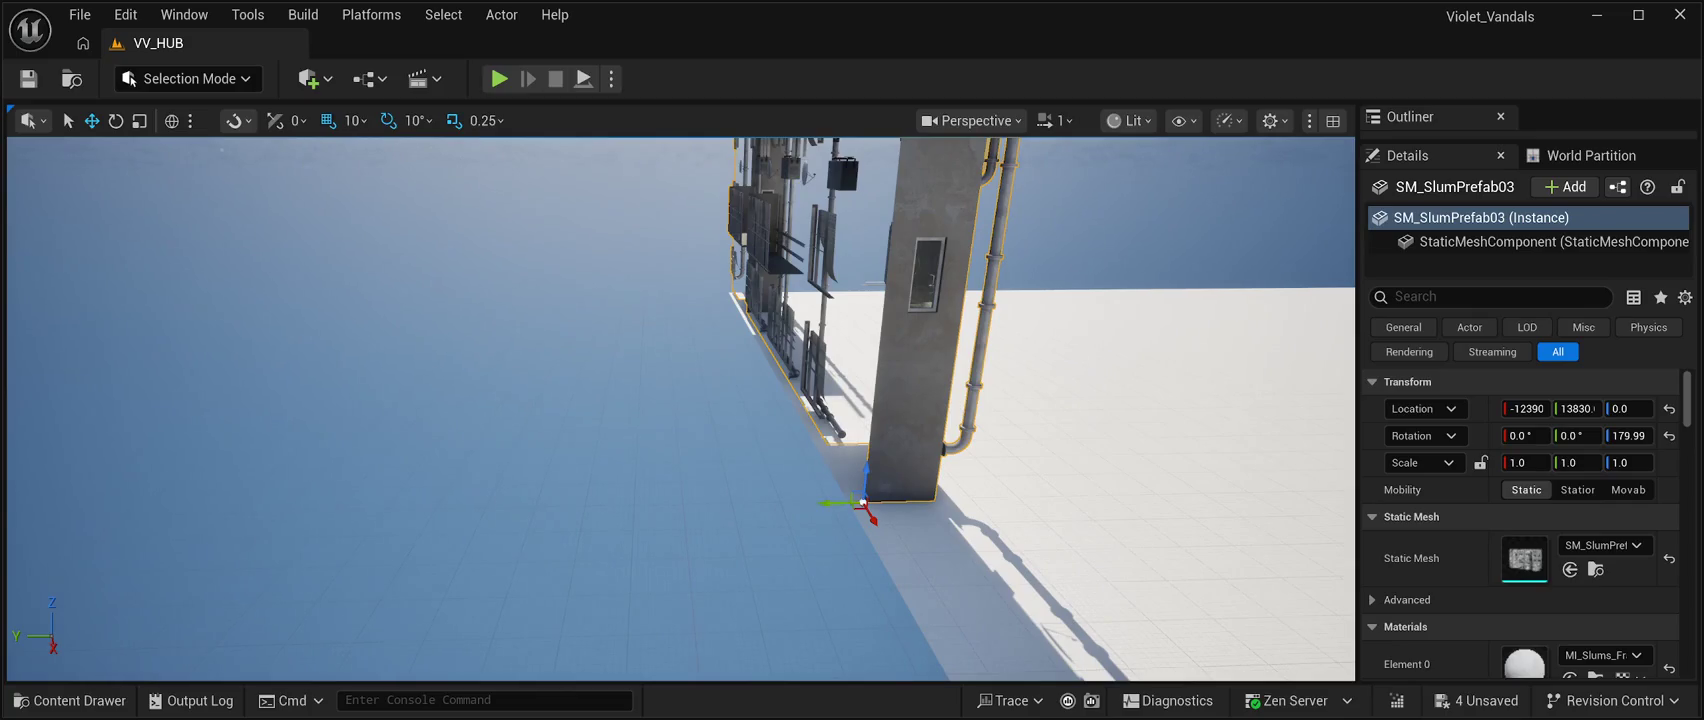
{"action": "left_click_drag", "start_coordinate": [690, 400], "coordinate": [465, 400]}
{"action": "left_click_drag", "start_coordinate": [615, 428], "coordinate": [585, 437]}
{"action": "mouse_move", "coordinate": [680, 400]}
{"action": "left_mouse_down"}
{"action": "mouse_move", "coordinate": [575, 400]}
{"action": "mouse_move", "coordinate": [650, 400]}
{"action": "mouse_move", "coordinate": [575, 400]}
{"action": "mouse_move", "coordinate": [636, 413]}
{"action": "mouse_move", "coordinate": [584, 414]}
{"action": "mouse_move", "coordinate": [640, 400]}
{"action": "mouse_move", "coordinate": [580, 400]}
{"action": "mouse_move", "coordinate": [650, 400]}
{"action": "mouse_move", "coordinate": [490, 395]}
{"action": "mouse_move", "coordinate": [490, 305]}
{"action": "left_mouse_up"}
{"action": "key", "text": "f"}
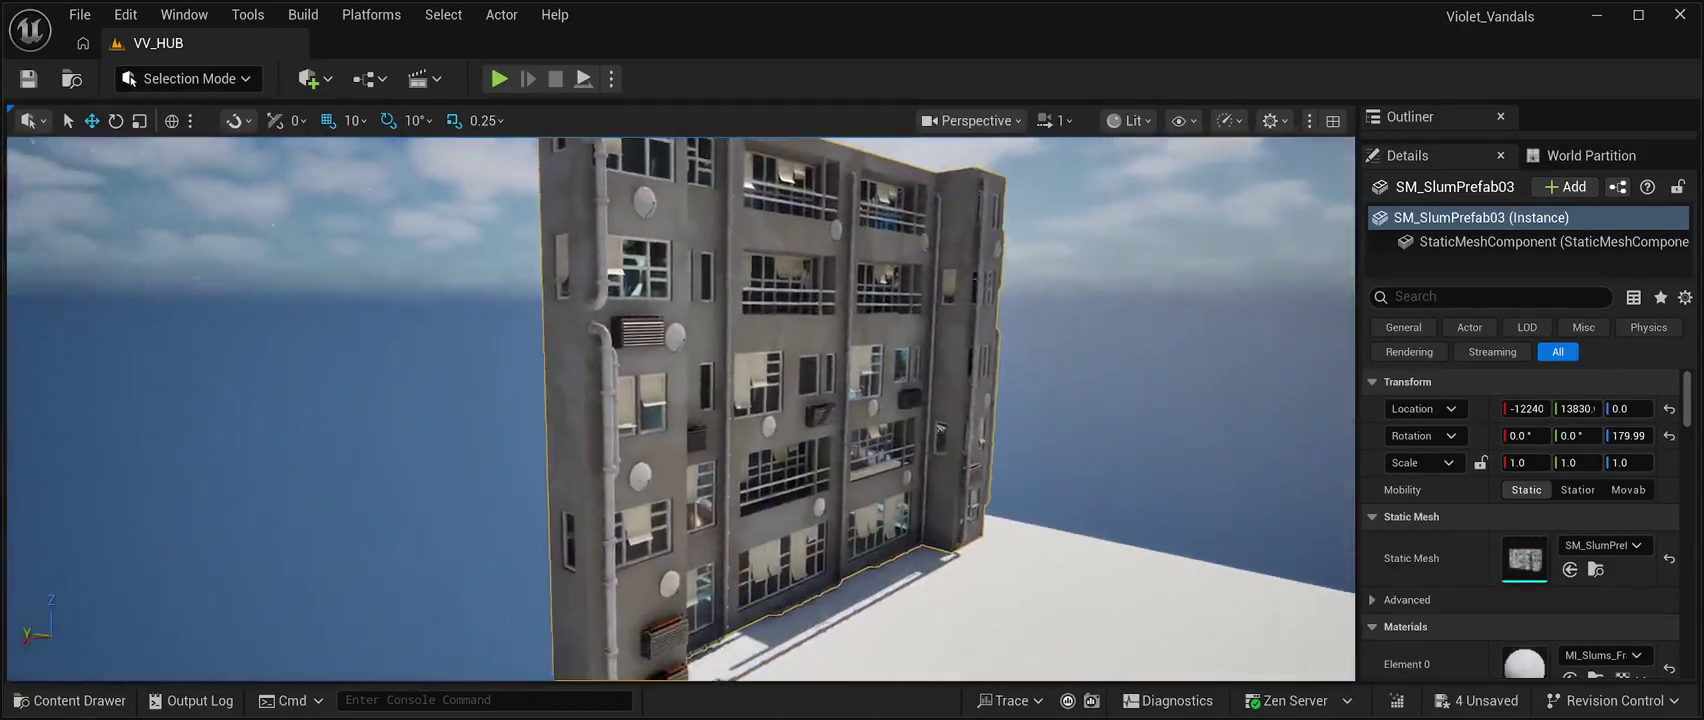
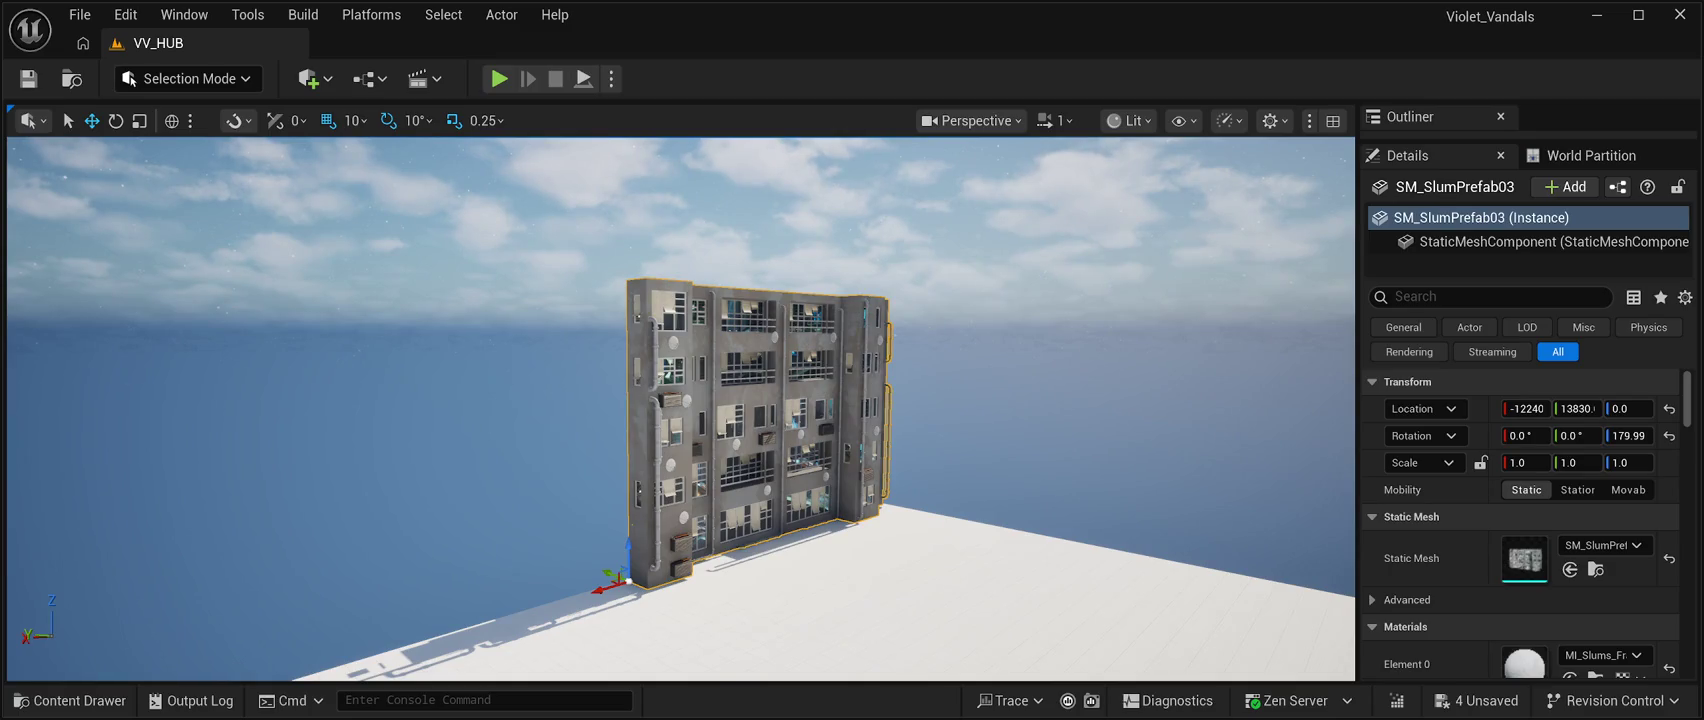
Duplicate SM_SlumPrefab03 and stack the copy on the original at about Z 1500.
{"action": "key", "text": "a"}
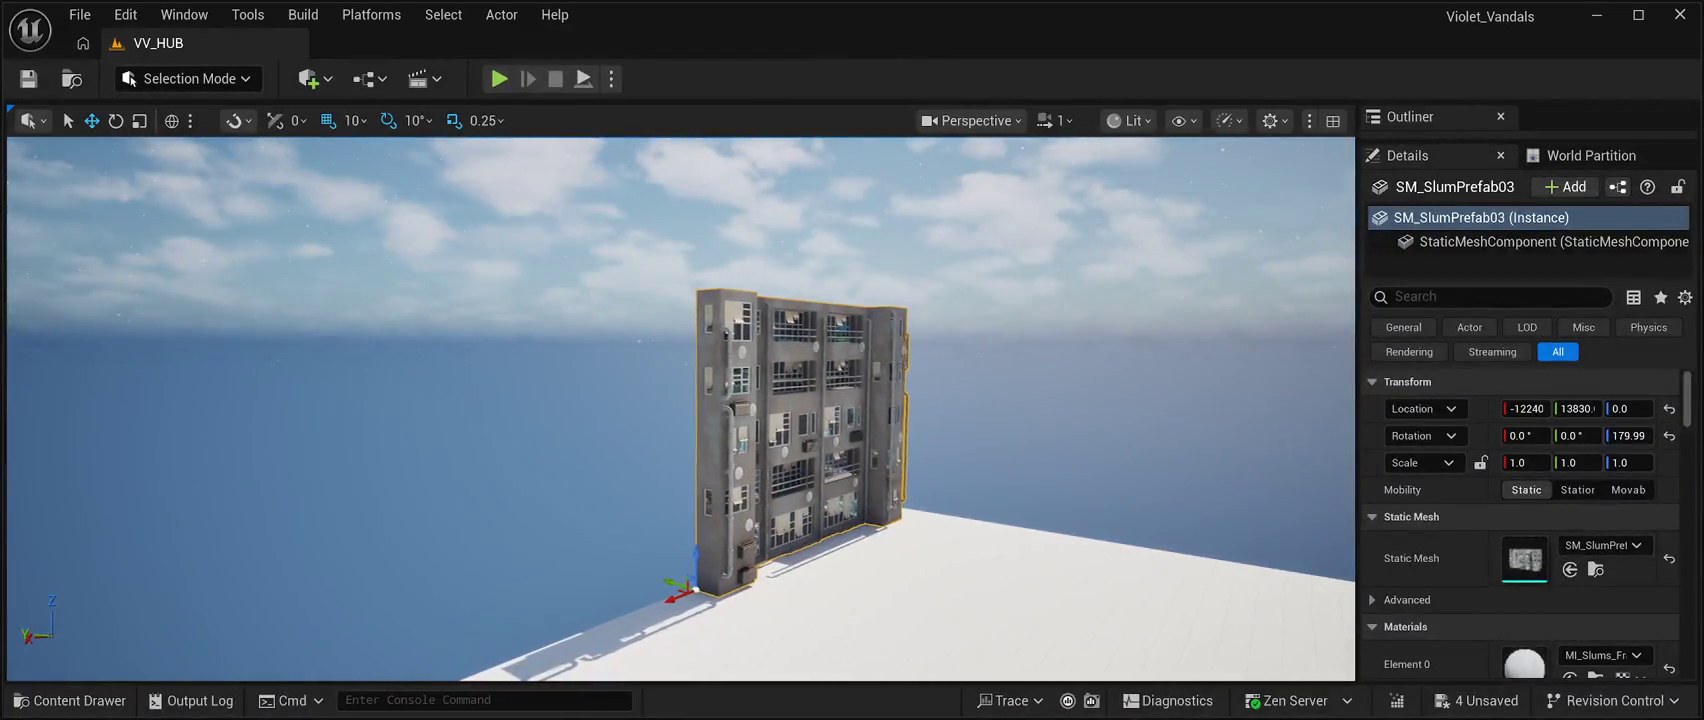
{"action": "key", "text": "ctrl+d"}
{"action": "mouse_move", "coordinate": [697, 562]}
{"action": "left_mouse_down"}
{"action": "mouse_move", "coordinate": [697, 238]}
{"action": "mouse_move", "coordinate": [697, 262]}
{"action": "left_mouse_up"}
{"action": "key", "text": "w"}
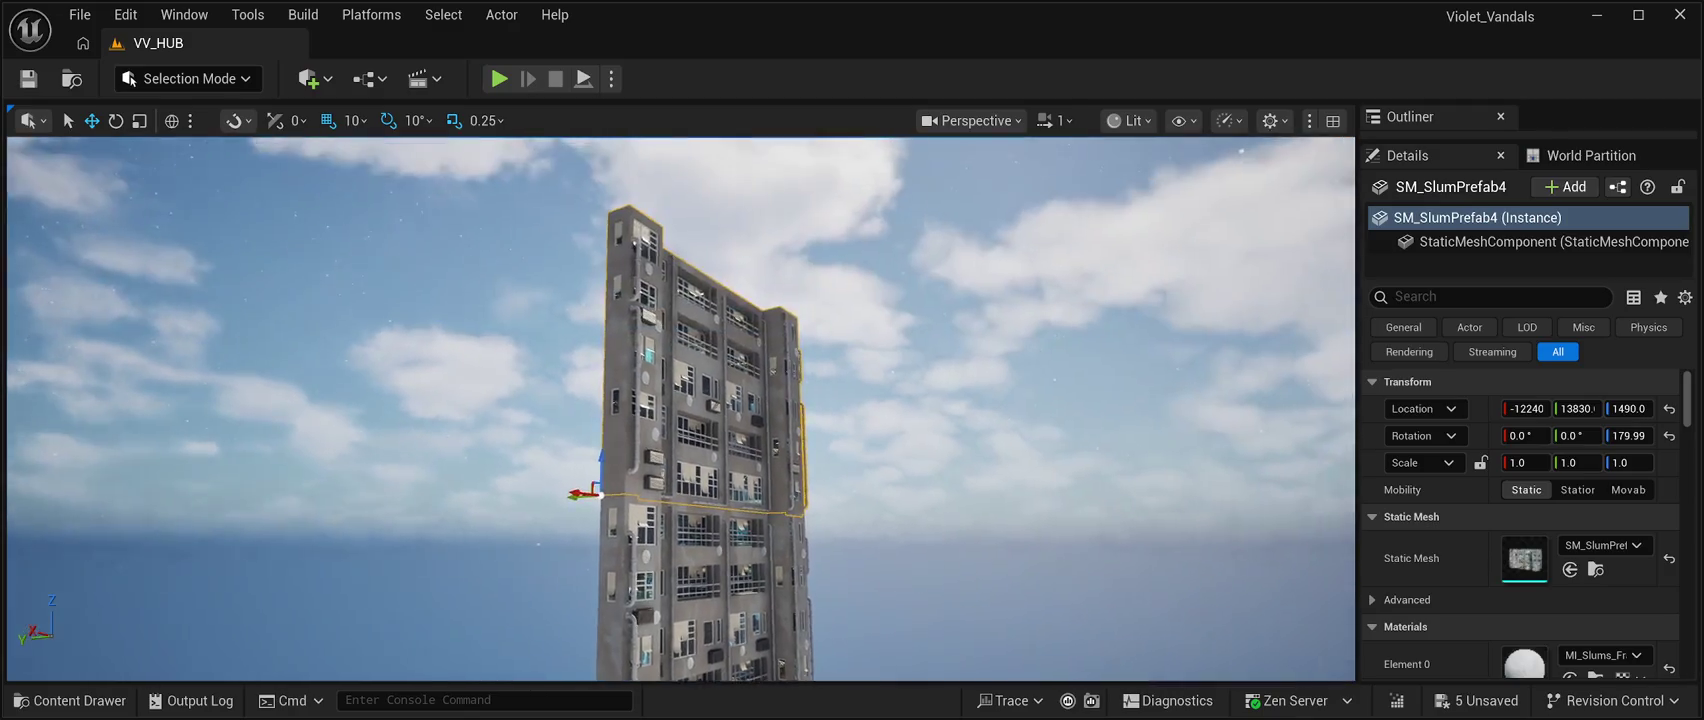
{"action": "key", "text": "w"}
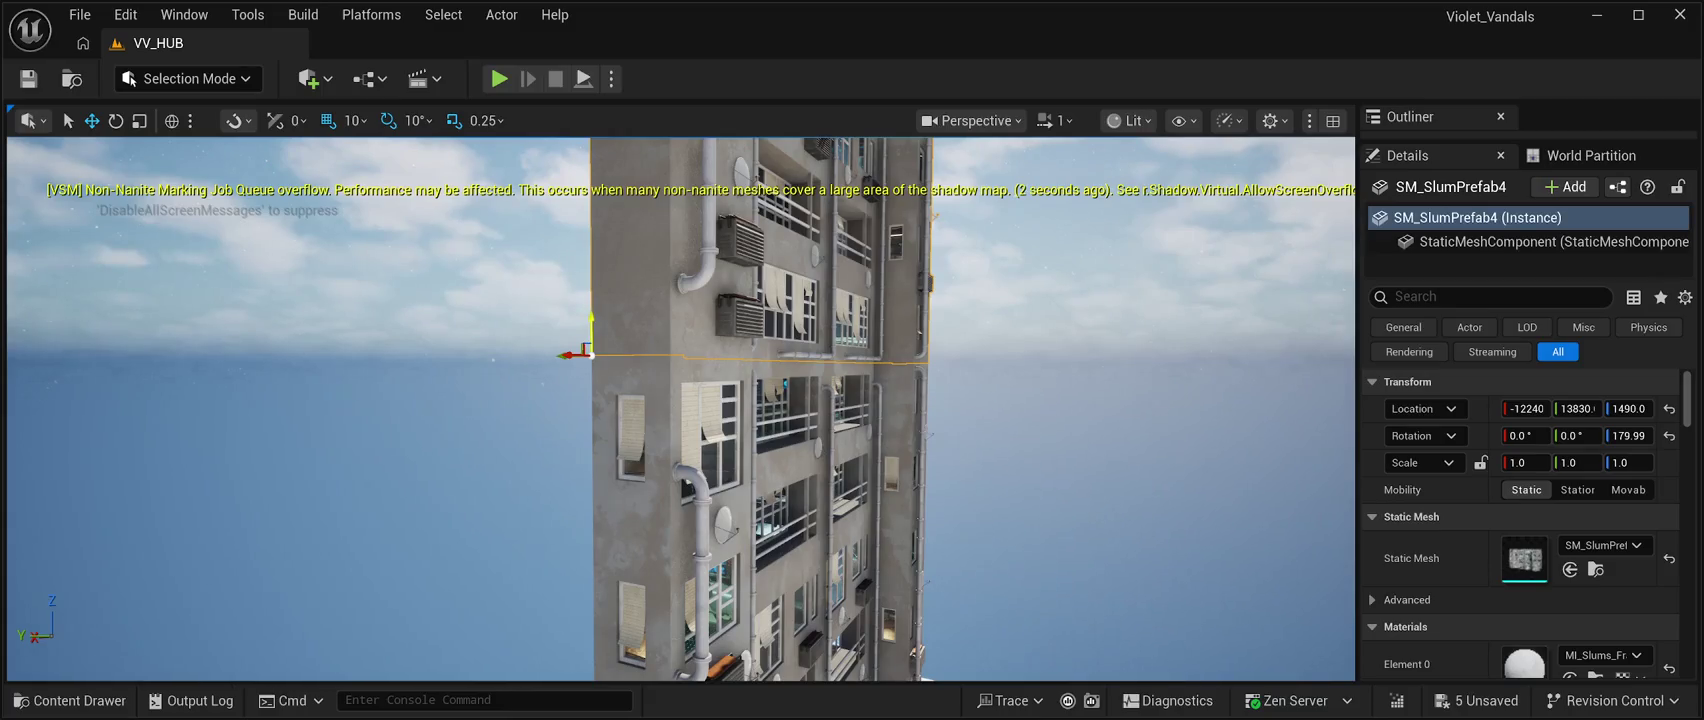
{"action": "mouse_move", "coordinate": [590, 318]}
{"action": "left_mouse_down"}
{"action": "mouse_move", "coordinate": [593, 200]}
{"action": "mouse_move", "coordinate": [593, 330]}
{"action": "mouse_move", "coordinate": [593, 240]}
{"action": "mouse_move", "coordinate": [593, 320]}
{"action": "mouse_move", "coordinate": [710, 322]}
{"action": "left_mouse_up"}
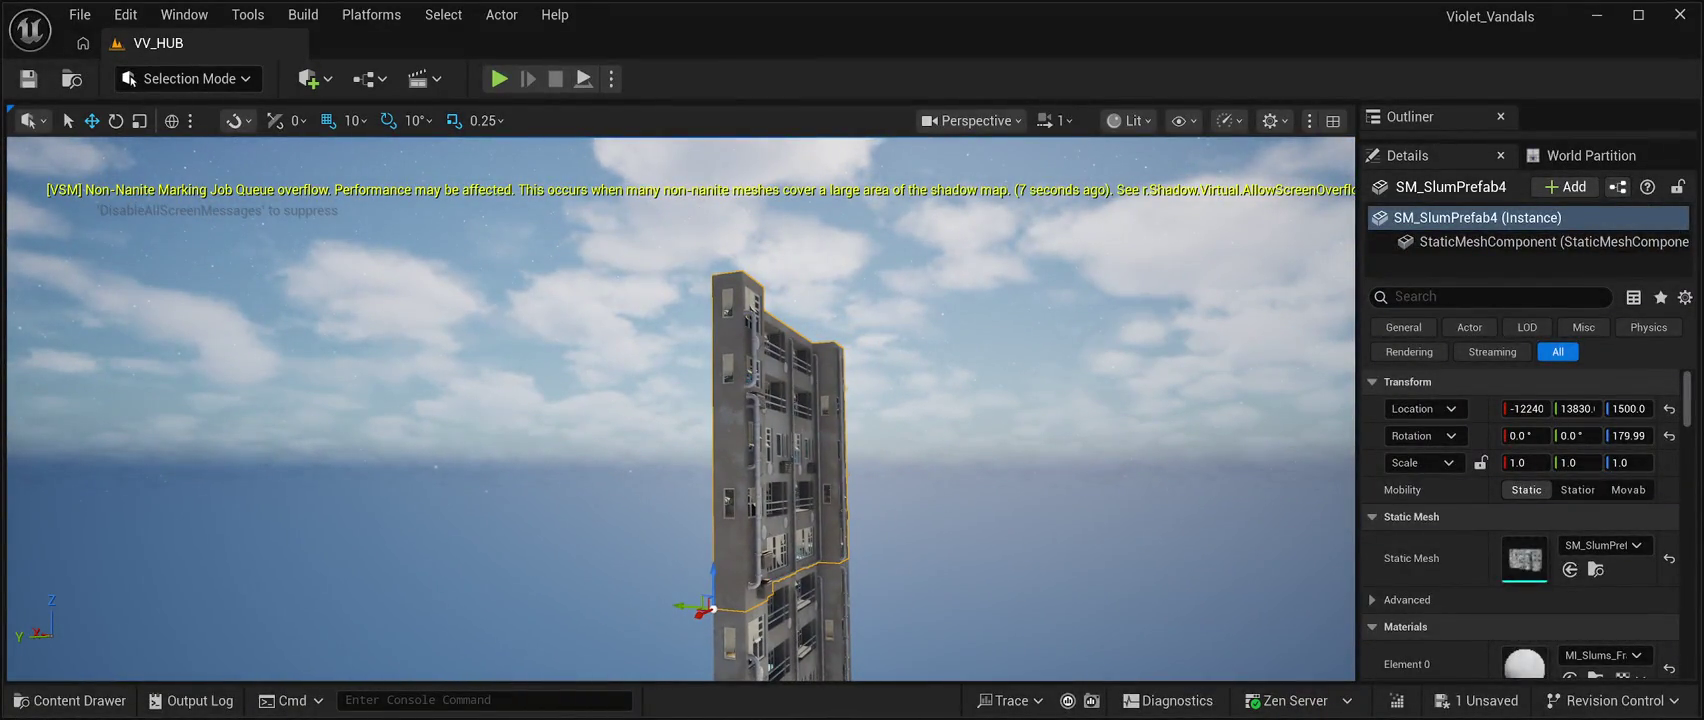
Lift another copy onto the stack at about Z 3000.
{"action": "mouse_move", "coordinate": [712, 580]}
{"action": "left_mouse_down"}
{"action": "mouse_move", "coordinate": [750, 240]}
{"action": "mouse_move", "coordinate": [740, 350]}
{"action": "left_mouse_up"}
{"action": "left_click_drag", "start_coordinate": [652, 566], "coordinate": [652, 554]}
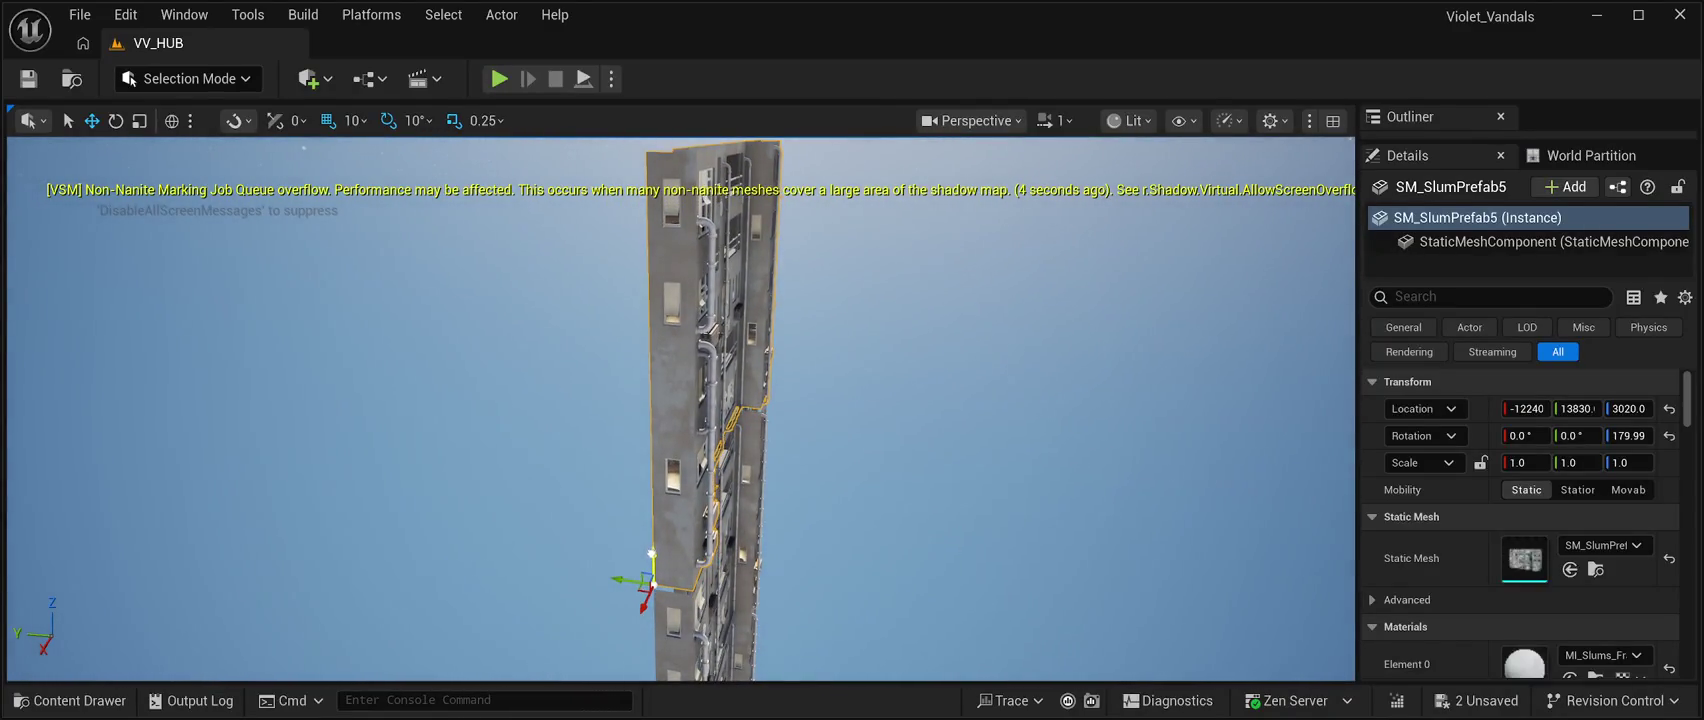
{"action": "mouse_move", "coordinate": [740, 350]}
{"action": "left_mouse_down"}
{"action": "mouse_move", "coordinate": [765, 362]}
{"action": "mouse_move", "coordinate": [743, 355]}
{"action": "mouse_move", "coordinate": [743, 280]}
{"action": "mouse_move", "coordinate": [750, 400]}
{"action": "mouse_move", "coordinate": [685, 378]}
{"action": "mouse_move", "coordinate": [675, 392]}
{"action": "mouse_move", "coordinate": [695, 402]}
{"action": "mouse_move", "coordinate": [696, 362]}
{"action": "mouse_move", "coordinate": [710, 390]}
{"action": "mouse_move", "coordinate": [850, 430]}
{"action": "mouse_move", "coordinate": [760, 432]}
{"action": "mouse_move", "coordinate": [760, 400]}
{"action": "mouse_move", "coordinate": [770, 440]}
{"action": "mouse_move", "coordinate": [770, 400]}
{"action": "mouse_move", "coordinate": [780, 435]}
{"action": "mouse_move", "coordinate": [783, 405]}
{"action": "left_mouse_up"}
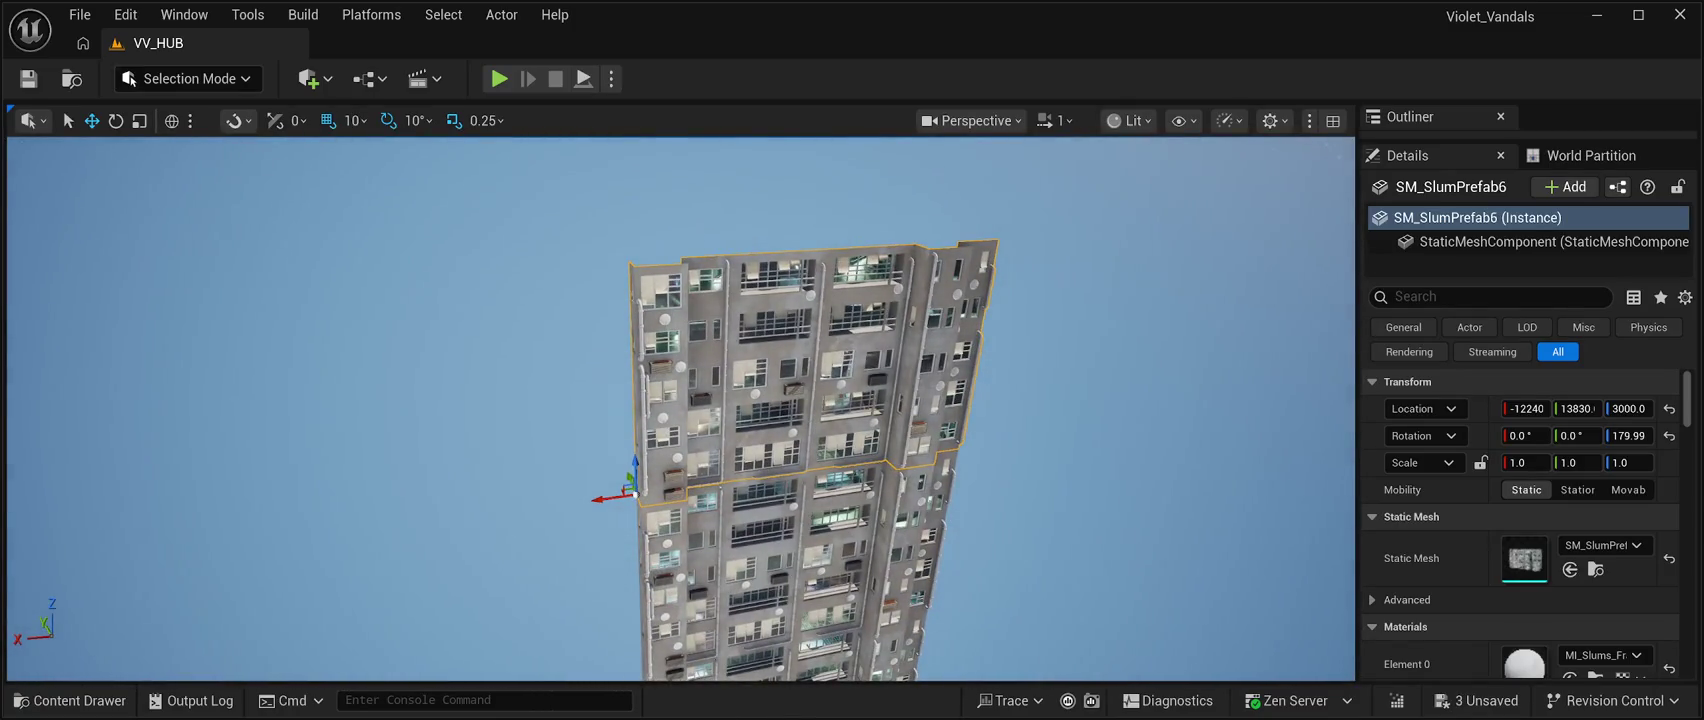
Raise the new copy to the top of the tower at Z 4490.
{"action": "mouse_move", "coordinate": [636, 458]}
{"action": "left_mouse_down"}
{"action": "mouse_move", "coordinate": [602, 244]}
{"action": "mouse_move", "coordinate": [628, 215]}
{"action": "mouse_move", "coordinate": [700, 250]}
{"action": "mouse_move", "coordinate": [680, 340]}
{"action": "mouse_move", "coordinate": [675, 270]}
{"action": "mouse_move", "coordinate": [630, 440]}
{"action": "mouse_move", "coordinate": [620, 390]}
{"action": "mouse_move", "coordinate": [610, 435]}
{"action": "mouse_move", "coordinate": [553, 442]}
{"action": "left_mouse_up"}
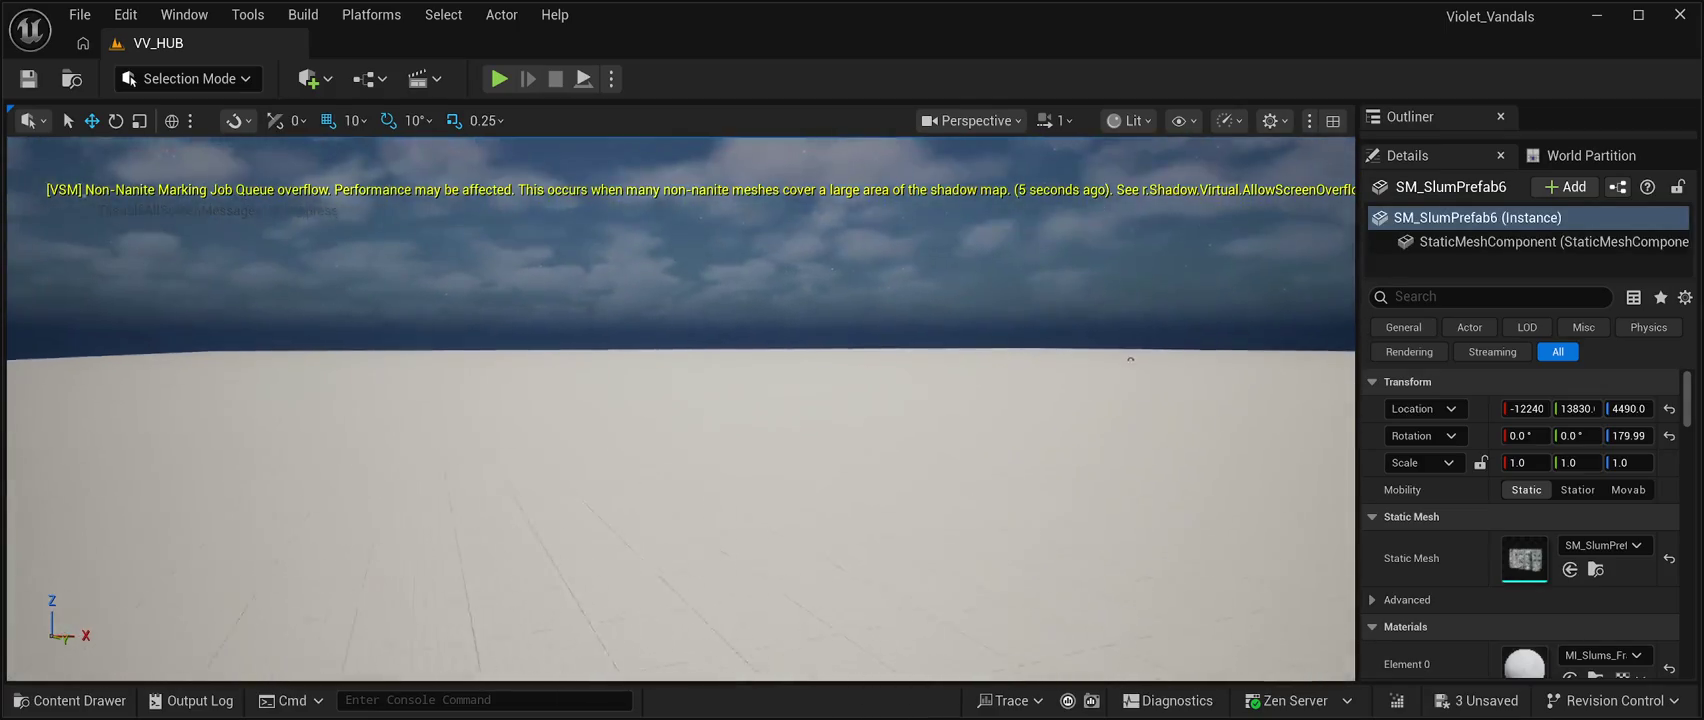
{"action": "key", "text": "f"}
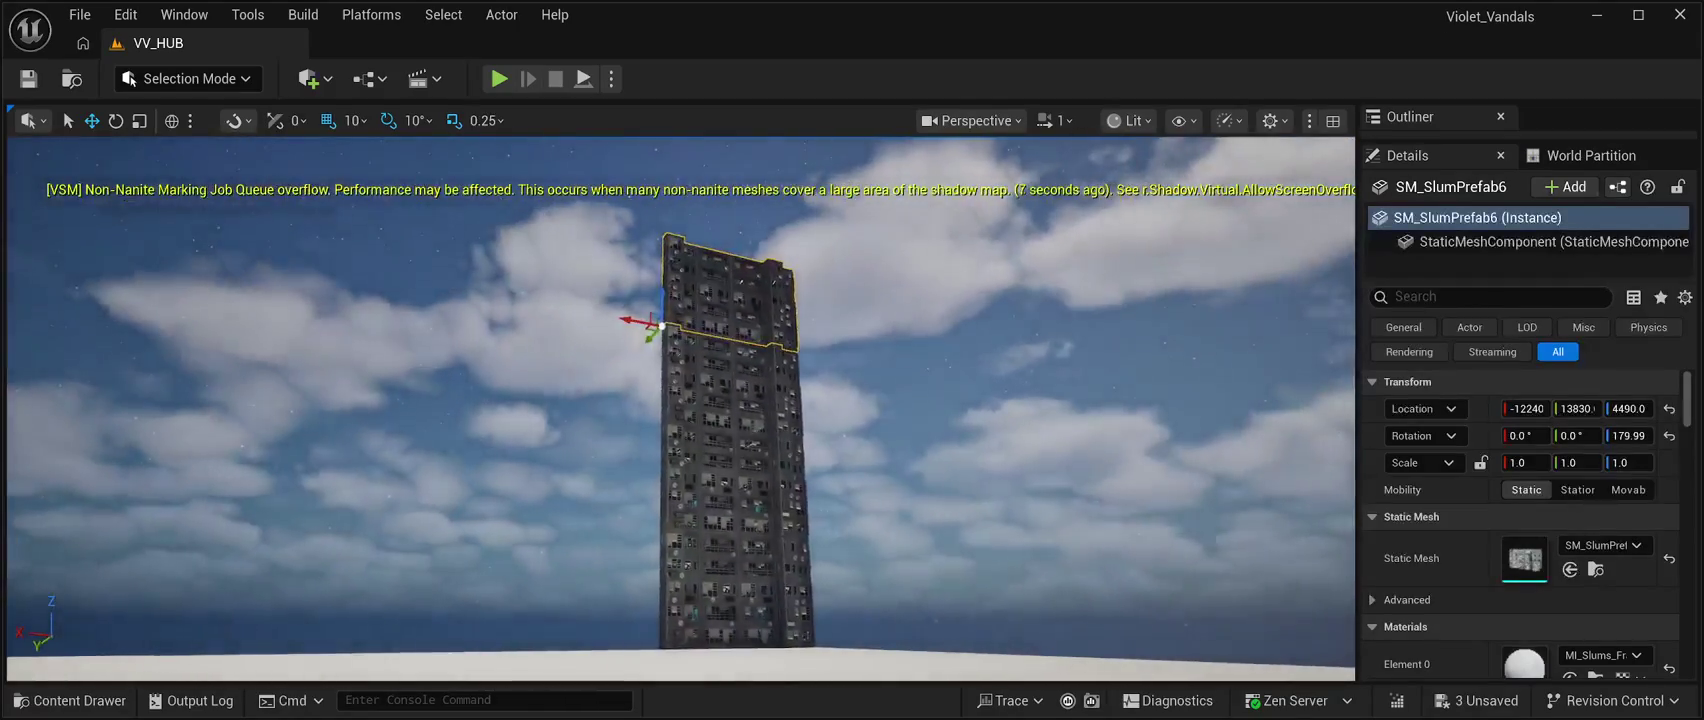
{"action": "mouse_move", "coordinate": [680, 410]}
{"action": "left_mouse_down"}
{"action": "mouse_move", "coordinate": [655, 360]}
{"action": "mouse_move", "coordinate": [660, 300]}
{"action": "mouse_move", "coordinate": [670, 320]}
{"action": "mouse_move", "coordinate": [682, 300]}
{"action": "mouse_move", "coordinate": [738, 412]}
{"action": "left_mouse_up"}
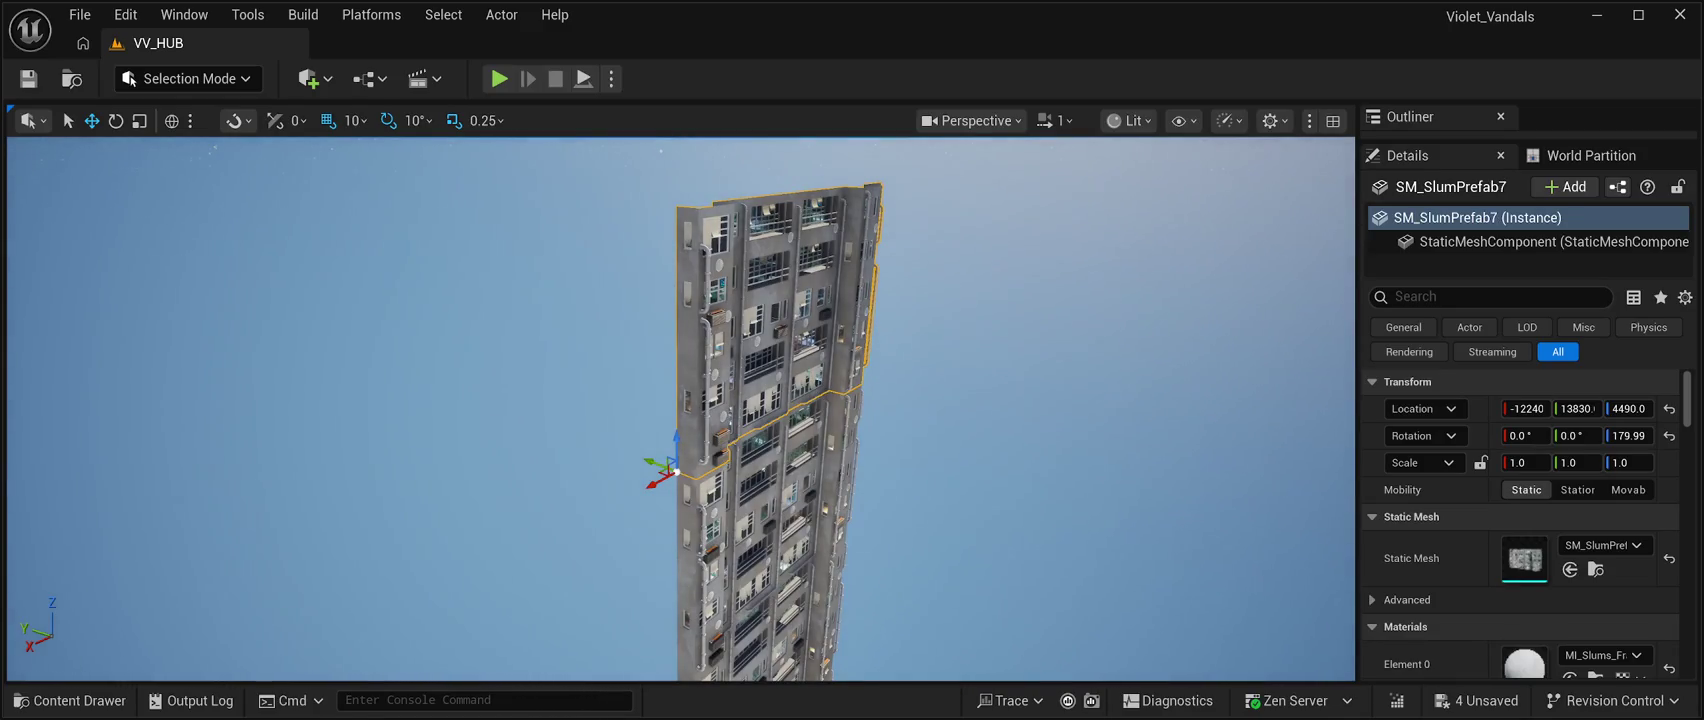
Raise the next copy to Z 5990, then duplicate the top piece and lift it above.
{"action": "left_click_drag", "start_coordinate": [677, 440], "coordinate": [677, 172]}
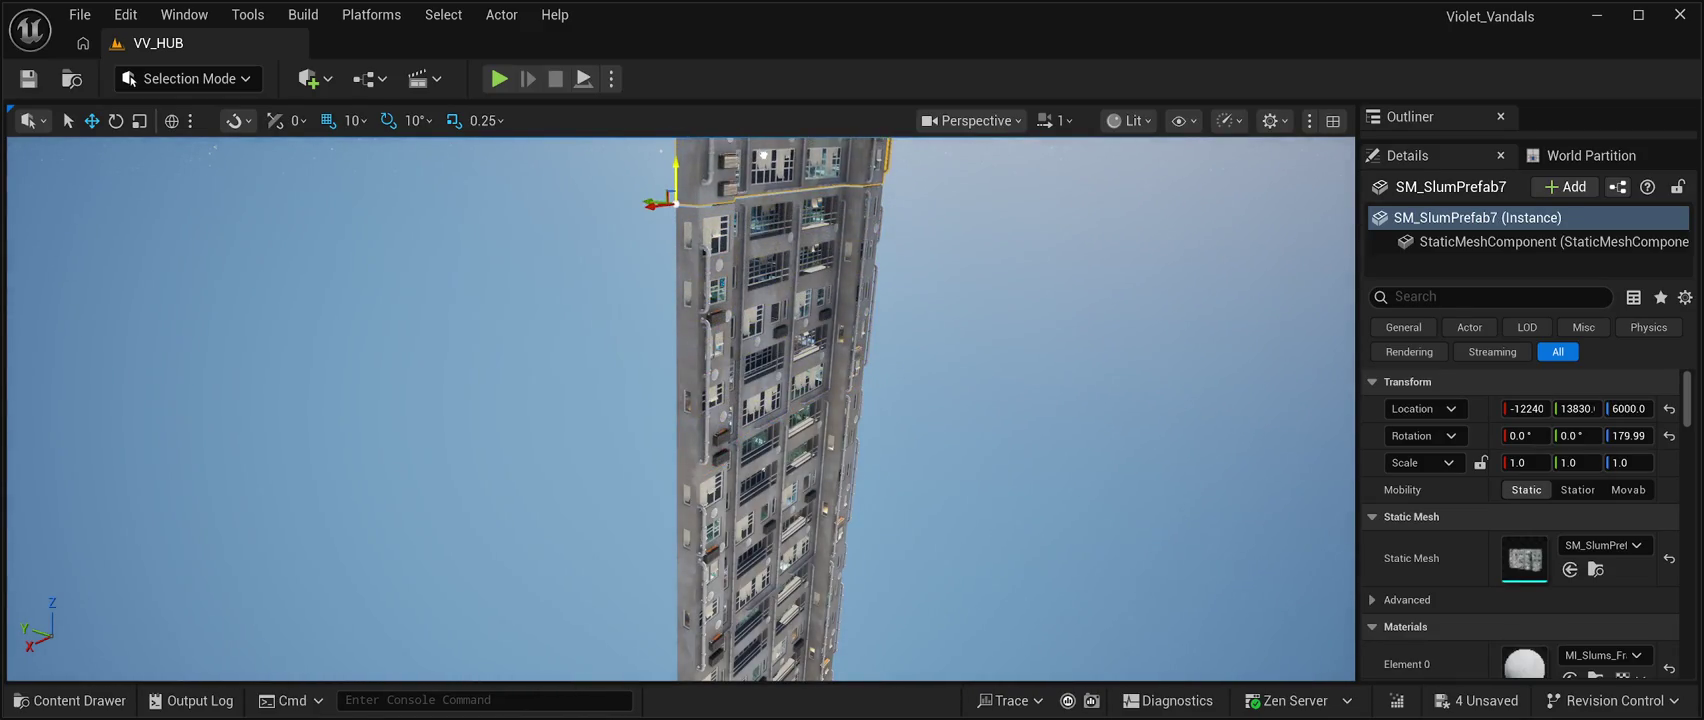
{"action": "mouse_move", "coordinate": [680, 400]}
{"action": "left_mouse_down"}
{"action": "mouse_move", "coordinate": [680, 300]}
{"action": "mouse_move", "coordinate": [680, 370]}
{"action": "left_mouse_up"}
{"action": "scroll", "coordinate": [730, 480], "scroll_direction": "down", "scroll_amount": 2}
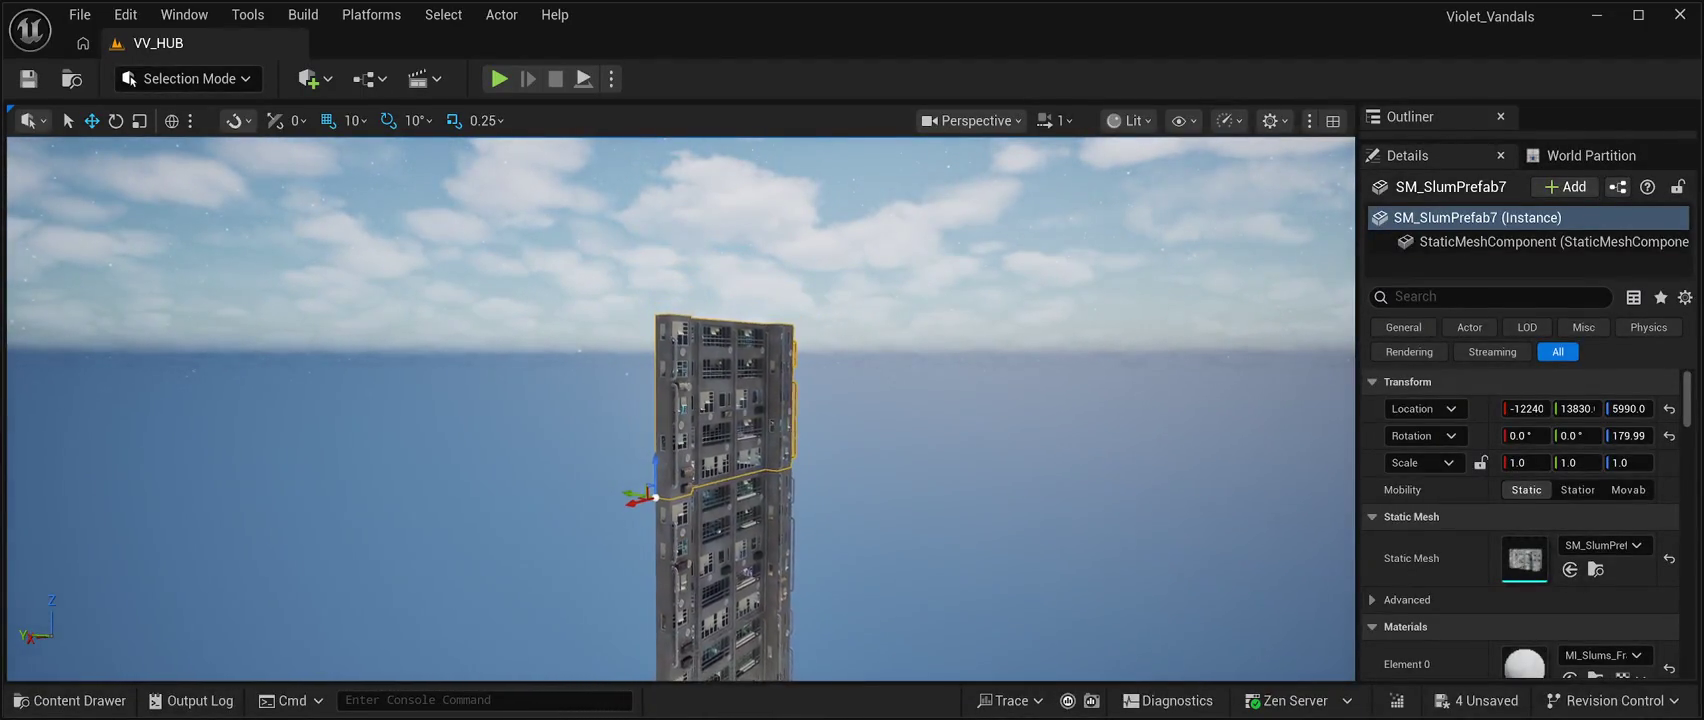
{"action": "scroll", "coordinate": [730, 450], "scroll_direction": "up", "scroll_amount": 5}
{"action": "mouse_move", "coordinate": [680, 400]}
{"action": "left_mouse_down"}
{"action": "mouse_move", "coordinate": [700, 360]}
{"action": "mouse_move", "coordinate": [680, 420]}
{"action": "mouse_move", "coordinate": [670, 315]}
{"action": "mouse_move", "coordinate": [673, 397]}
{"action": "left_mouse_up"}
{"action": "key", "text": "ctrl+d"}
{"action": "left_click_drag", "start_coordinate": [642, 570], "coordinate": [670, 254]}
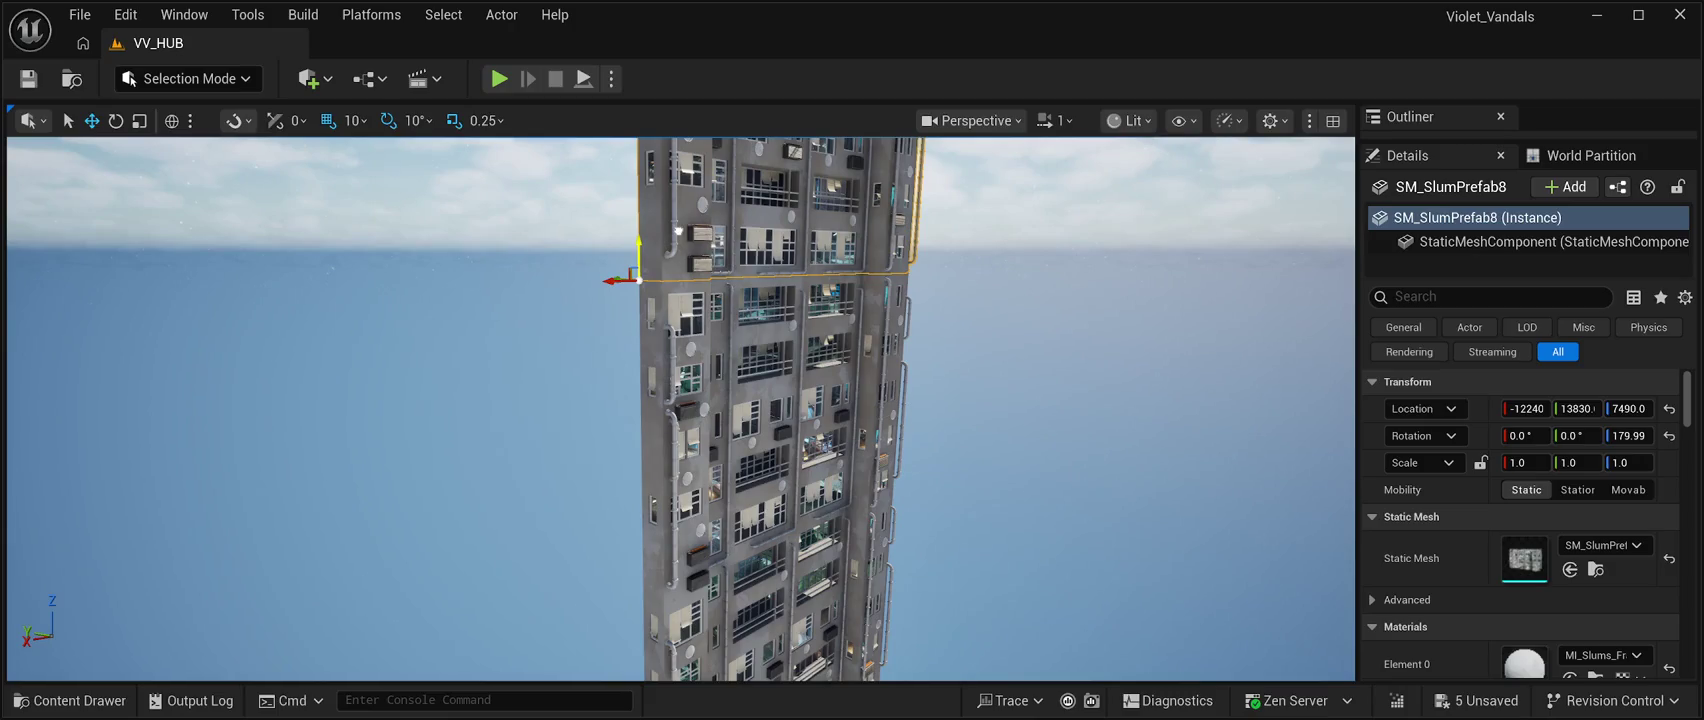
Seat SM_SlumPrefab8 on top of the tower at Z 7490 and save the level.
{"action": "mouse_move", "coordinate": [680, 400]}
{"action": "left_mouse_down"}
{"action": "mouse_move", "coordinate": [680, 260]}
{"action": "mouse_move", "coordinate": [690, 405]}
{"action": "mouse_move", "coordinate": [626, 396]}
{"action": "left_mouse_up"}
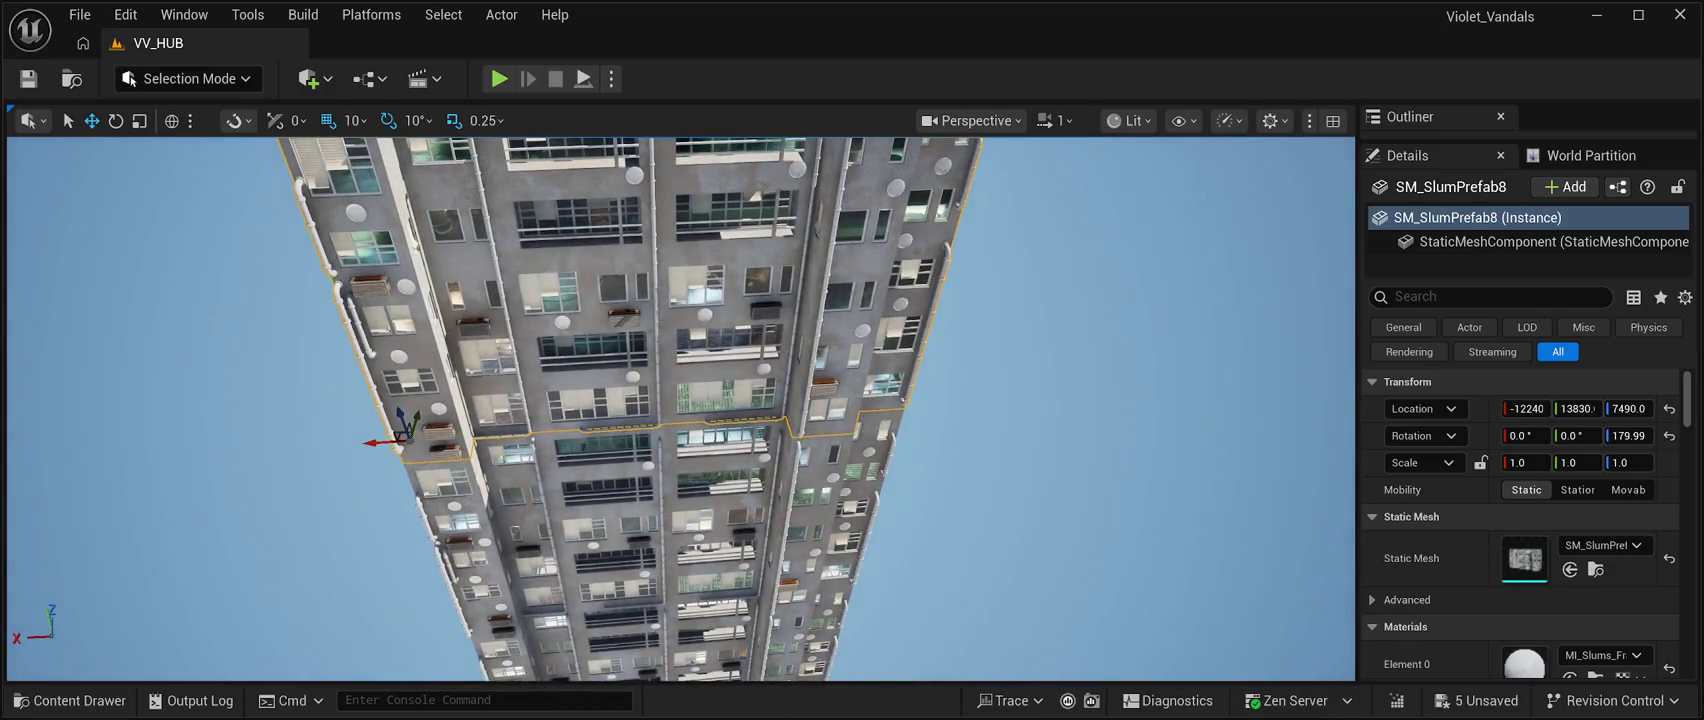
{"action": "key", "text": "f"}
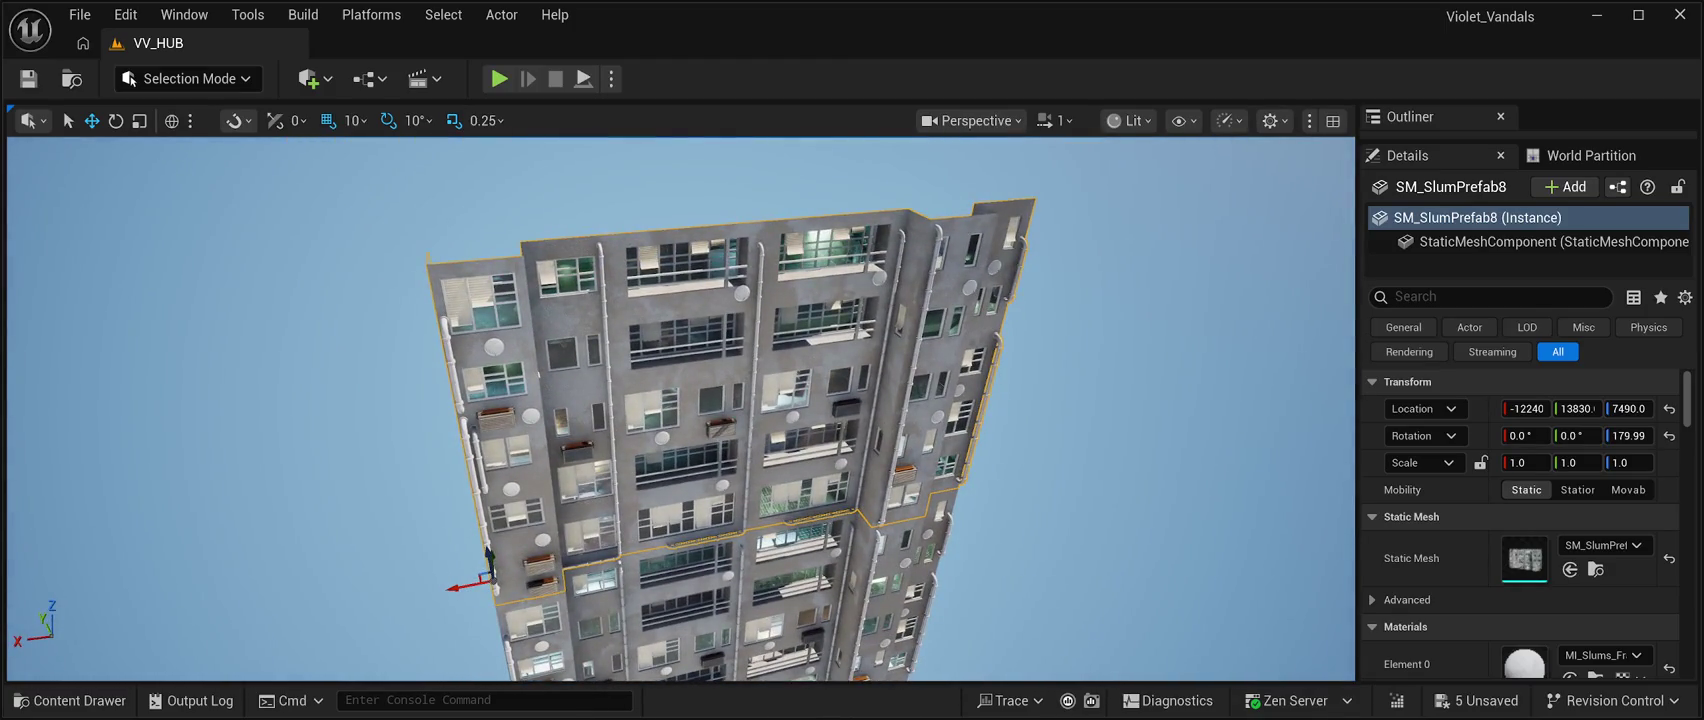
{"action": "left_click_drag", "start_coordinate": [626, 396], "coordinate": [604, 396]}
{"action": "key", "text": "ctrl+s"}
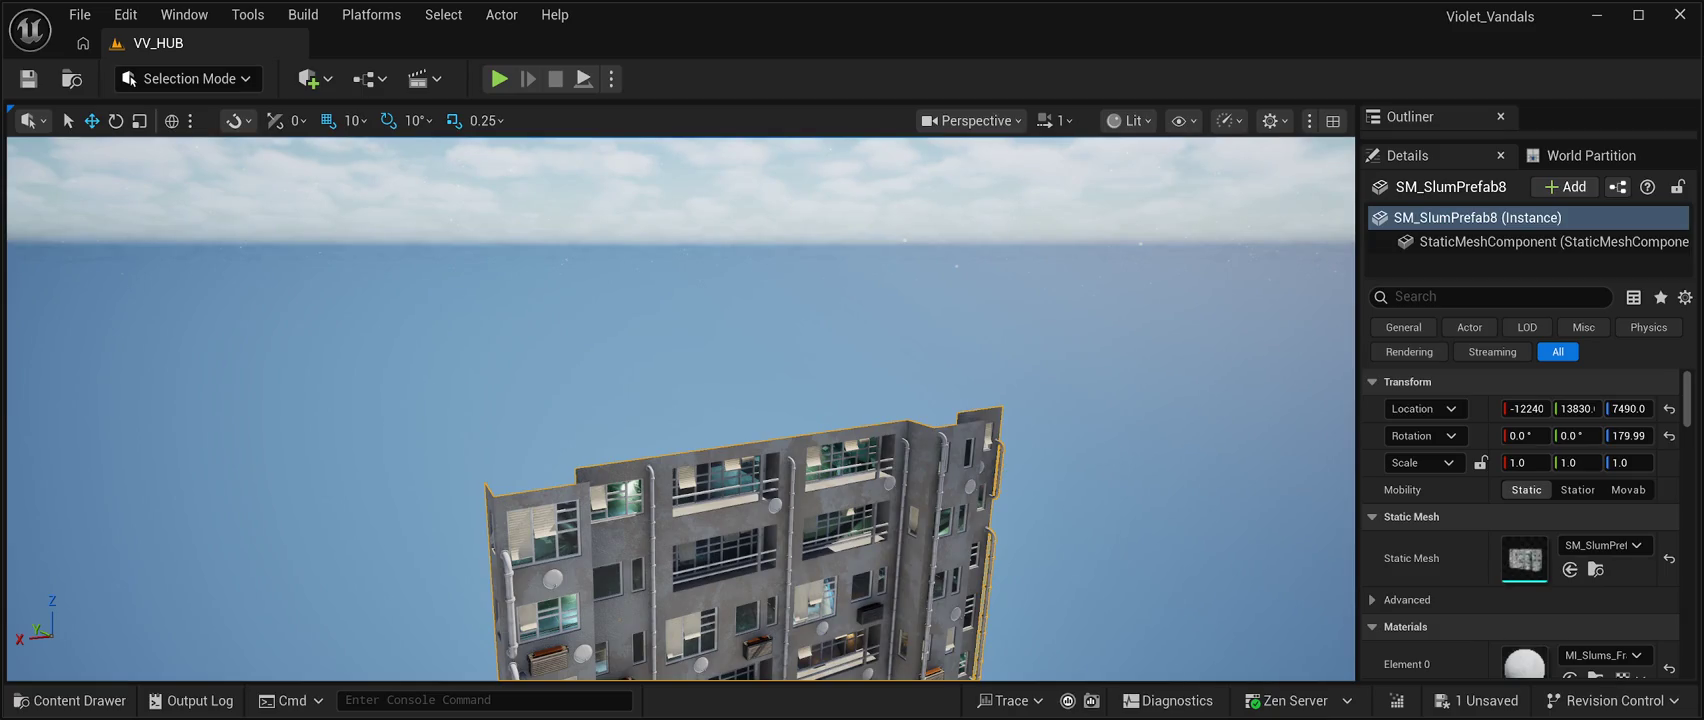
Add a new Plane actor, Plane2, floating high above the tower.
{"action": "key", "text": "f"}
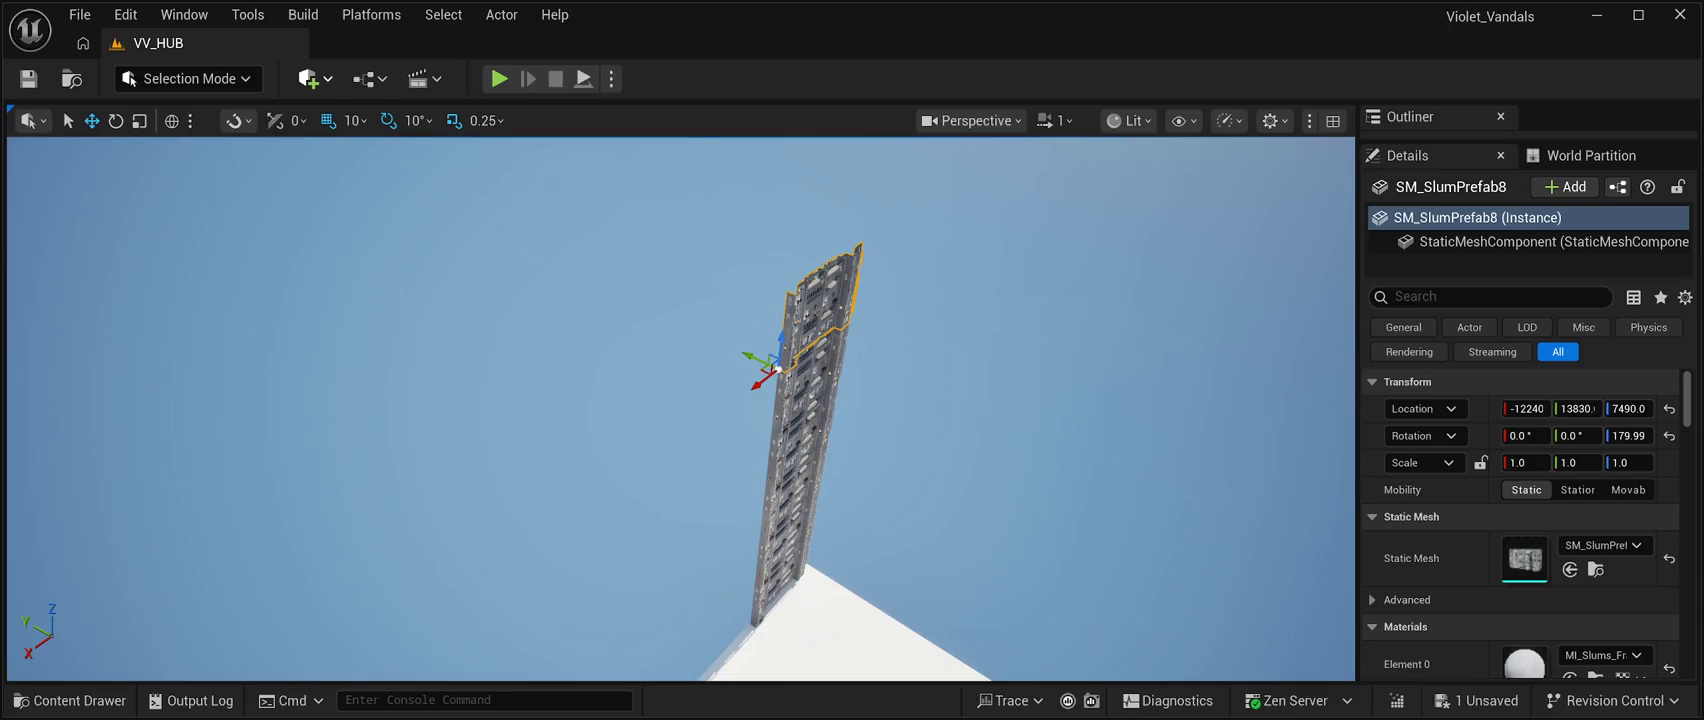
{"action": "key", "text": "ctrl+v"}
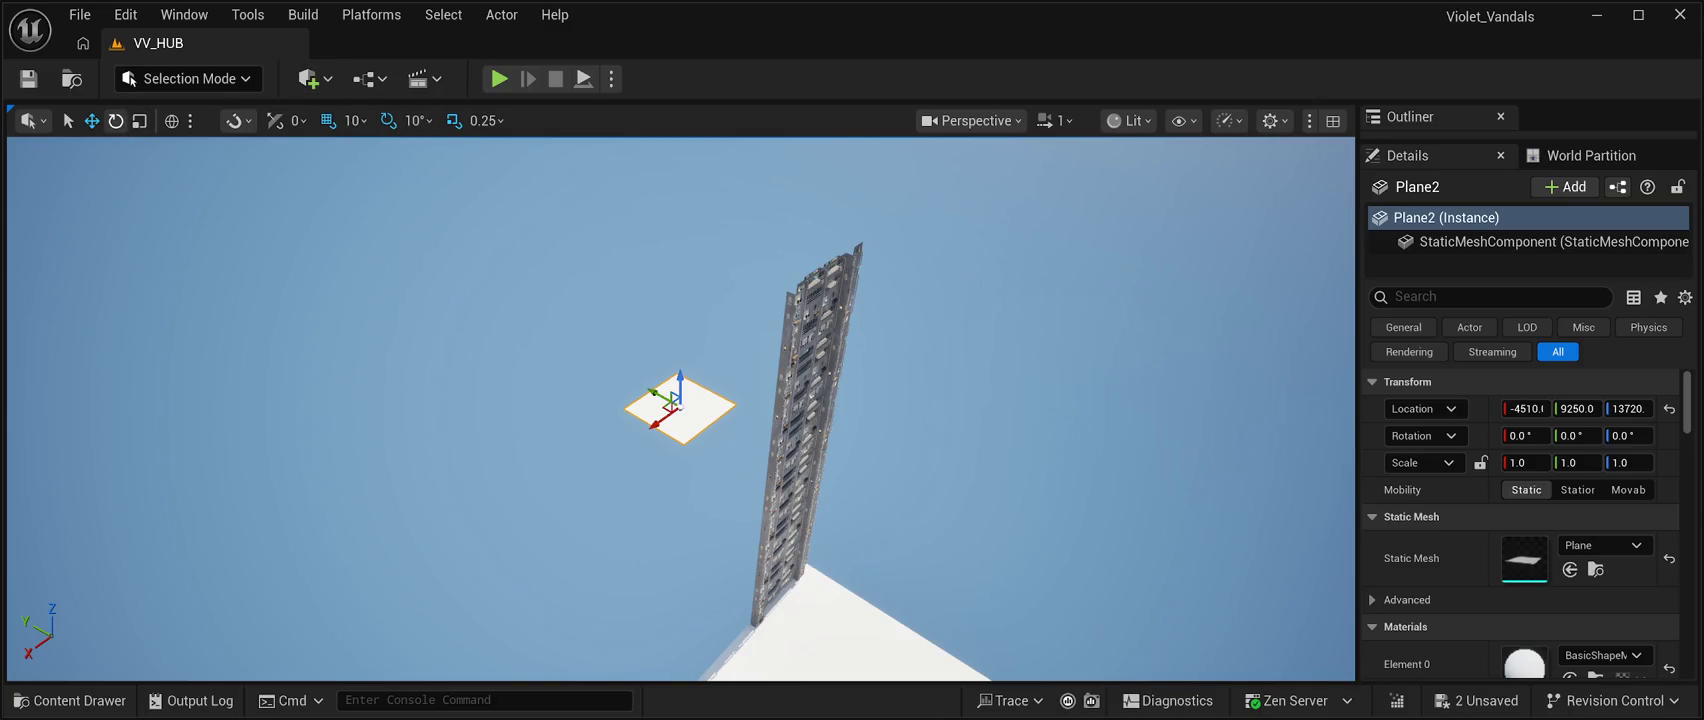
Rotate Plane2 to -90 degrees on X so it stands upright like a wall.
{"action": "key", "text": "e"}
{"action": "mouse_move", "coordinate": [680, 400]}
{"action": "left_mouse_down"}
{"action": "mouse_move", "coordinate": [680, 500]}
{"action": "mouse_move", "coordinate": [675, 390]}
{"action": "mouse_move", "coordinate": [703, 338]}
{"action": "mouse_move", "coordinate": [748, 402]}
{"action": "mouse_move", "coordinate": [200, 413]}
{"action": "left_mouse_up"}
{"action": "key", "text": "f"}
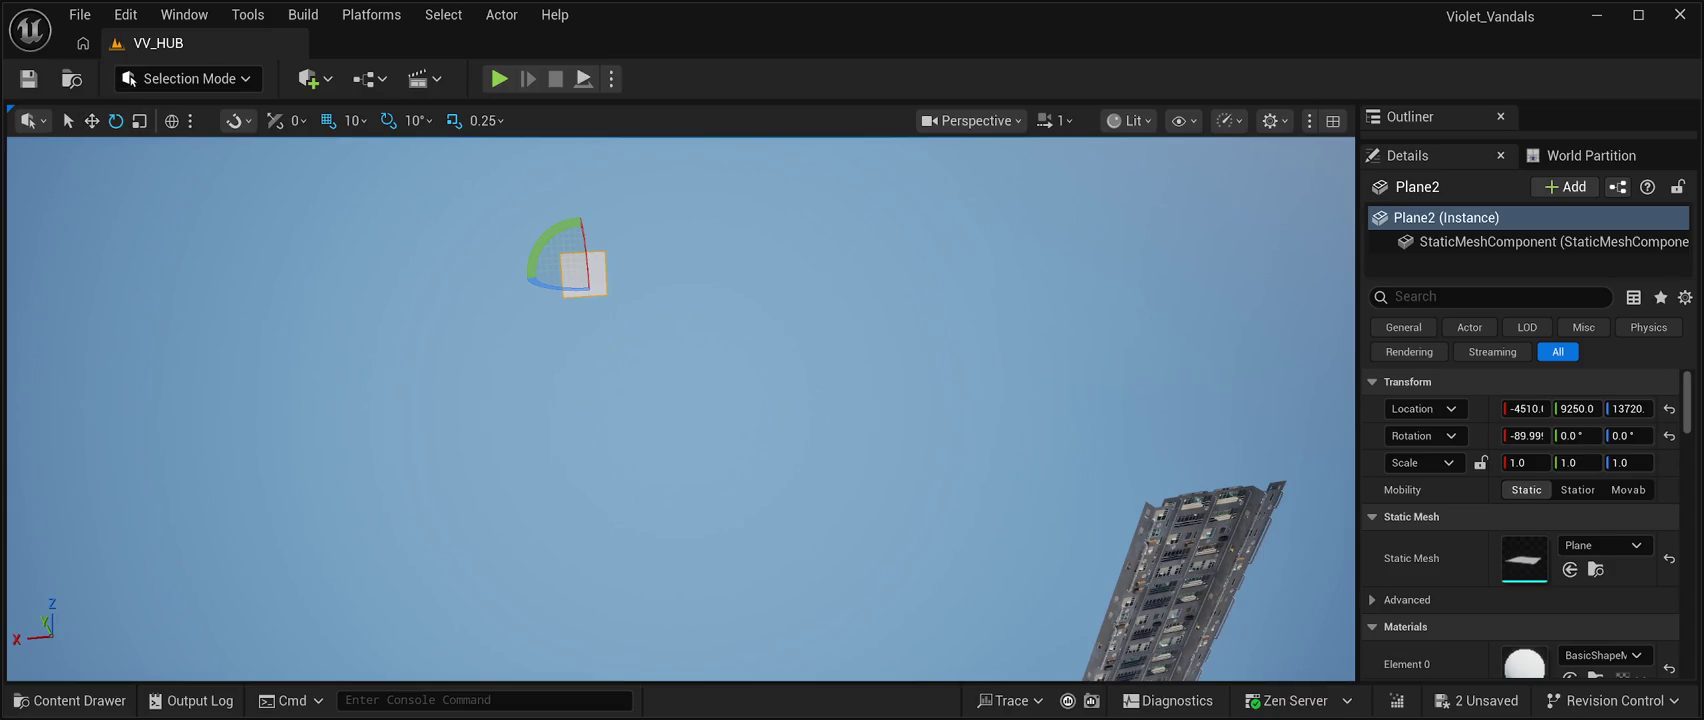
{"action": "key", "text": "w"}
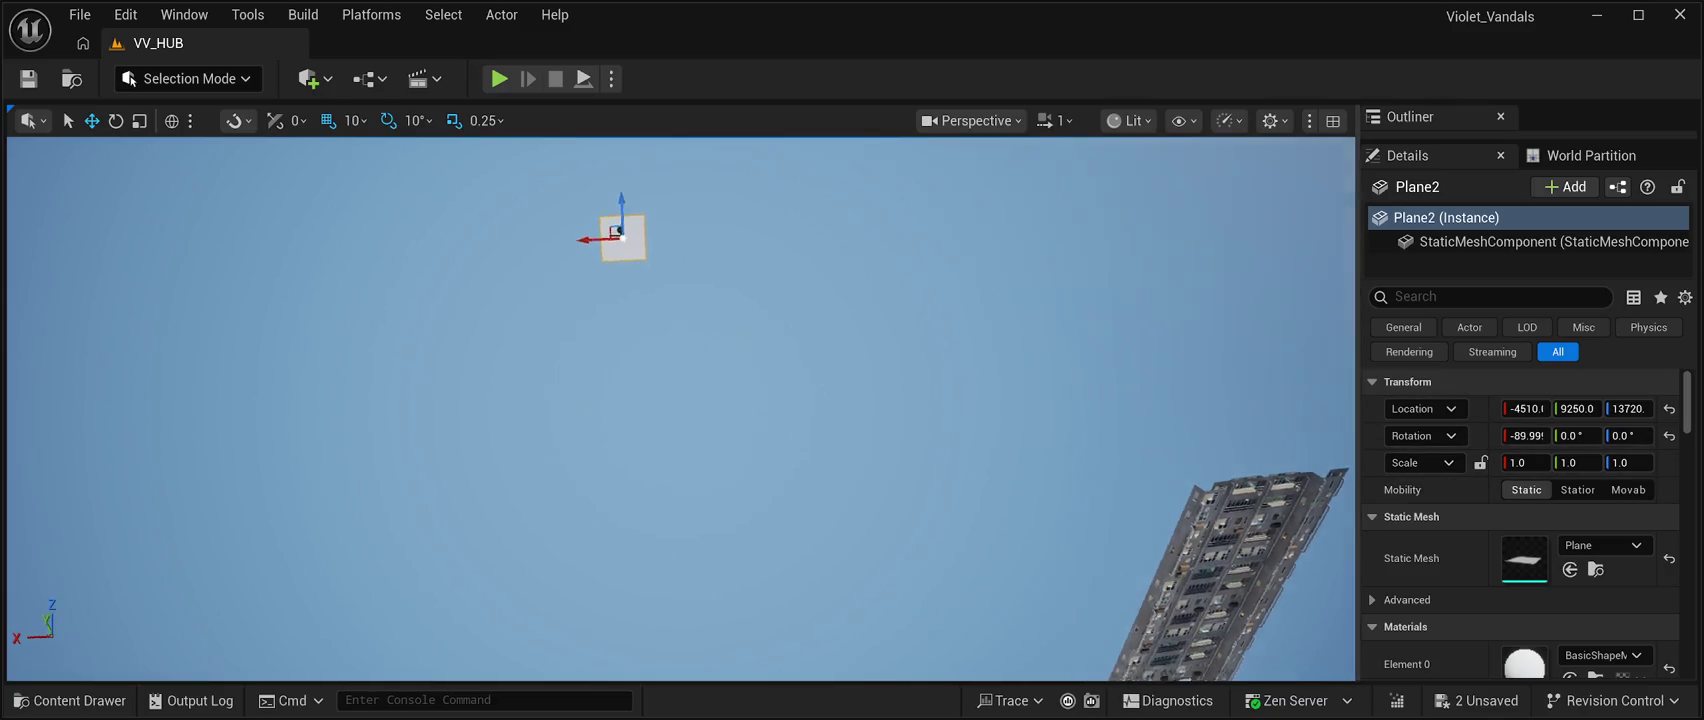
{"action": "key", "text": "ctrl+z"}
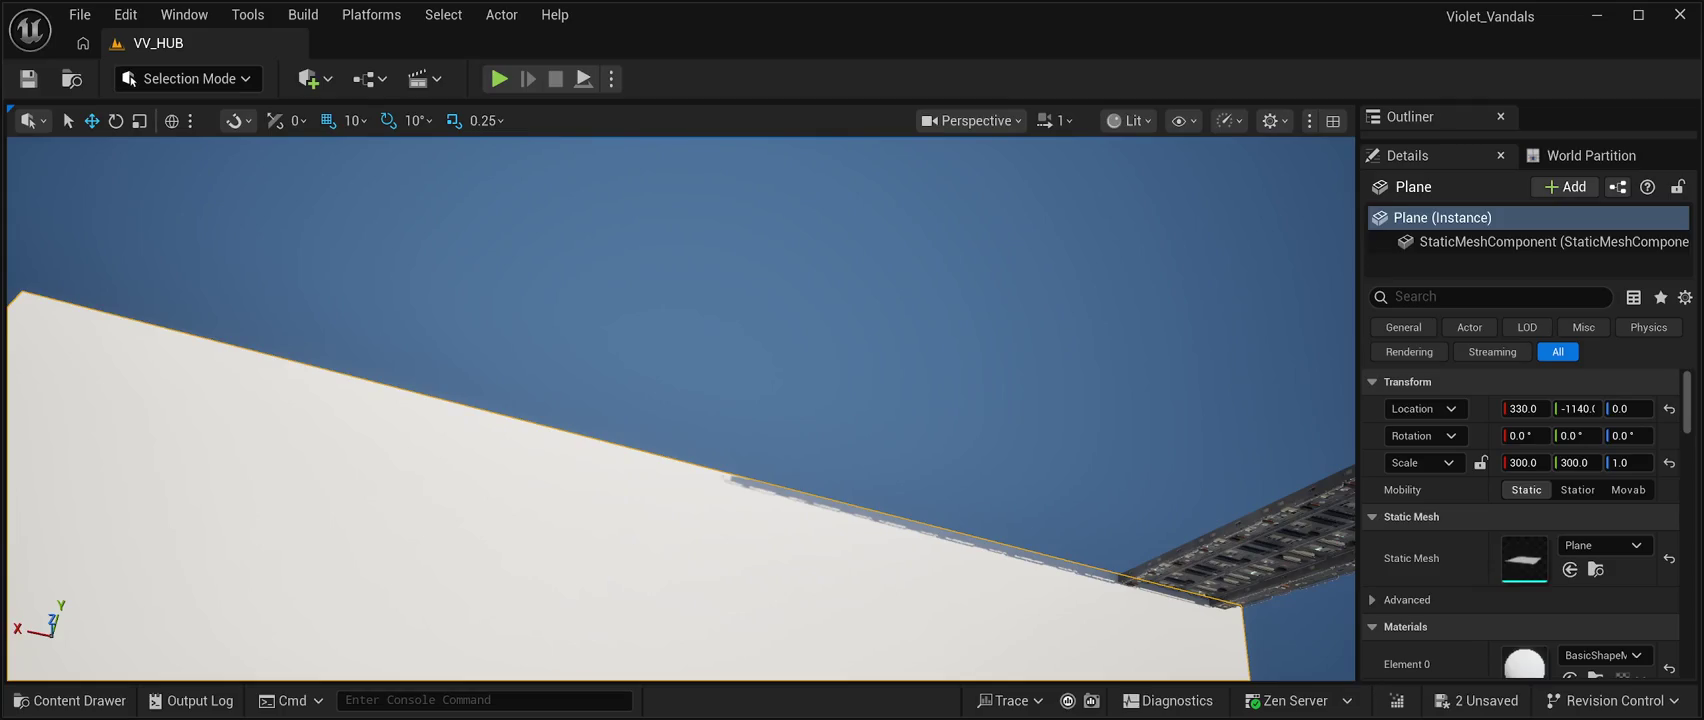
{"action": "left_click_drag", "start_coordinate": [680, 400], "coordinate": [680, 380]}
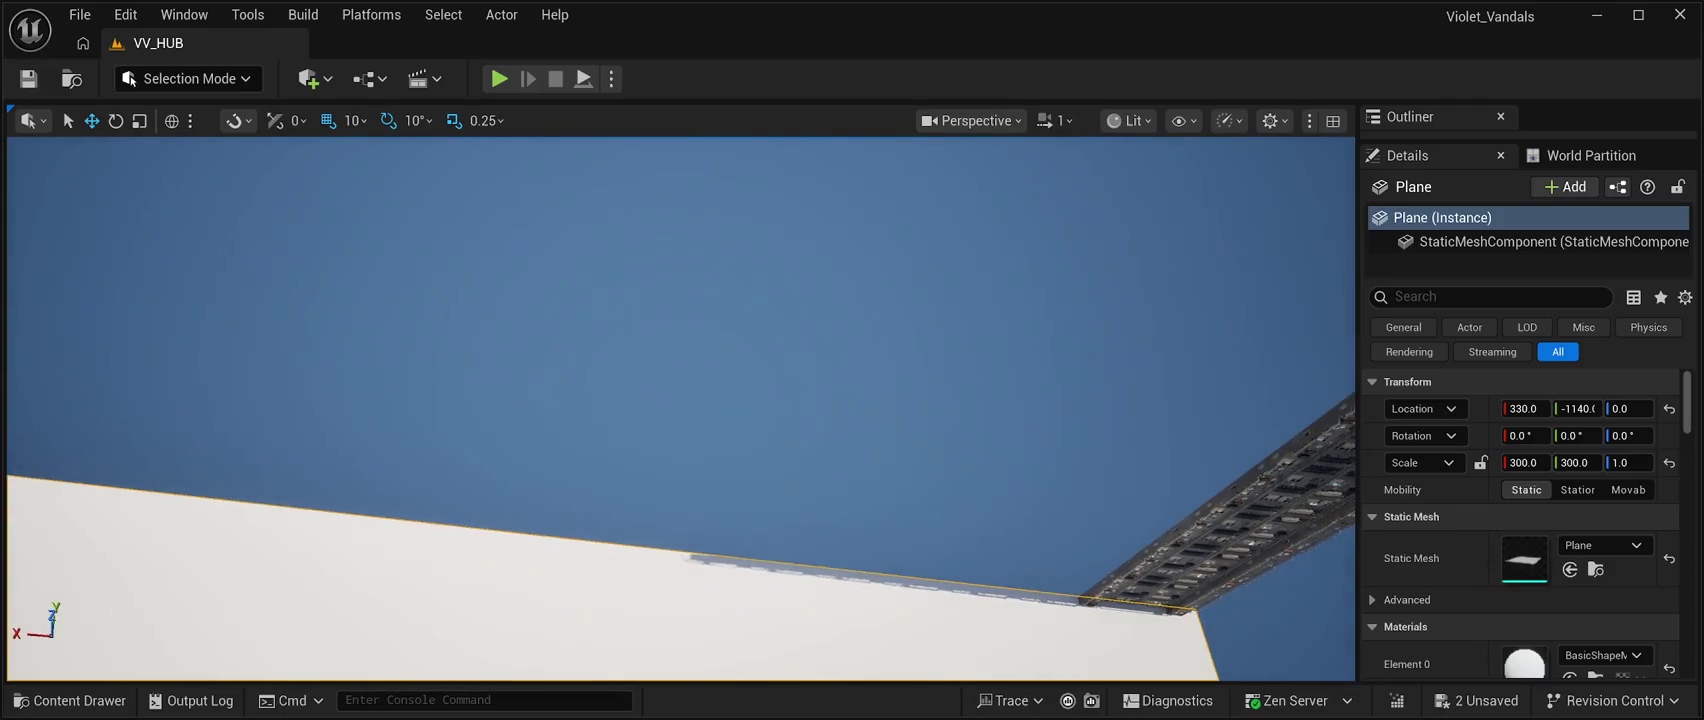
{"action": "left_click", "coordinate": [1628, 462]}
{"action": "type", "text": "0"}
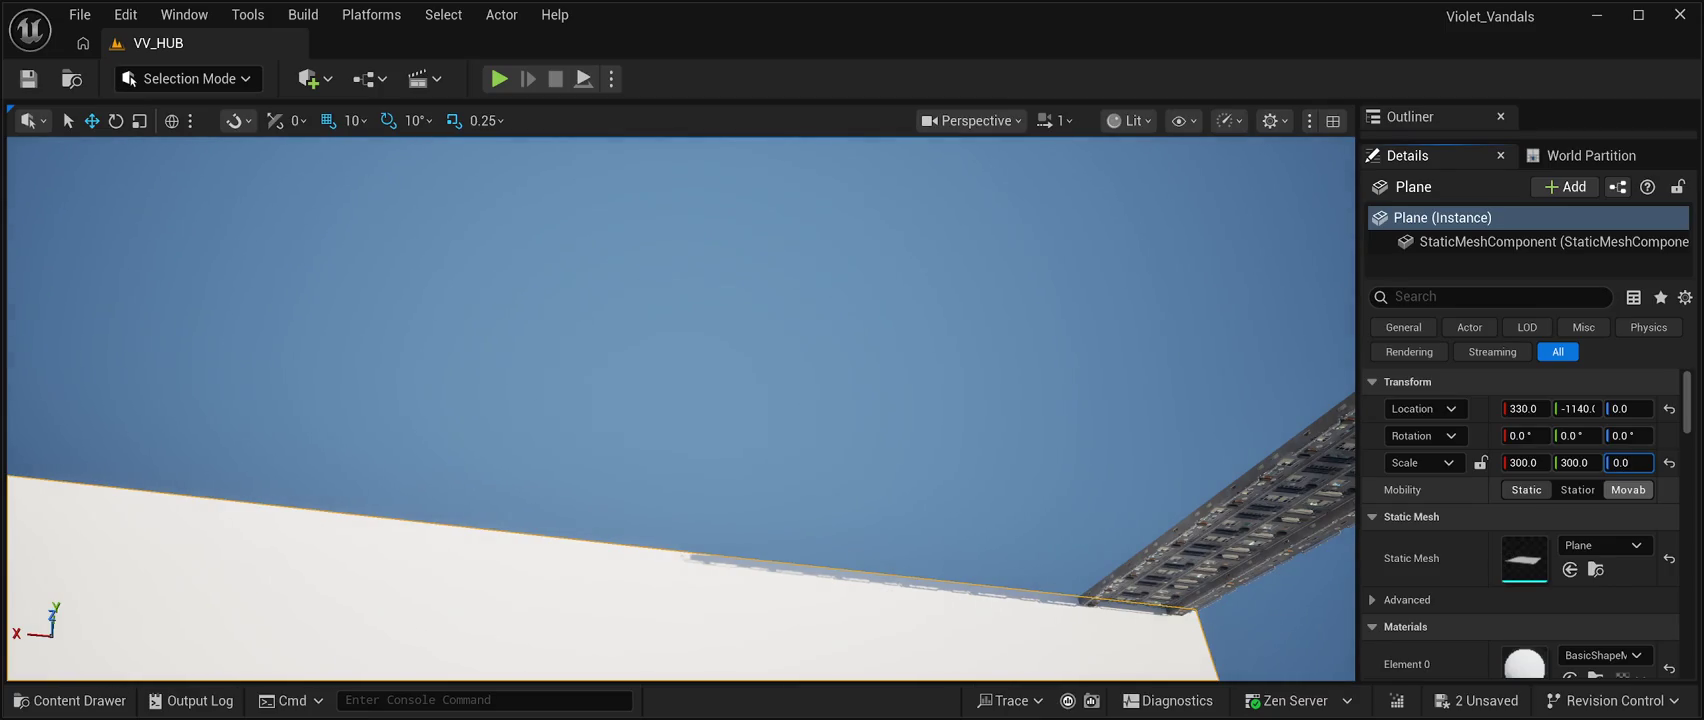
{"action": "type", "text": "1"}
{"action": "key", "text": "Return"}
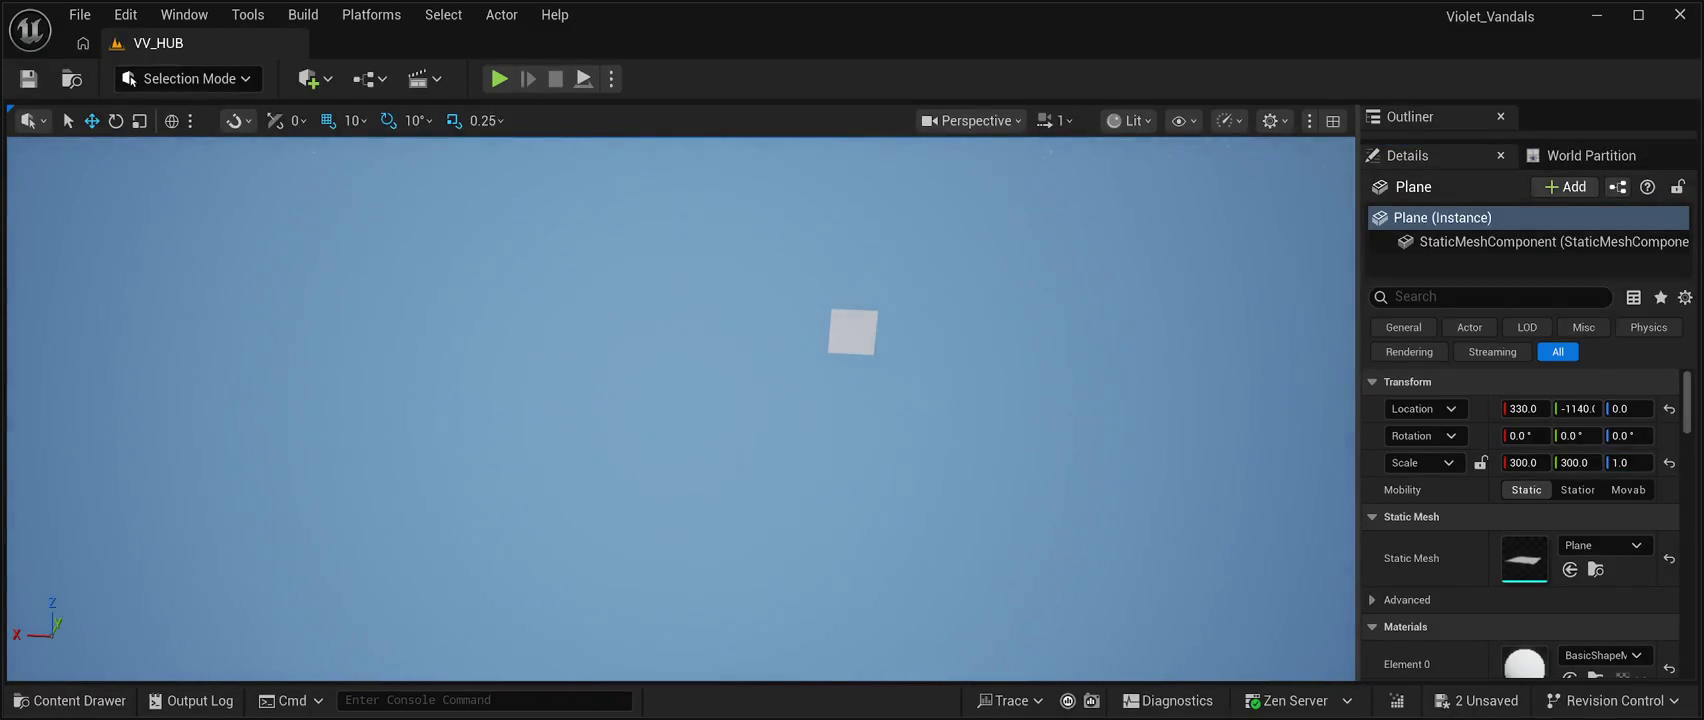
{"action": "left_click", "coordinate": [851, 331]}
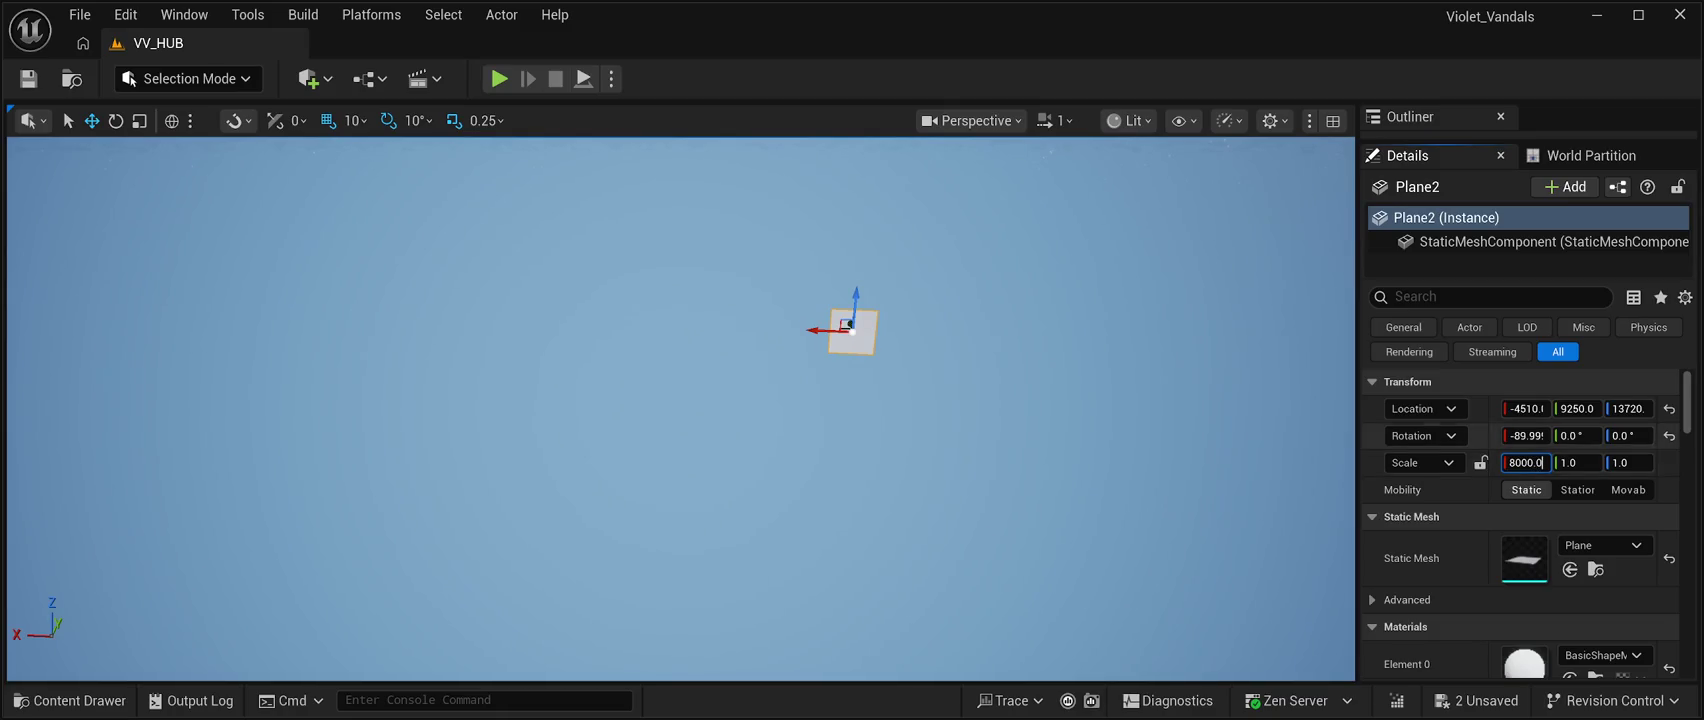
Set Plane2's scale to X 300, Y 8000, Z 1.0 in Details.
{"action": "key", "text": "Return"}
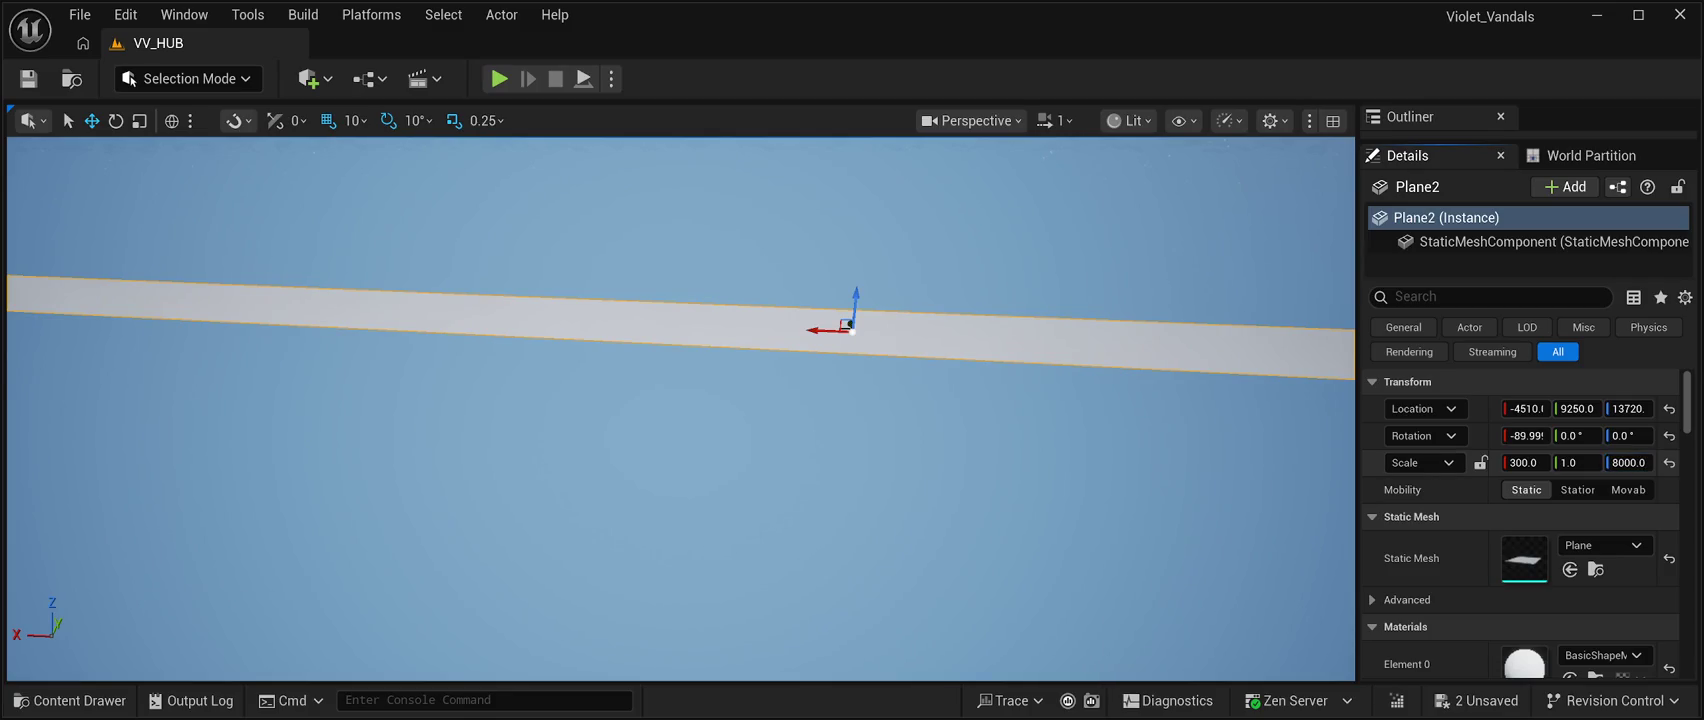
{"action": "mouse_move", "coordinate": [680, 400]}
{"action": "left_mouse_down"}
{"action": "mouse_move", "coordinate": [700, 380]}
{"action": "mouse_move", "coordinate": [690, 395]}
{"action": "mouse_move", "coordinate": [650, 370]}
{"action": "mouse_move", "coordinate": [780, 398]}
{"action": "left_mouse_up"}
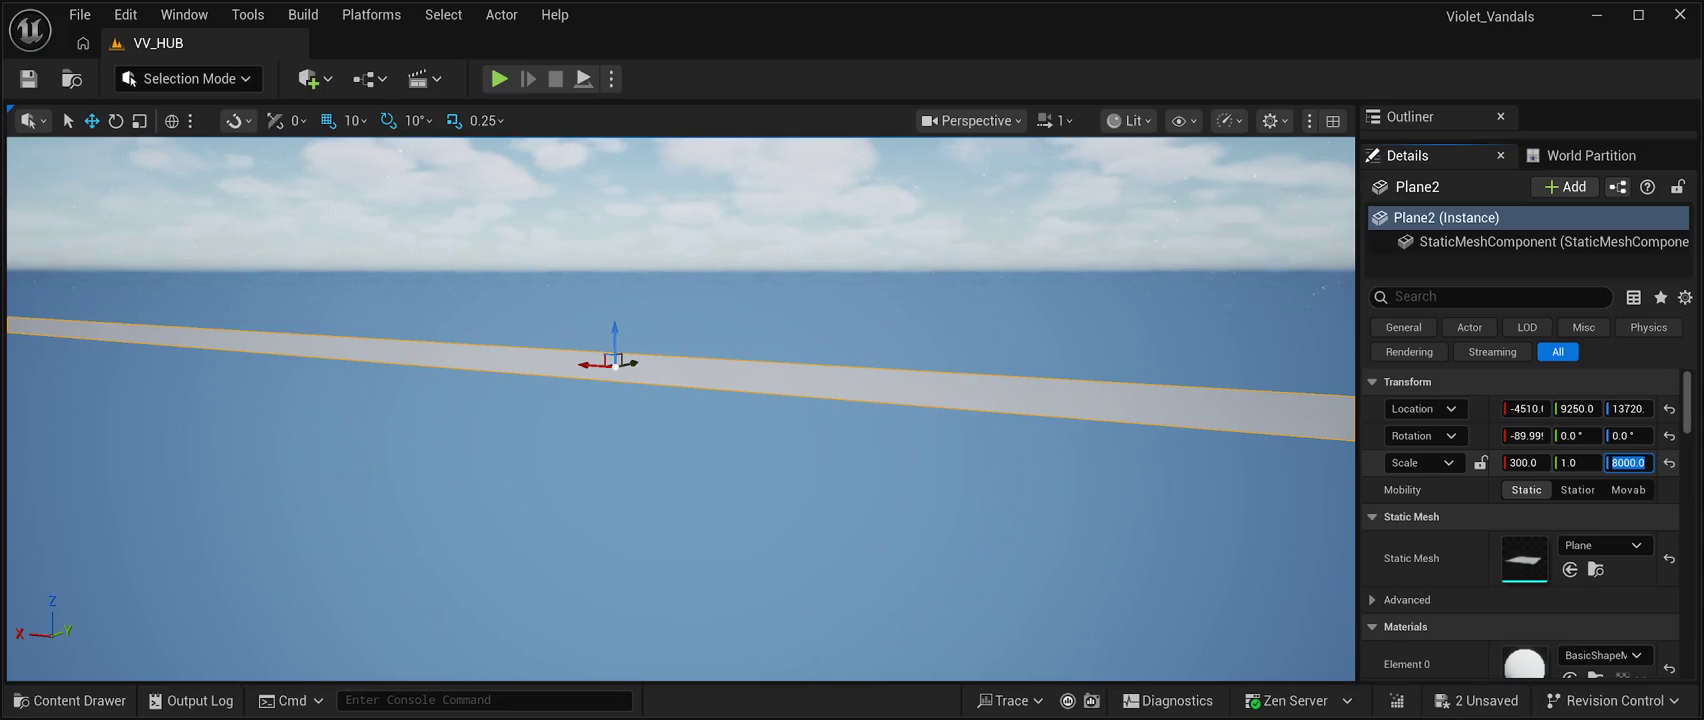
{"action": "type", "text": "1"}
{"action": "key", "text": "Return"}
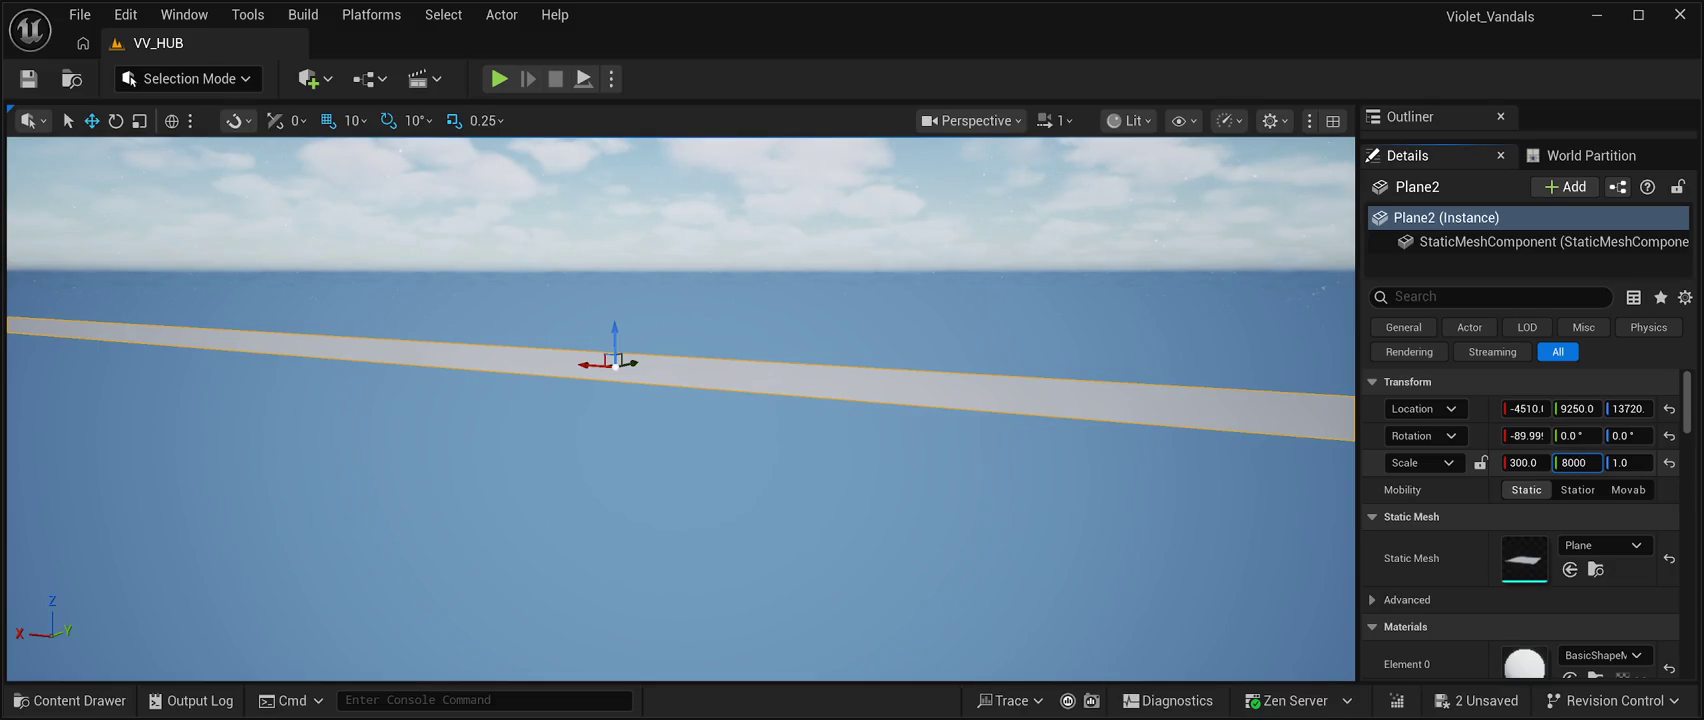
{"action": "key", "text": "Return"}
{"action": "mouse_move", "coordinate": [680, 408]}
{"action": "left_mouse_down"}
{"action": "mouse_move", "coordinate": [560, 390]}
{"action": "mouse_move", "coordinate": [440, 430]}
{"action": "mouse_move", "coordinate": [380, 400]}
{"action": "mouse_move", "coordinate": [435, 387]}
{"action": "mouse_move", "coordinate": [460, 420]}
{"action": "mouse_move", "coordinate": [474, 366]}
{"action": "mouse_move", "coordinate": [482, 392]}
{"action": "mouse_move", "coordinate": [501, 343]}
{"action": "mouse_move", "coordinate": [504, 365]}
{"action": "left_mouse_up"}
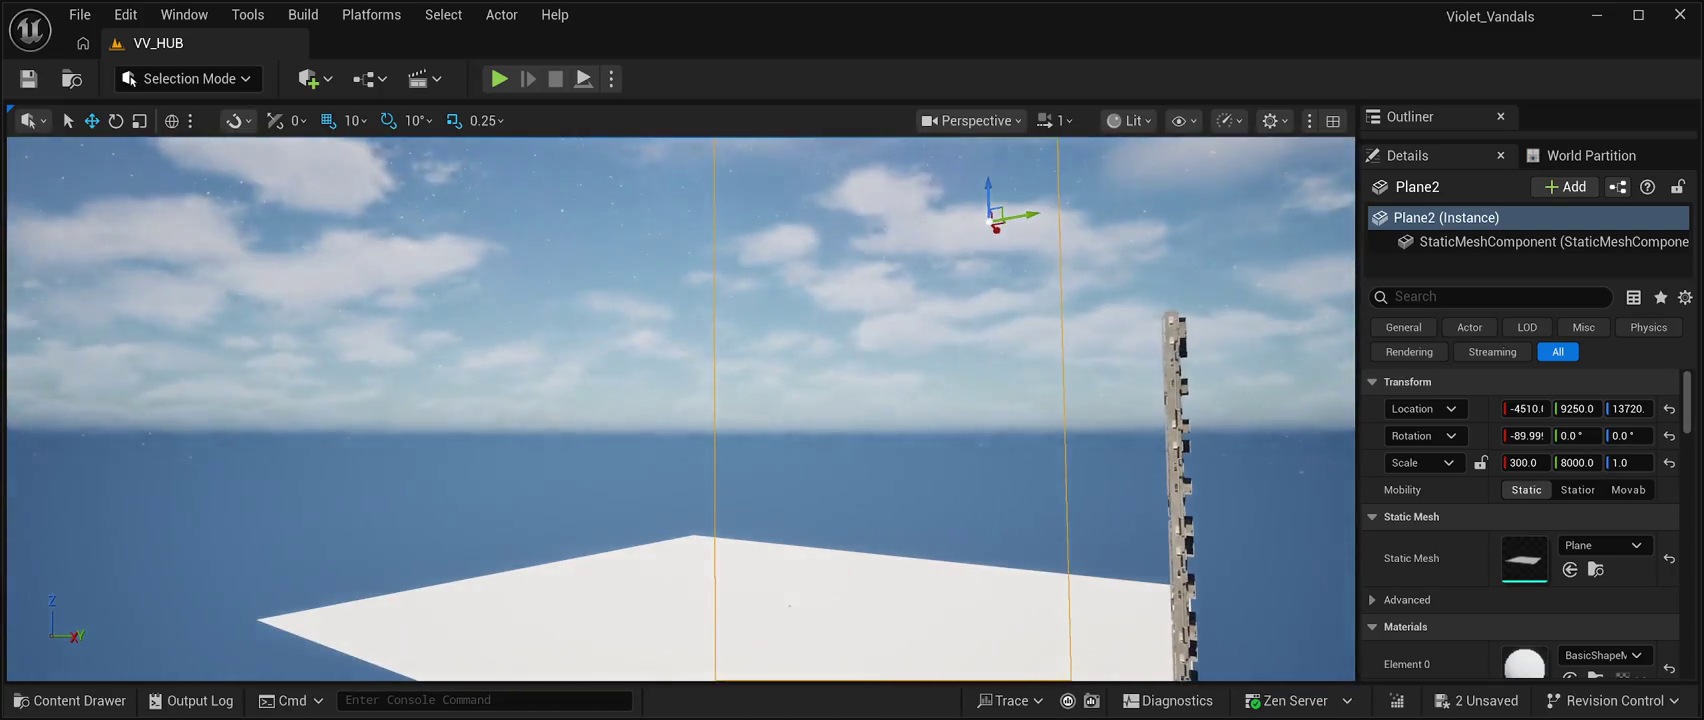
Slide the Plane2 wall along X and Y to about Y 13870 at the floor's edge.
{"action": "left_click_drag", "start_coordinate": [1015, 214], "coordinate": [1185, 190]}
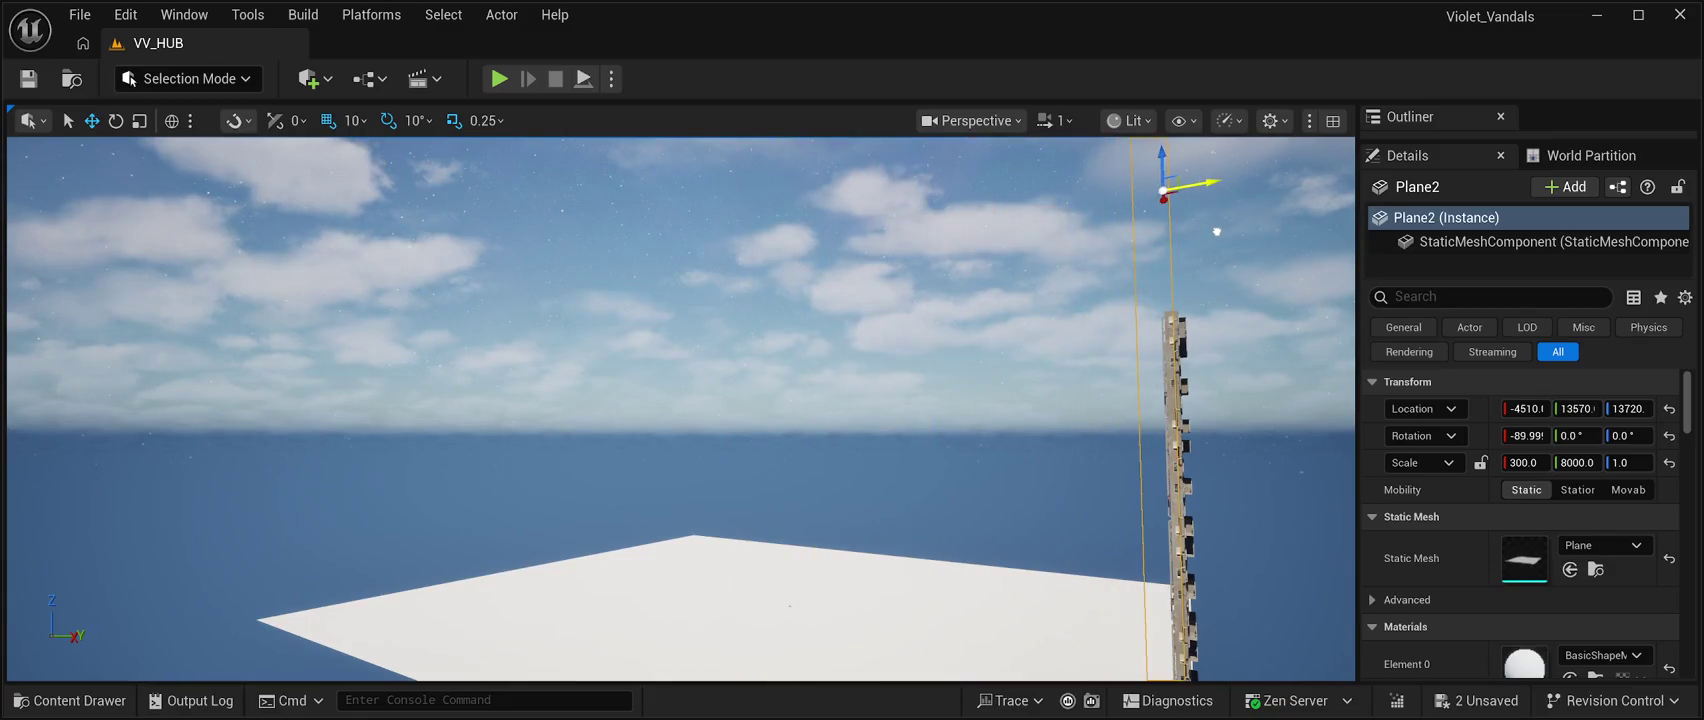
{"action": "mouse_move", "coordinate": [504, 365]}
{"action": "left_mouse_down"}
{"action": "mouse_move", "coordinate": [512, 396]}
{"action": "mouse_move", "coordinate": [513, 365]}
{"action": "mouse_move", "coordinate": [514, 385]}
{"action": "mouse_move", "coordinate": [600, 398]}
{"action": "mouse_move", "coordinate": [600, 350]}
{"action": "left_mouse_up"}
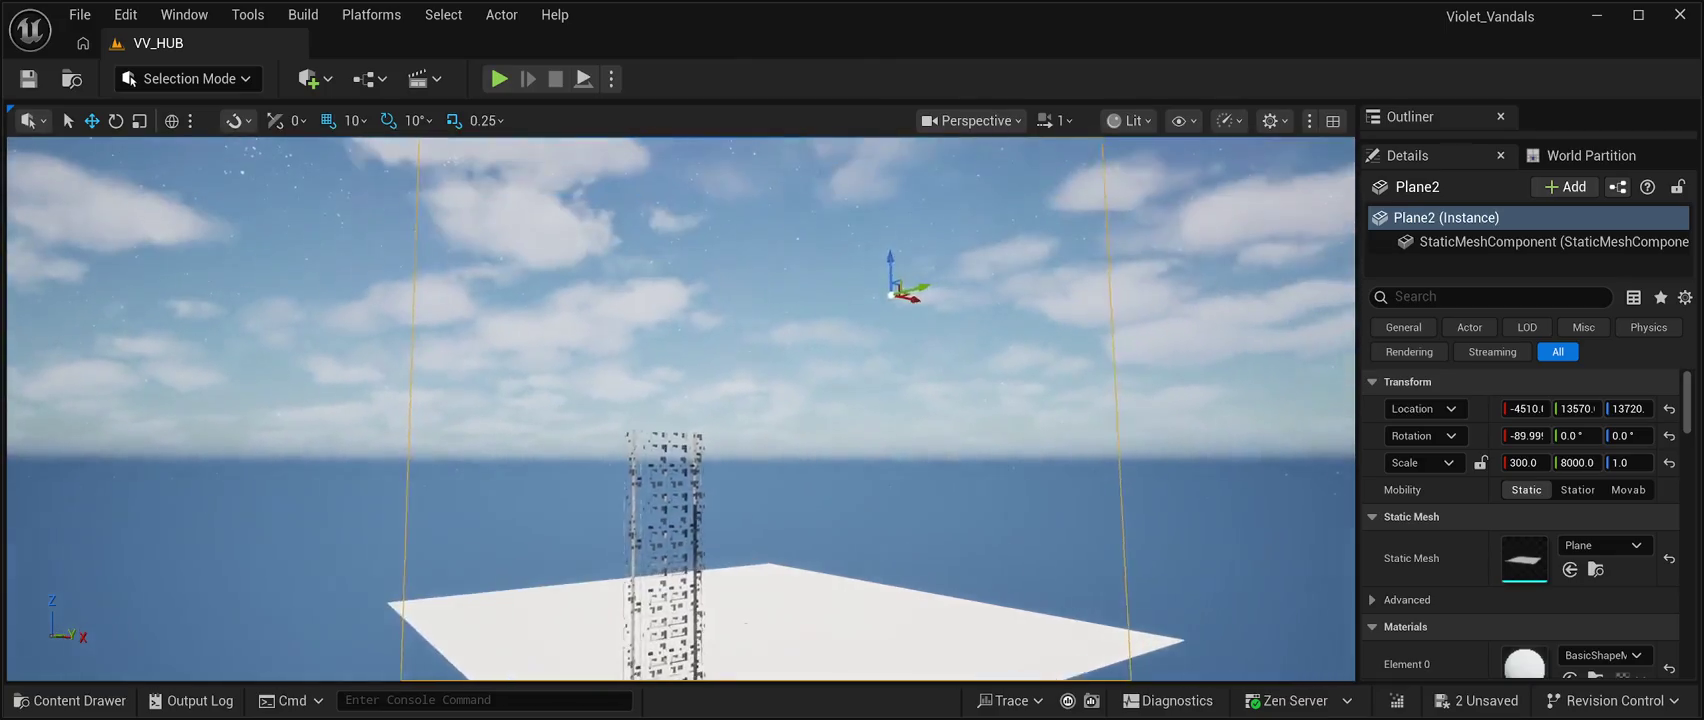
{"action": "left_click_drag", "start_coordinate": [900, 296], "coordinate": [1000, 312]}
{"action": "mouse_move", "coordinate": [680, 400]}
{"action": "left_mouse_down"}
{"action": "mouse_move", "coordinate": [710, 510]}
{"action": "mouse_move", "coordinate": [765, 495]}
{"action": "mouse_move", "coordinate": [772, 455]}
{"action": "mouse_move", "coordinate": [778, 546]}
{"action": "mouse_move", "coordinate": [809, 540]}
{"action": "mouse_move", "coordinate": [815, 400]}
{"action": "mouse_move", "coordinate": [824, 462]}
{"action": "mouse_move", "coordinate": [790, 465]}
{"action": "mouse_move", "coordinate": [775, 492]}
{"action": "mouse_move", "coordinate": [787, 440]}
{"action": "mouse_move", "coordinate": [790, 522]}
{"action": "mouse_move", "coordinate": [792, 505]}
{"action": "left_mouse_up"}
{"action": "key", "text": "d"}
{"action": "key", "text": "s"}
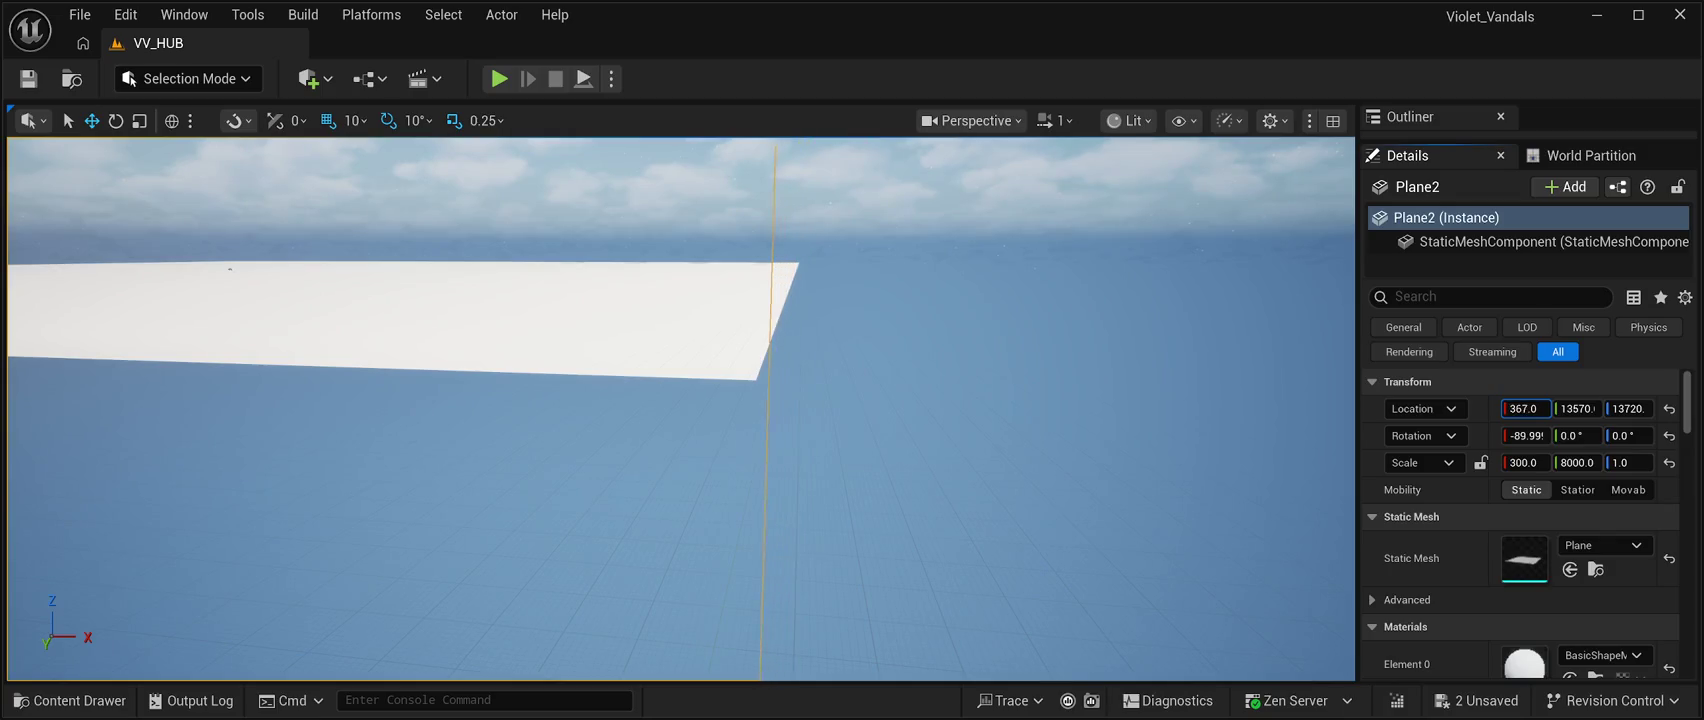
{"action": "mouse_move", "coordinate": [680, 400]}
{"action": "left_mouse_down"}
{"action": "mouse_move", "coordinate": [600, 390]}
{"action": "mouse_move", "coordinate": [680, 390]}
{"action": "mouse_move", "coordinate": [680, 370]}
{"action": "left_mouse_up"}
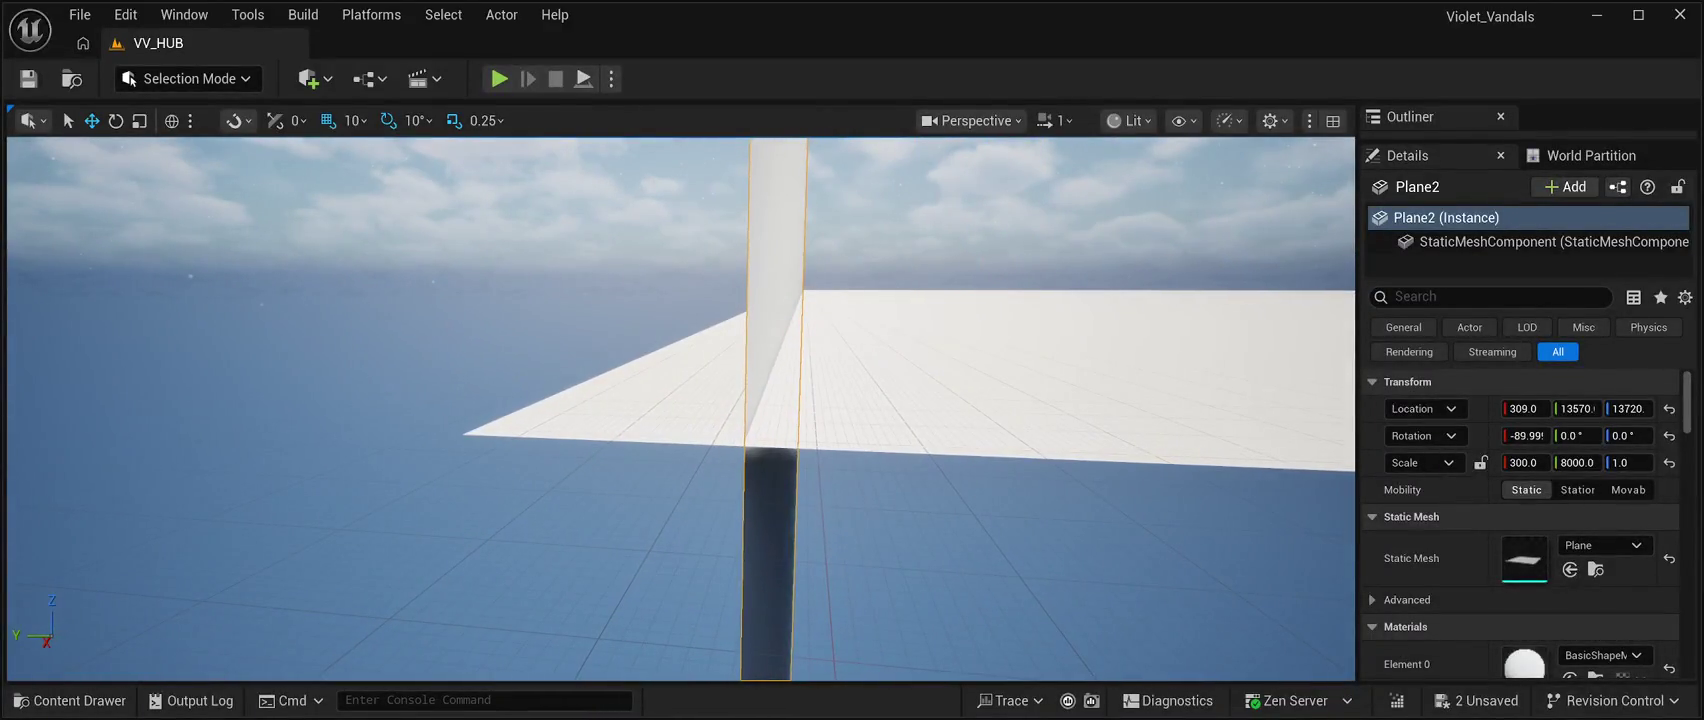
{"action": "left_click_drag", "start_coordinate": [1577, 408], "coordinate": [1630, 408]}
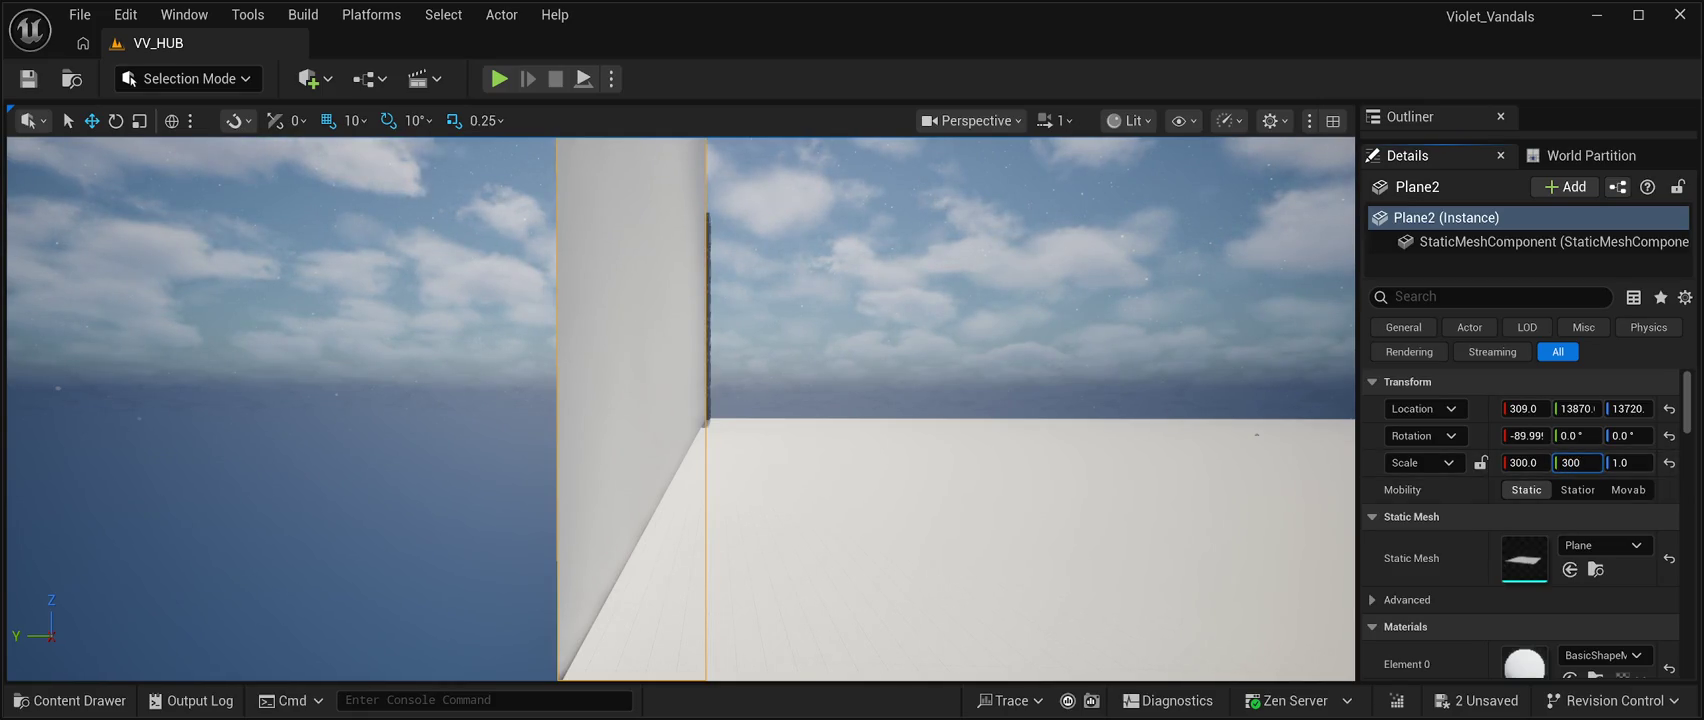
Shrink the wall's Y scale to 200.
{"action": "mouse_move", "coordinate": [680, 410]}
{"action": "left_mouse_down"}
{"action": "mouse_move", "coordinate": [700, 380]}
{"action": "mouse_move", "coordinate": [660, 430]}
{"action": "mouse_move", "coordinate": [615, 435]}
{"action": "left_mouse_up"}
{"action": "type", "text": "200"}
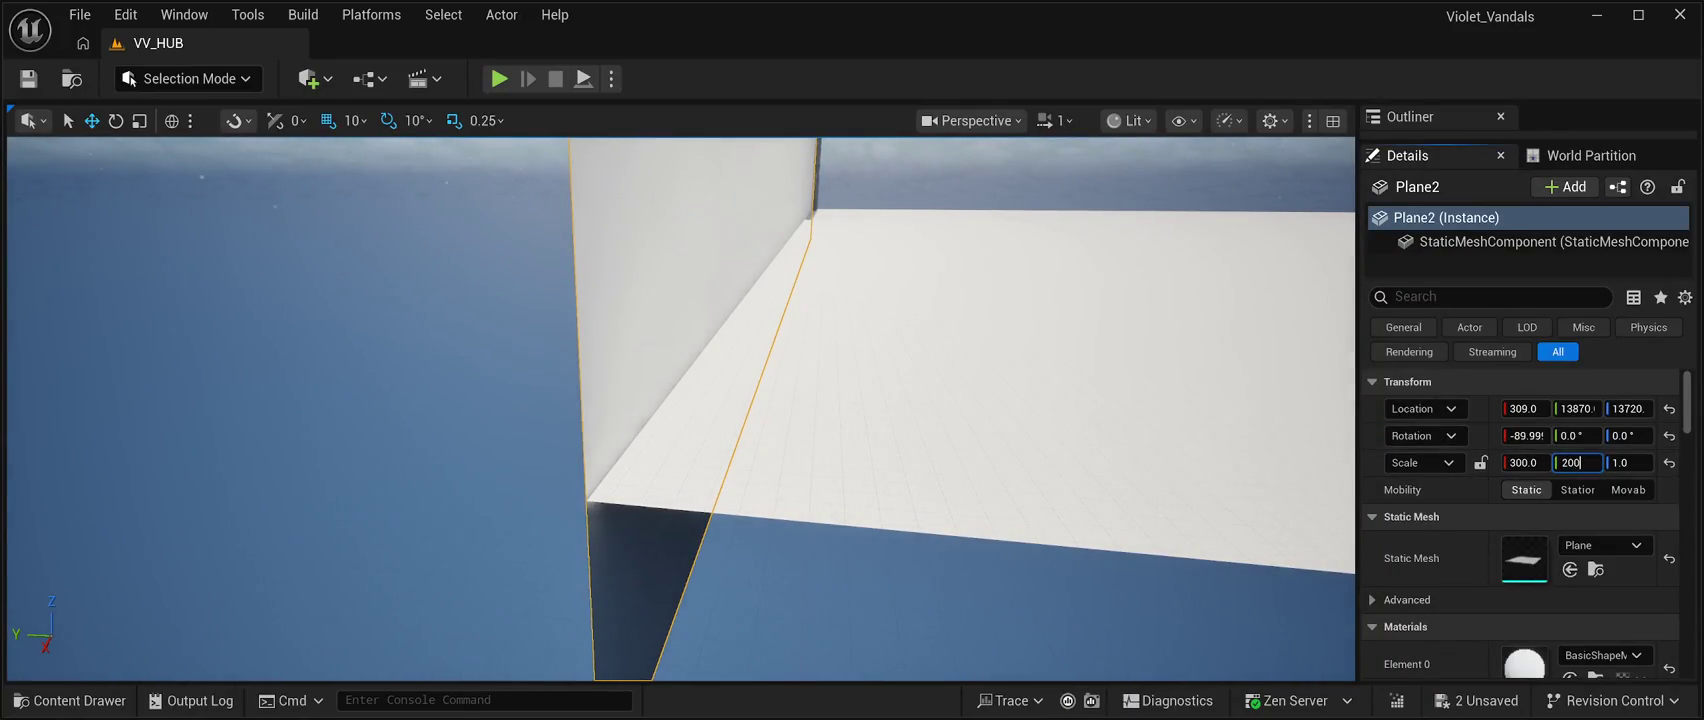
{"action": "key", "text": "Return"}
{"action": "mouse_move", "coordinate": [680, 410]}
{"action": "left_mouse_down"}
{"action": "mouse_move", "coordinate": [680, 330]}
{"action": "mouse_move", "coordinate": [630, 390]}
{"action": "mouse_move", "coordinate": [635, 505]}
{"action": "left_mouse_up"}
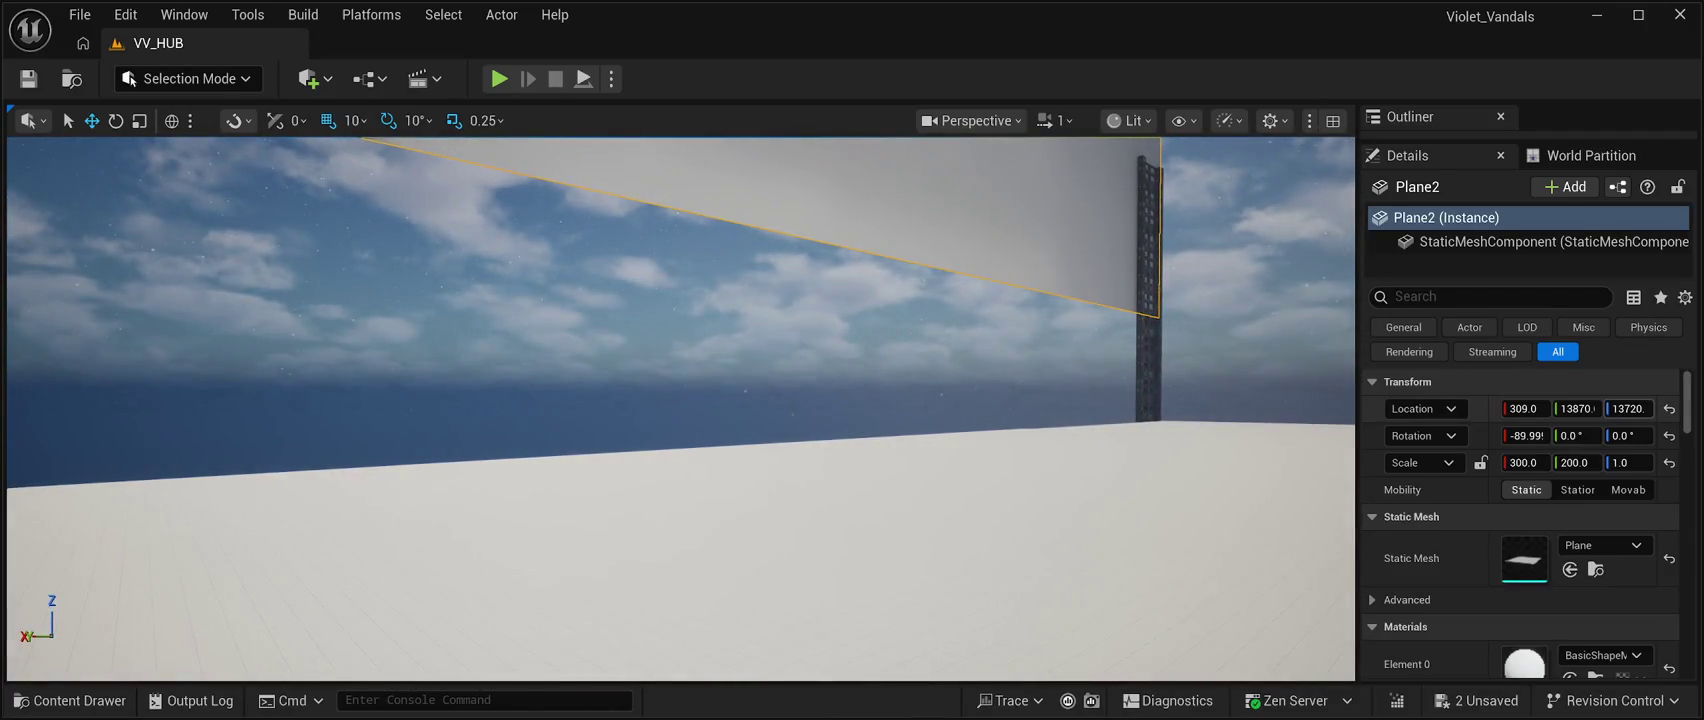
Lower Plane2 to about Z 9999 and nudge it to X 329, Y 13860 at the floor corner.
{"action": "left_click_drag", "start_coordinate": [1628, 408], "coordinate": [1462, 408]}
{"action": "mouse_move", "coordinate": [680, 400]}
{"action": "left_mouse_down"}
{"action": "mouse_move", "coordinate": [600, 400]}
{"action": "mouse_move", "coordinate": [740, 455]}
{"action": "left_mouse_up"}
{"action": "left_click_drag", "start_coordinate": [1628, 408], "coordinate": [1590, 408]}
{"action": "mouse_move", "coordinate": [740, 455]}
{"action": "left_mouse_down"}
{"action": "mouse_move", "coordinate": [680, 455]}
{"action": "mouse_move", "coordinate": [730, 455]}
{"action": "left_mouse_up"}
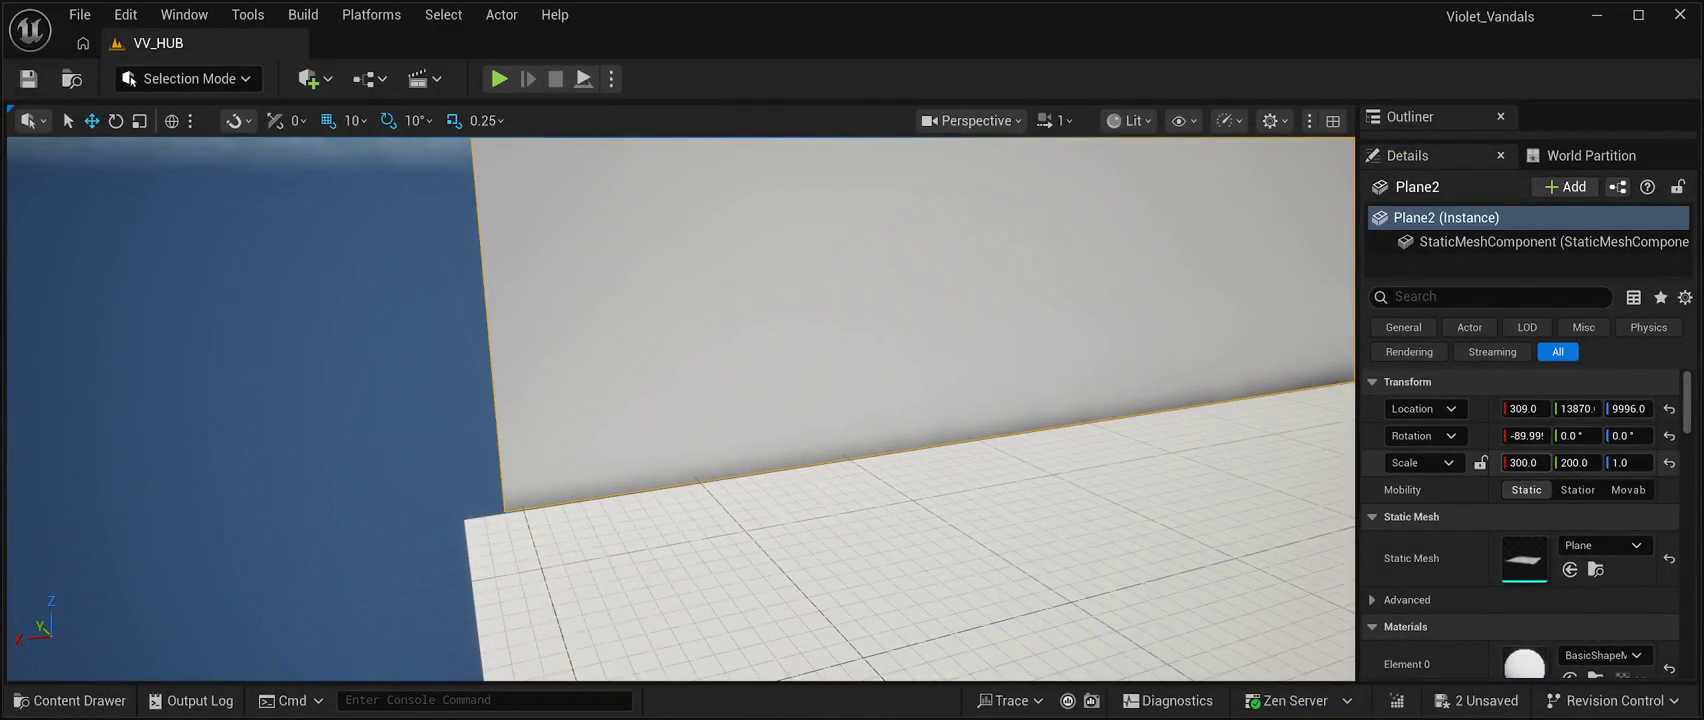
{"action": "left_click_drag", "start_coordinate": [1525, 408], "coordinate": [1531, 408]}
{"action": "mouse_move", "coordinate": [680, 408]}
{"action": "left_mouse_down"}
{"action": "mouse_move", "coordinate": [640, 400]}
{"action": "mouse_move", "coordinate": [640, 230]}
{"action": "mouse_move", "coordinate": [640, 420]}
{"action": "mouse_move", "coordinate": [660, 460]}
{"action": "mouse_move", "coordinate": [620, 460]}
{"action": "left_mouse_up"}
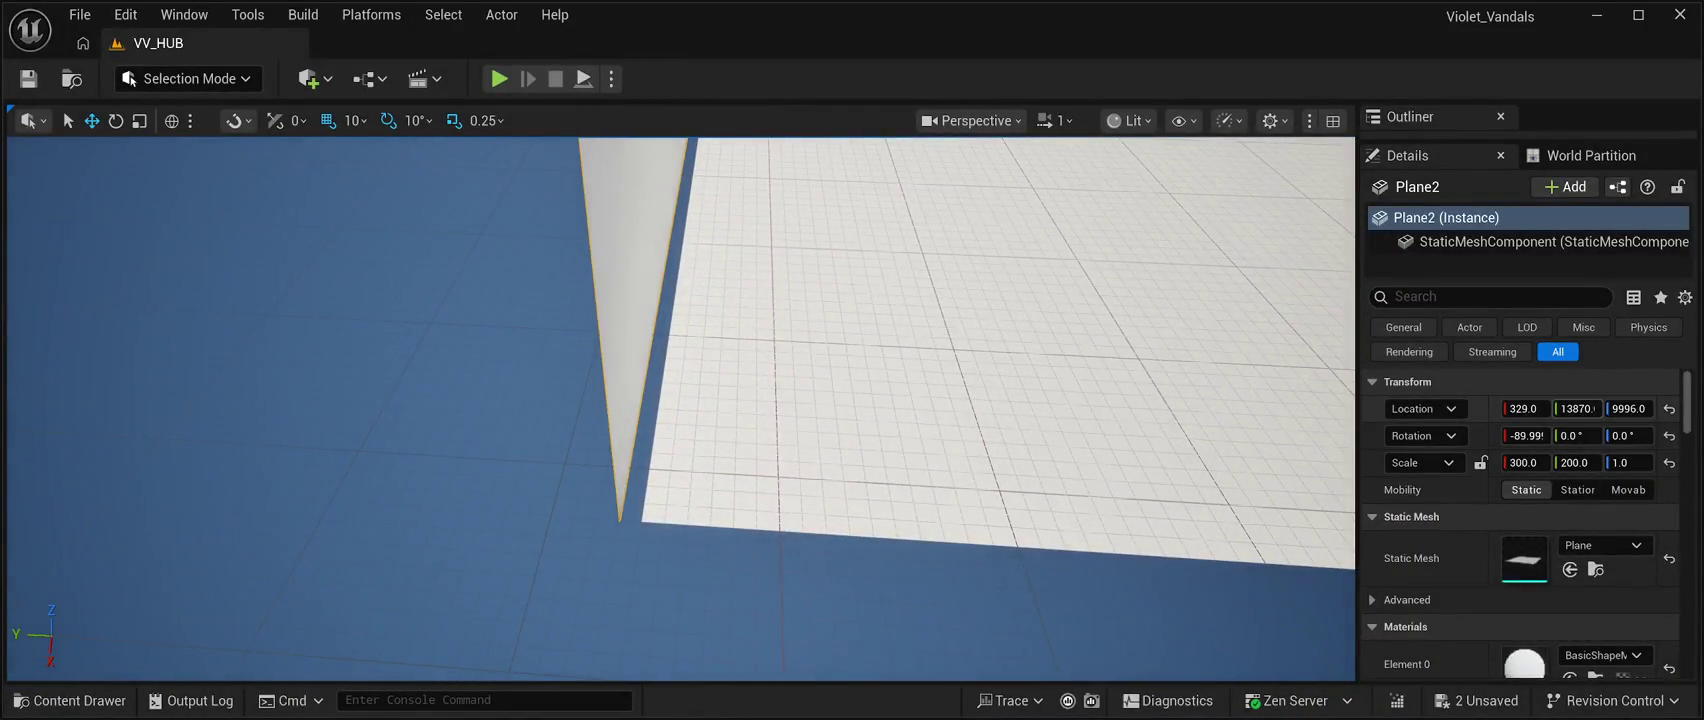
{"action": "left_click_drag", "start_coordinate": [1577, 408], "coordinate": [1565, 408]}
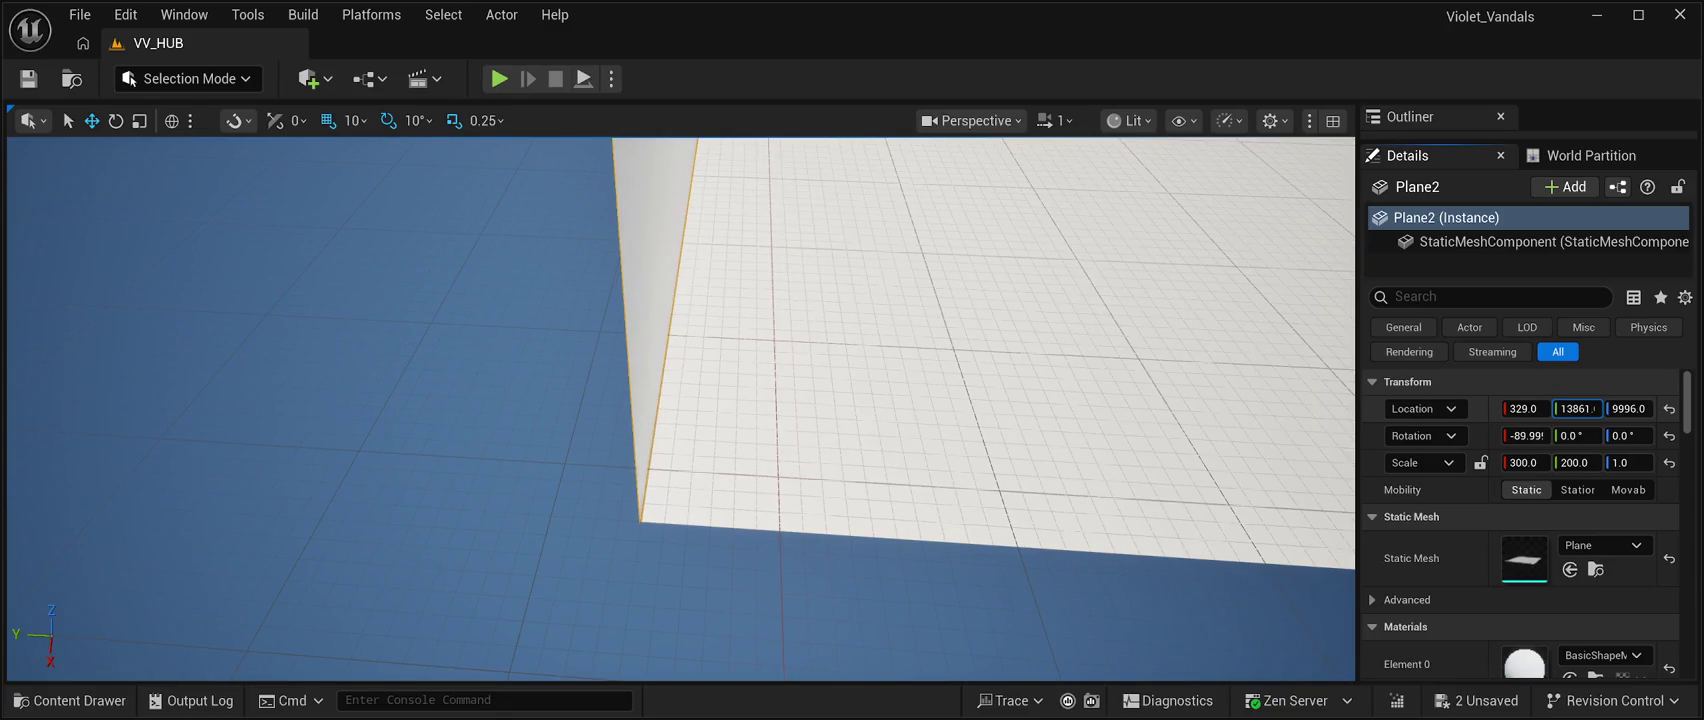
{"action": "mouse_move", "coordinate": [680, 410]}
{"action": "left_mouse_down"}
{"action": "mouse_move", "coordinate": [620, 385]}
{"action": "mouse_move", "coordinate": [590, 270]}
{"action": "left_mouse_up"}
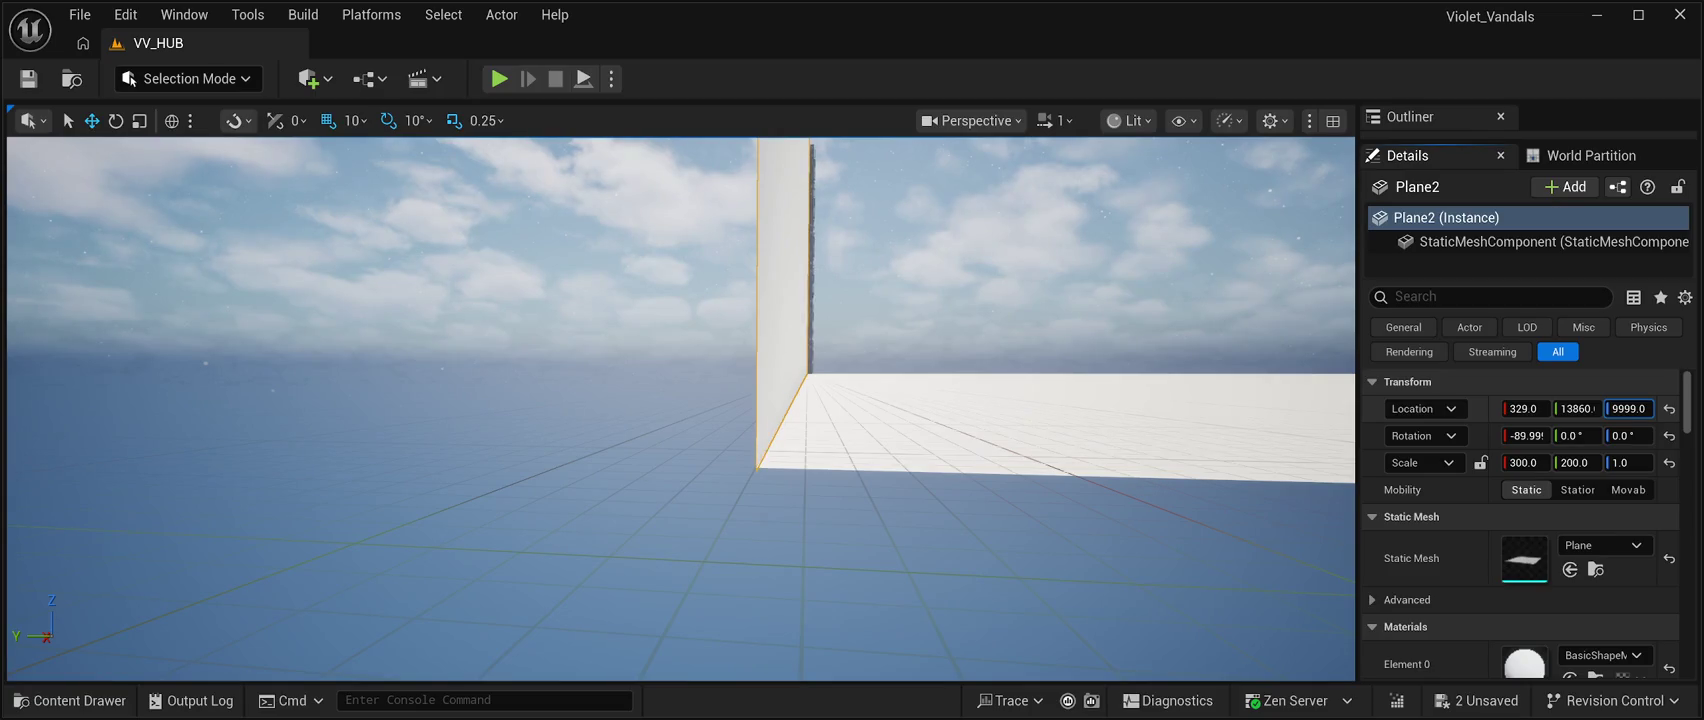
Adjust Plane2's Z, align it at X 330, and change its Y scale from 200 to 100.
{"action": "mouse_move", "coordinate": [590, 270]}
{"action": "left_mouse_down"}
{"action": "mouse_move", "coordinate": [490, 275]}
{"action": "mouse_move", "coordinate": [598, 265]}
{"action": "mouse_move", "coordinate": [588, 228]}
{"action": "mouse_move", "coordinate": [588, 300]}
{"action": "mouse_move", "coordinate": [588, 247]}
{"action": "left_mouse_up"}
{"action": "scroll", "coordinate": [600, 255], "scroll_direction": "down", "scroll_amount": 3}
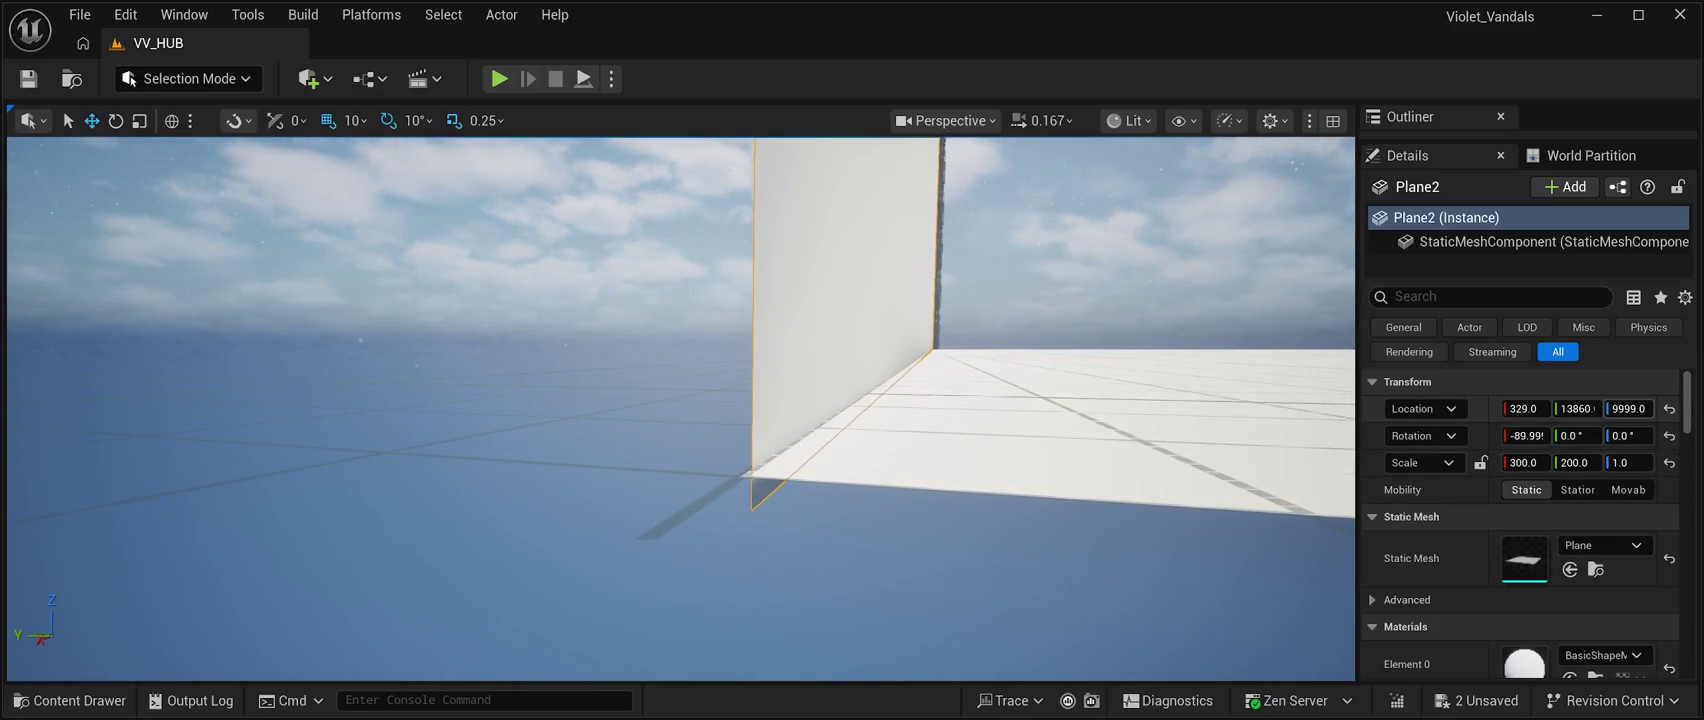
{"action": "left_click_drag", "start_coordinate": [1628, 408], "coordinate": [1640, 408]}
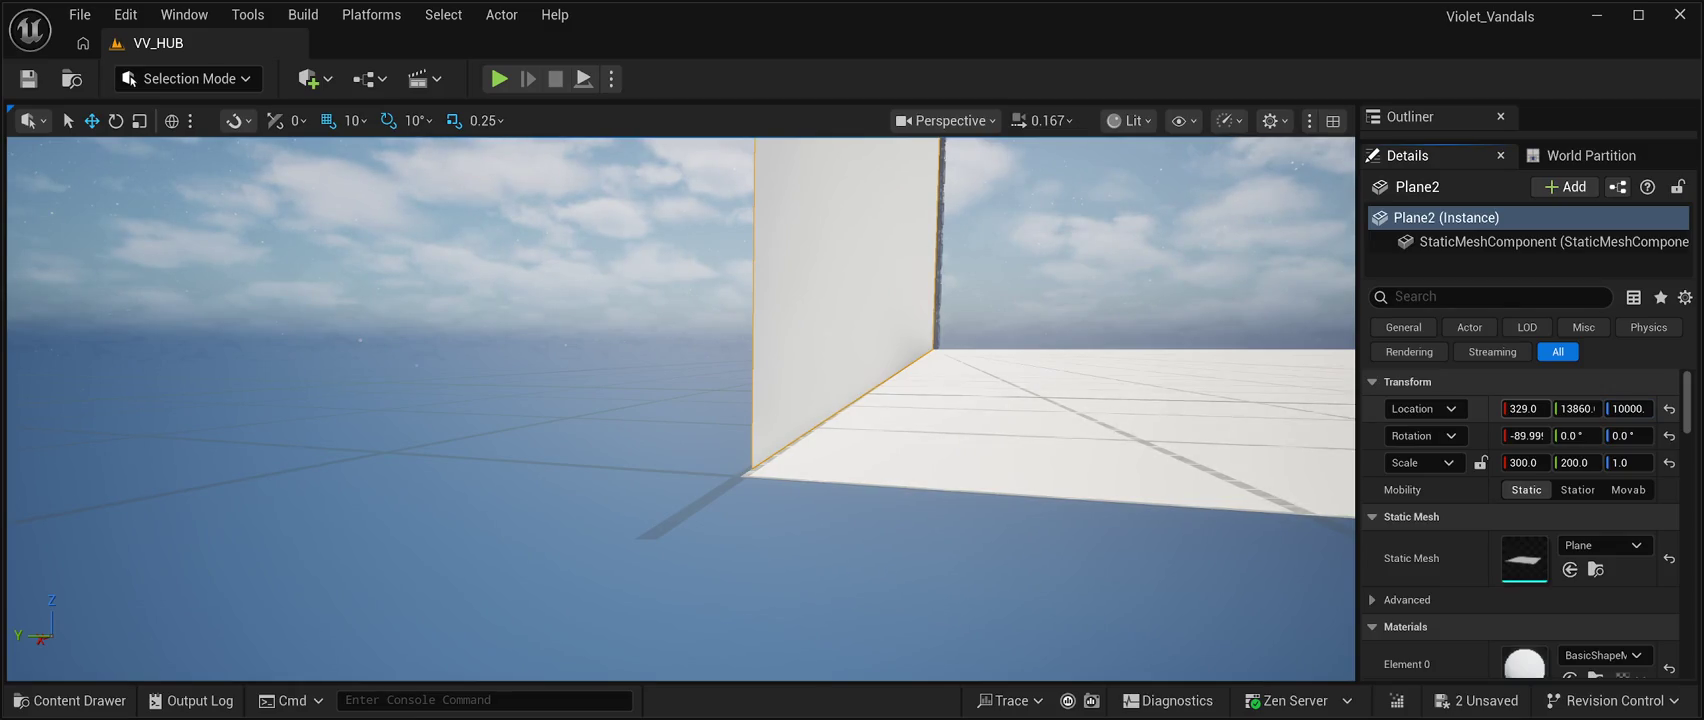
{"action": "left_click_drag", "start_coordinate": [1524, 408], "coordinate": [1525, 408]}
{"action": "mouse_move", "coordinate": [680, 400]}
{"action": "left_mouse_down"}
{"action": "mouse_move", "coordinate": [580, 392]}
{"action": "mouse_move", "coordinate": [600, 392]}
{"action": "mouse_move", "coordinate": [610, 360]}
{"action": "mouse_move", "coordinate": [645, 385]}
{"action": "mouse_move", "coordinate": [650, 420]}
{"action": "mouse_move", "coordinate": [635, 385]}
{"action": "mouse_move", "coordinate": [563, 384]}
{"action": "left_mouse_up"}
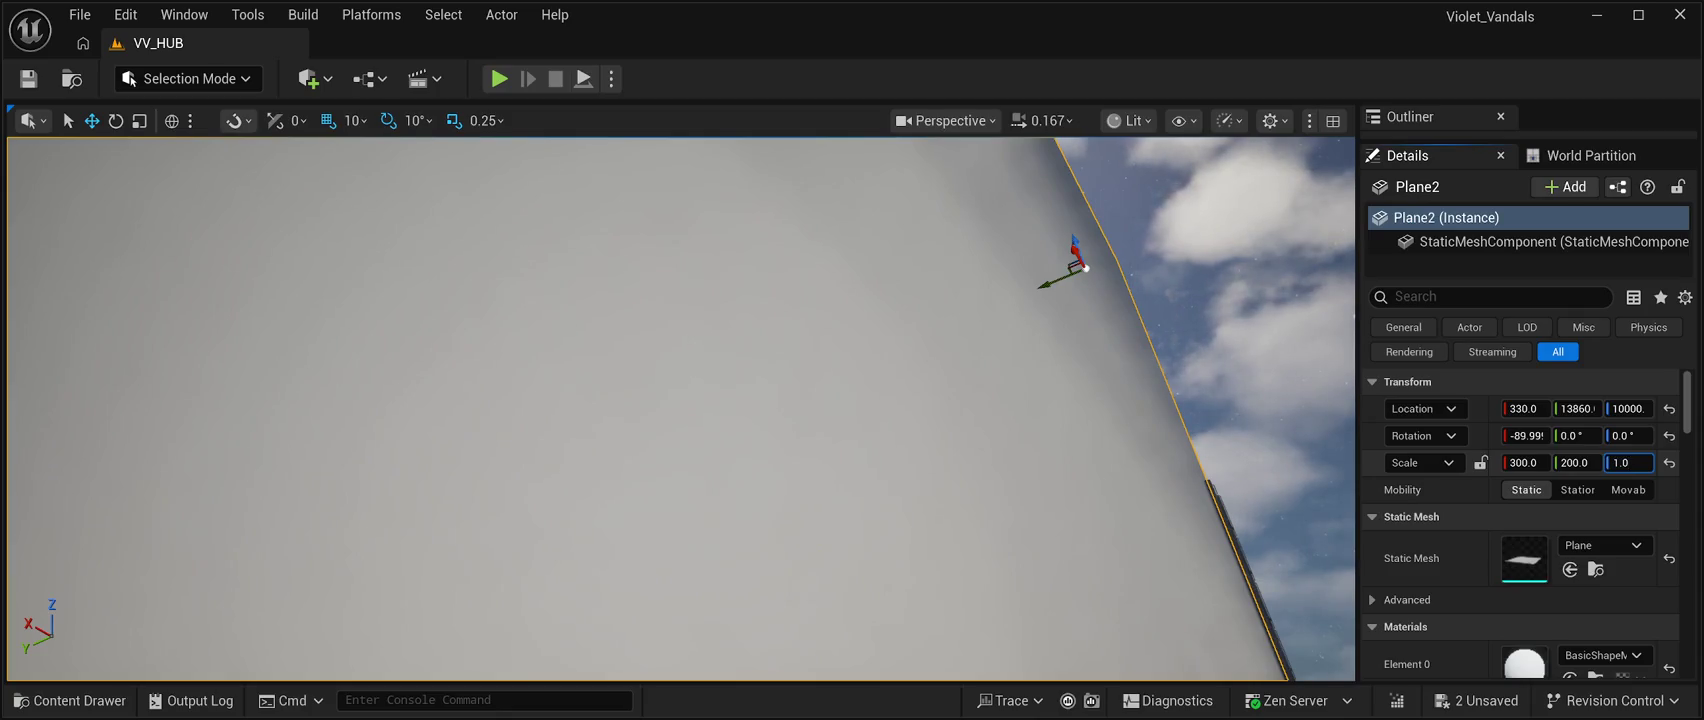
{"action": "left_click", "coordinate": [1575, 462]}
{"action": "type", "text": "100"}
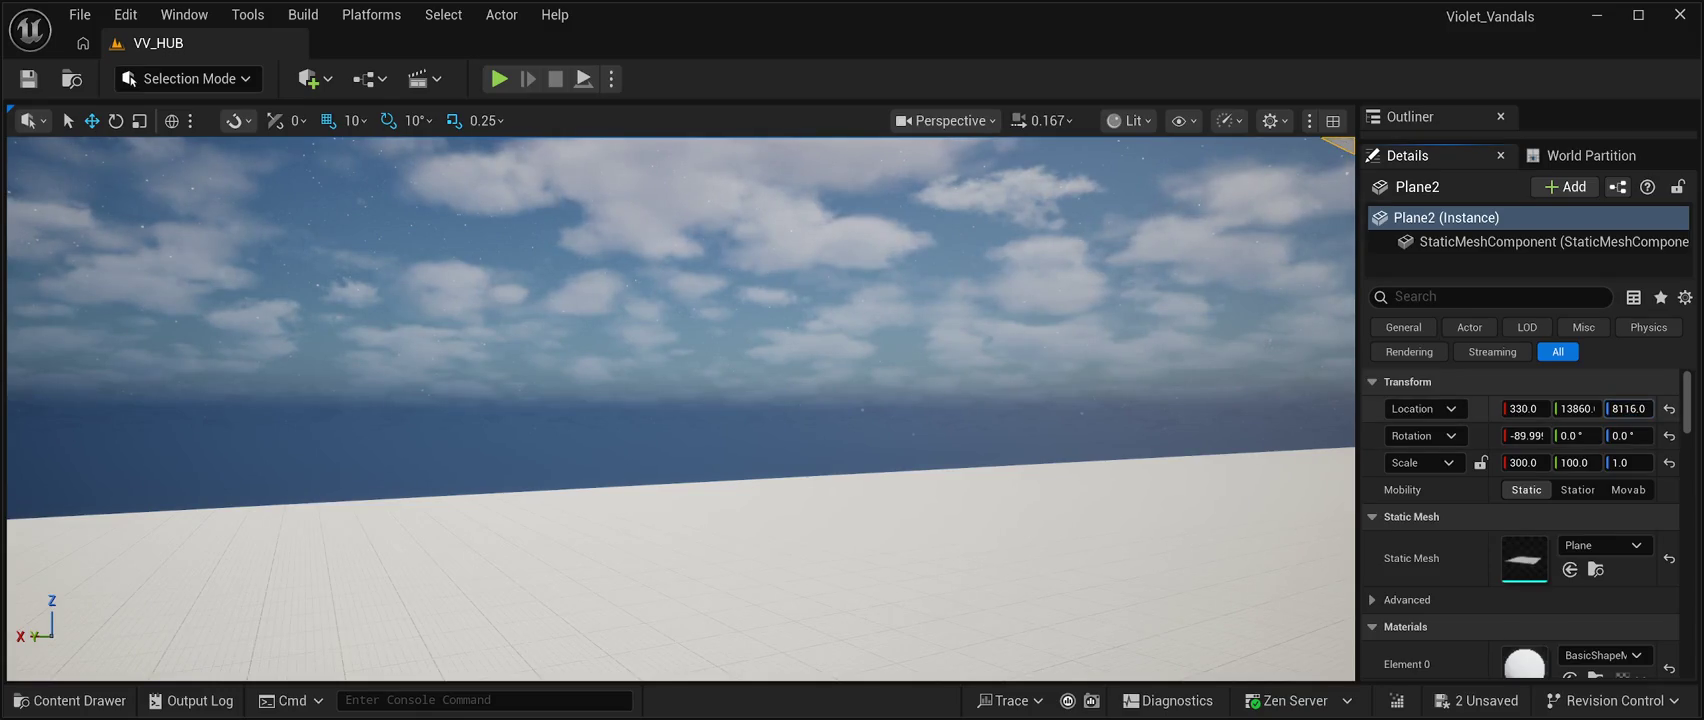
Bring Plane2's Z location down to 5000 so the wall's base meets the floor.
{"action": "left_click_drag", "start_coordinate": [1628, 408], "coordinate": [1540, 408]}
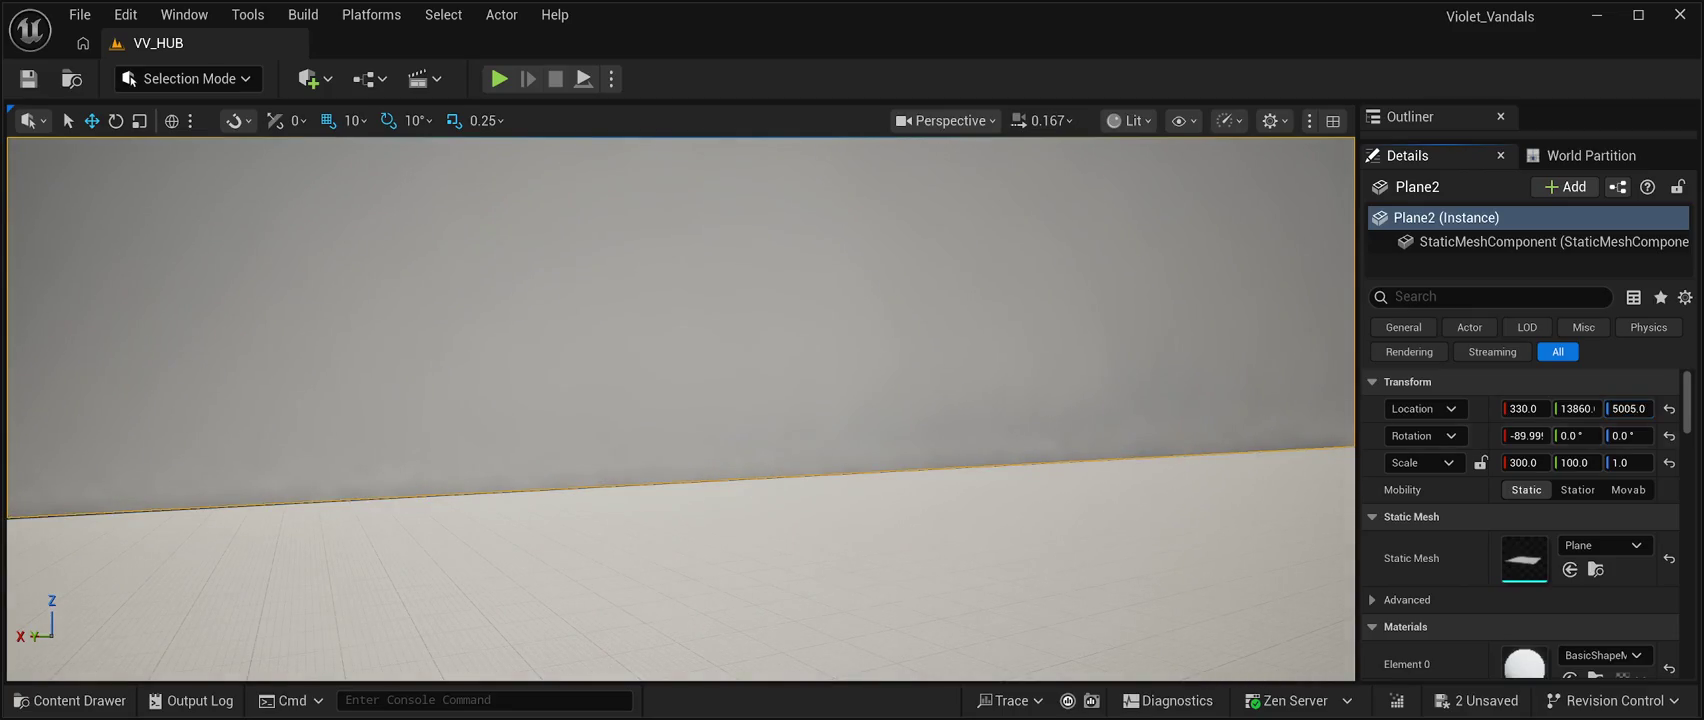
{"action": "mouse_move", "coordinate": [680, 410]}
{"action": "left_mouse_down"}
{"action": "mouse_move", "coordinate": [580, 410]}
{"action": "mouse_move", "coordinate": [735, 410]}
{"action": "mouse_move", "coordinate": [680, 434]}
{"action": "left_mouse_up"}
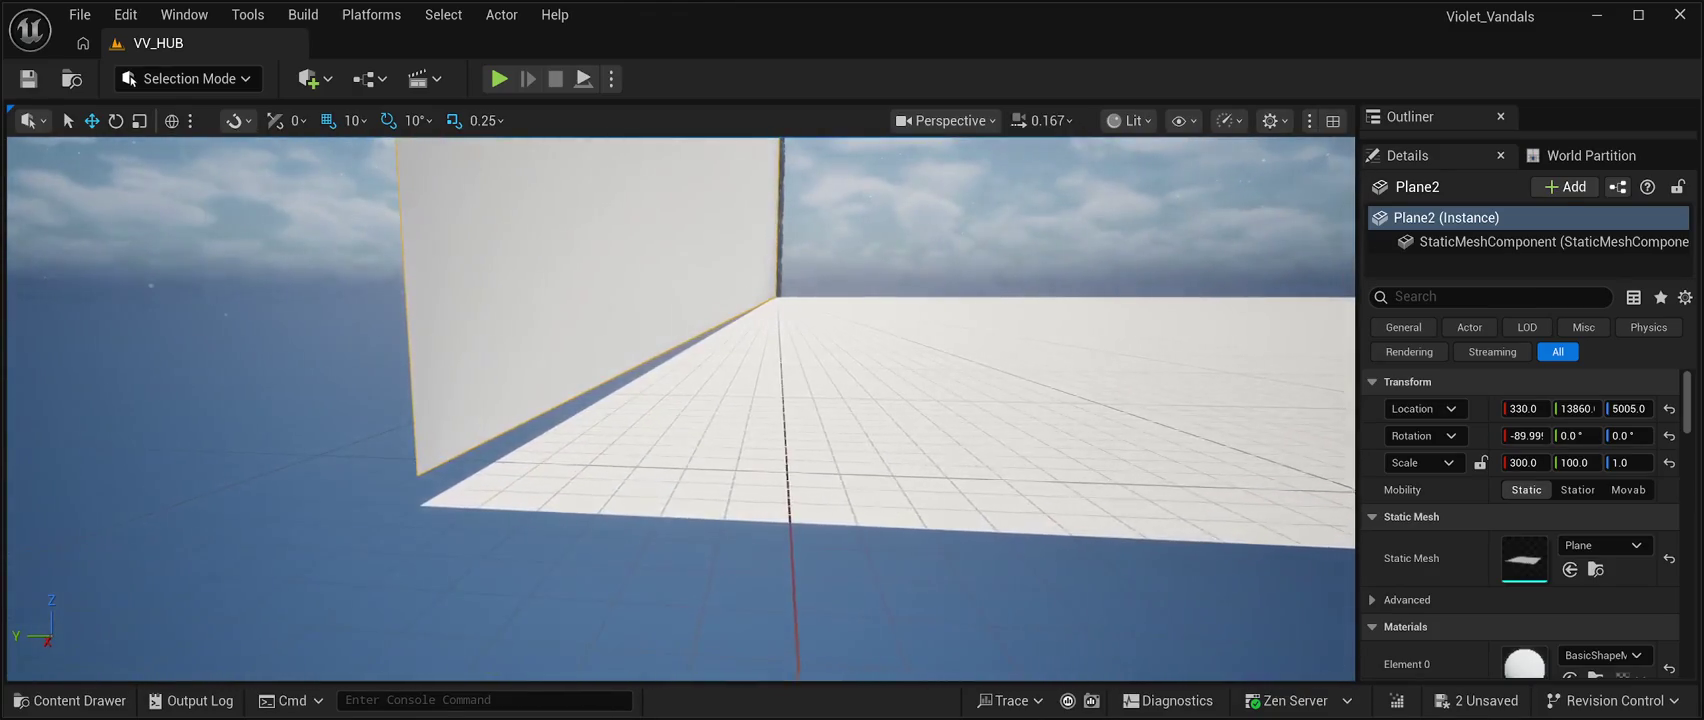
{"action": "left_click_drag", "start_coordinate": [1629, 408], "coordinate": [1625, 408]}
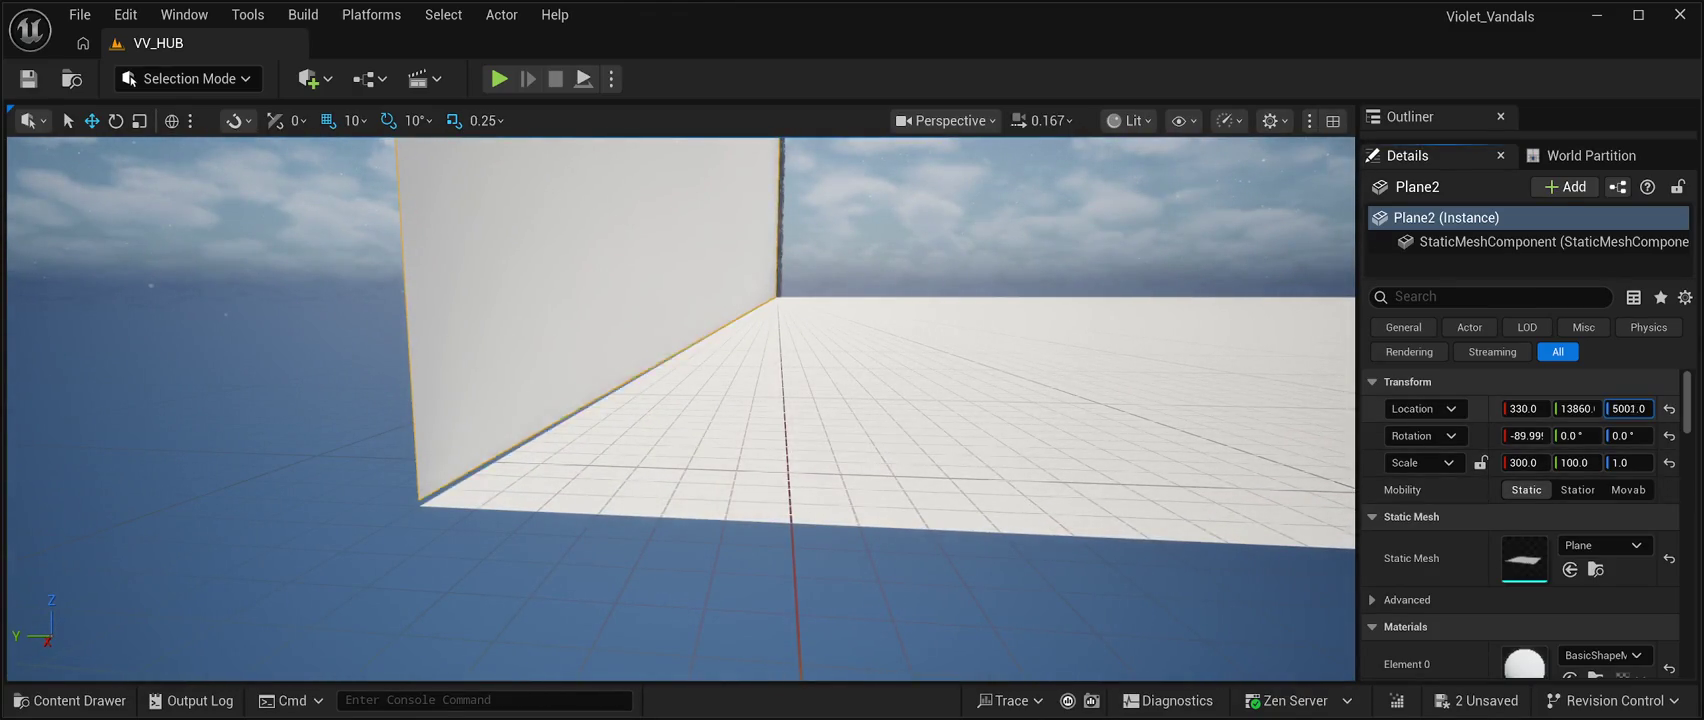
{"action": "mouse_move", "coordinate": [680, 410]}
{"action": "left_mouse_down"}
{"action": "mouse_move", "coordinate": [665, 340]}
{"action": "mouse_move", "coordinate": [616, 454]}
{"action": "mouse_move", "coordinate": [636, 454]}
{"action": "mouse_move", "coordinate": [562, 408]}
{"action": "left_mouse_up"}
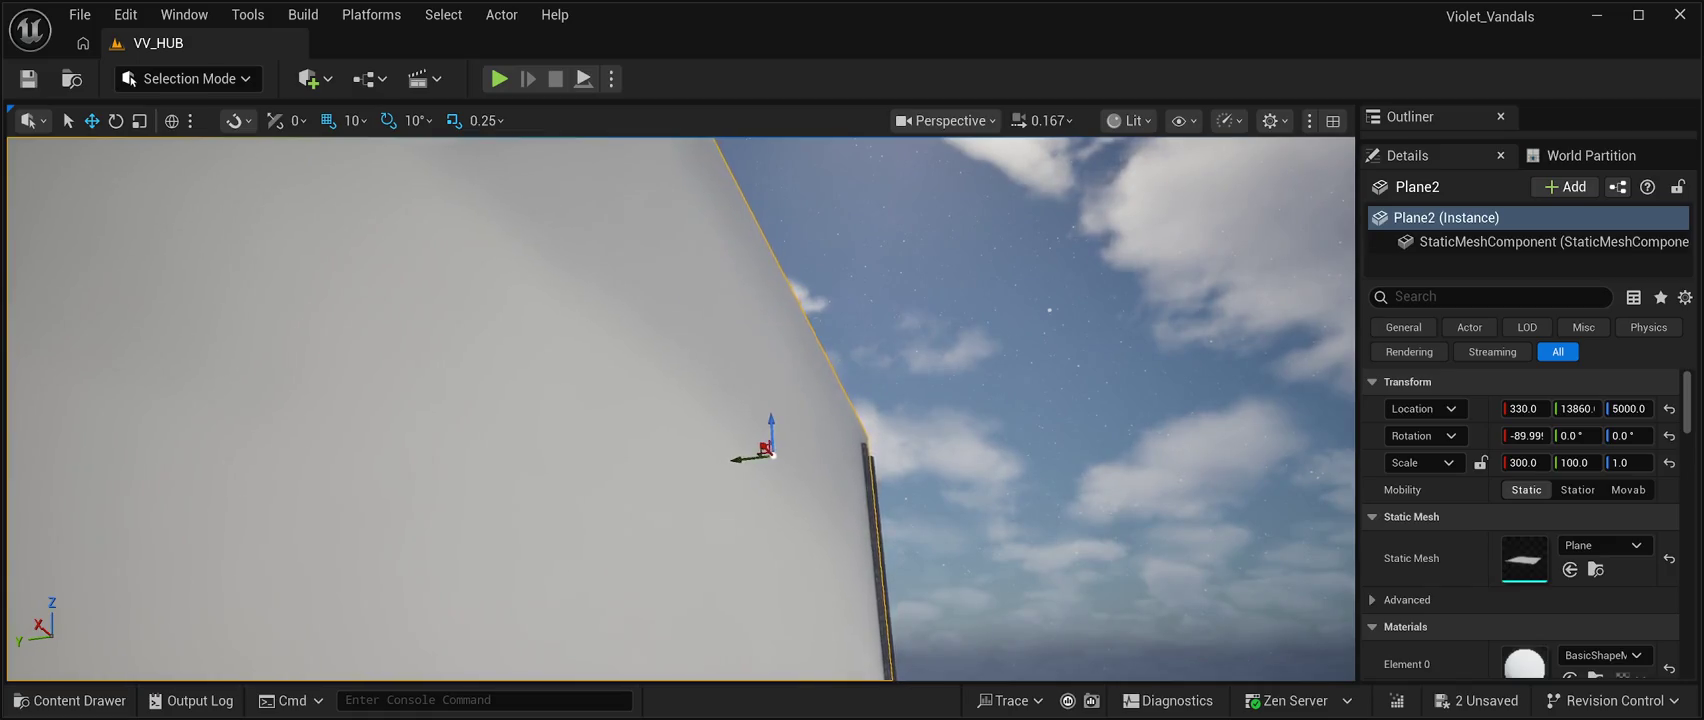
Zoom in on the slum tower, try selecting its lower blocks, then clear the selection.
{"action": "scroll", "coordinate": [681, 409], "scroll_direction": "up", "scroll_amount": 3}
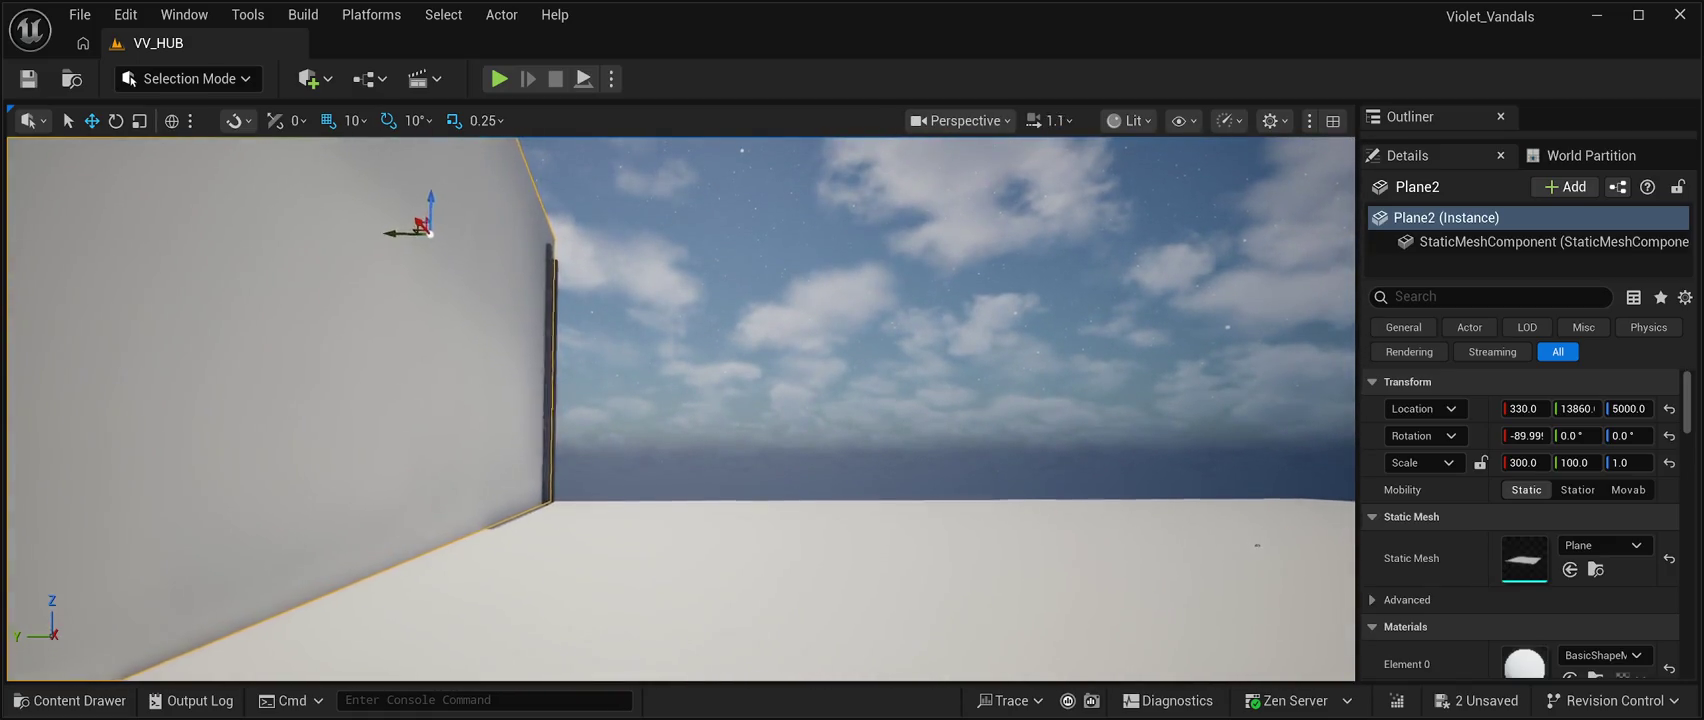
{"action": "scroll", "coordinate": [681, 409], "scroll_direction": "up", "scroll_amount": 5}
{"action": "scroll", "coordinate": [681, 409], "scroll_direction": "down", "scroll_amount": 5}
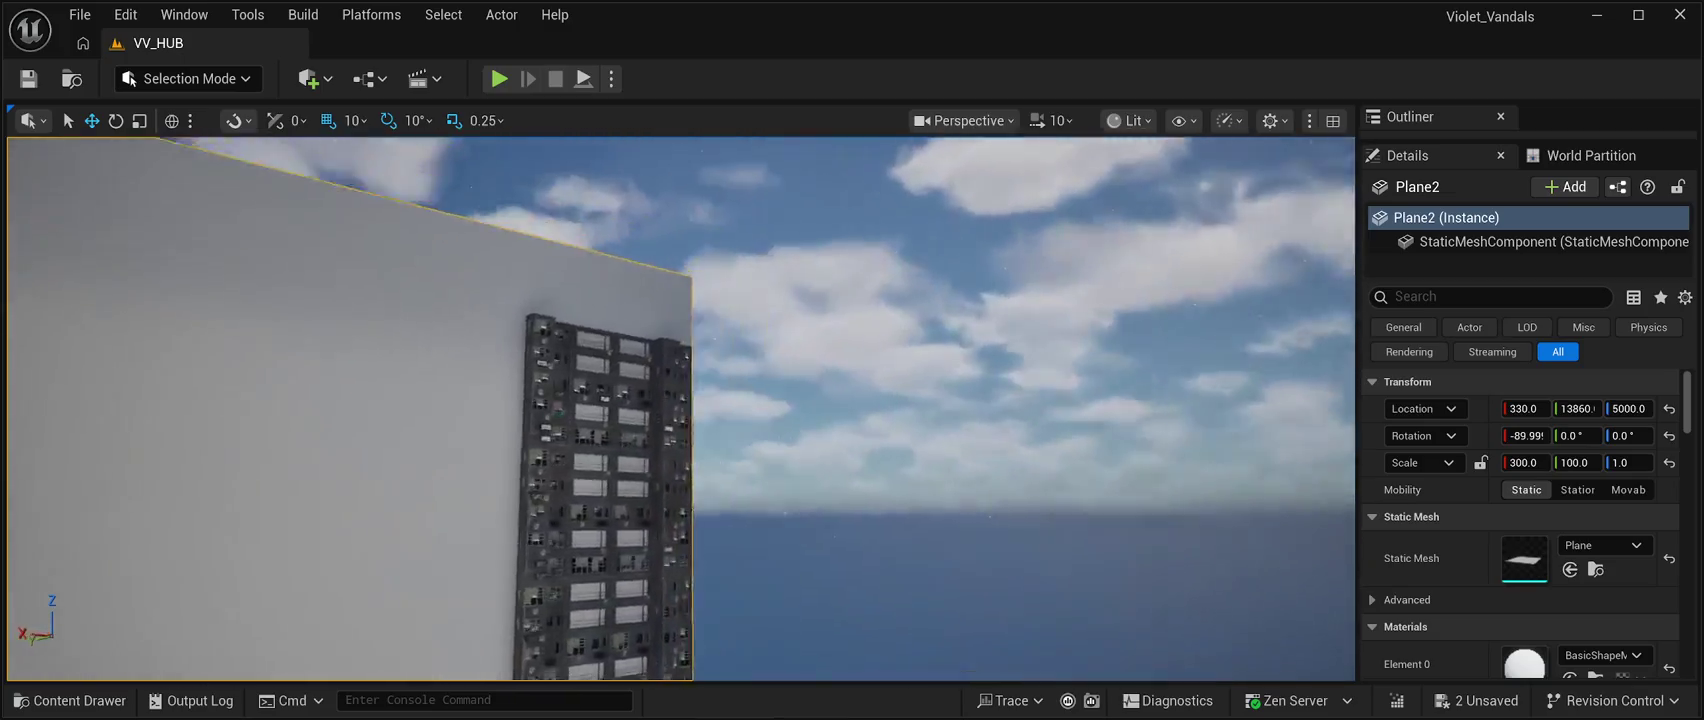
{"action": "scroll", "coordinate": [681, 409], "scroll_direction": "up", "scroll_amount": 4}
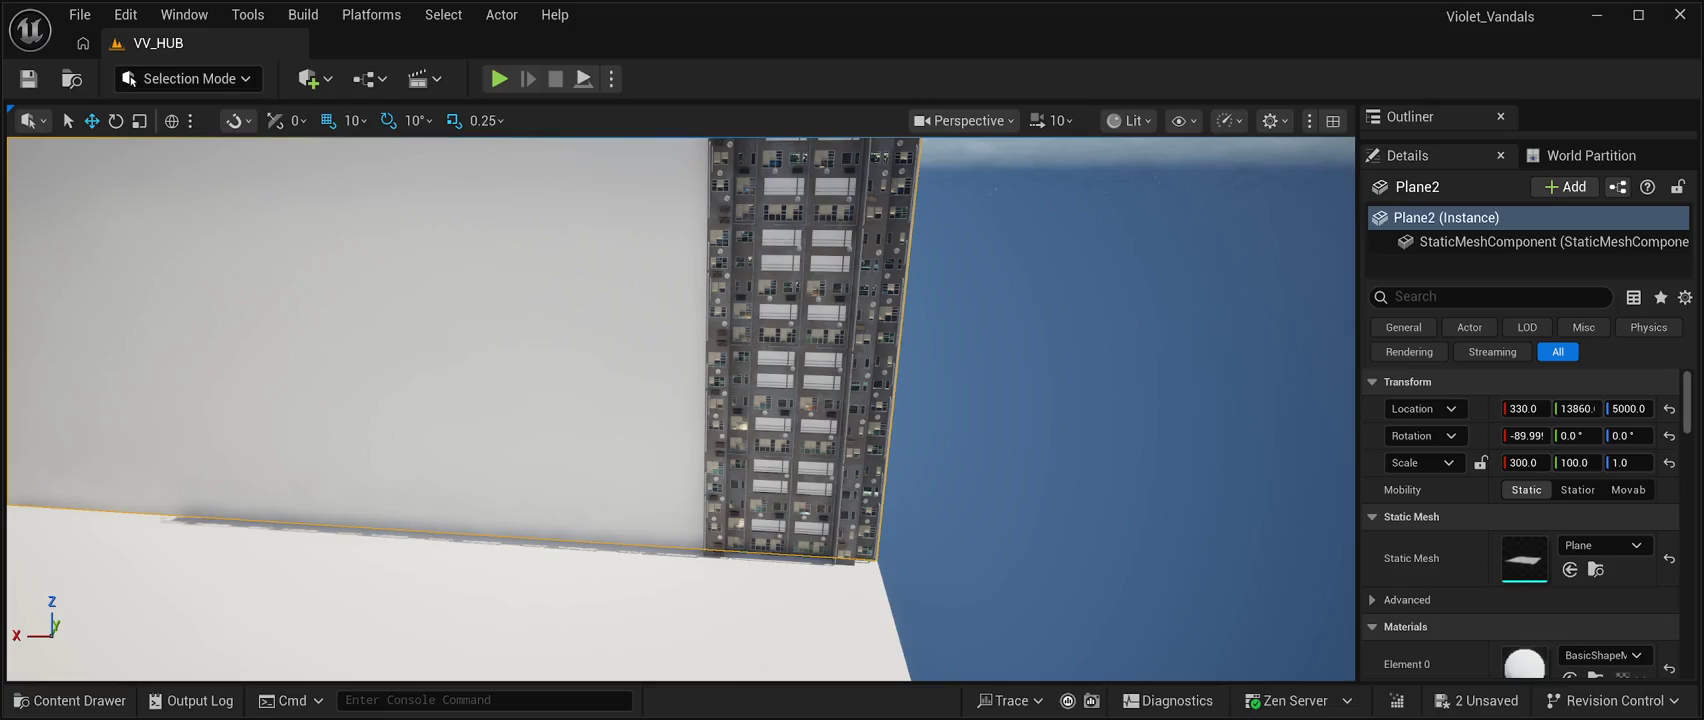
{"action": "scroll", "coordinate": [681, 409], "scroll_direction": "down", "scroll_amount": 3}
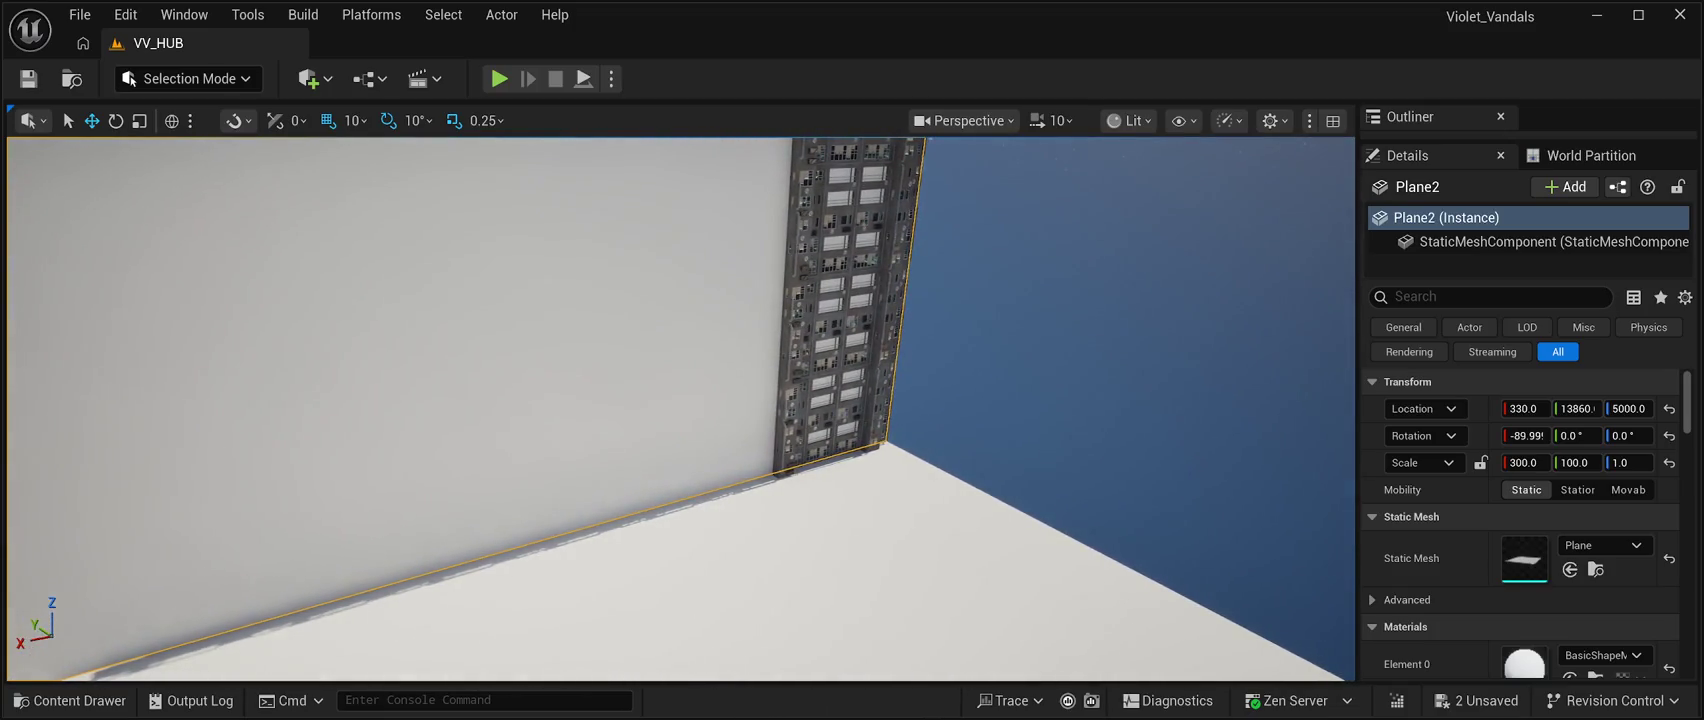
{"action": "left_click", "coordinate": [835, 415]}
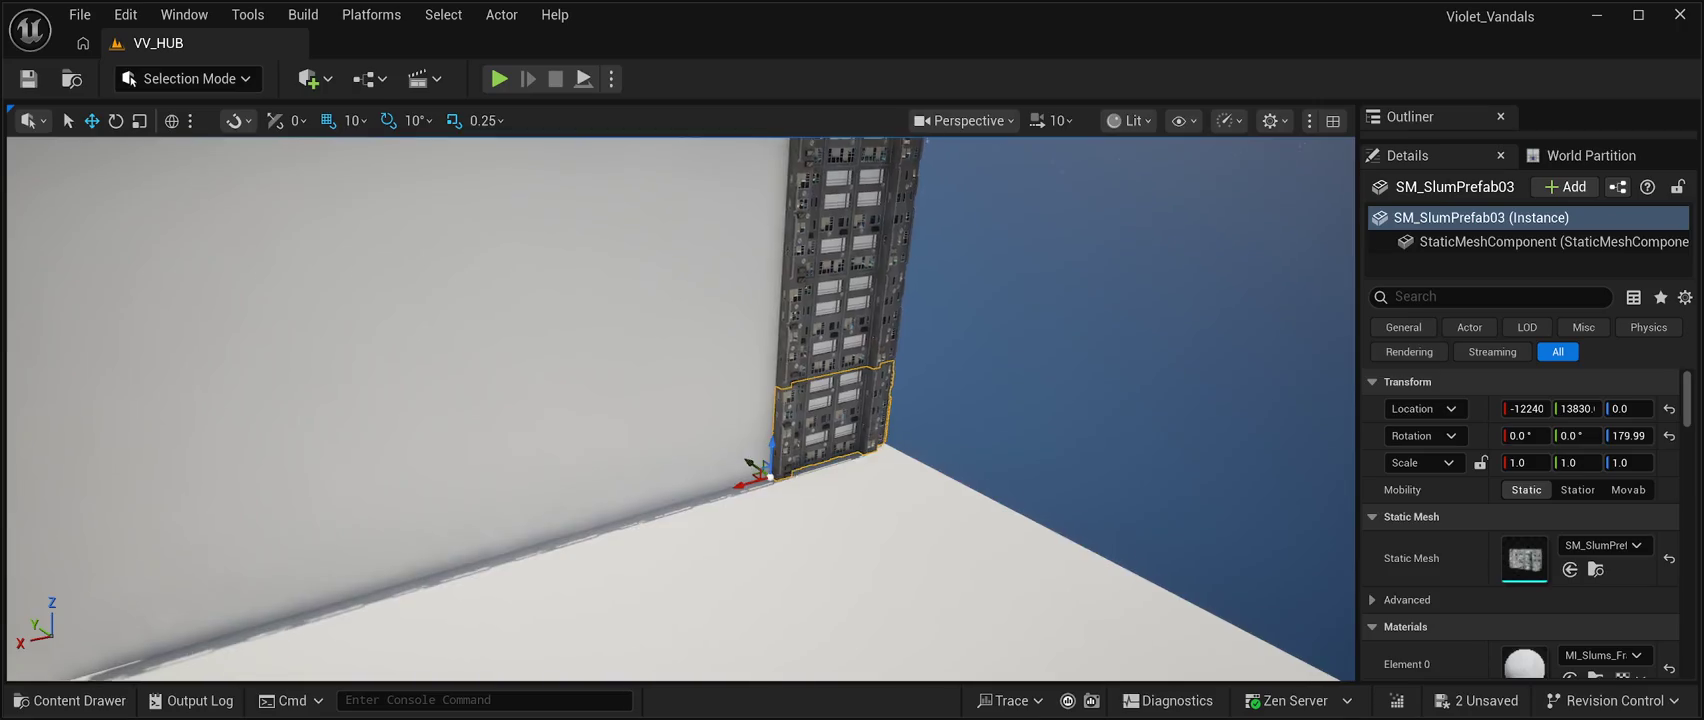
{"action": "left_click_drag", "start_coordinate": [681, 409], "coordinate": [681, 380]}
{"action": "left_click", "coordinate": [840, 430], "text": "ctrl"}
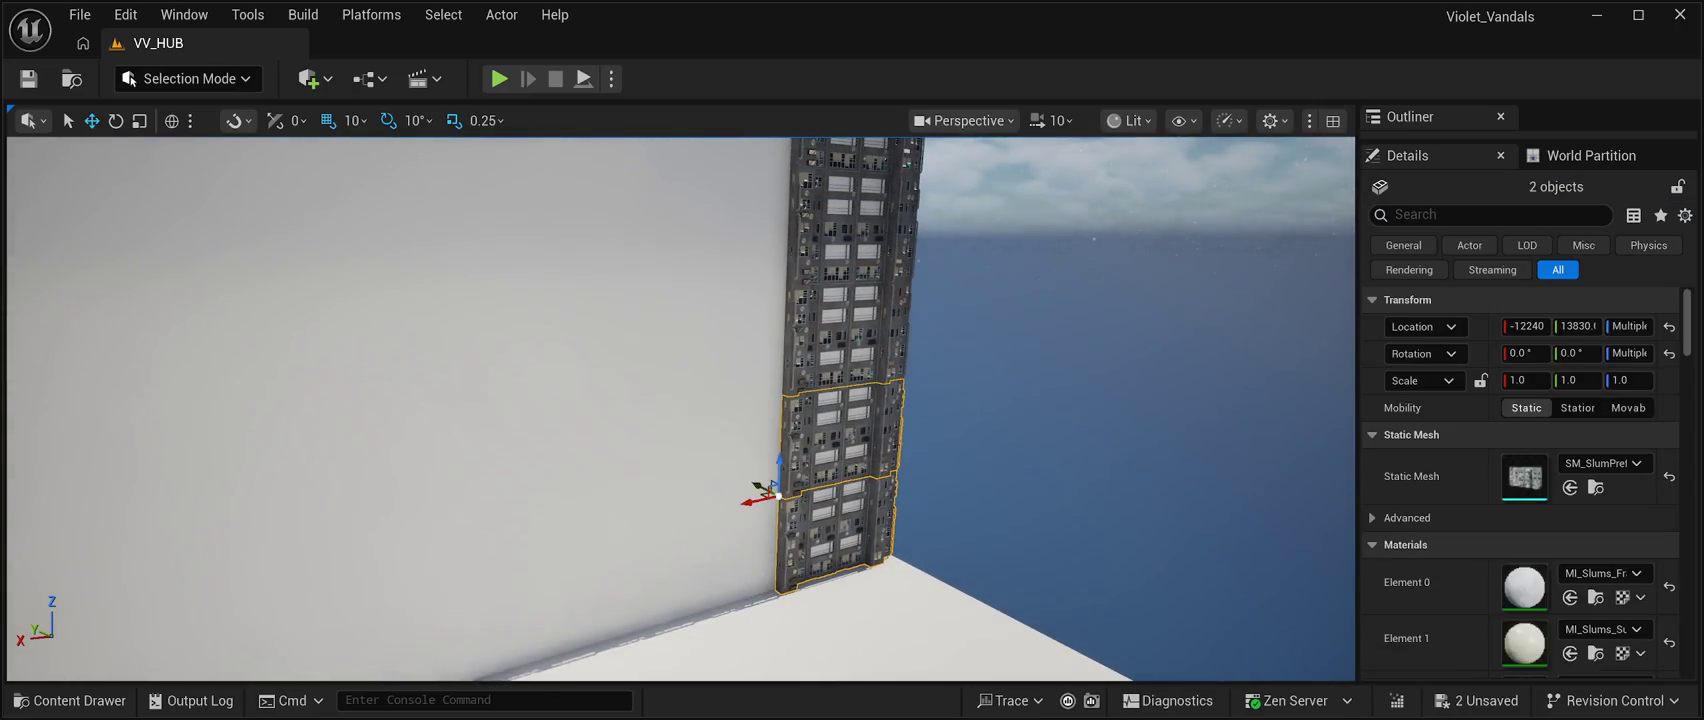
{"action": "left_click_drag", "start_coordinate": [681, 409], "coordinate": [681, 360]}
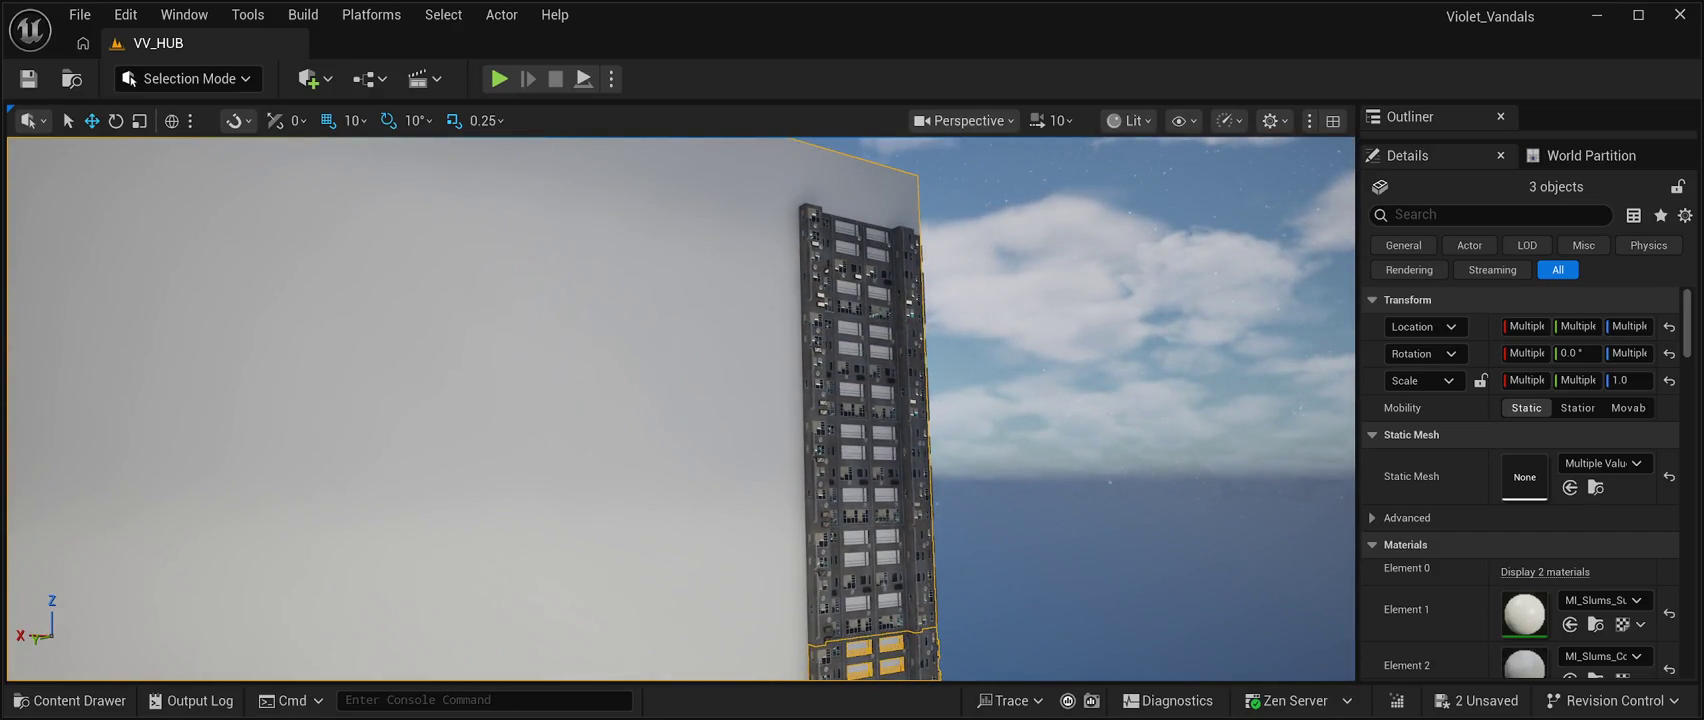
{"action": "left_click", "coordinate": [1100, 300]}
{"action": "left_click_drag", "start_coordinate": [681, 409], "coordinate": [666, 409]}
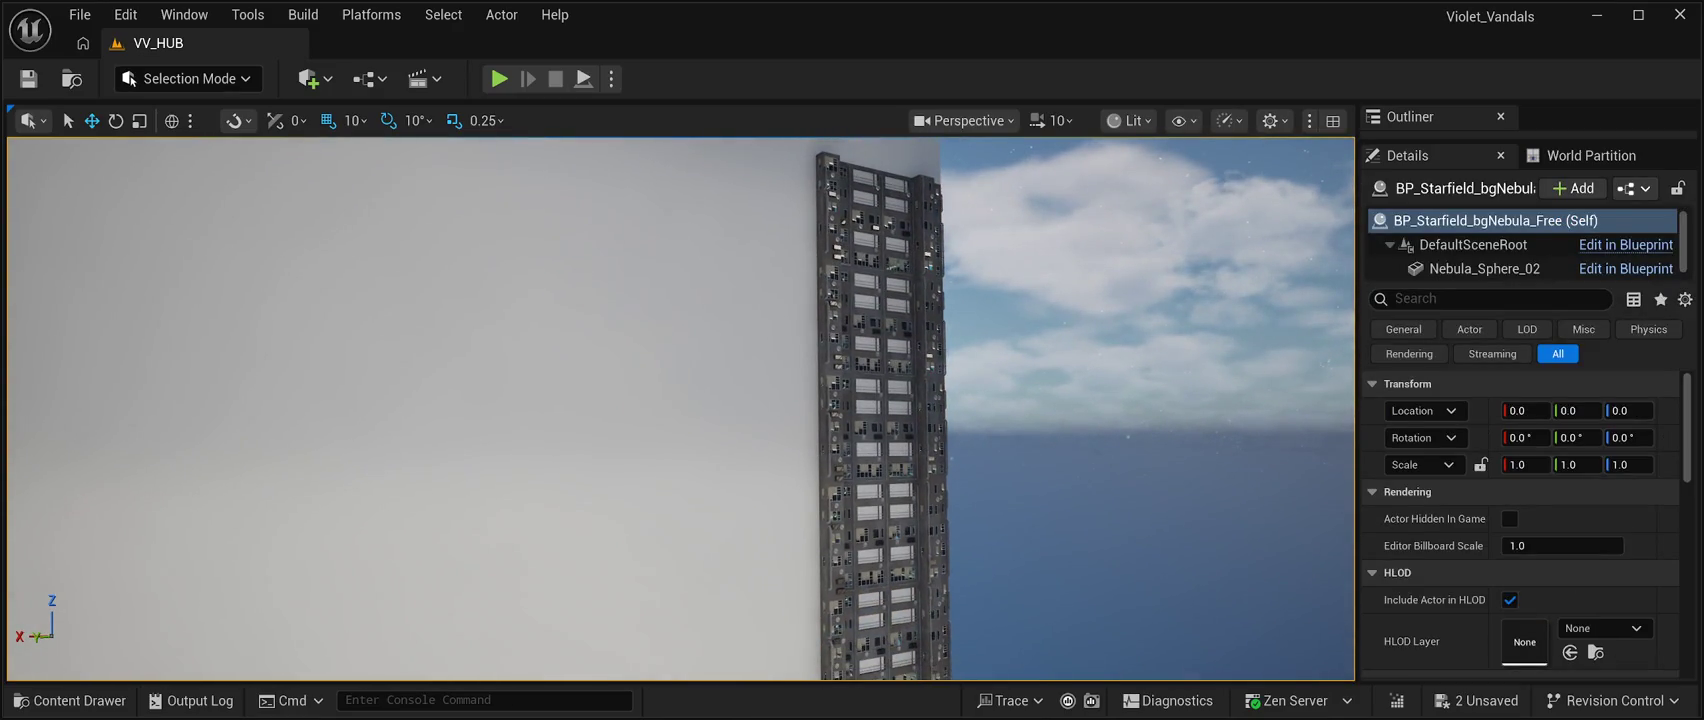
Select all six tower blocks and shift them together along Y to about 13730.
{"action": "left_click", "coordinate": [878, 215]}
{"action": "left_click", "coordinate": [880, 322], "text": "ctrl"}
{"action": "left_click", "coordinate": [880, 430], "text": "ctrl"}
{"action": "left_click", "coordinate": [880, 540], "text": "ctrl"}
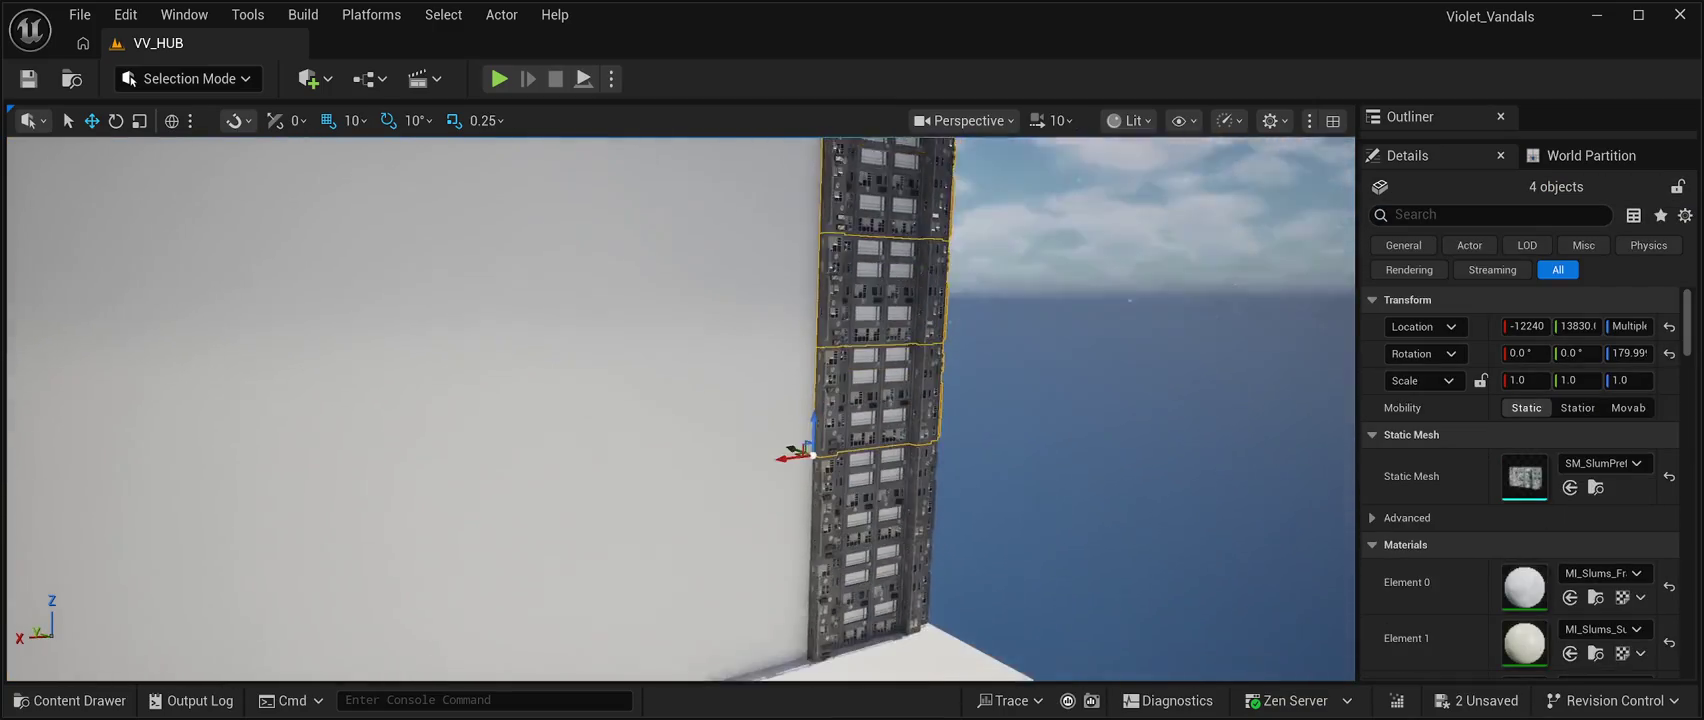
{"action": "left_click", "coordinate": [870, 450], "text": "ctrl"}
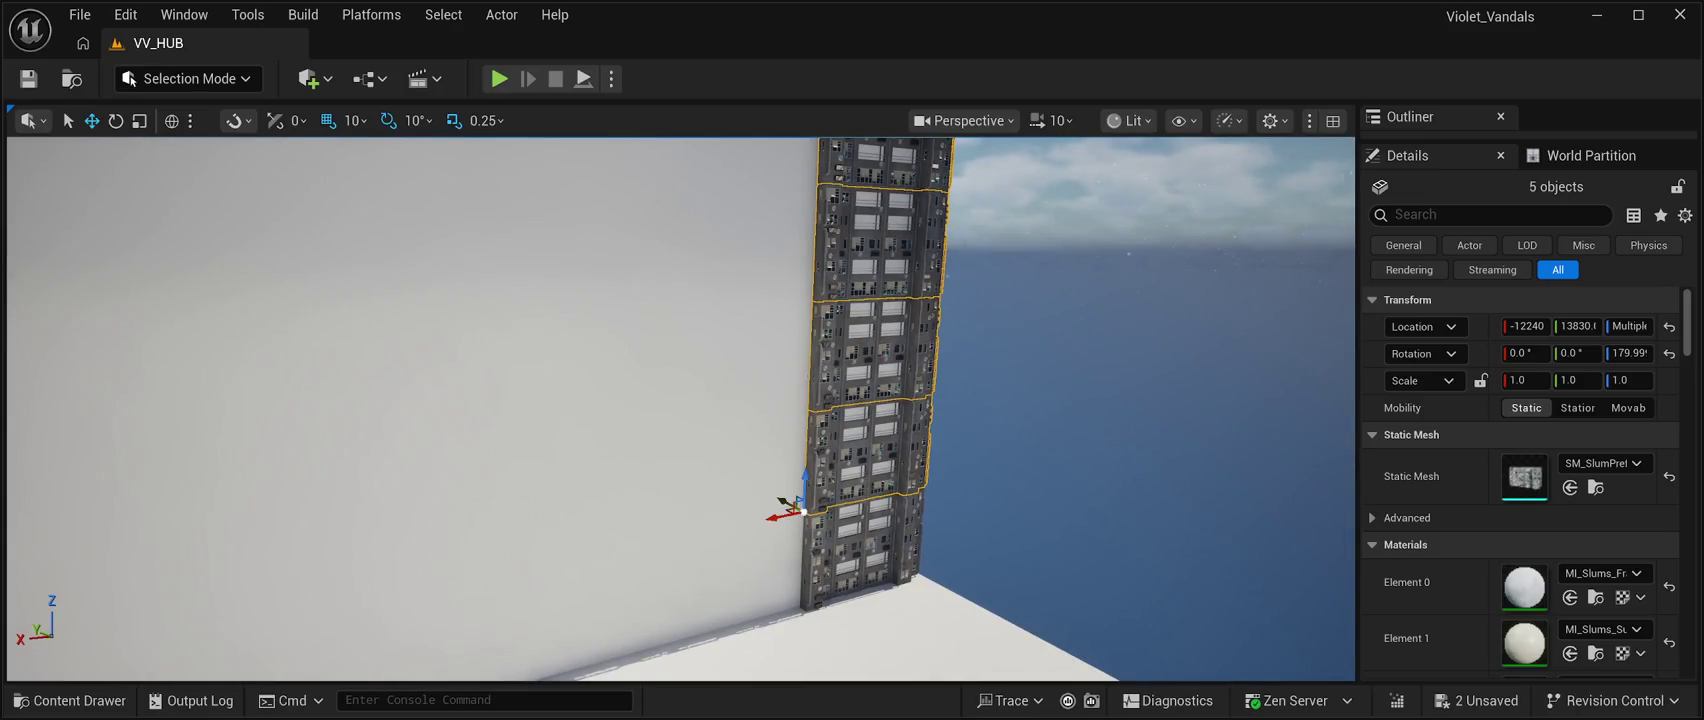
{"action": "left_click", "coordinate": [860, 555], "text": "ctrl"}
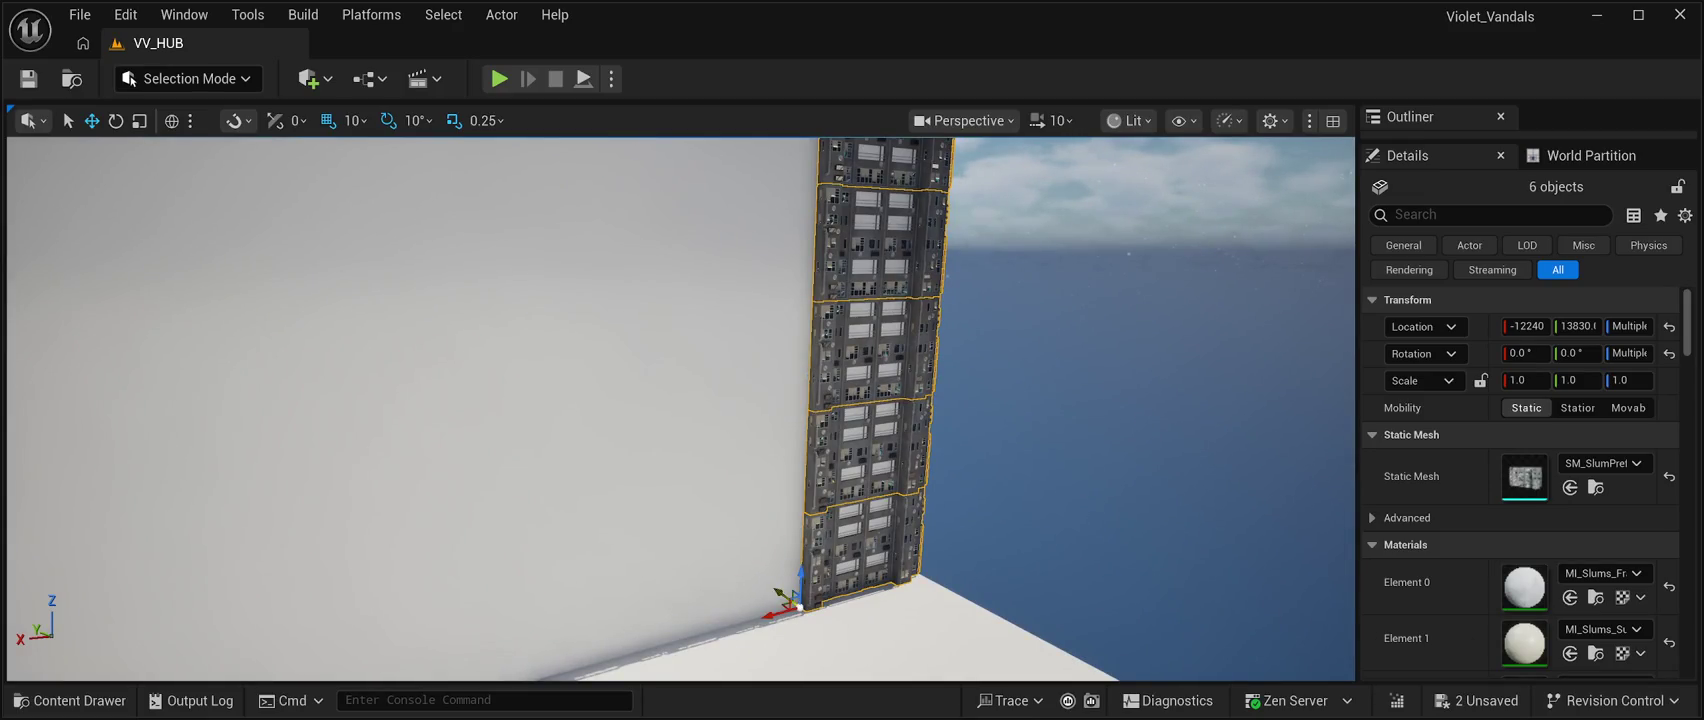
{"action": "mouse_move", "coordinate": [780, 592]}
{"action": "left_mouse_down"}
{"action": "mouse_move", "coordinate": [680, 600]}
{"action": "mouse_move", "coordinate": [635, 548]}
{"action": "mouse_move", "coordinate": [658, 524]}
{"action": "mouse_move", "coordinate": [636, 508]}
{"action": "left_mouse_up"}
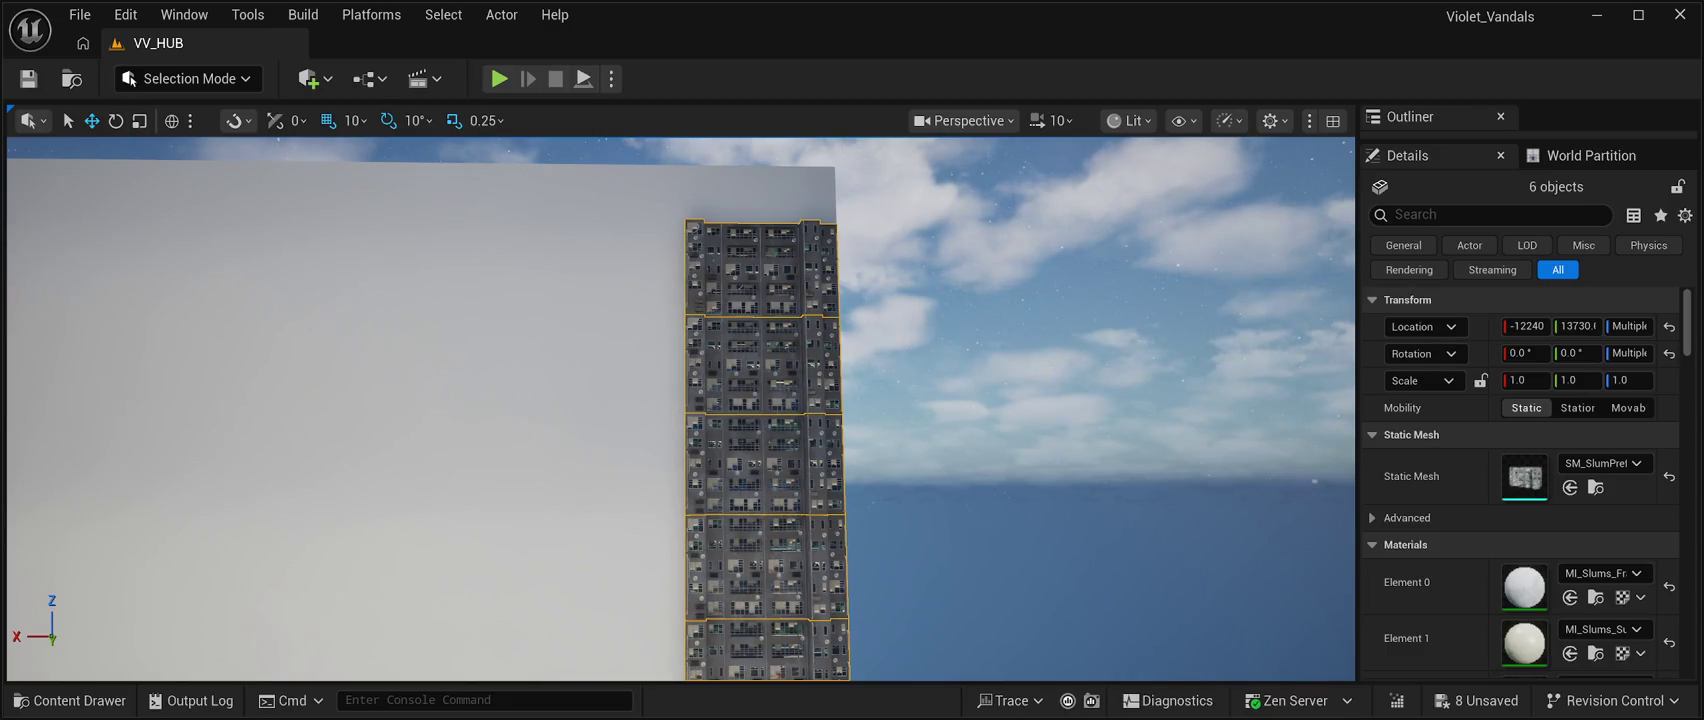
{"action": "left_click", "coordinate": [950, 300]}
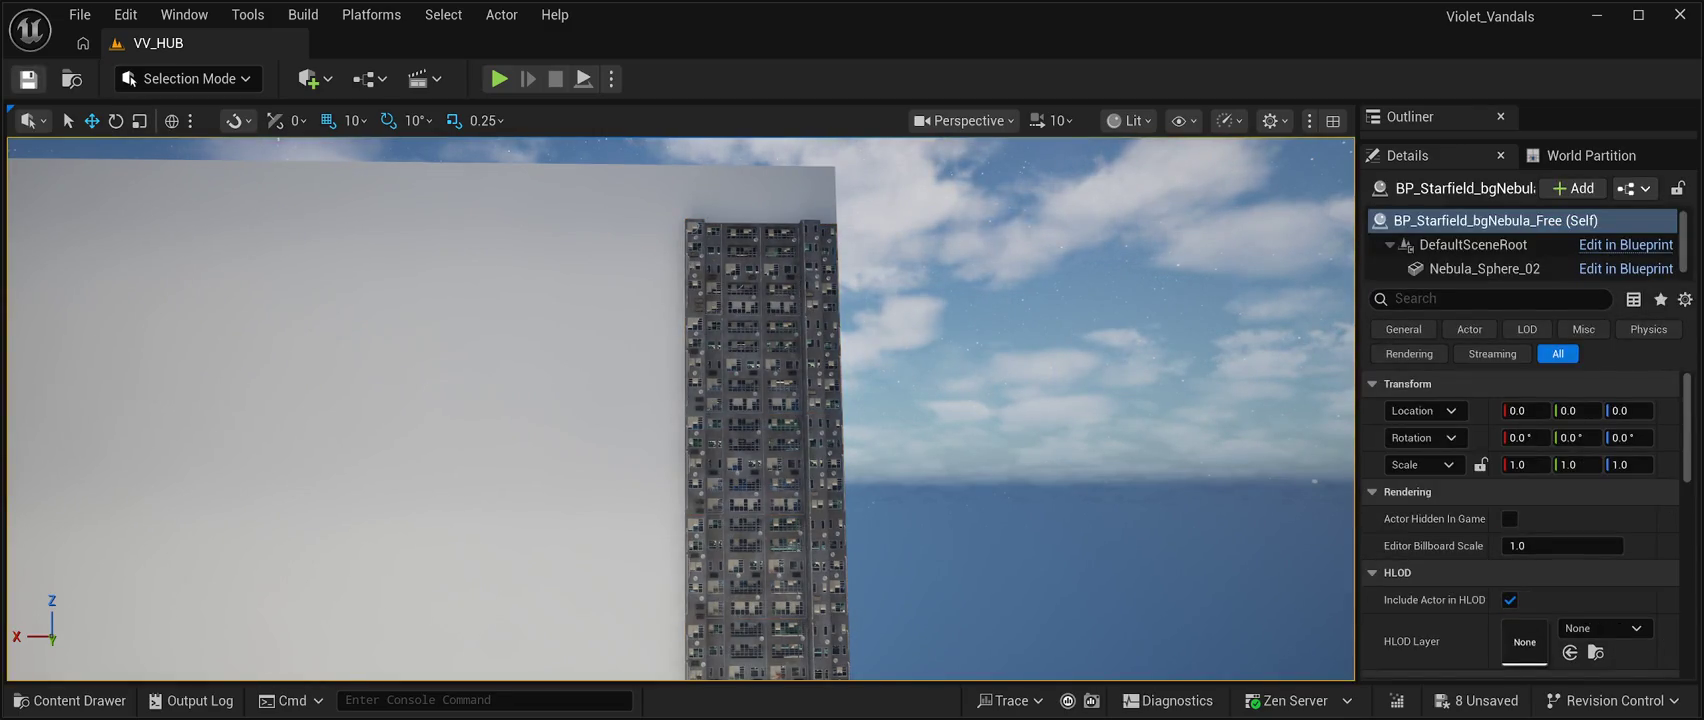
Run a quick Play In Editor test of the level, then stop it to resume editing.
{"action": "key", "text": "alt+p"}
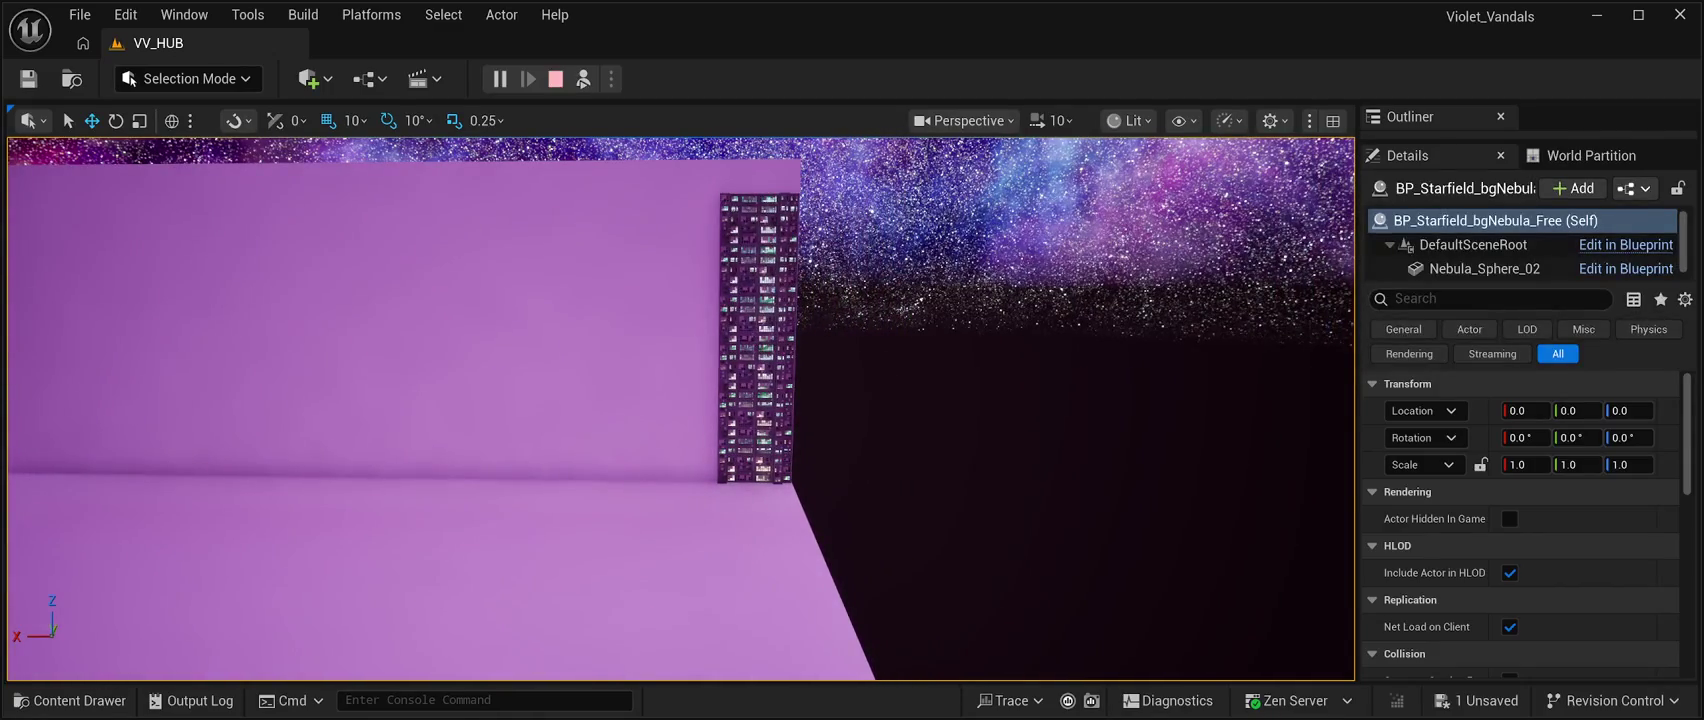
{"action": "key", "text": "Escape"}
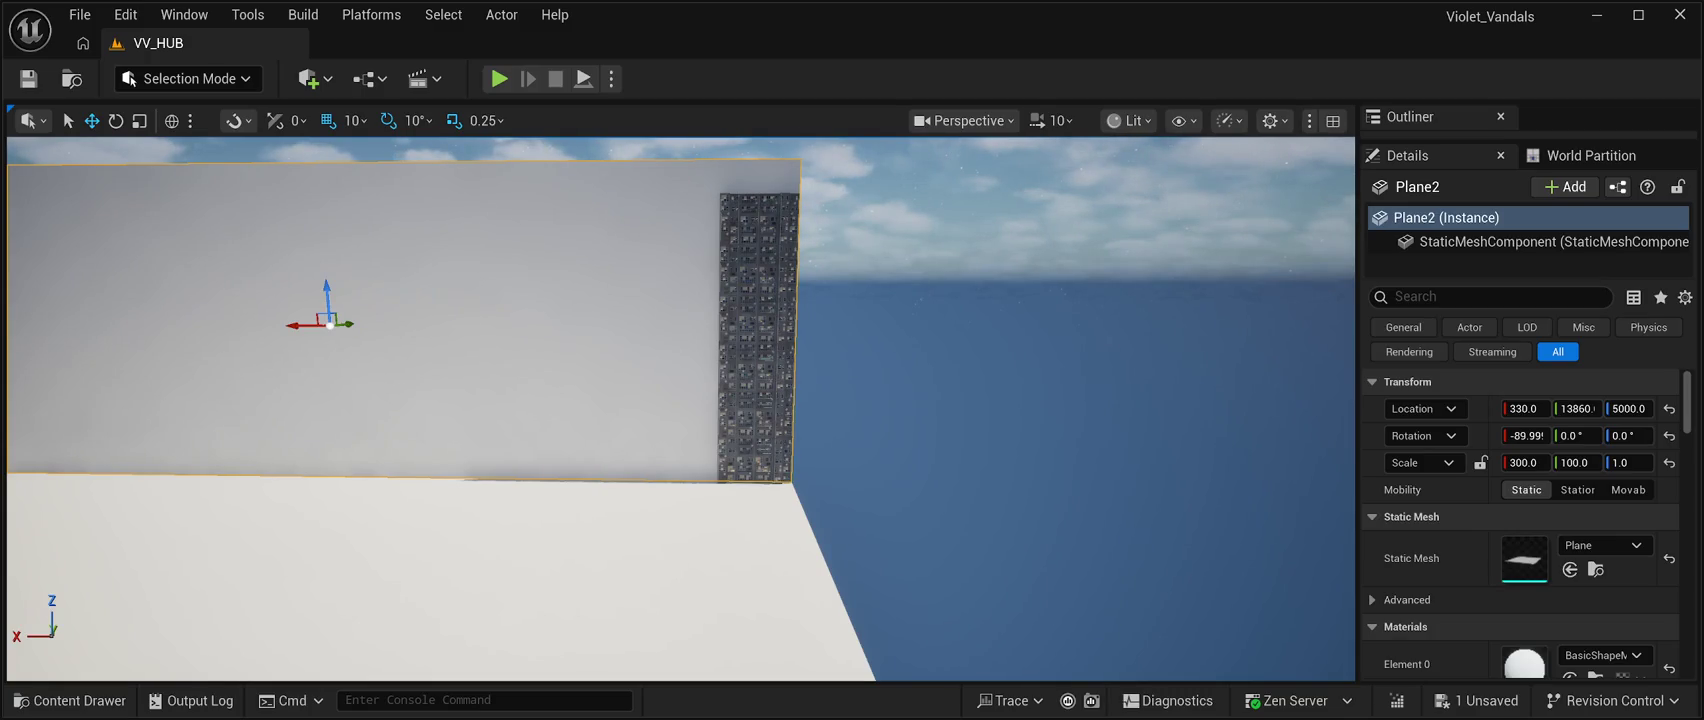
Frame the starfield sky, then select the floor and the wall Plane2 for duplication.
{"action": "left_click", "coordinate": [1000, 200]}
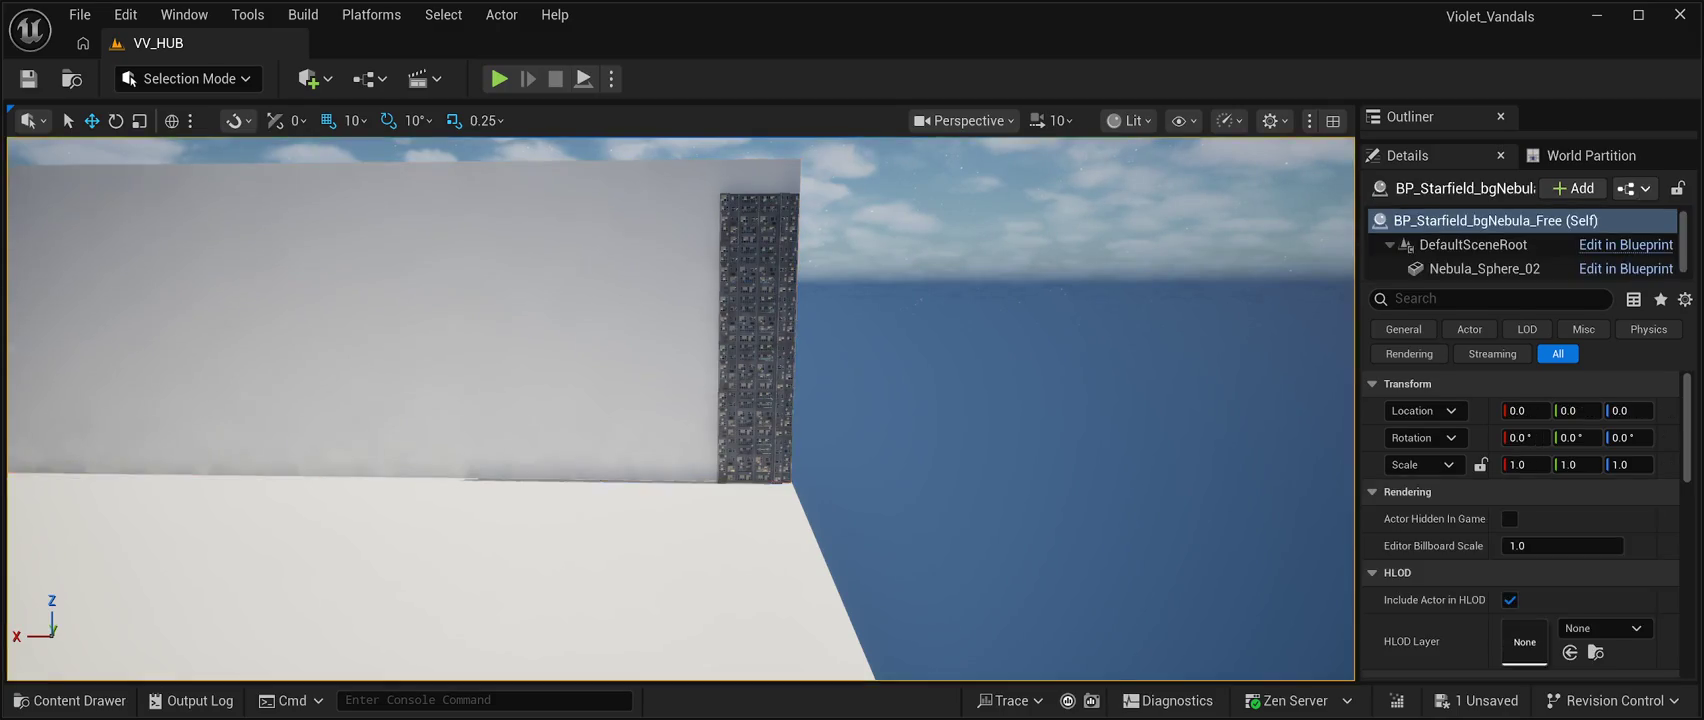
{"action": "key", "text": "f"}
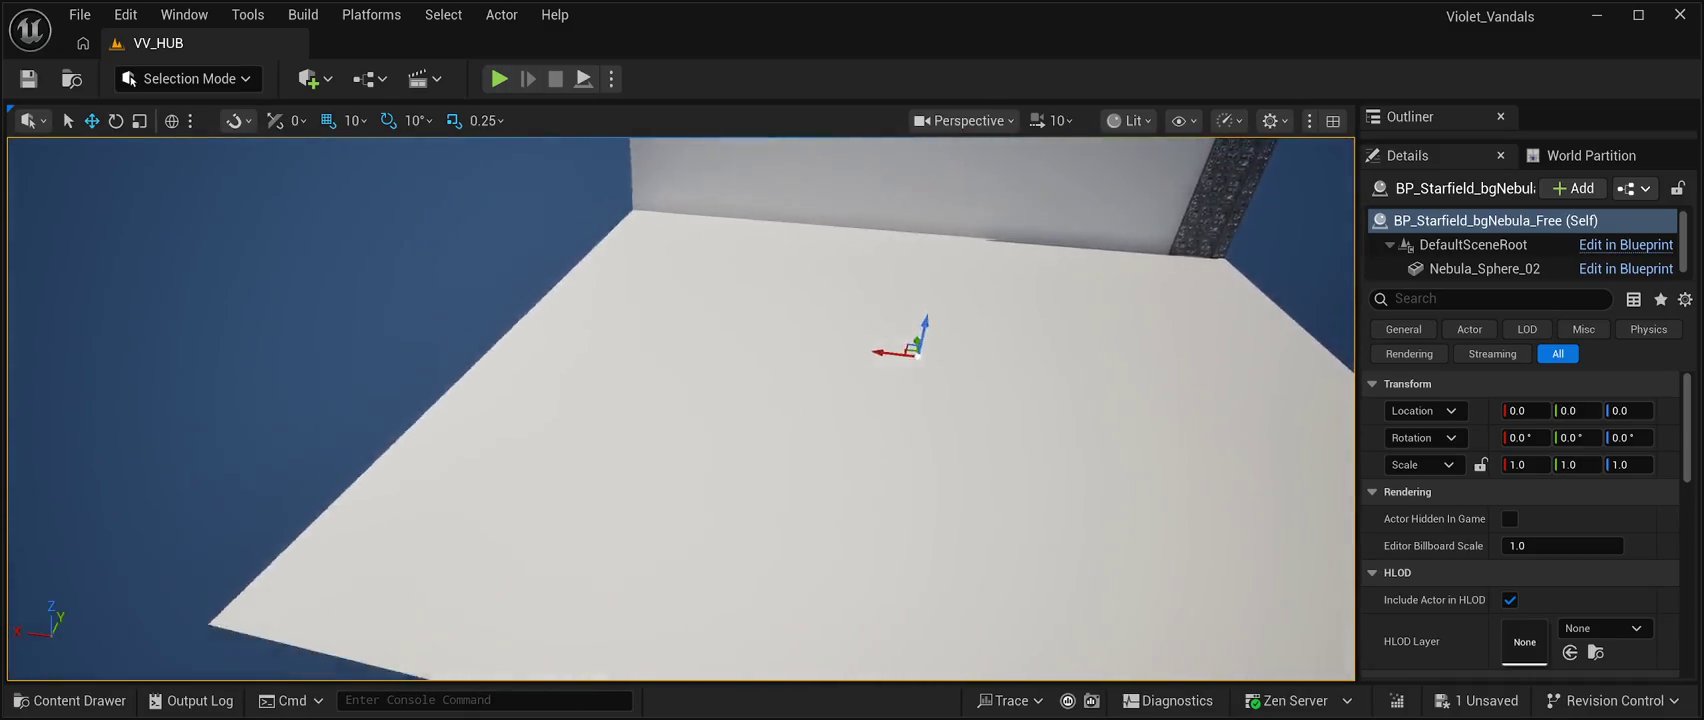
{"action": "left_click", "coordinate": [900, 430]}
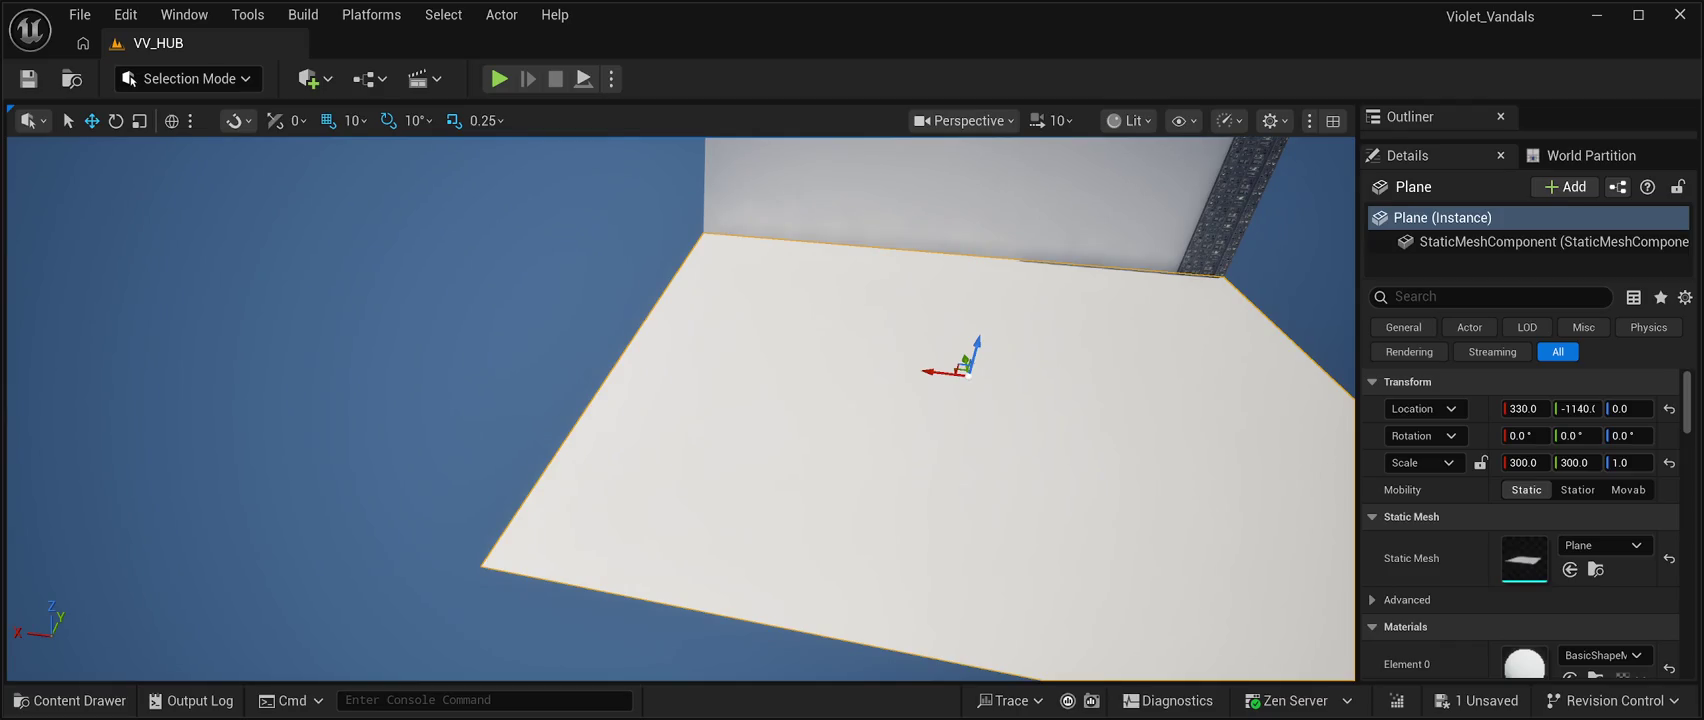
{"action": "left_click", "coordinate": [900, 435]}
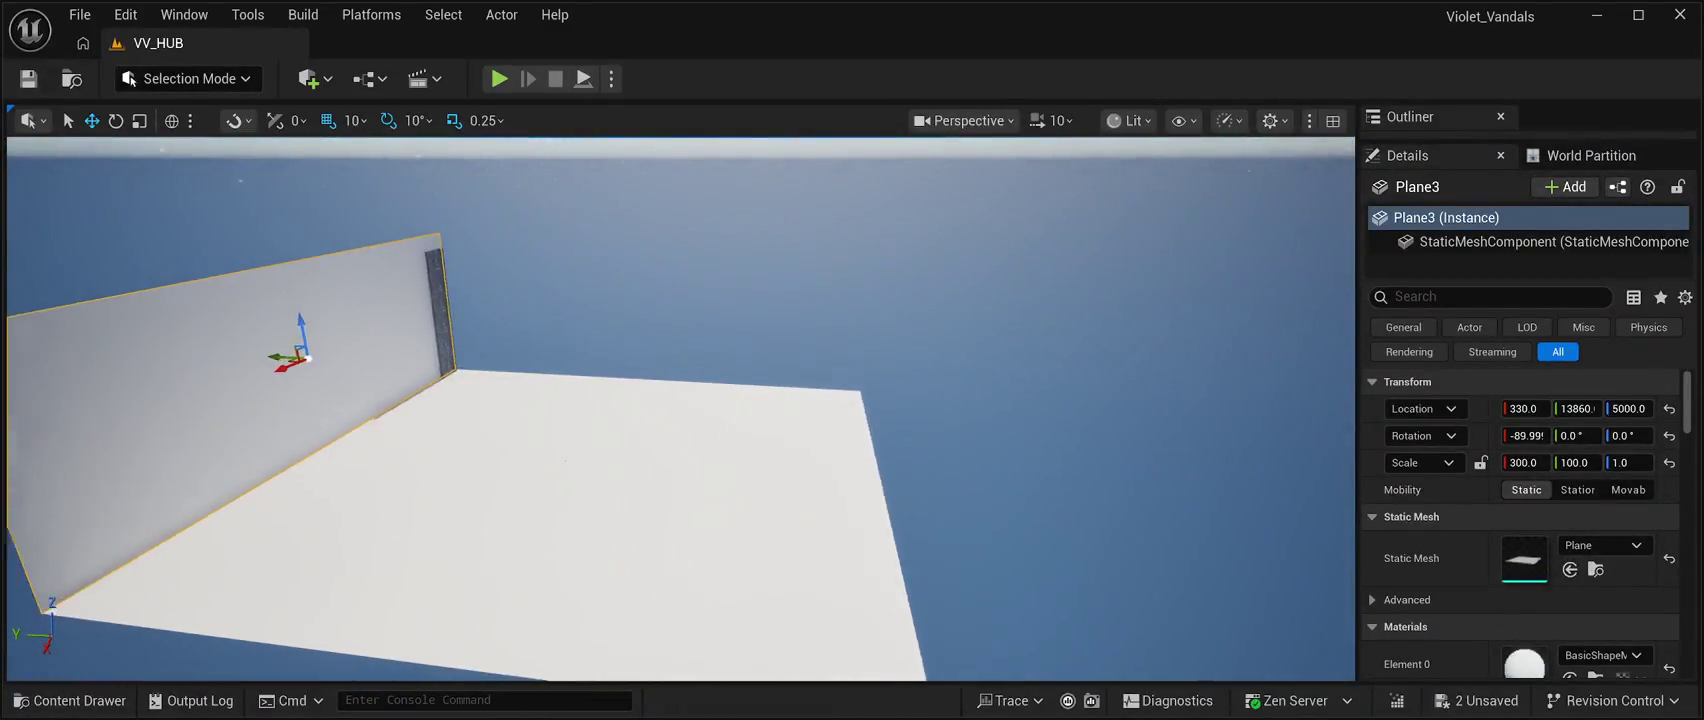
Move Plane3 to the floor's far edge at Y -16142 and rotate it 180 degrees inward.
{"action": "mouse_move", "coordinate": [548, 364]}
{"action": "left_mouse_down"}
{"action": "mouse_move", "coordinate": [1165, 372]}
{"action": "mouse_move", "coordinate": [1150, 373]}
{"action": "left_mouse_up"}
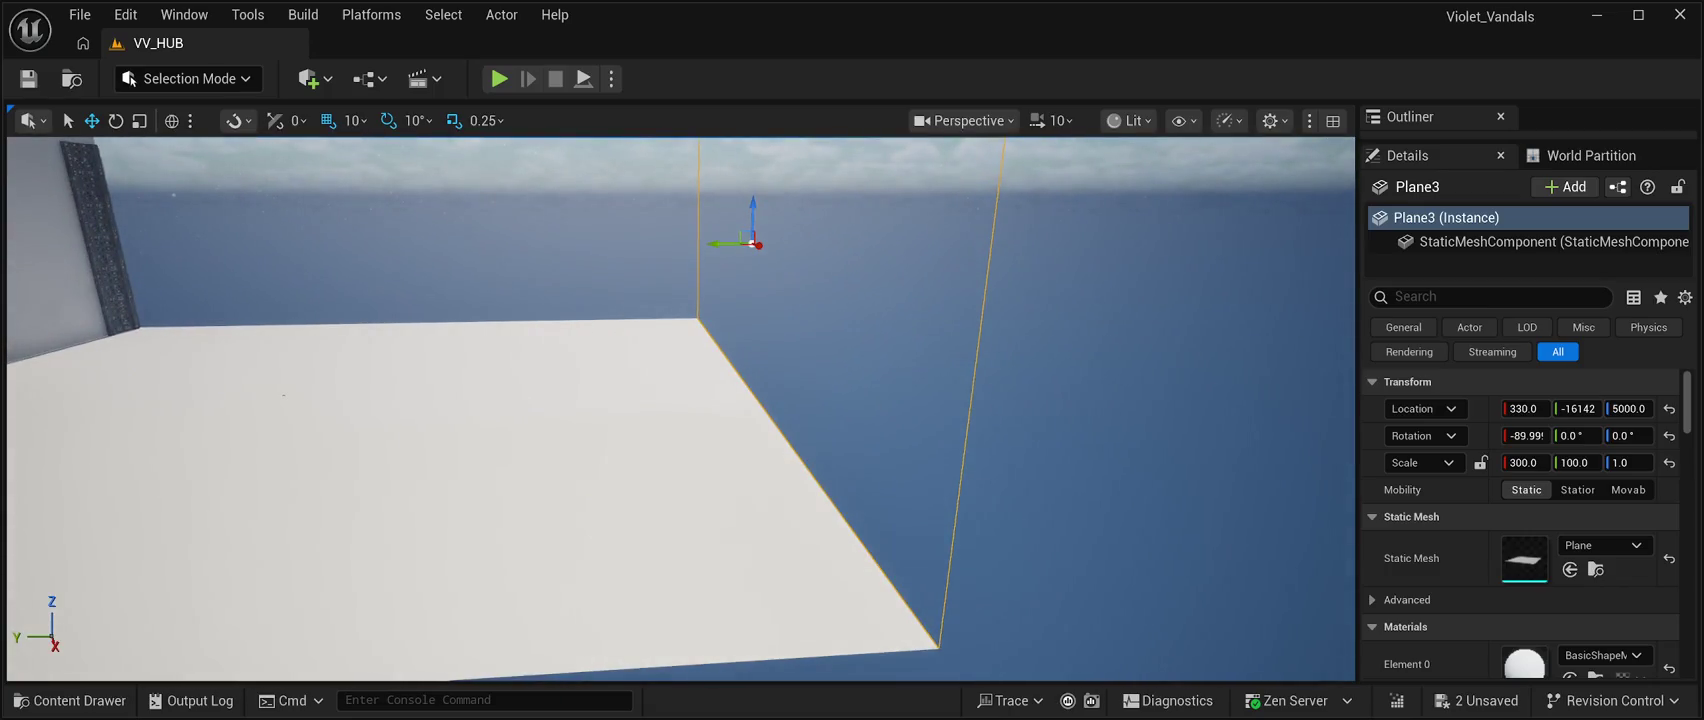
{"action": "key", "text": "e"}
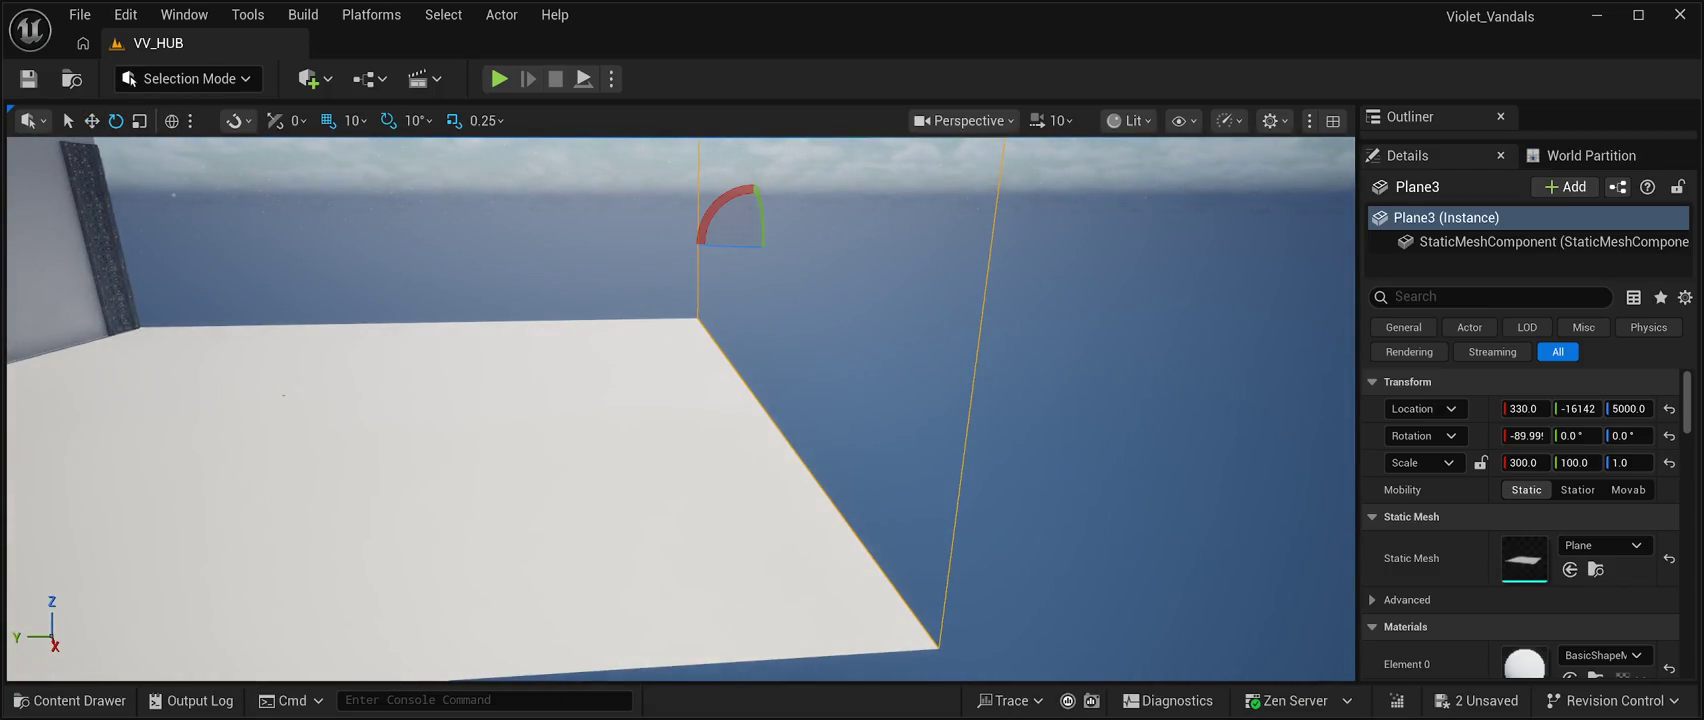
{"action": "left_click_drag", "start_coordinate": [730, 243], "coordinate": [990, 243]}
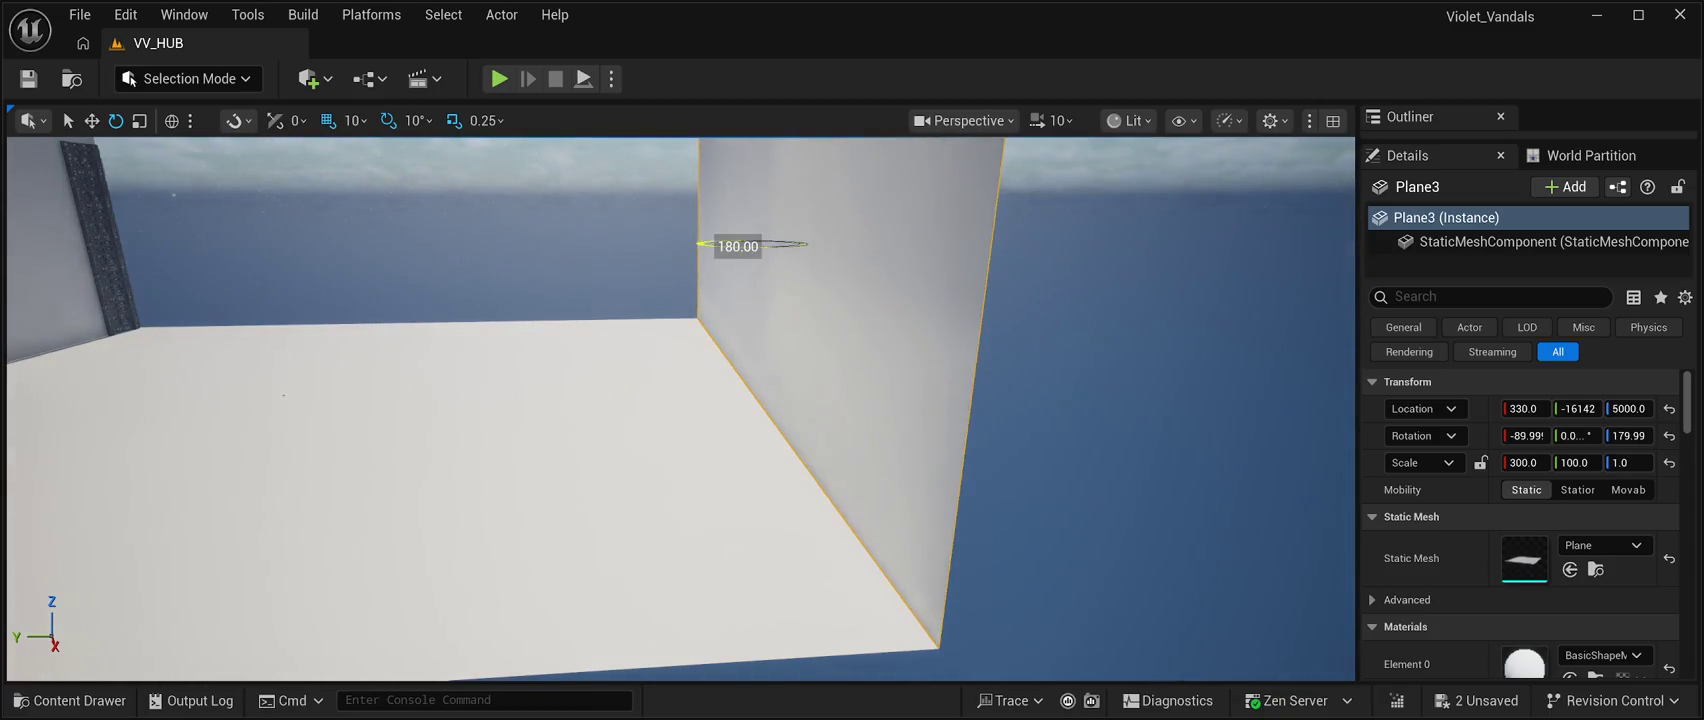
{"action": "left_click", "coordinate": [1050, 243]}
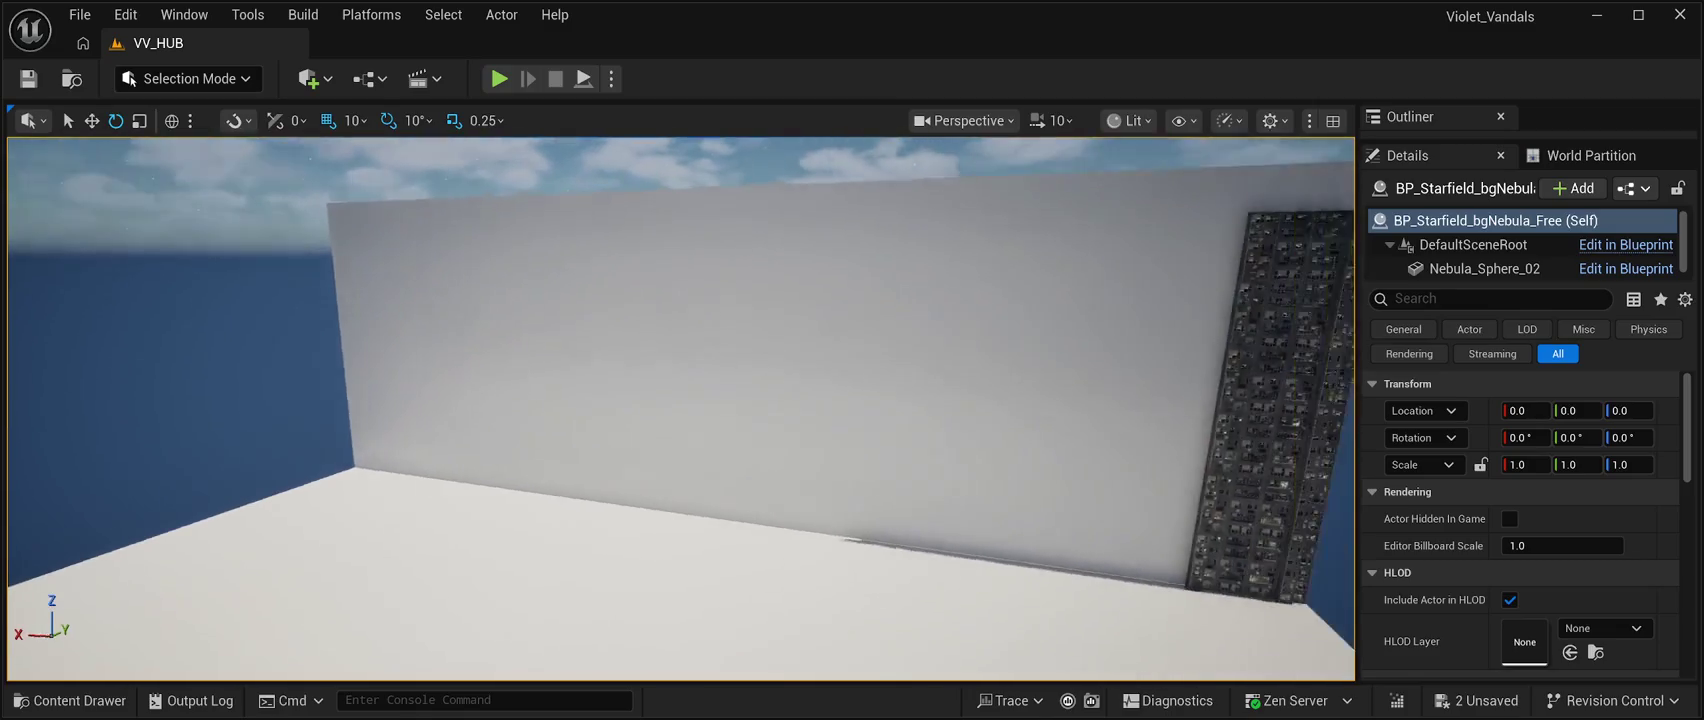
Move the new wall copy Plane4 out along X and rotate it -90 degrees on Z.
{"action": "left_click", "coordinate": [760, 340]}
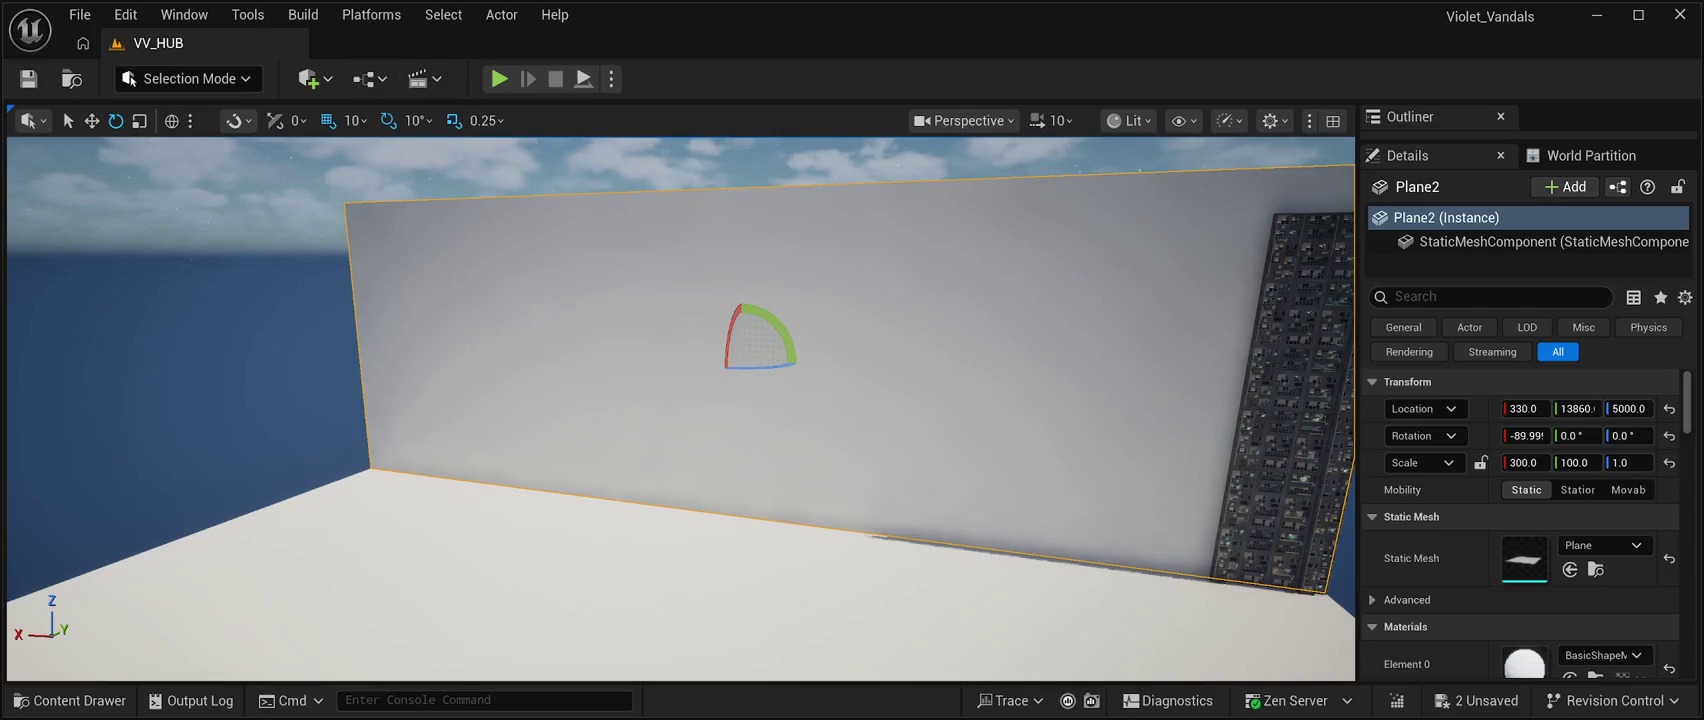
{"action": "key", "text": "w"}
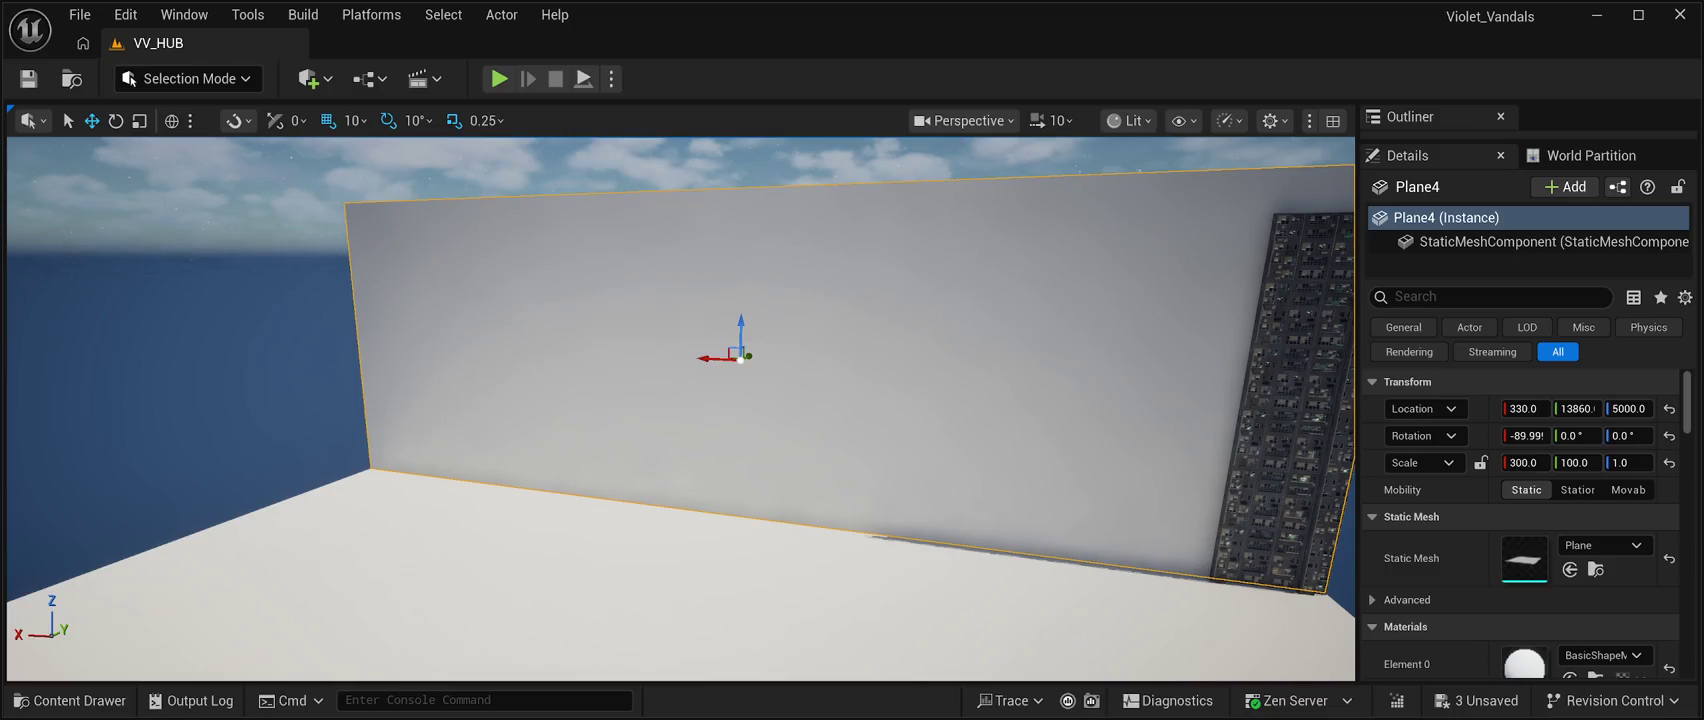
{"action": "mouse_move", "coordinate": [740, 357]}
{"action": "left_mouse_down"}
{"action": "mouse_move", "coordinate": [70, 265]}
{"action": "mouse_move", "coordinate": [55, 320]}
{"action": "mouse_move", "coordinate": [98, 327]}
{"action": "left_mouse_up"}
{"action": "left_click_drag", "start_coordinate": [680, 400], "coordinate": [900, 400]}
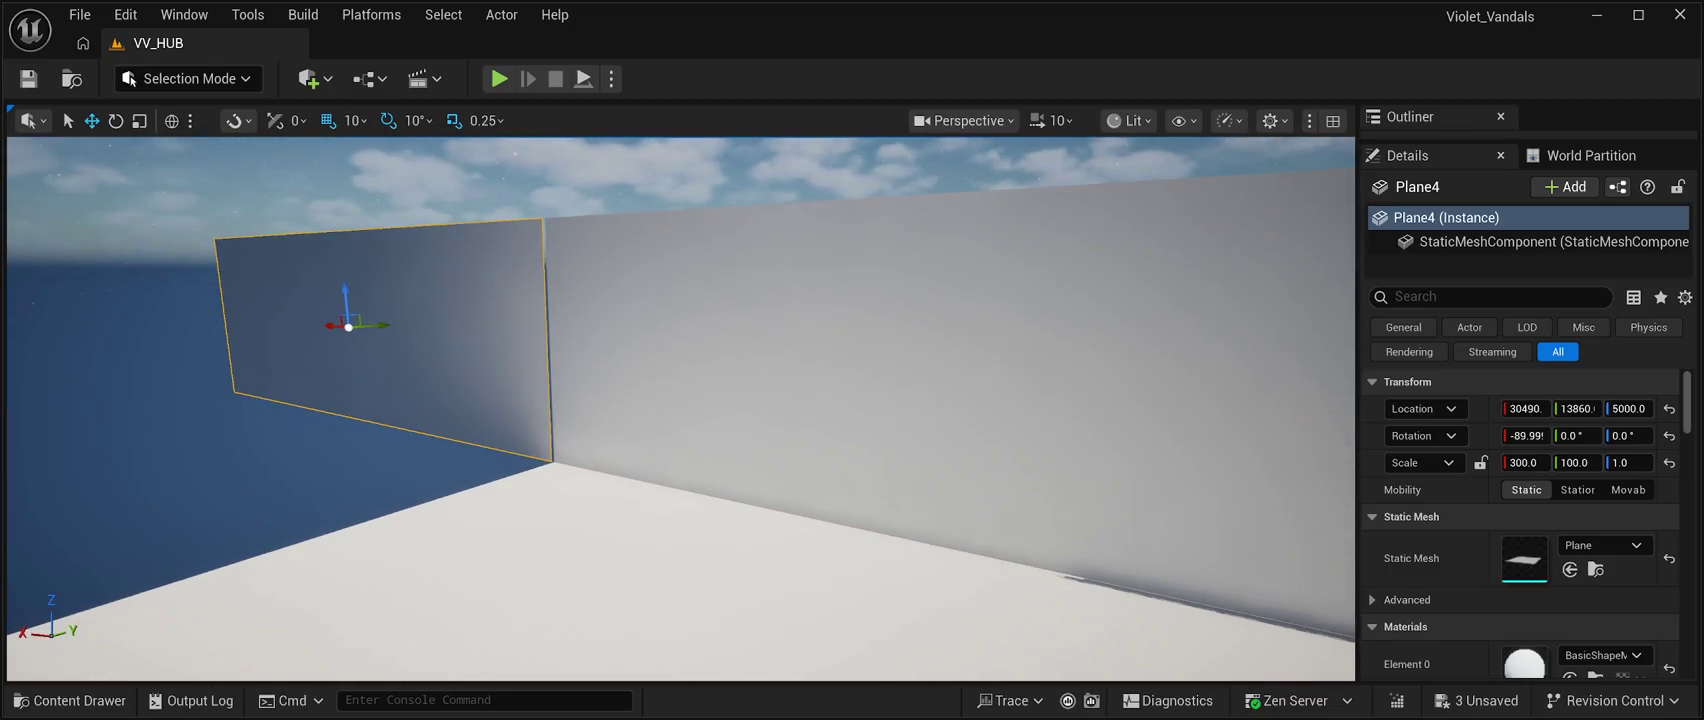
{"action": "left_click", "coordinate": [115, 120]}
{"action": "left_click_drag", "start_coordinate": [310, 331], "coordinate": [264, 339]}
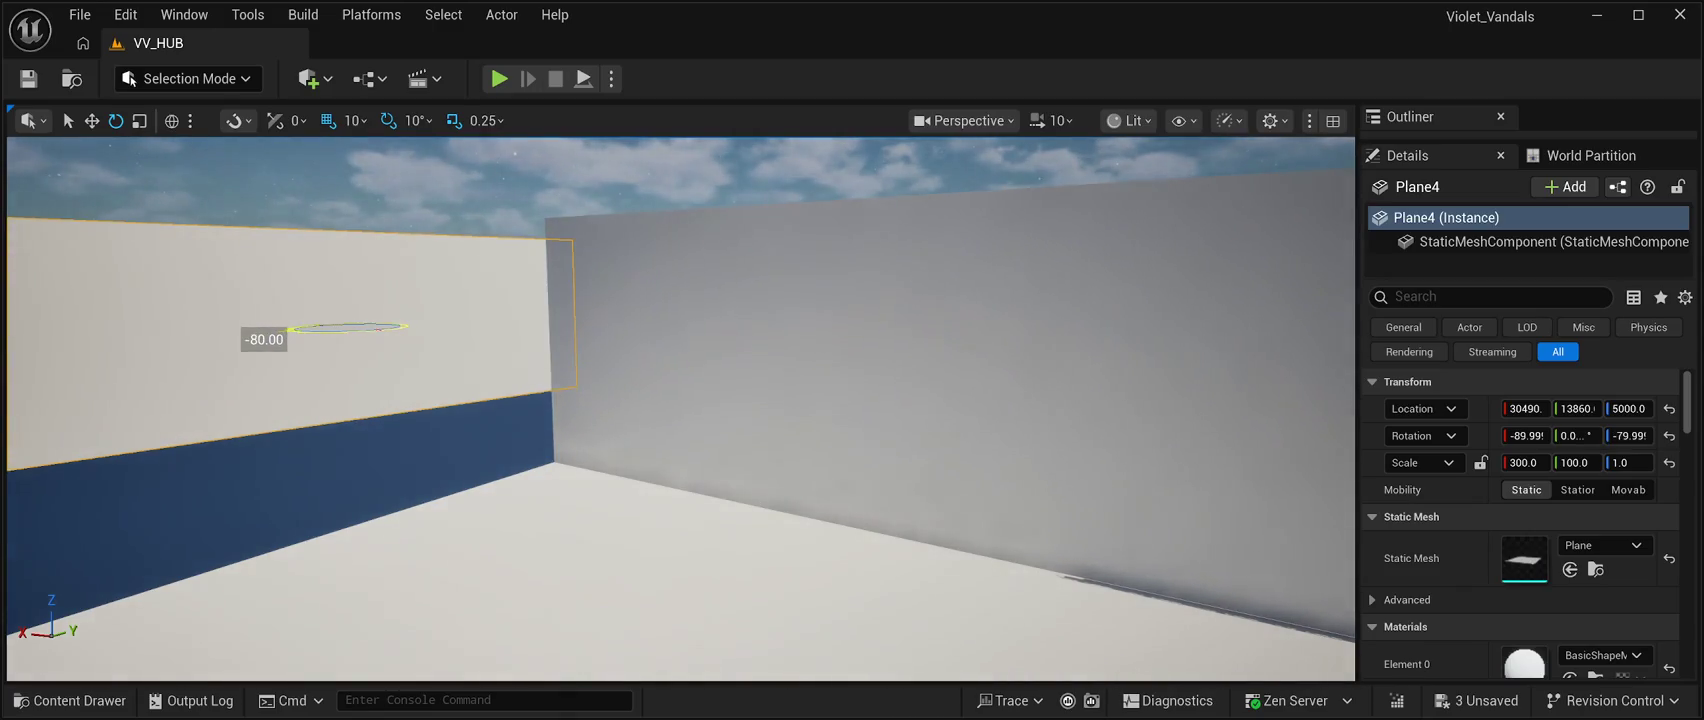
{"action": "left_click", "coordinate": [760, 170]}
{"action": "left_click_drag", "start_coordinate": [760, 170], "coordinate": [680, 176]}
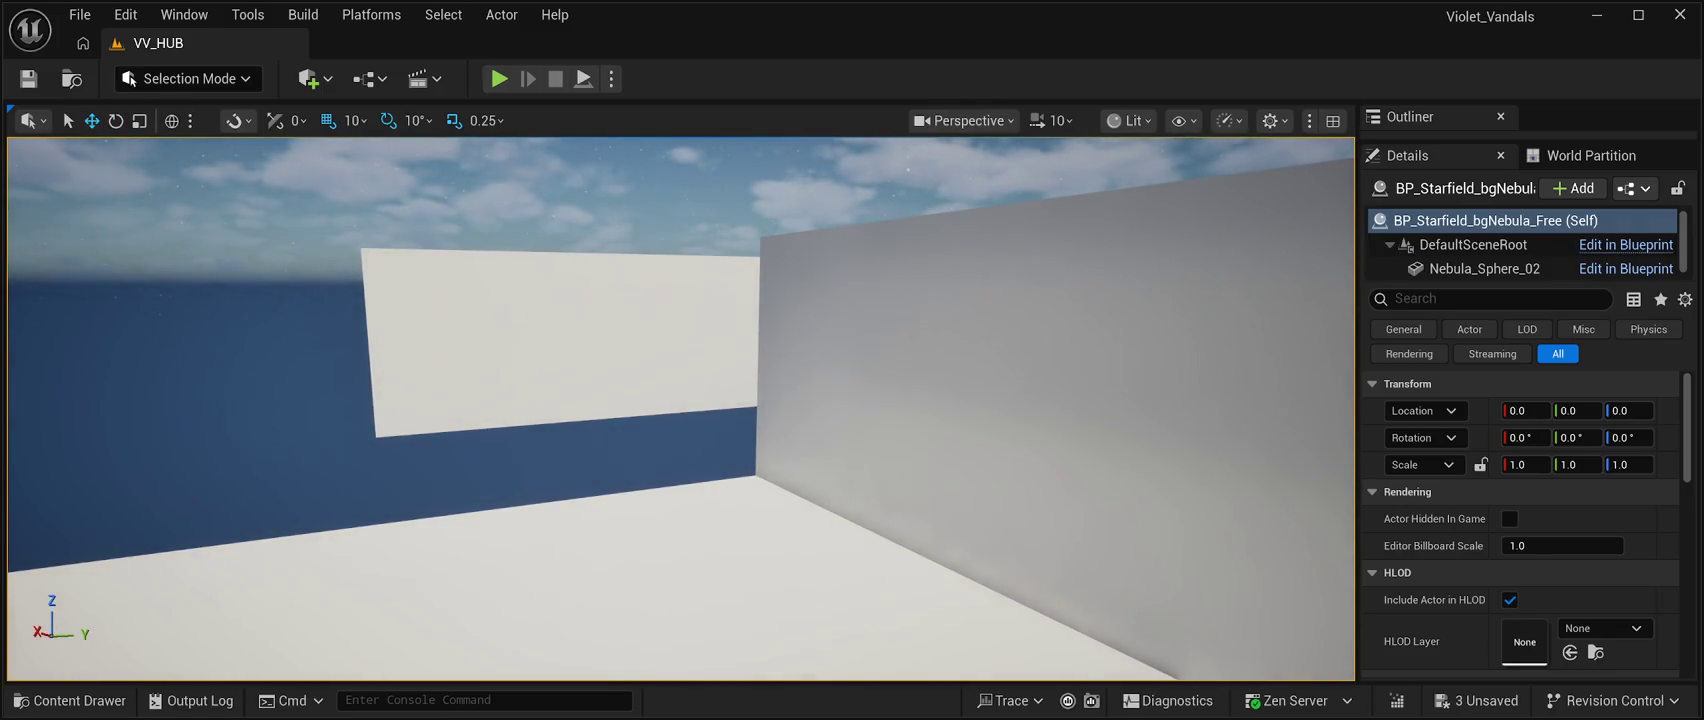
{"action": "left_click_drag", "start_coordinate": [680, 176], "coordinate": [655, 180]}
Align Plane4 with the floor's side edge at 15330, -1141, 5000, closing the corner.
{"action": "left_click", "coordinate": [470, 370]}
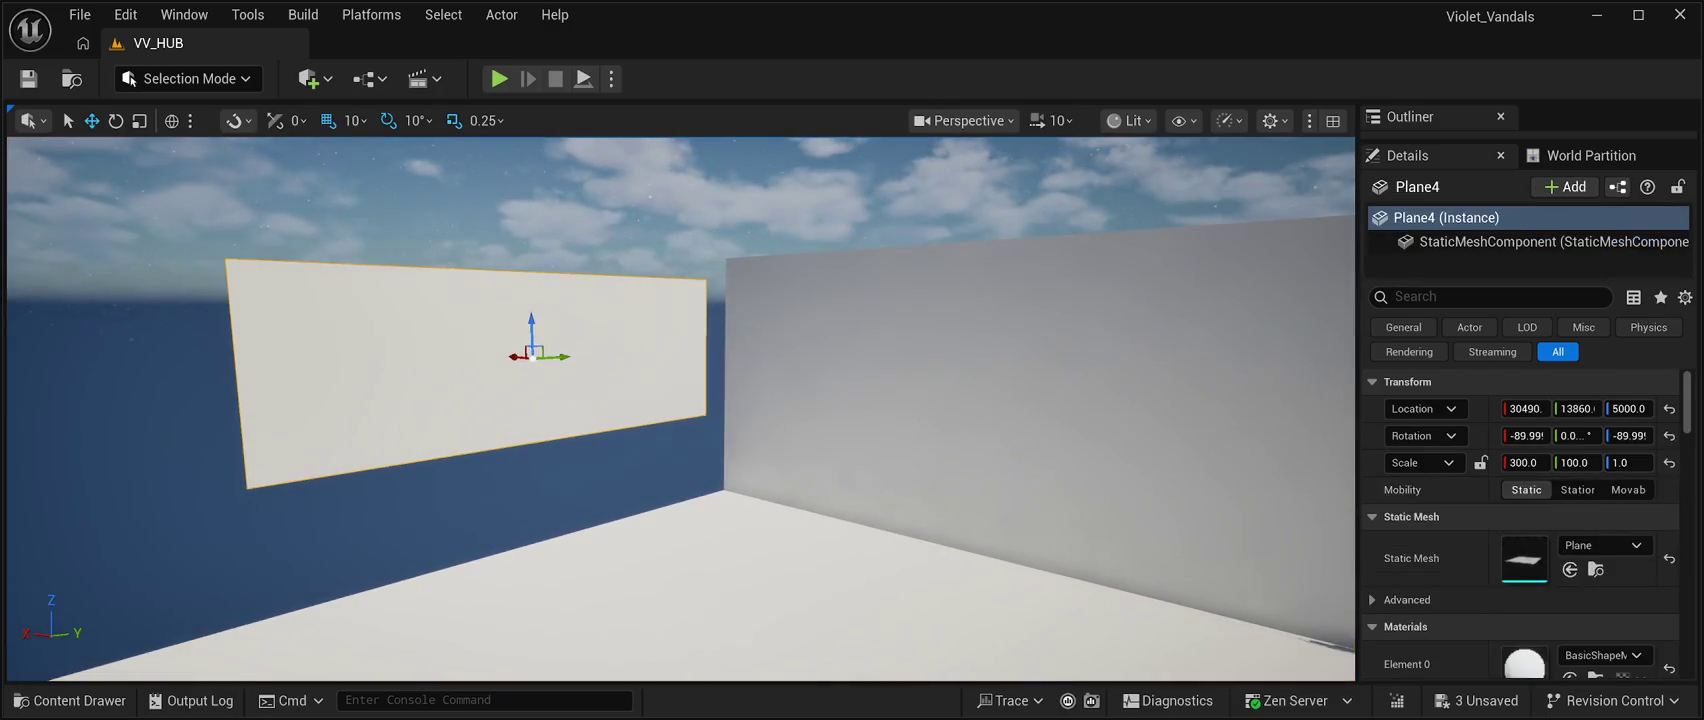
{"action": "left_click_drag", "start_coordinate": [470, 370], "coordinate": [425, 390]}
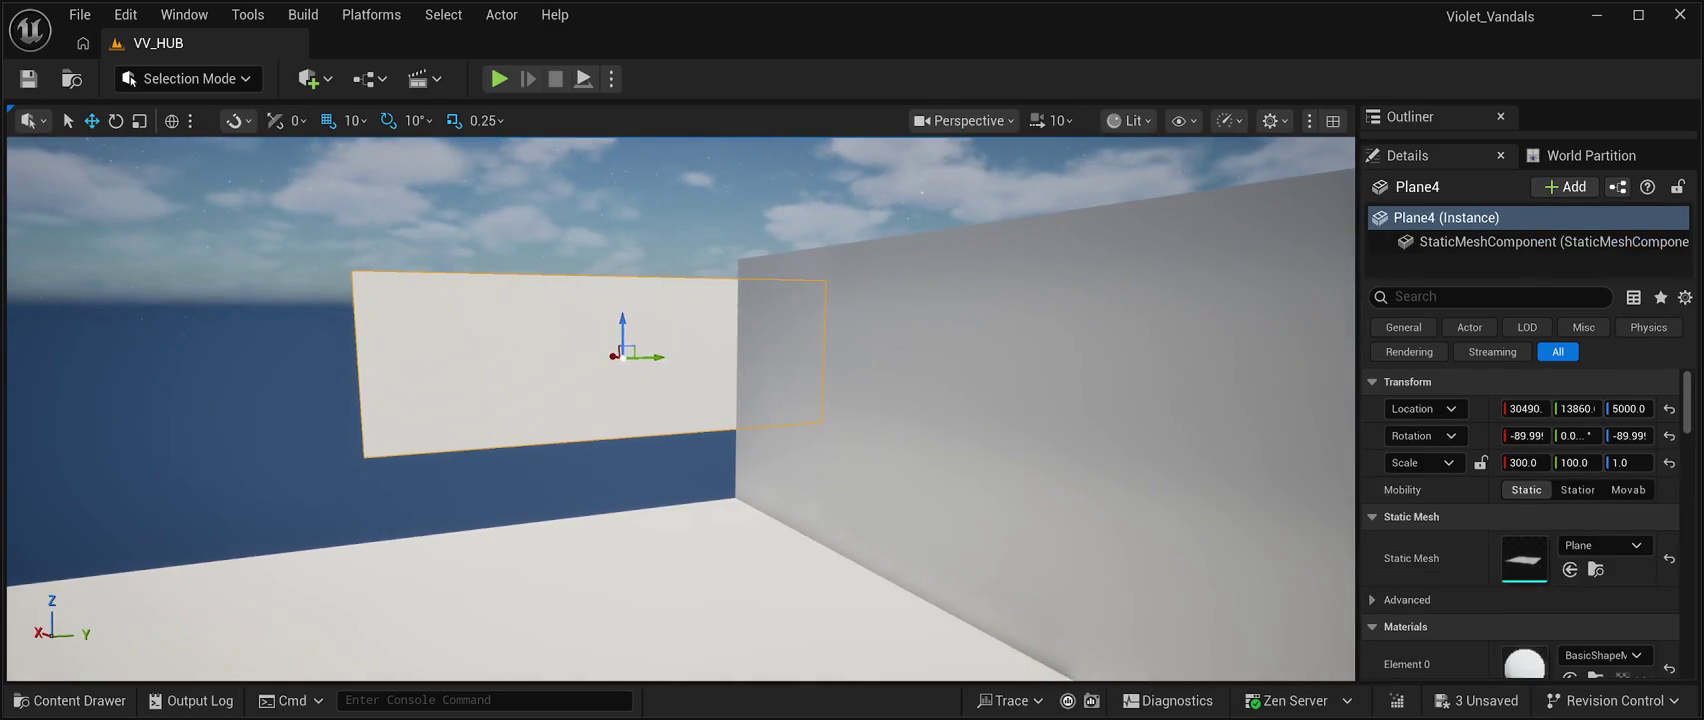
{"action": "mouse_move", "coordinate": [650, 356]}
{"action": "left_mouse_down"}
{"action": "mouse_move", "coordinate": [300, 356]}
{"action": "mouse_move", "coordinate": [306, 384]}
{"action": "left_mouse_up"}
{"action": "key", "text": "f"}
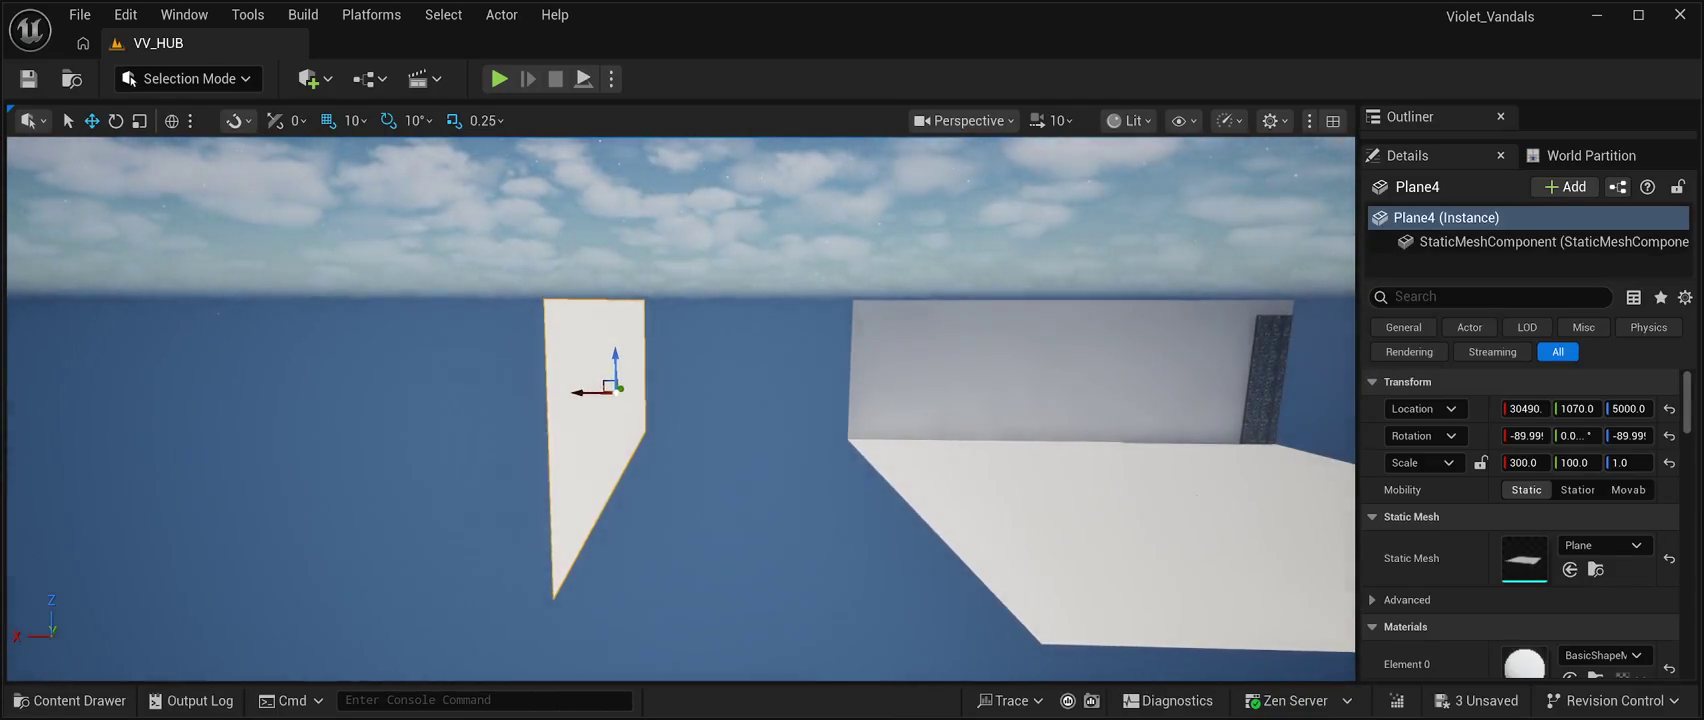
{"action": "left_click_drag", "start_coordinate": [595, 392], "coordinate": [853, 451]}
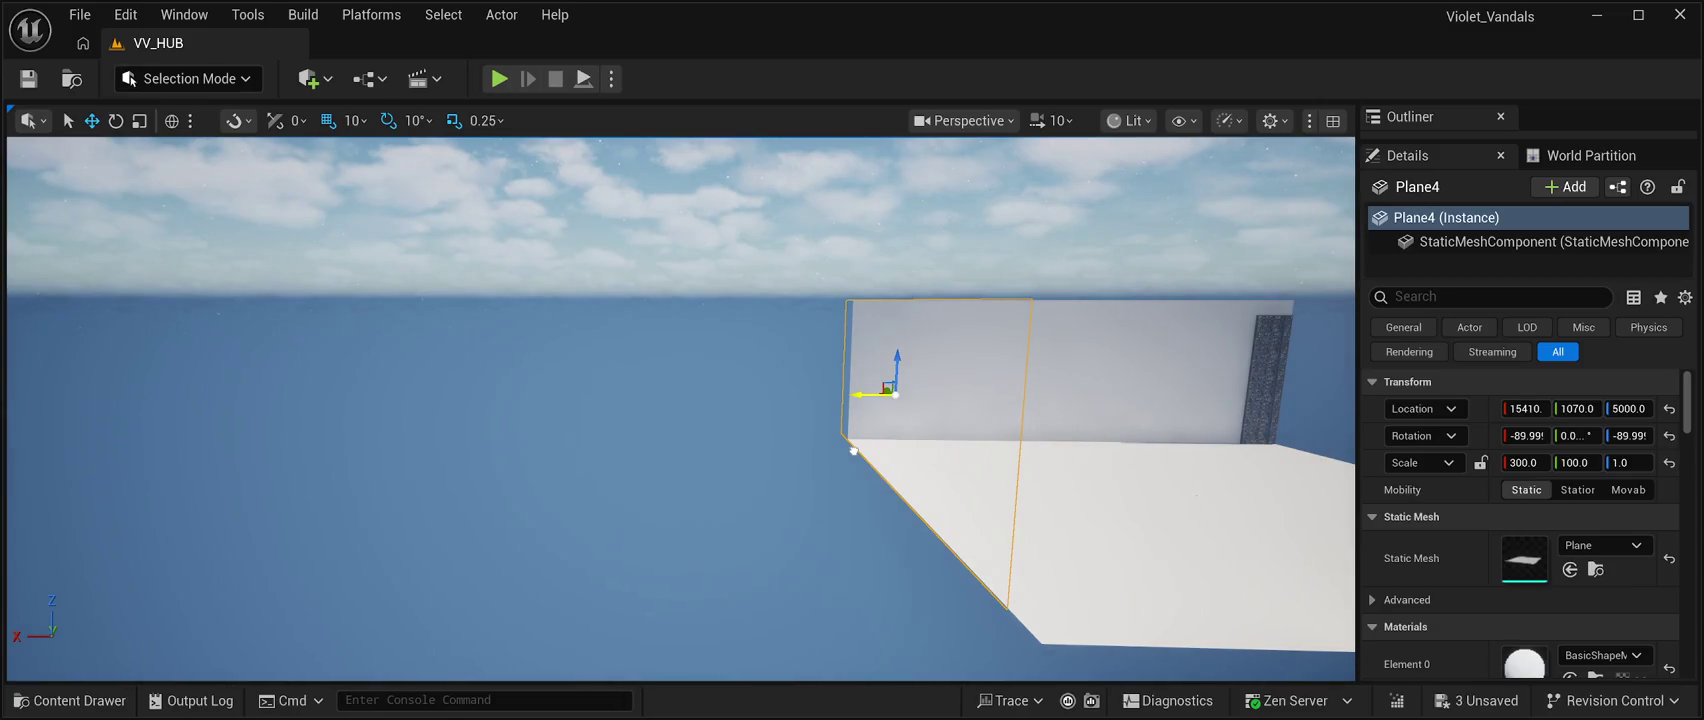
{"action": "mouse_move", "coordinate": [853, 451]}
{"action": "left_mouse_down"}
{"action": "mouse_move", "coordinate": [853, 470]}
{"action": "mouse_move", "coordinate": [820, 370]}
{"action": "mouse_move", "coordinate": [793, 440]}
{"action": "left_mouse_up"}
{"action": "left_click_drag", "start_coordinate": [782, 378], "coordinate": [698, 382]}
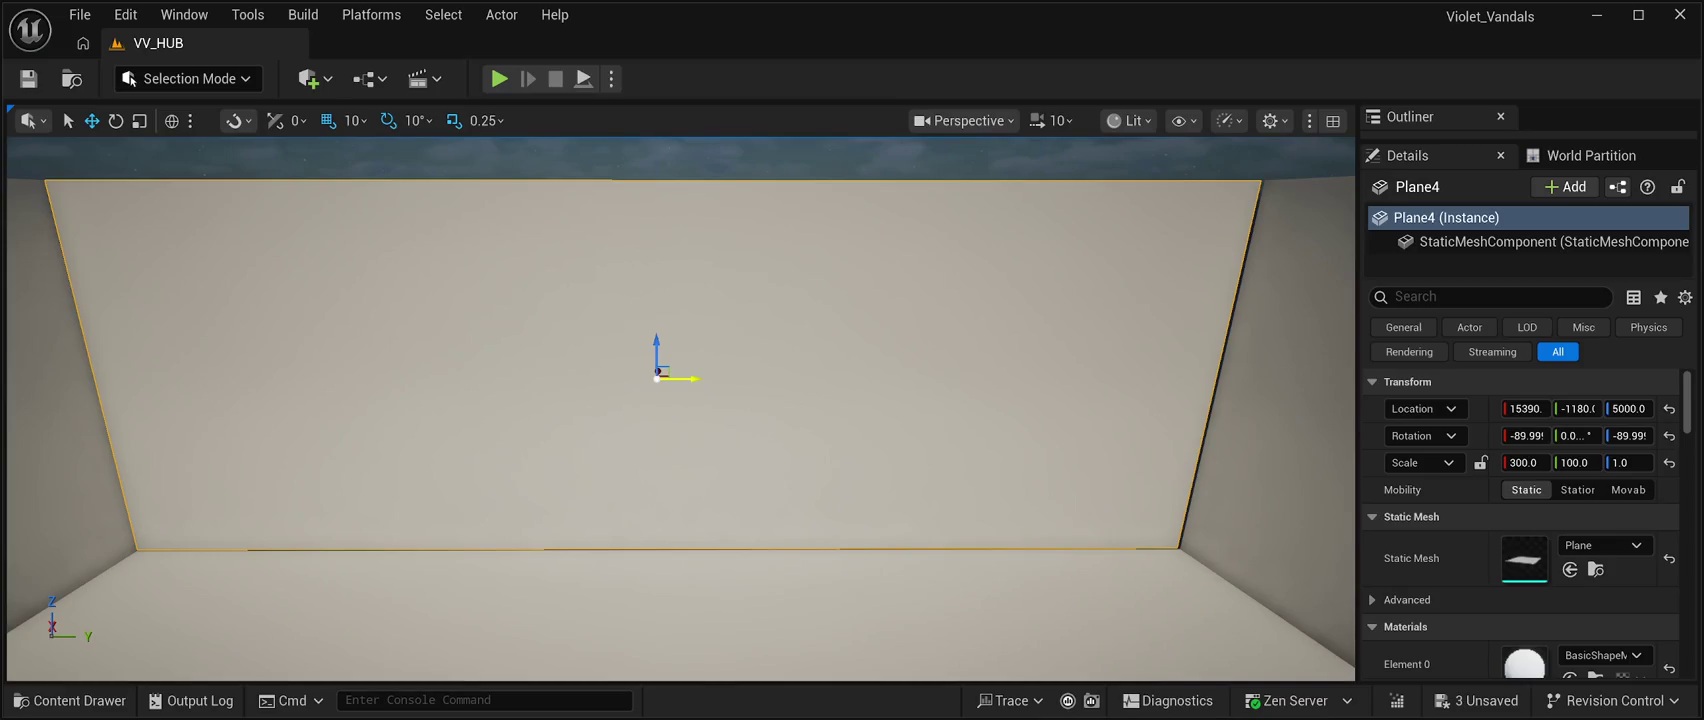
{"action": "scroll", "coordinate": [680, 409], "scroll_direction": "up", "scroll_amount": 5}
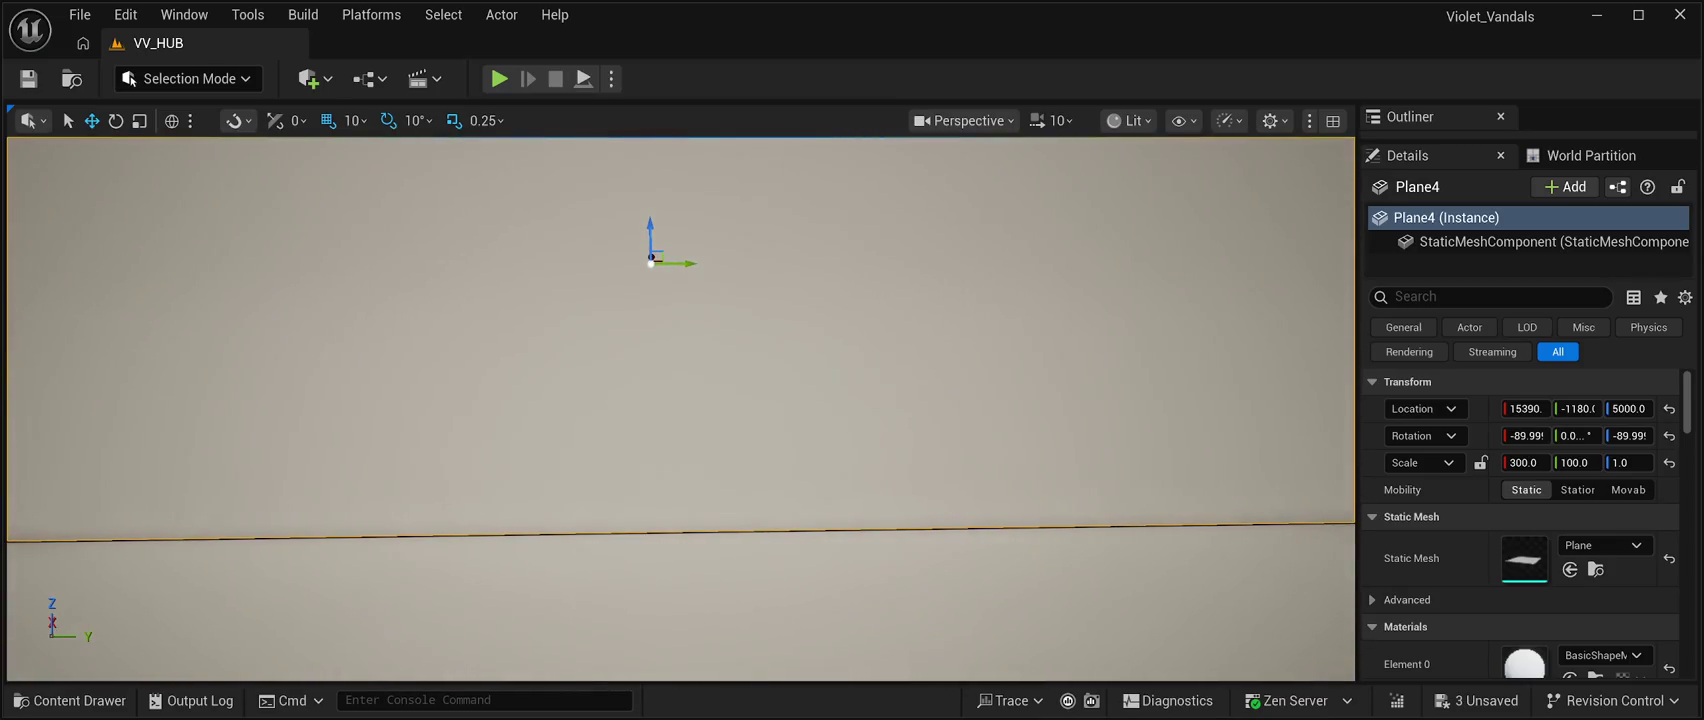
{"action": "left_click_drag", "start_coordinate": [680, 409], "coordinate": [800, 455]}
{"action": "mouse_move", "coordinate": [396, 353]}
{"action": "left_mouse_down"}
{"action": "mouse_move", "coordinate": [480, 352]}
{"action": "mouse_move", "coordinate": [404, 316]}
{"action": "mouse_move", "coordinate": [389, 334]}
{"action": "left_mouse_up"}
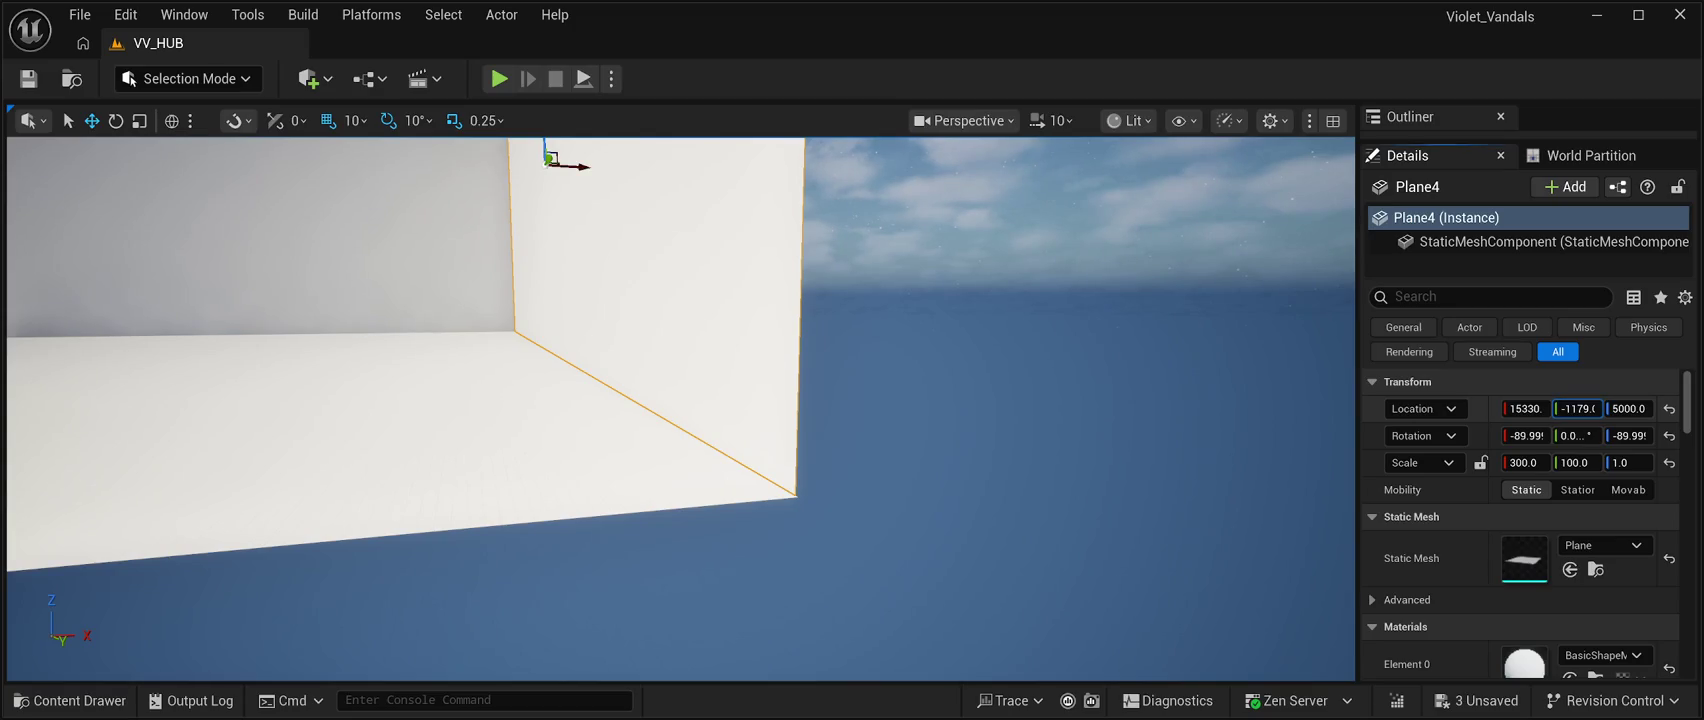
{"action": "left_click_drag", "start_coordinate": [1578, 408], "coordinate": [1590, 408]}
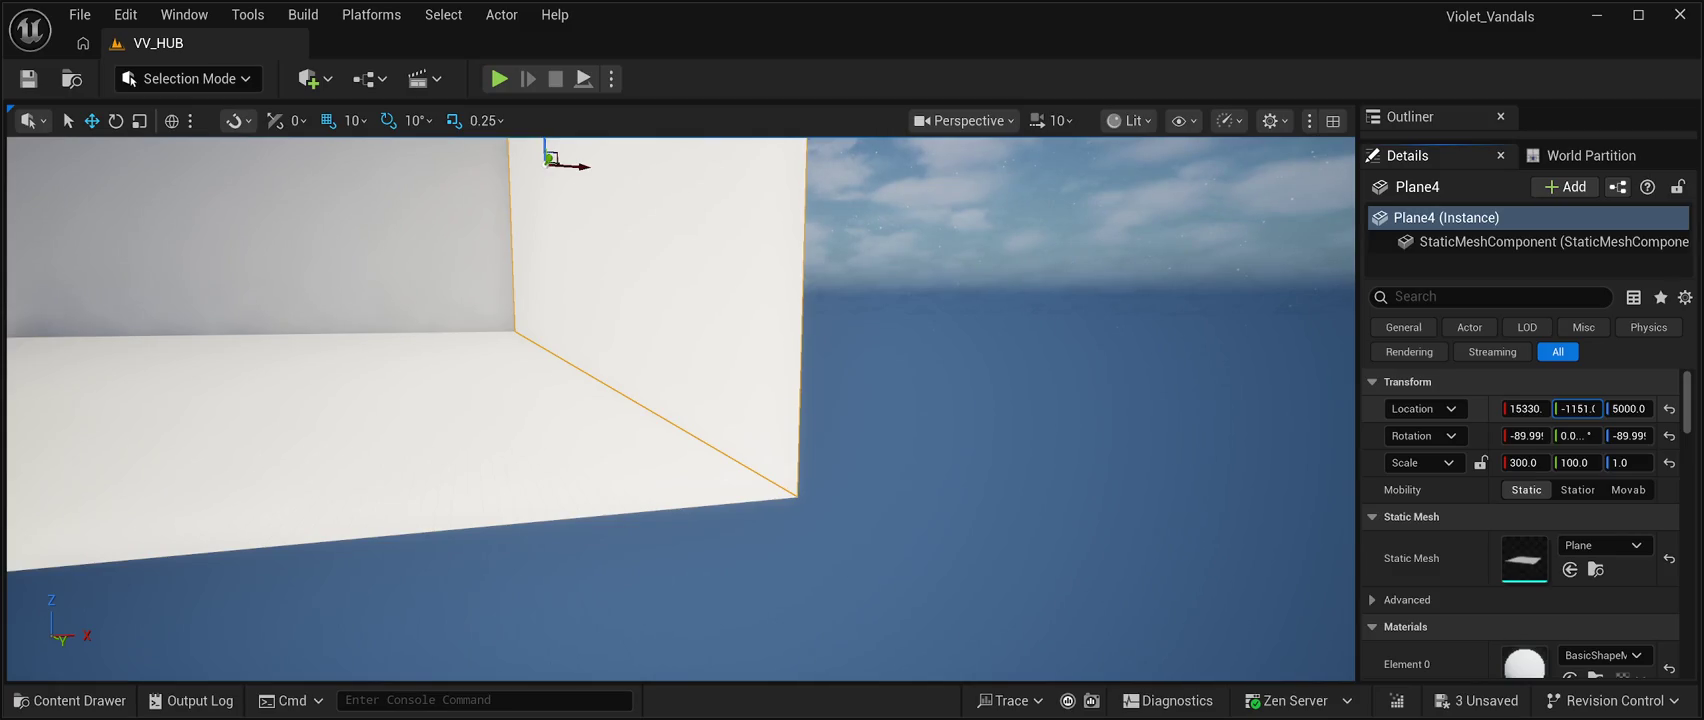
{"action": "mouse_move", "coordinate": [680, 400]}
{"action": "left_mouse_down"}
{"action": "mouse_move", "coordinate": [540, 360]}
{"action": "mouse_move", "coordinate": [575, 370]}
{"action": "mouse_move", "coordinate": [555, 362]}
{"action": "left_mouse_up"}
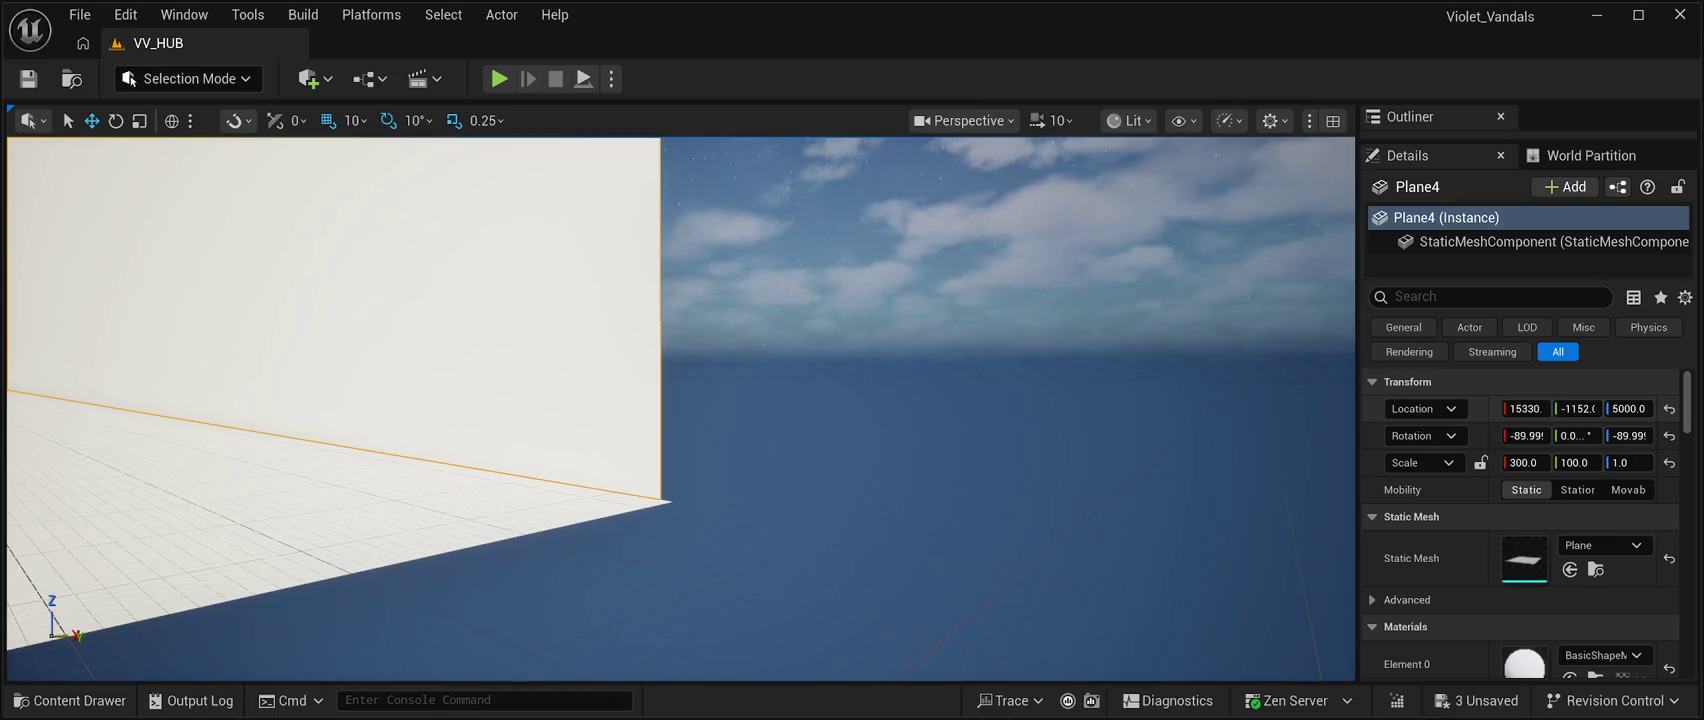
{"action": "left_click_drag", "start_coordinate": [1578, 408], "coordinate": [1594, 408]}
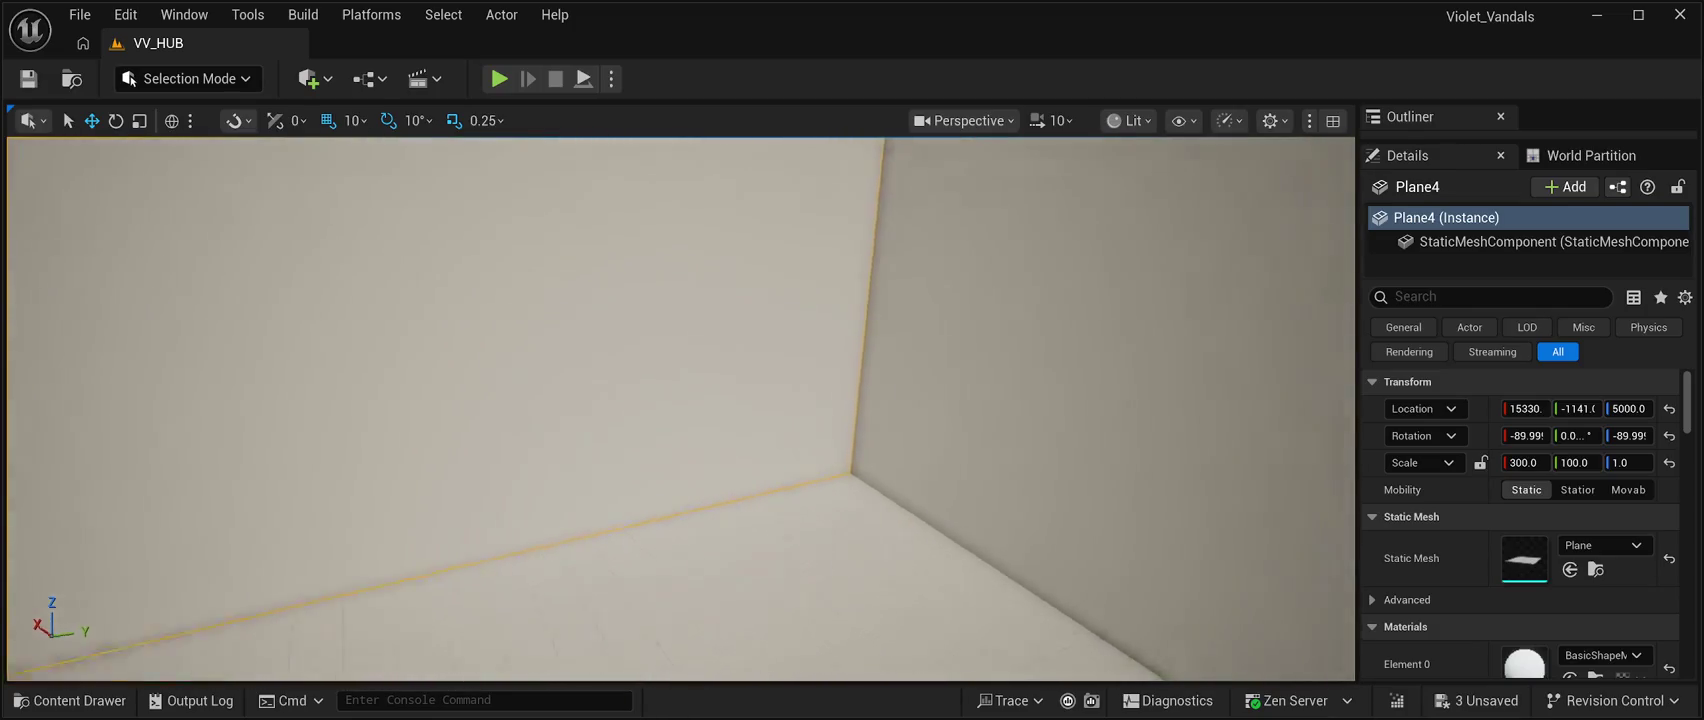
{"action": "key", "text": "f"}
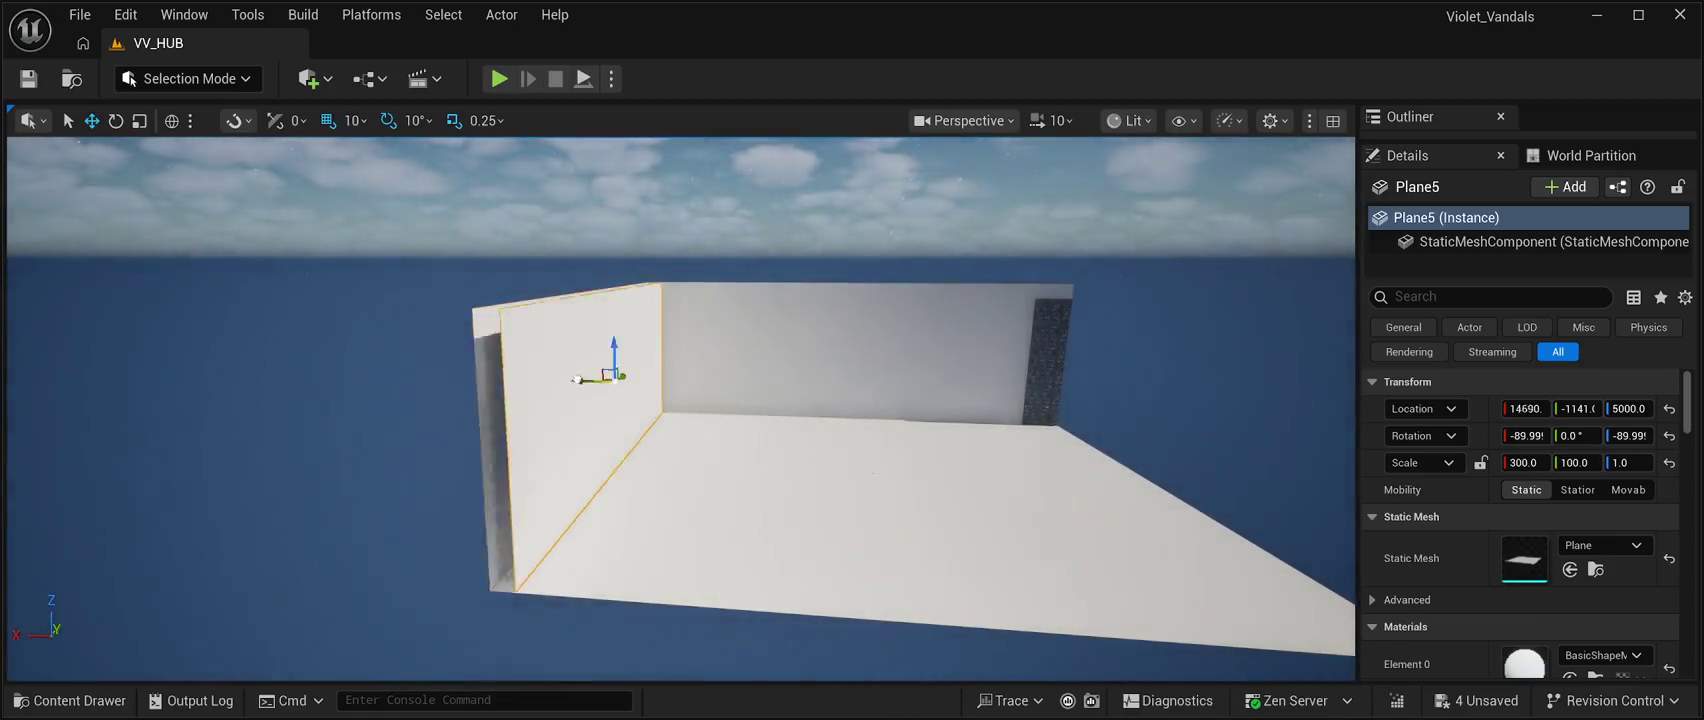
Slide the copied wall Plane5 to the opposite side and rotate it about its vertical axis.
{"action": "mouse_move", "coordinate": [565, 380]}
{"action": "left_mouse_down"}
{"action": "mouse_move", "coordinate": [1030, 495]}
{"action": "mouse_move", "coordinate": [1141, 408]}
{"action": "left_mouse_up"}
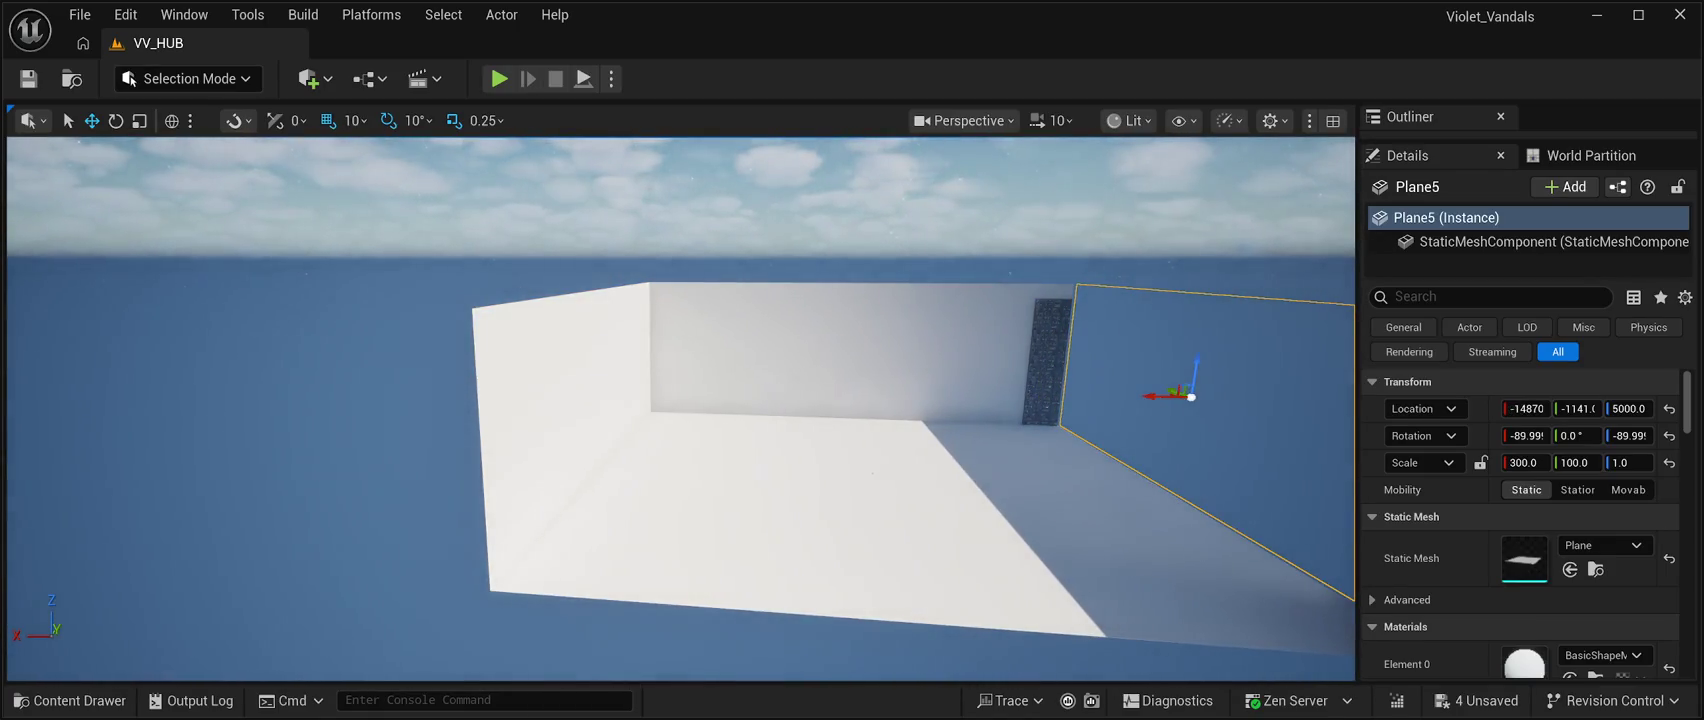
{"action": "key", "text": "e"}
{"action": "left_click_drag", "start_coordinate": [680, 400], "coordinate": [920, 435]}
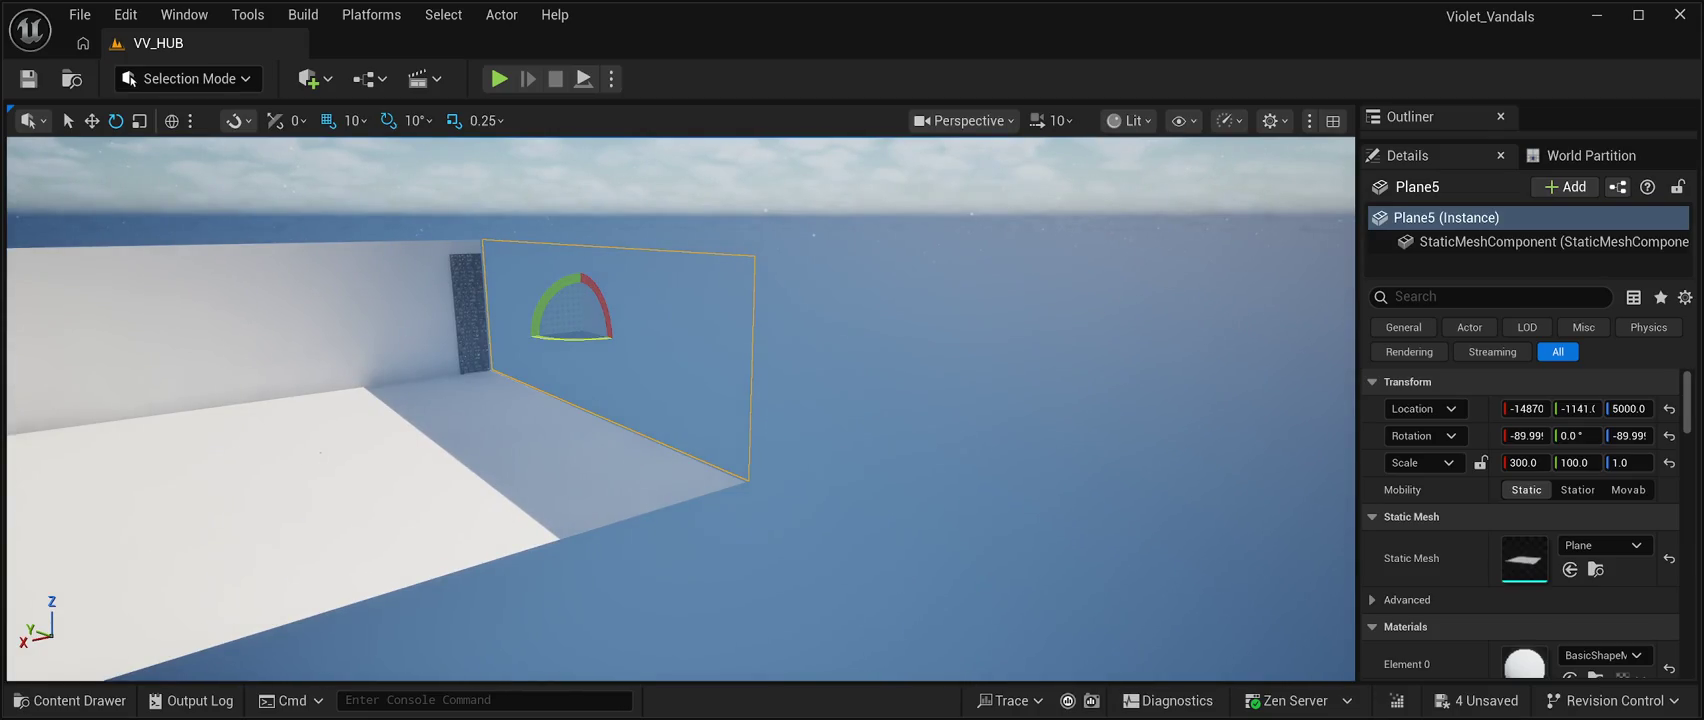
{"action": "left_click_drag", "start_coordinate": [575, 338], "coordinate": [820, 347]}
{"action": "left_click", "coordinate": [1000, 300]}
{"action": "mouse_move", "coordinate": [1000, 300]}
{"action": "left_mouse_down"}
{"action": "mouse_move", "coordinate": [1000, 445]}
{"action": "mouse_move", "coordinate": [1035, 445]}
{"action": "mouse_move", "coordinate": [1005, 445]}
{"action": "left_mouse_up"}
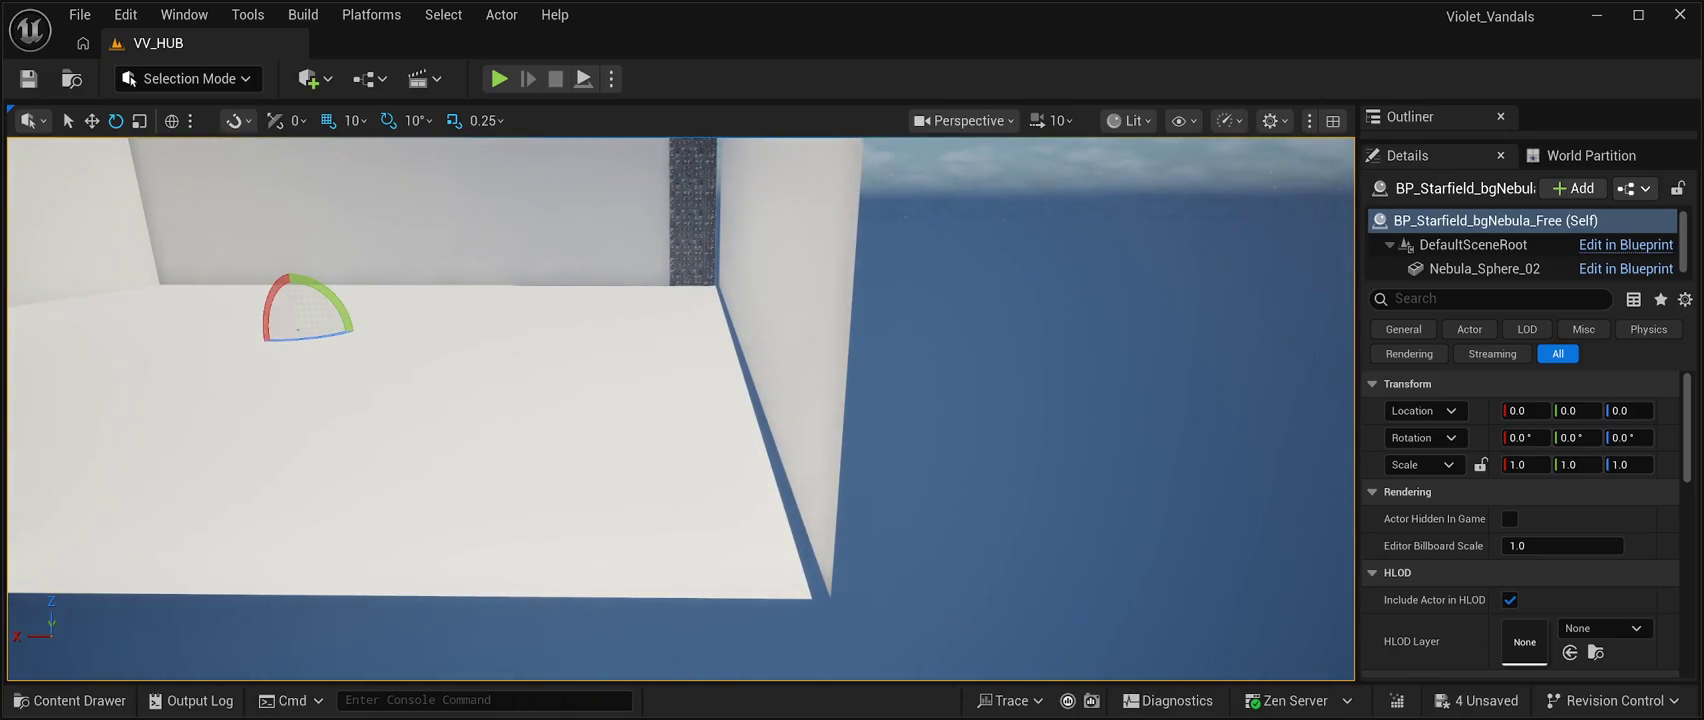
{"action": "left_click", "coordinate": [790, 360]}
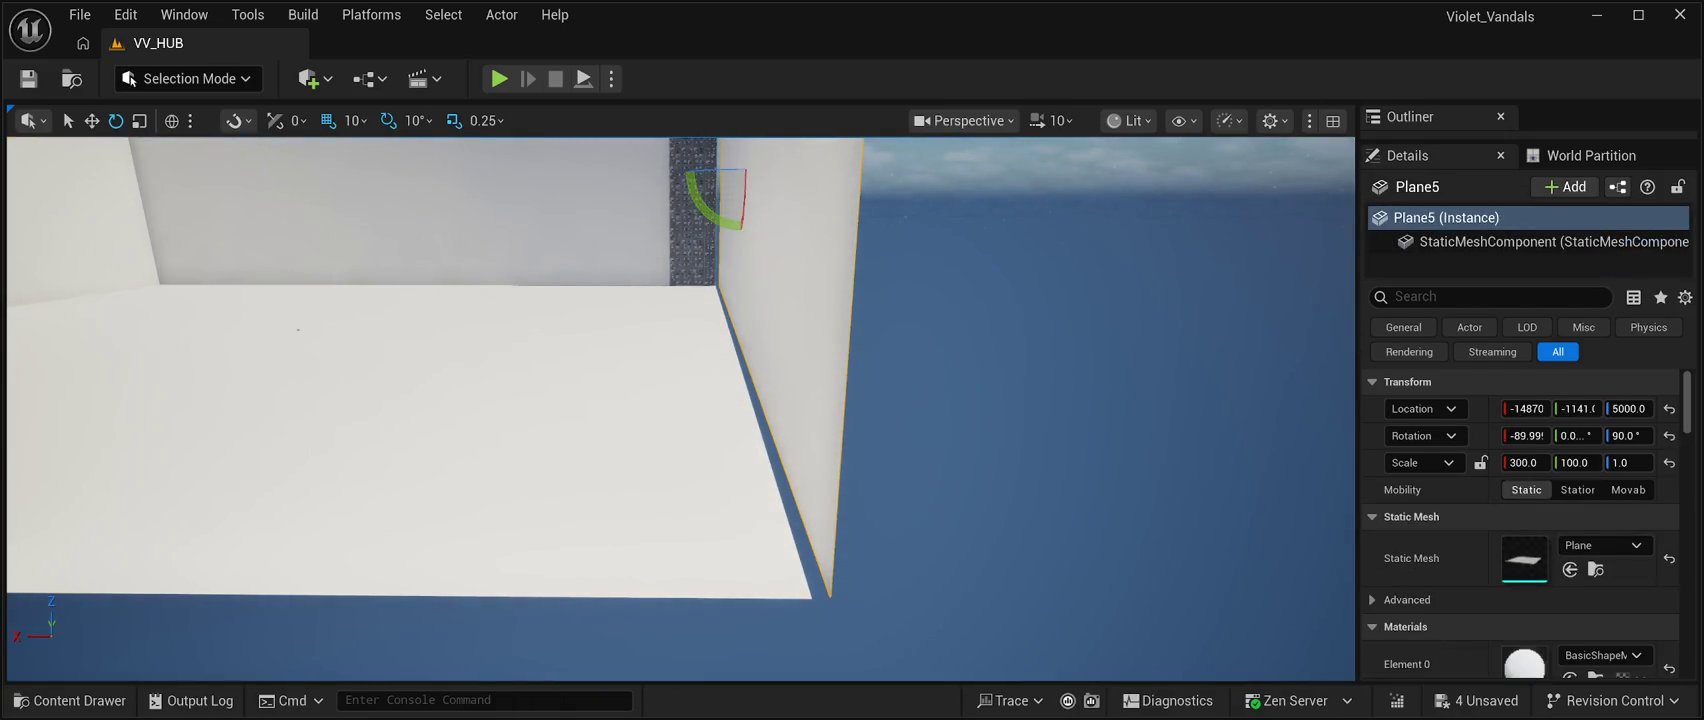
{"action": "left_click_drag", "start_coordinate": [712, 212], "coordinate": [712, 212]}
Inspect the room from several angles, then undo Plane5's last placement.
{"action": "key", "text": "Right"}
{"action": "key", "text": "Left"}
{"action": "key", "text": "Down"}
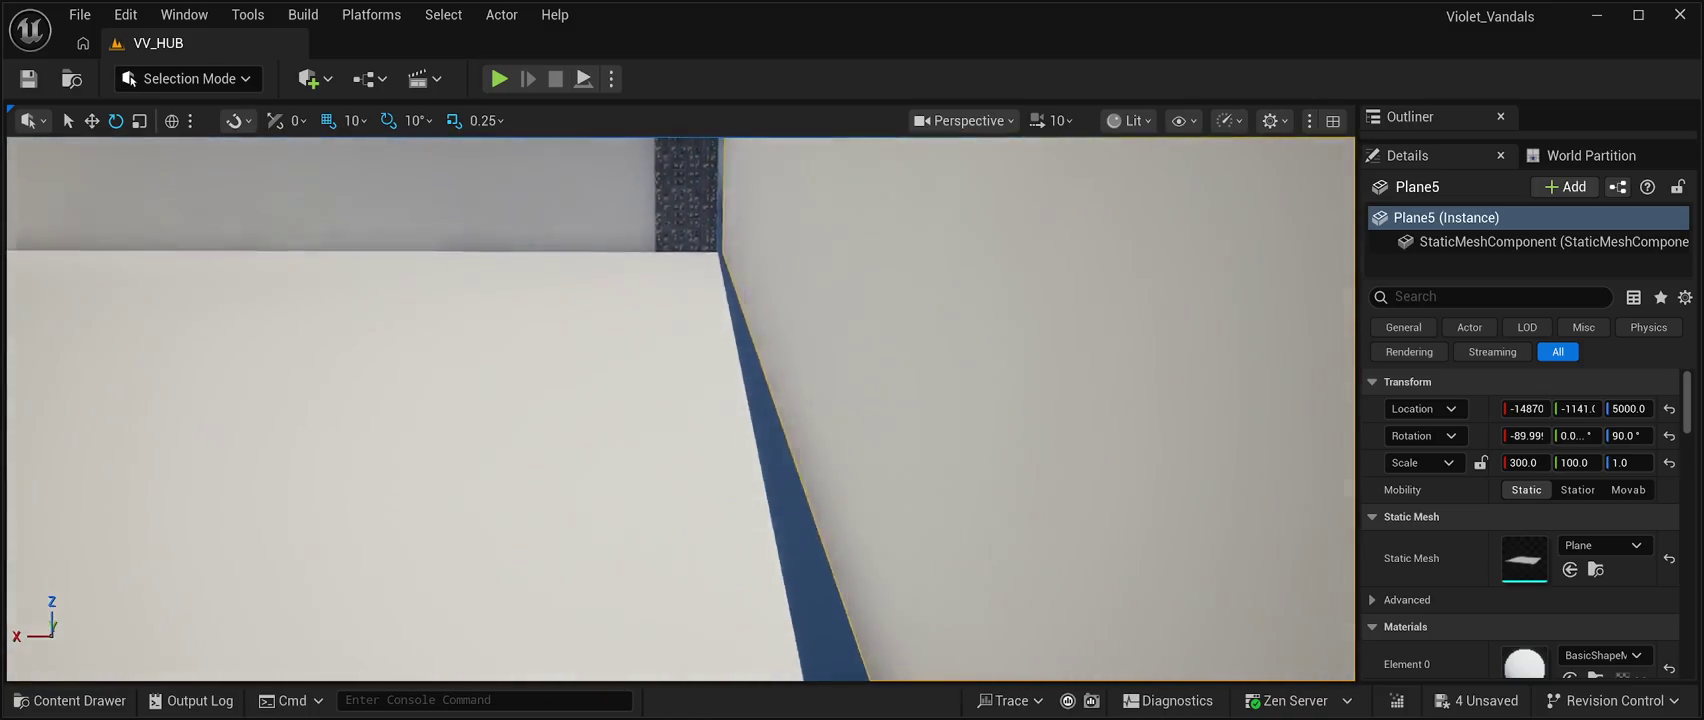
{"action": "key", "text": "Down"}
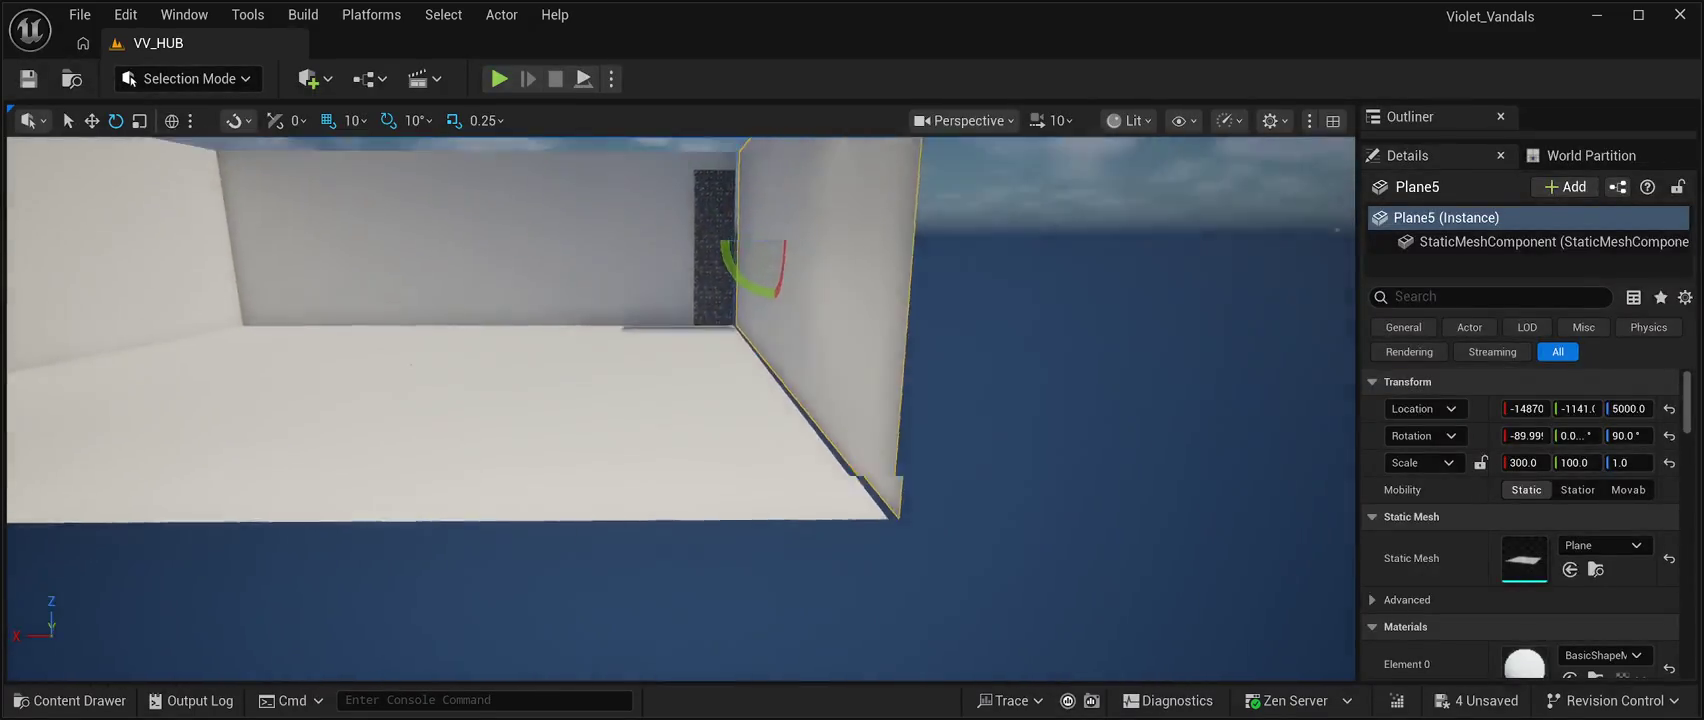
{"action": "key", "text": "Left"}
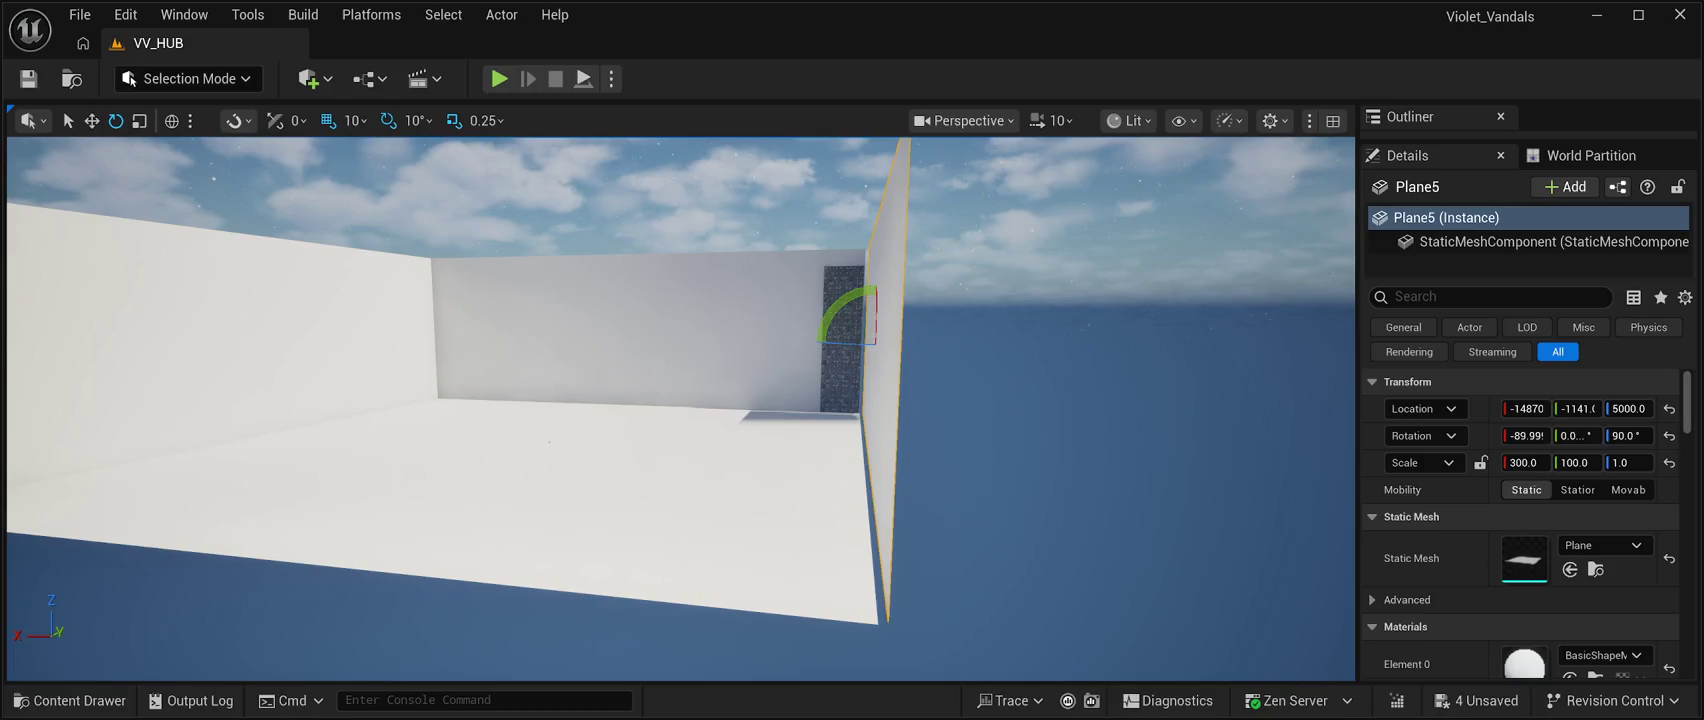
{"action": "key", "text": "ctrl+z"}
{"action": "key", "text": "Left"}
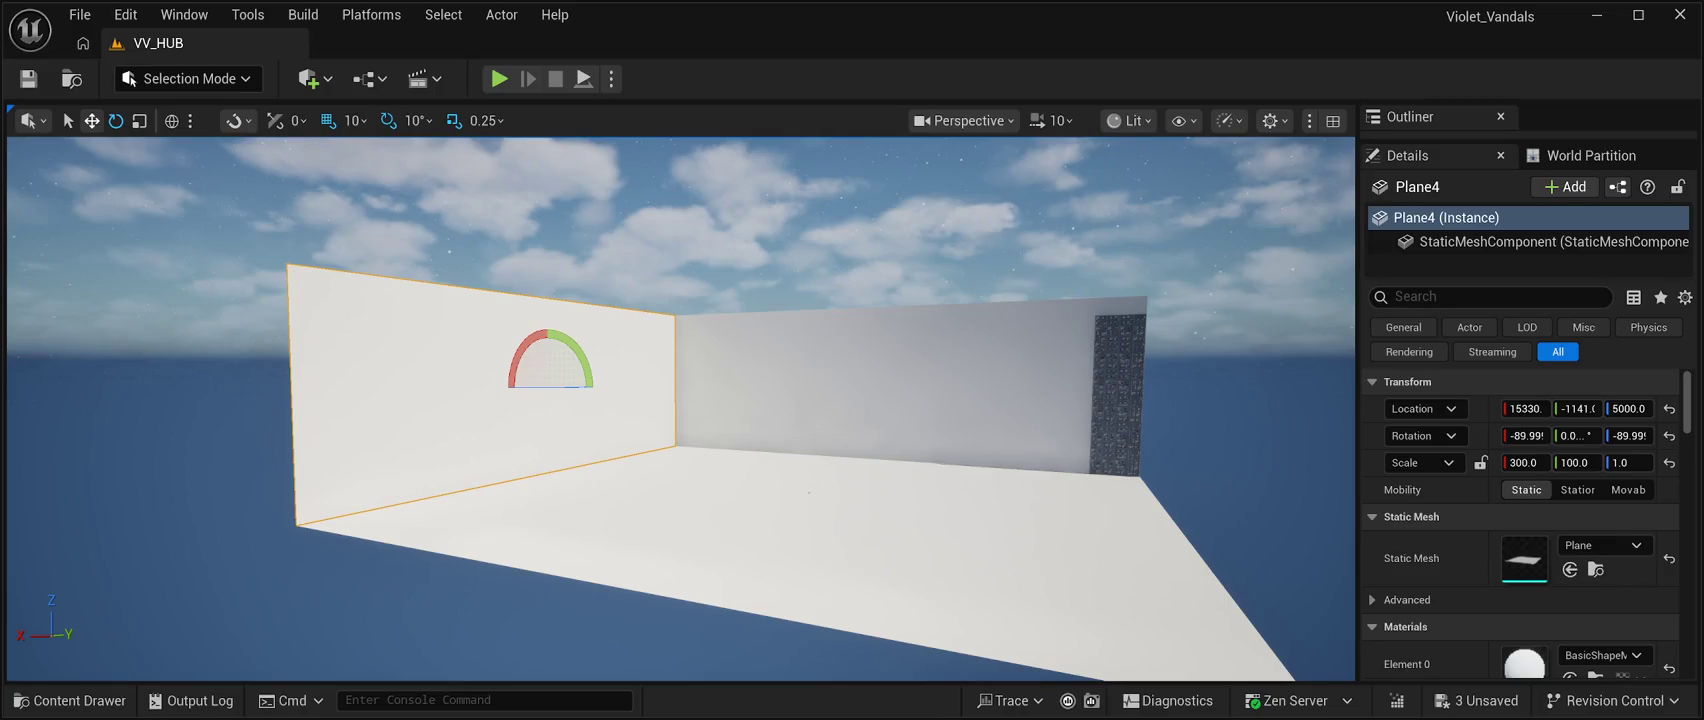
Slide Plane5 to the room's far side and turn it 180 degrees to face inward.
{"action": "key", "text": "w"}
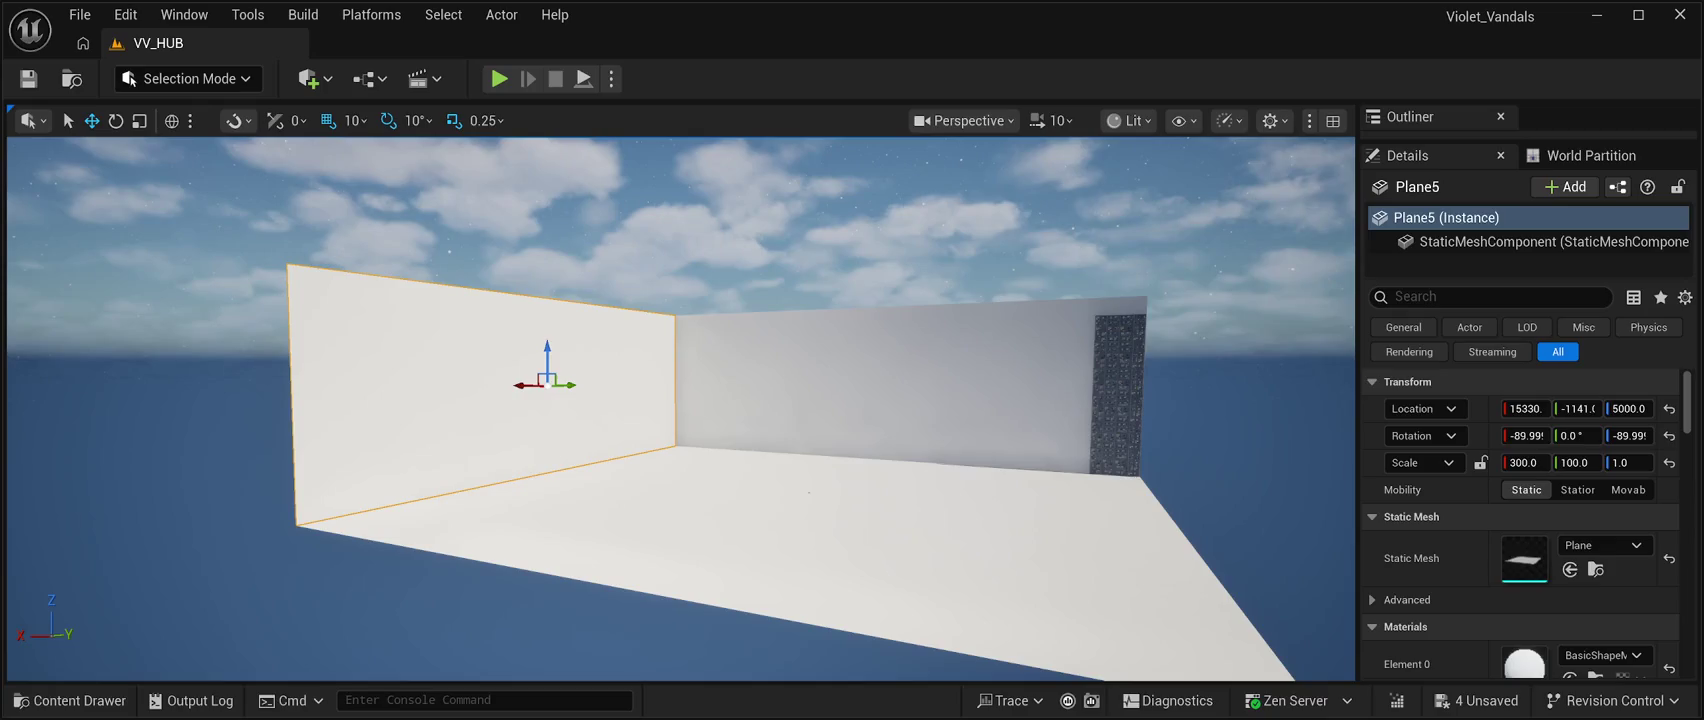
{"action": "mouse_move", "coordinate": [520, 384]}
{"action": "left_mouse_down"}
{"action": "mouse_move", "coordinate": [610, 380]}
{"action": "mouse_move", "coordinate": [1118, 478]}
{"action": "left_mouse_up"}
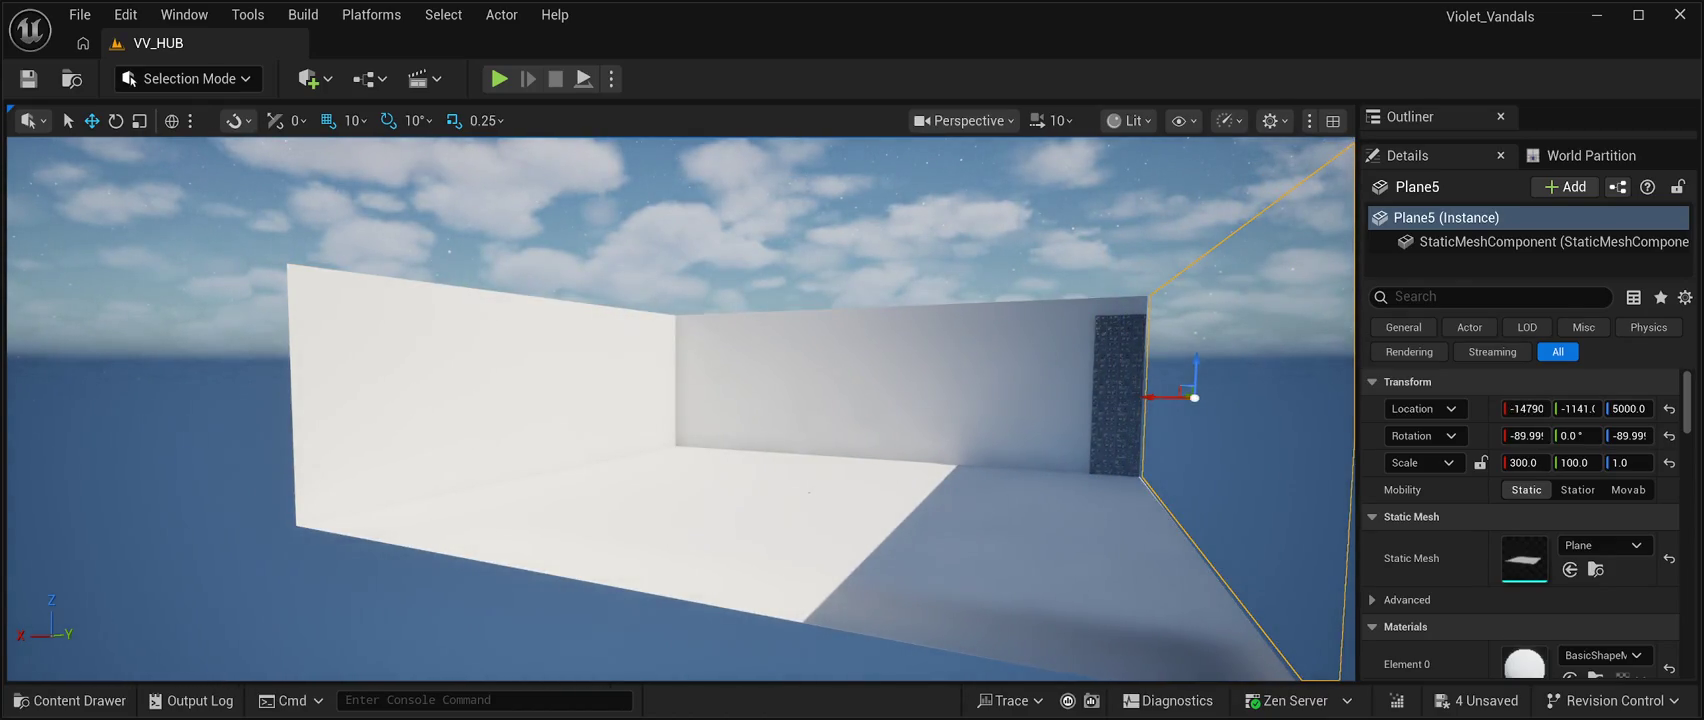
{"action": "key", "text": "e"}
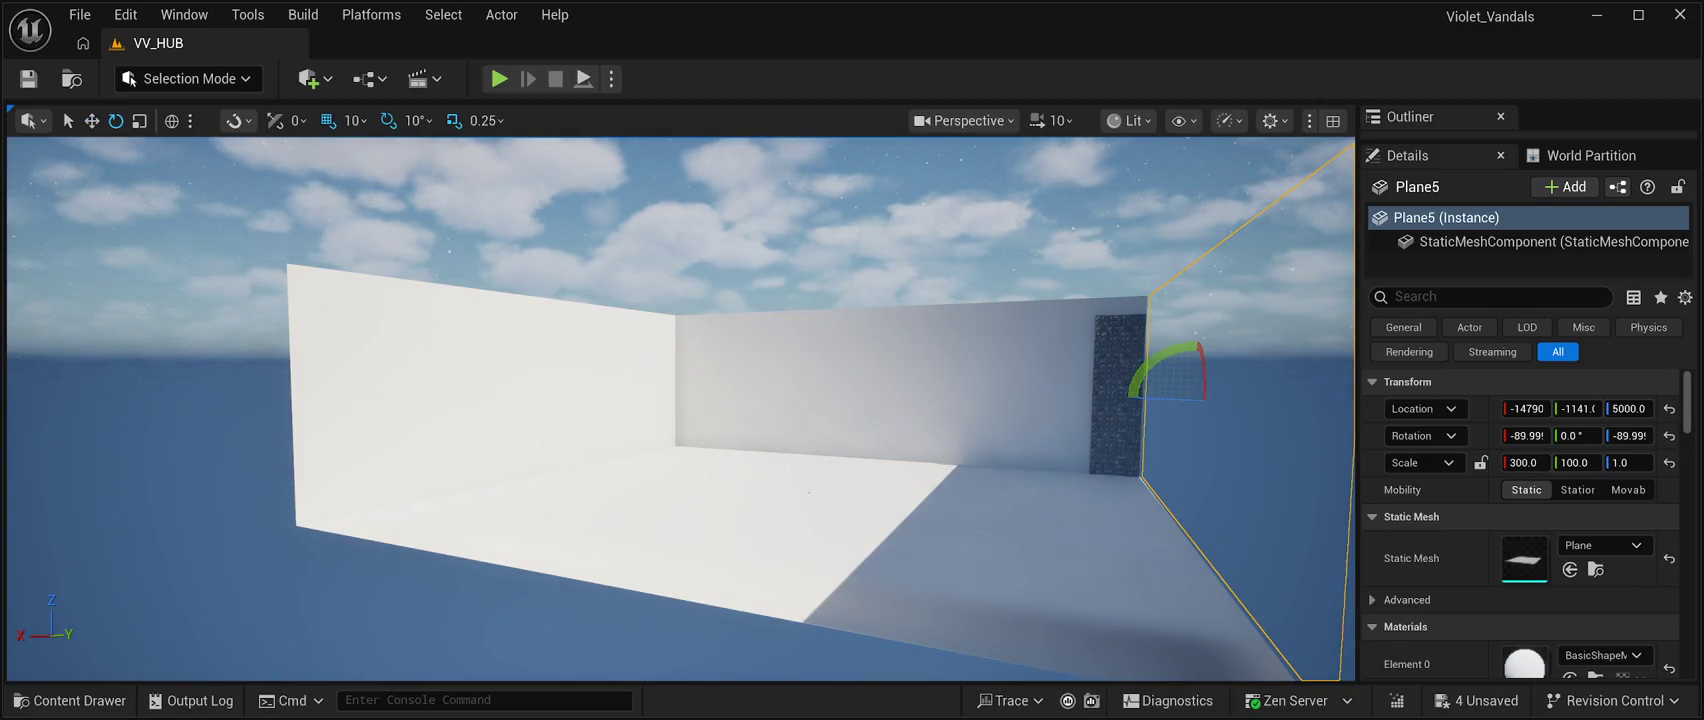
{"action": "mouse_move", "coordinate": [1140, 390]}
{"action": "left_mouse_down"}
{"action": "mouse_move", "coordinate": [1082, 395]}
{"action": "mouse_move", "coordinate": [1262, 398]}
{"action": "left_mouse_up"}
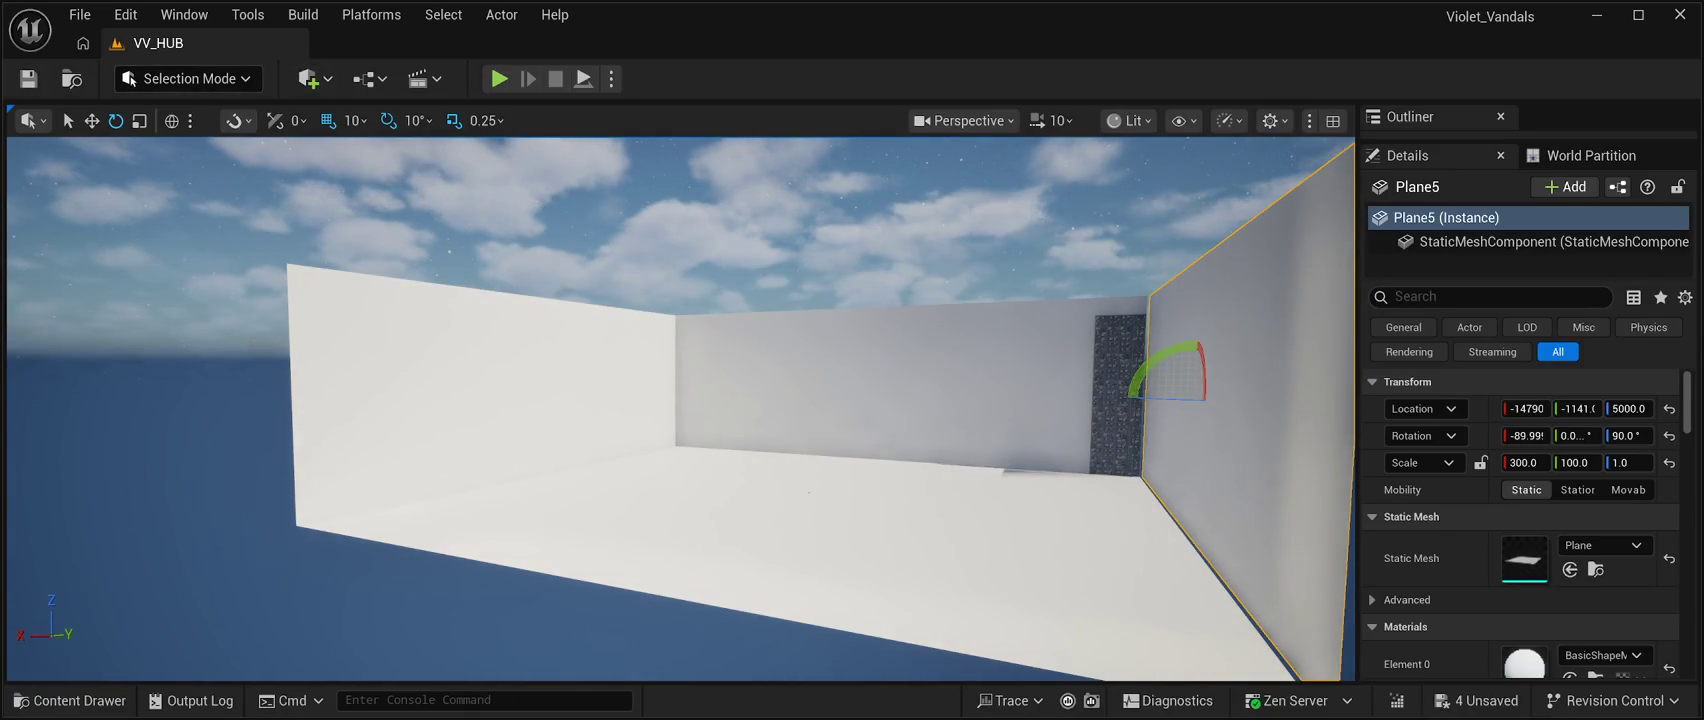
Fine-tune Plane5's Location X to -14671 so its edge sits flush with the floor corner.
{"action": "left_click", "coordinate": [91, 120]}
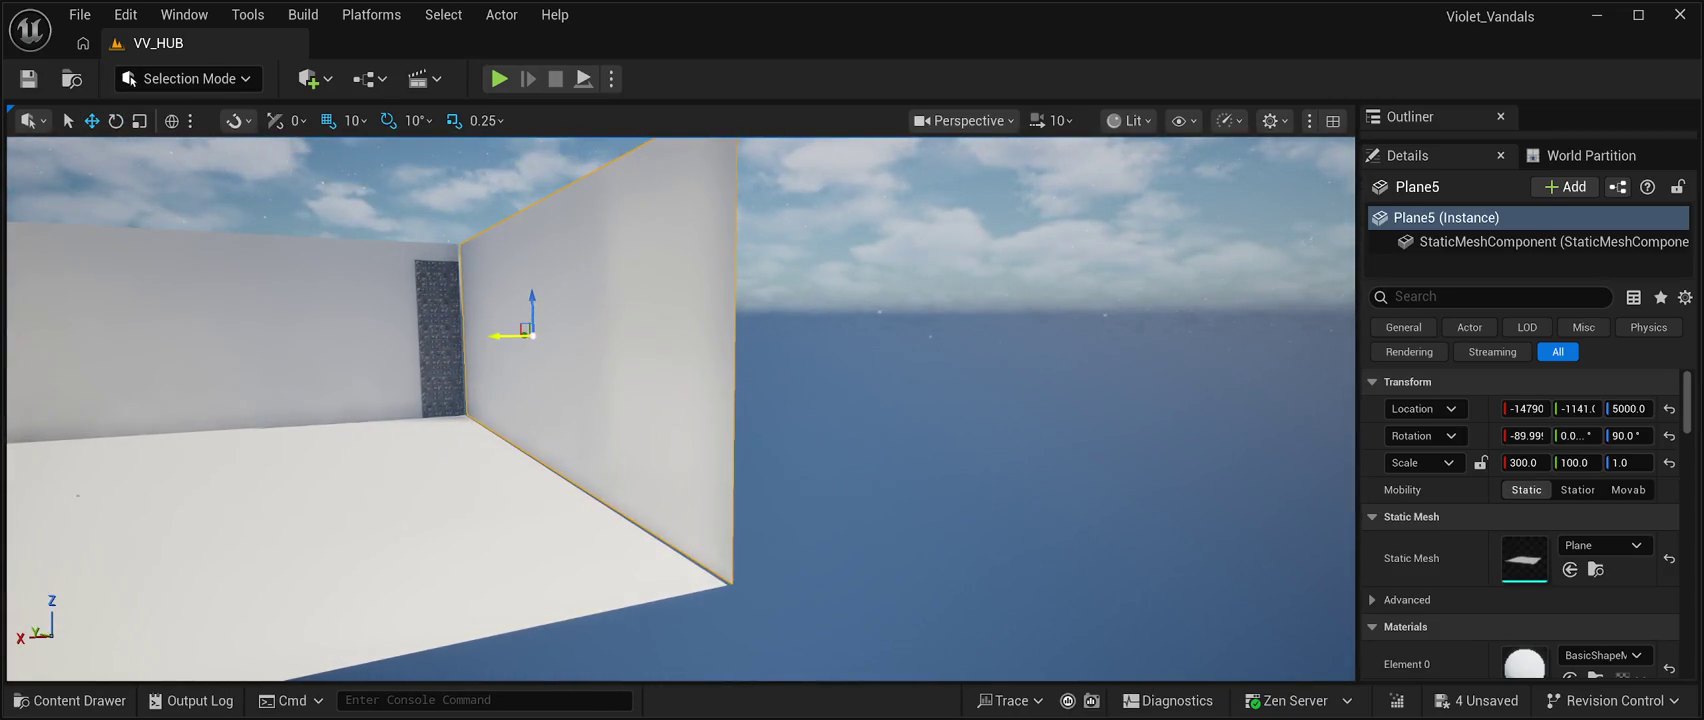
{"action": "mouse_move", "coordinate": [495, 339]}
{"action": "left_mouse_down"}
{"action": "mouse_move", "coordinate": [465, 420]}
{"action": "mouse_move", "coordinate": [465, 340]}
{"action": "left_mouse_up"}
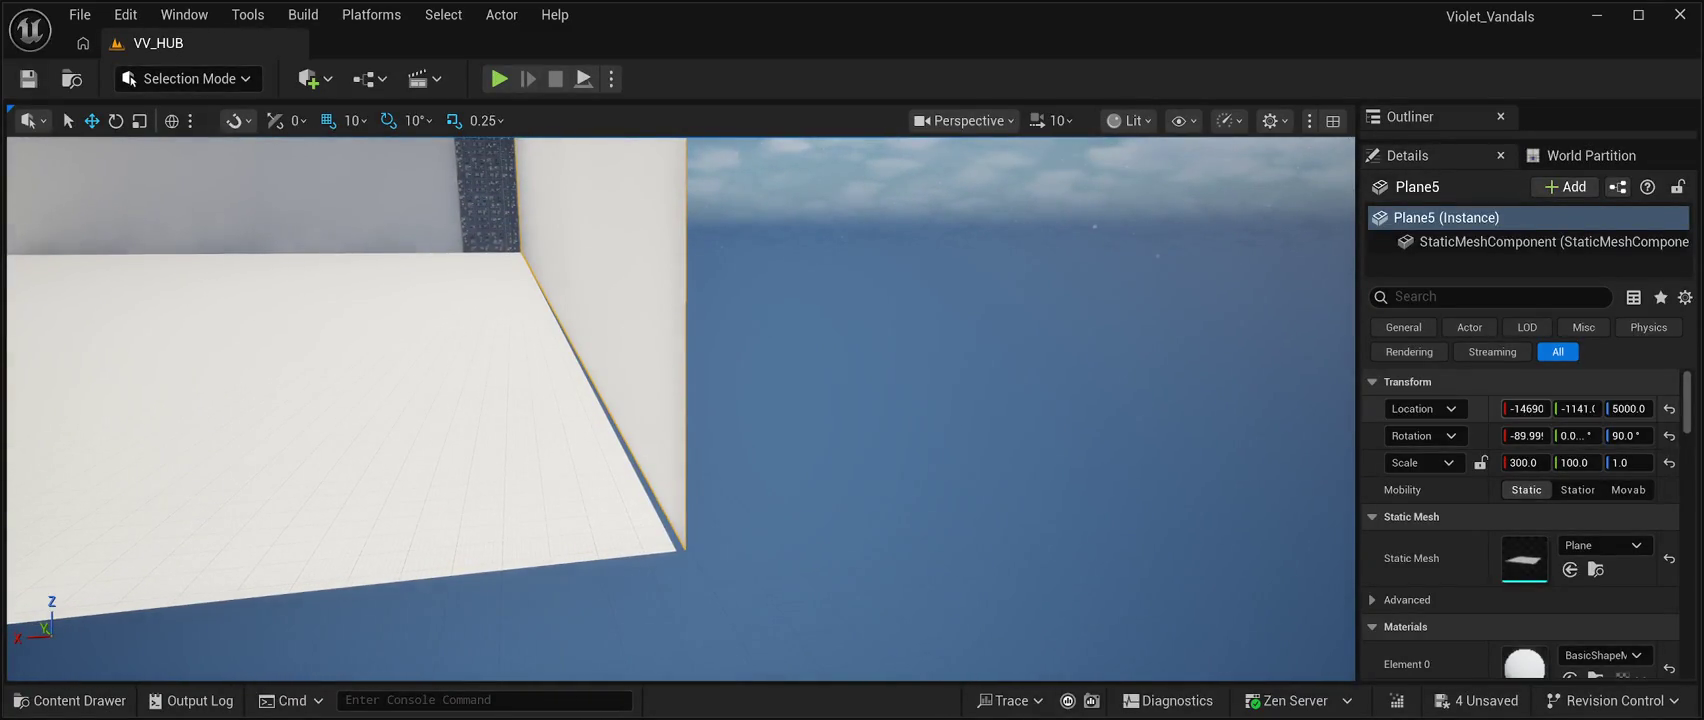
{"action": "left_click_drag", "start_coordinate": [1525, 408], "coordinate": [1537, 408]}
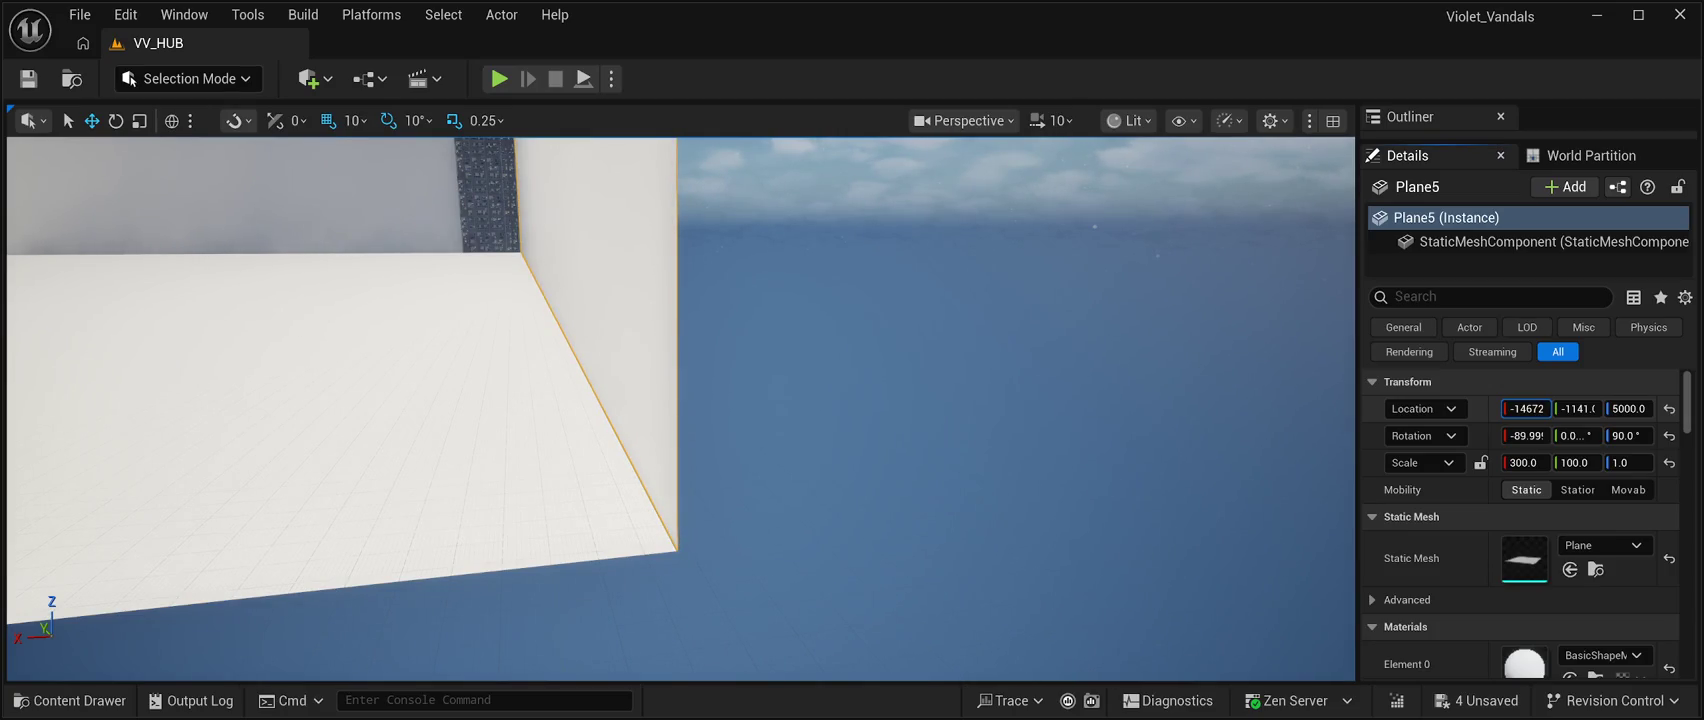
{"action": "left_click_drag", "start_coordinate": [680, 420], "coordinate": [645, 350]}
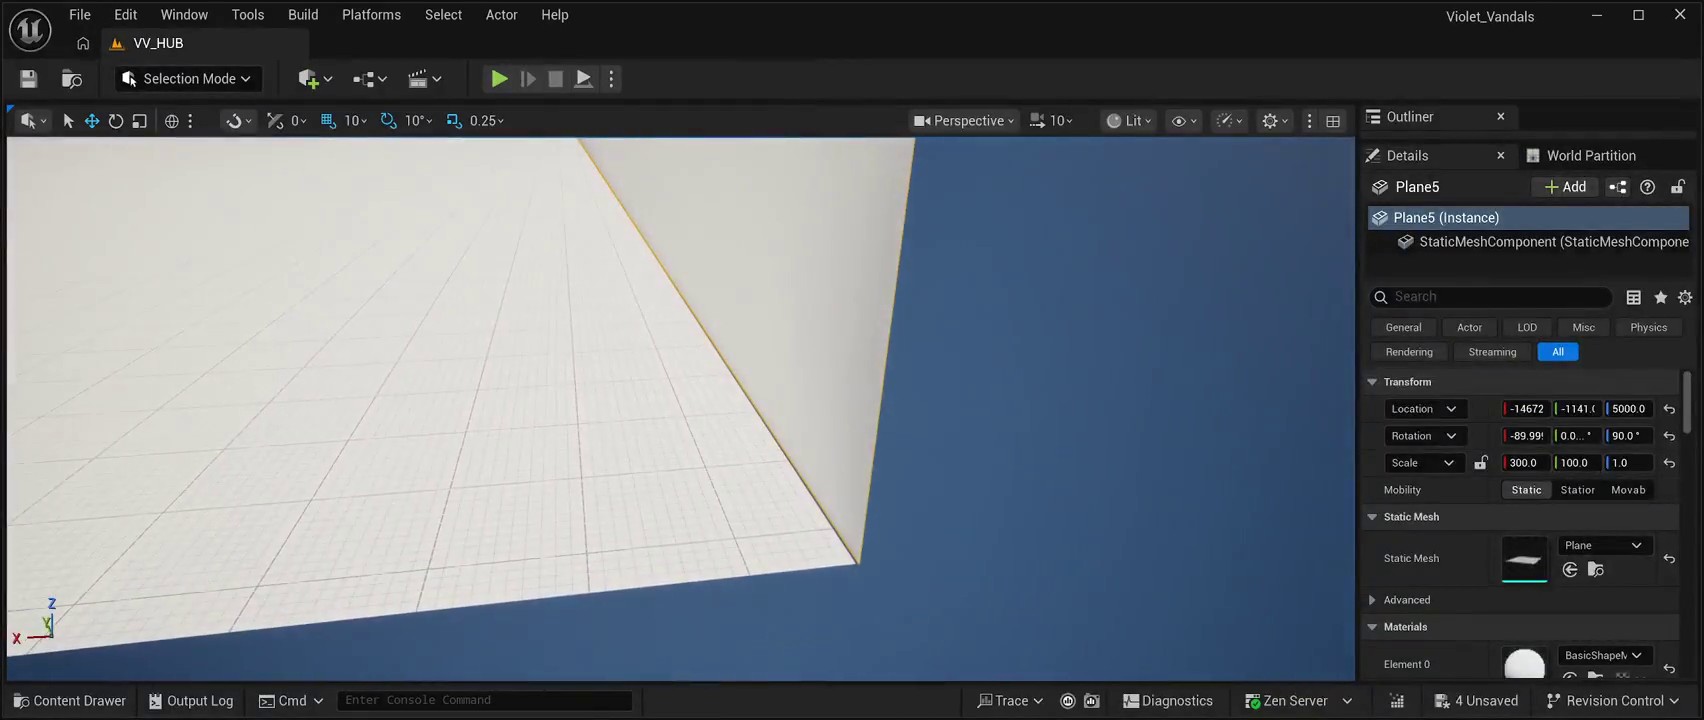
{"action": "left_click_drag", "start_coordinate": [1525, 408], "coordinate": [1526, 408]}
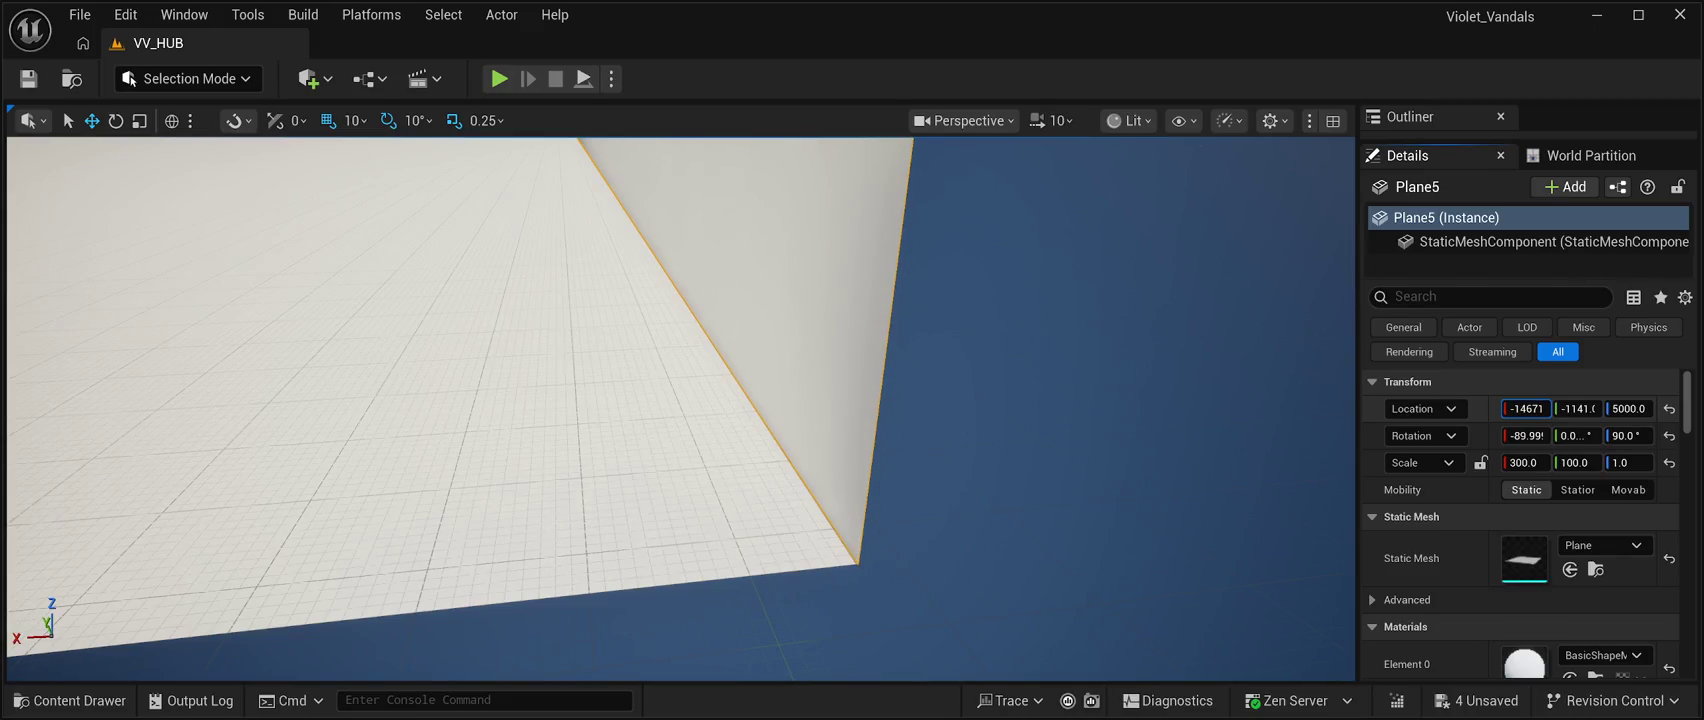
{"action": "mouse_move", "coordinate": [680, 400]}
{"action": "left_mouse_down"}
{"action": "mouse_move", "coordinate": [680, 280]}
{"action": "mouse_move", "coordinate": [640, 280]}
{"action": "mouse_move", "coordinate": [630, 310]}
{"action": "mouse_move", "coordinate": [610, 300]}
{"action": "mouse_move", "coordinate": [655, 390]}
{"action": "mouse_move", "coordinate": [710, 400]}
{"action": "mouse_move", "coordinate": [695, 398]}
{"action": "left_mouse_up"}
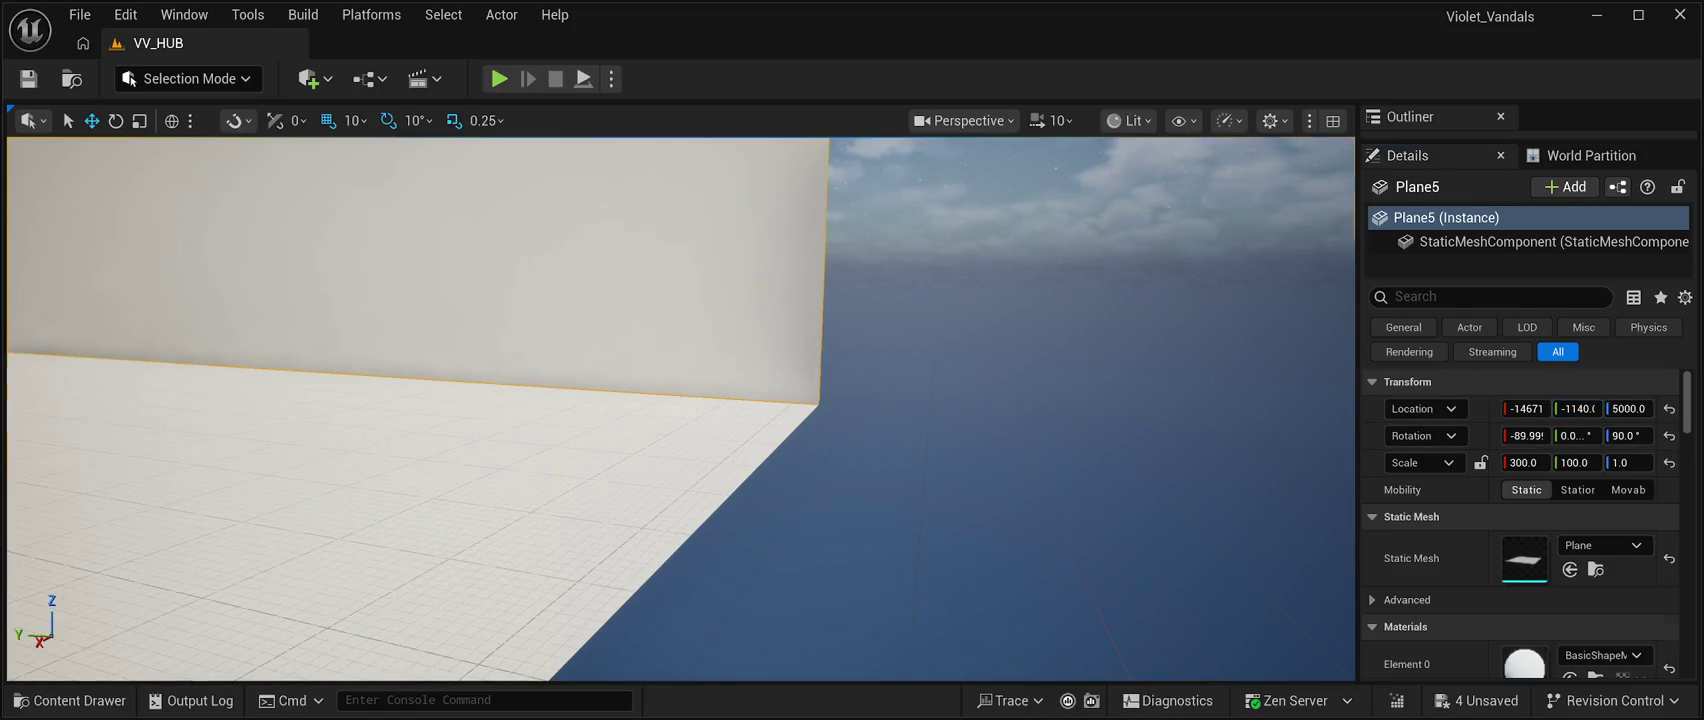
{"action": "left_click", "coordinate": [1000, 300]}
{"action": "key", "text": "f"}
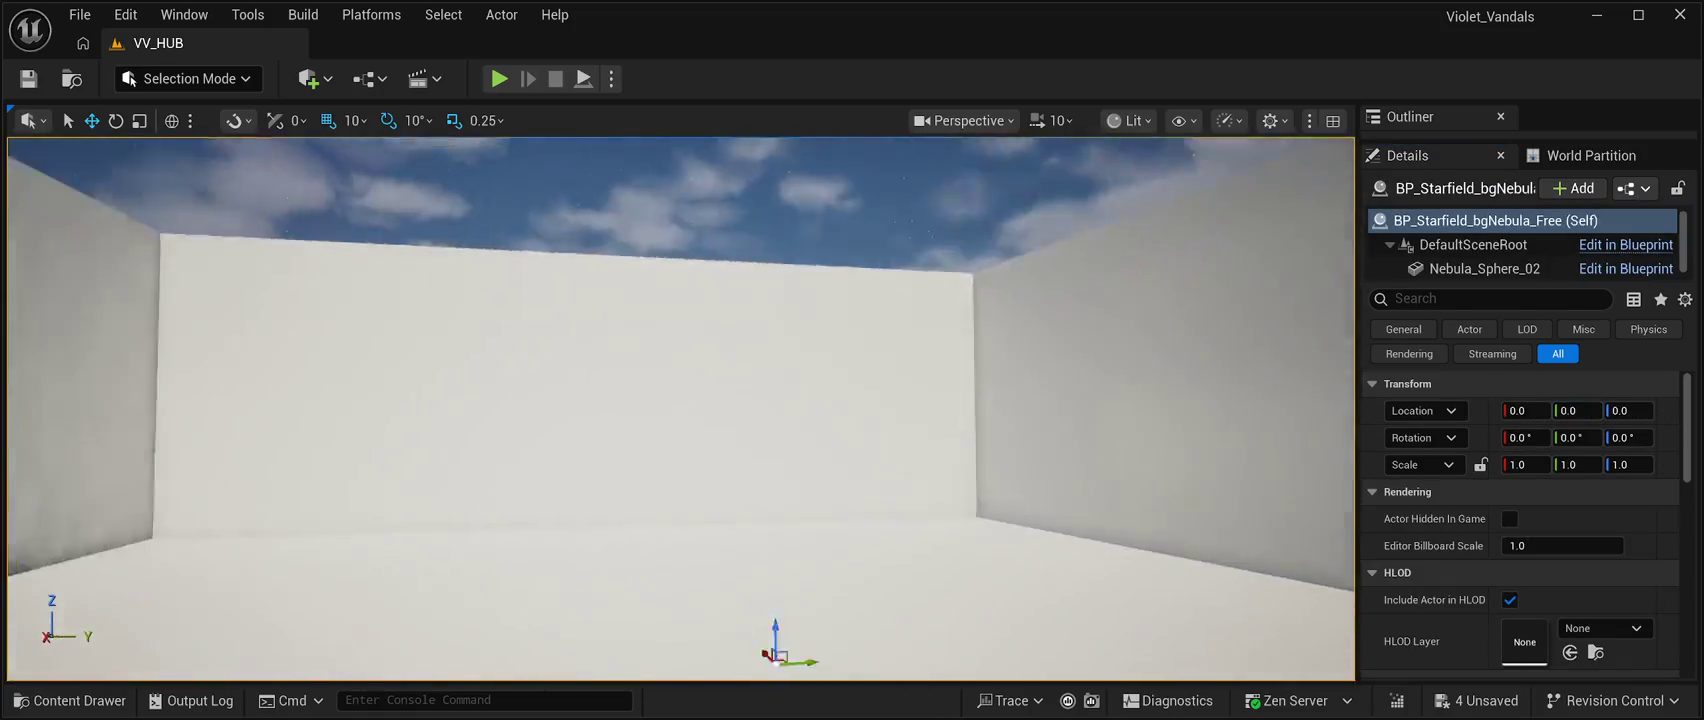
{"action": "mouse_move", "coordinate": [700, 400]}
{"action": "left_mouse_down"}
{"action": "mouse_move", "coordinate": [715, 395]}
{"action": "mouse_move", "coordinate": [680, 397]}
{"action": "left_mouse_up"}
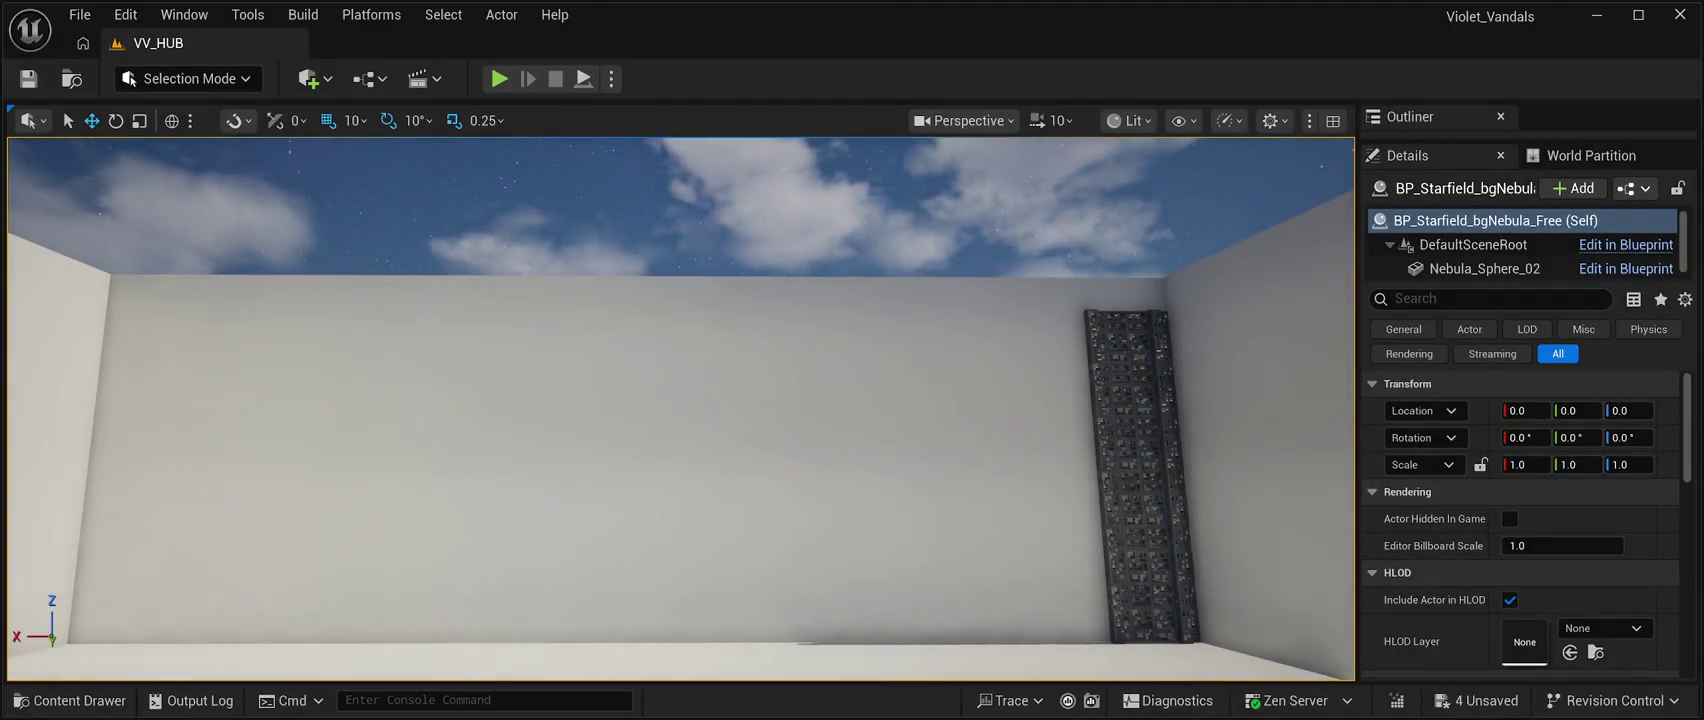
{"action": "left_click", "coordinate": [680, 397]}
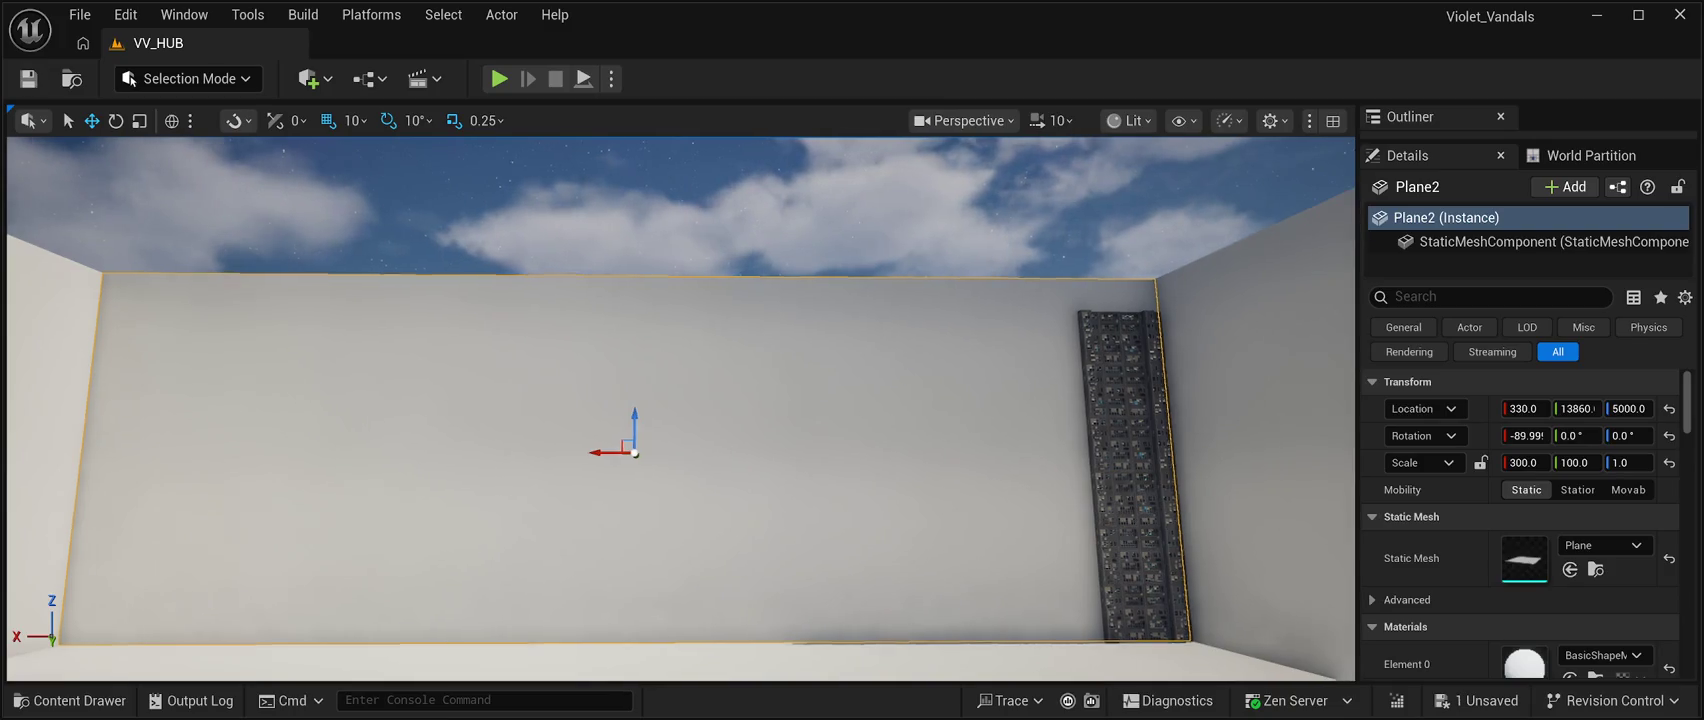
Turn the view along the back wall and launch Play In Editor to view the walled box.
{"action": "left_click_drag", "start_coordinate": [680, 410], "coordinate": [600, 430]}
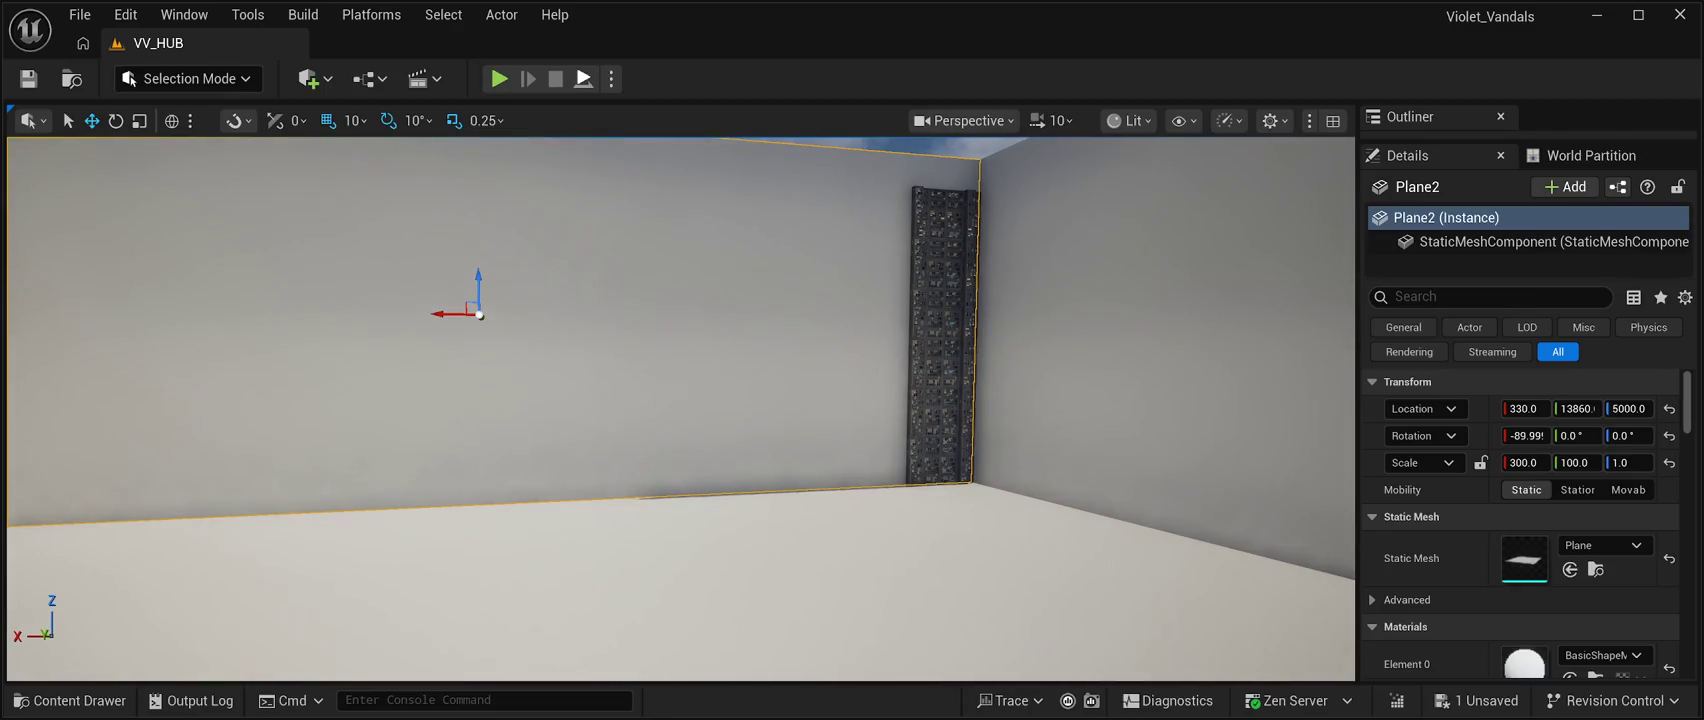
{"action": "key", "text": "alt+p"}
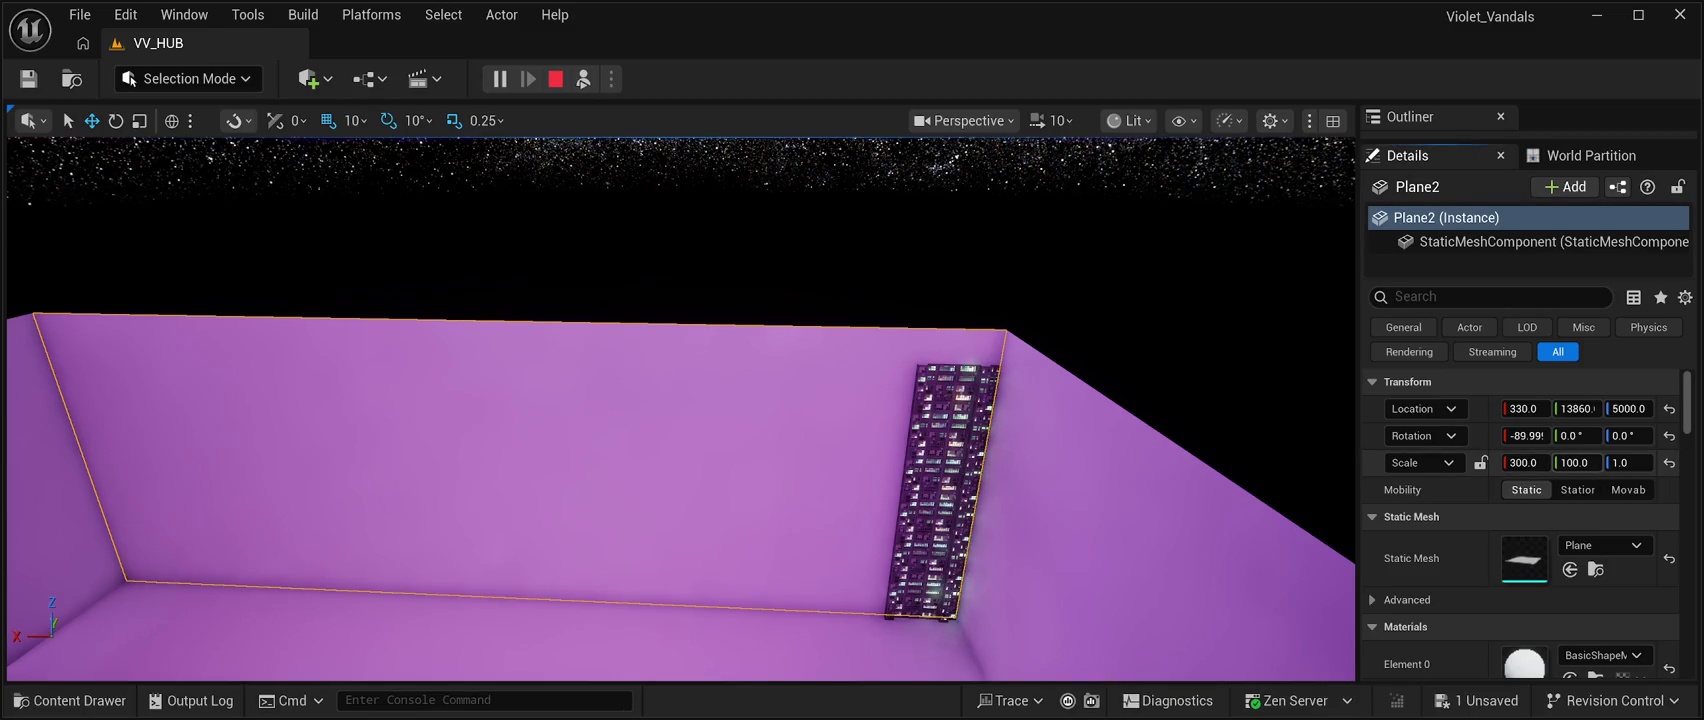
Set the back wall Plane2's Scale Y to 200, doubling its height.
{"action": "left_click", "coordinate": [1577, 462]}
{"action": "type", "text": "200.0"}
{"action": "key", "text": "Return"}
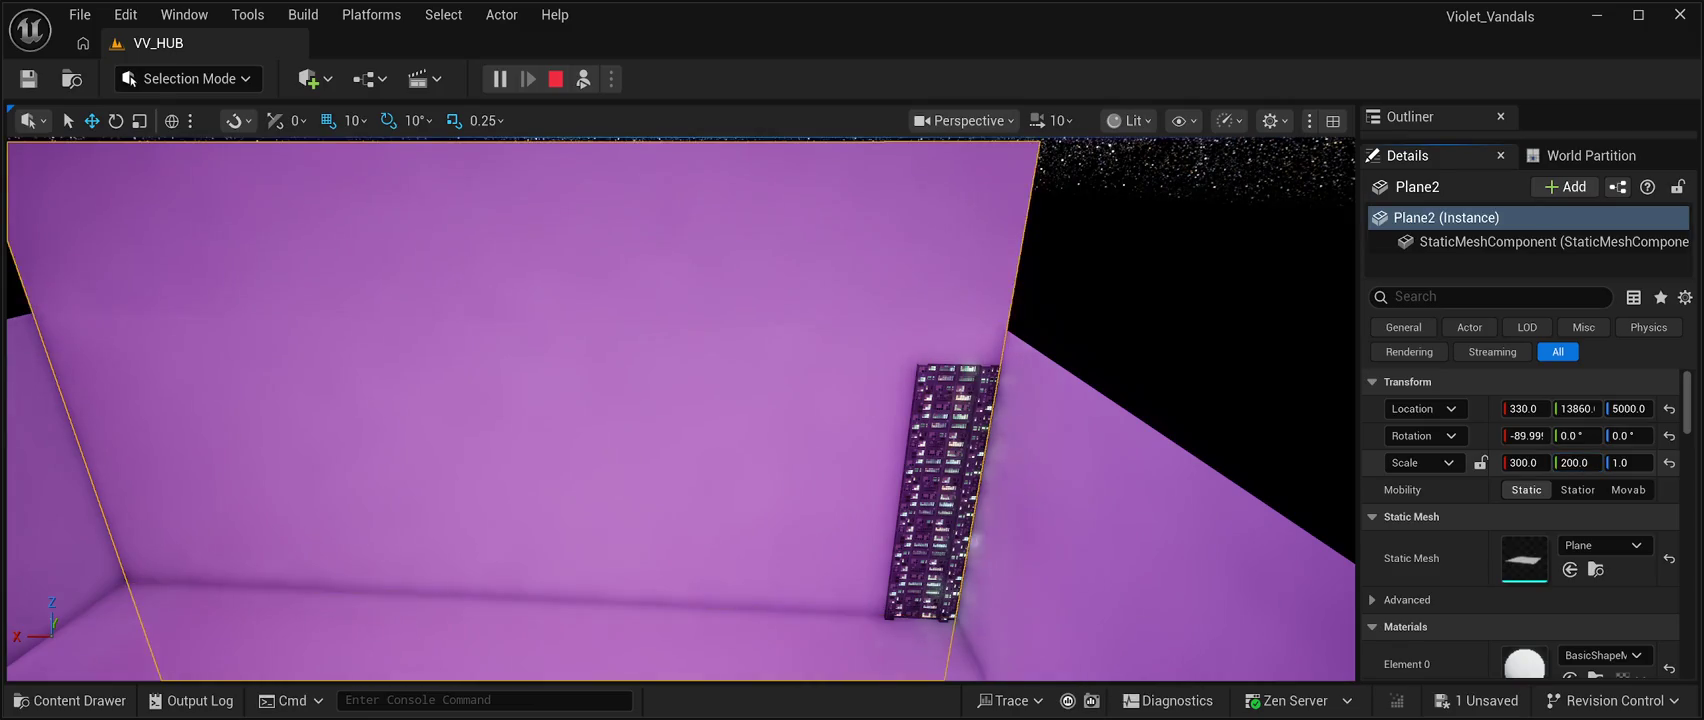
{"action": "left_click_drag", "start_coordinate": [680, 410], "coordinate": [690, 460]}
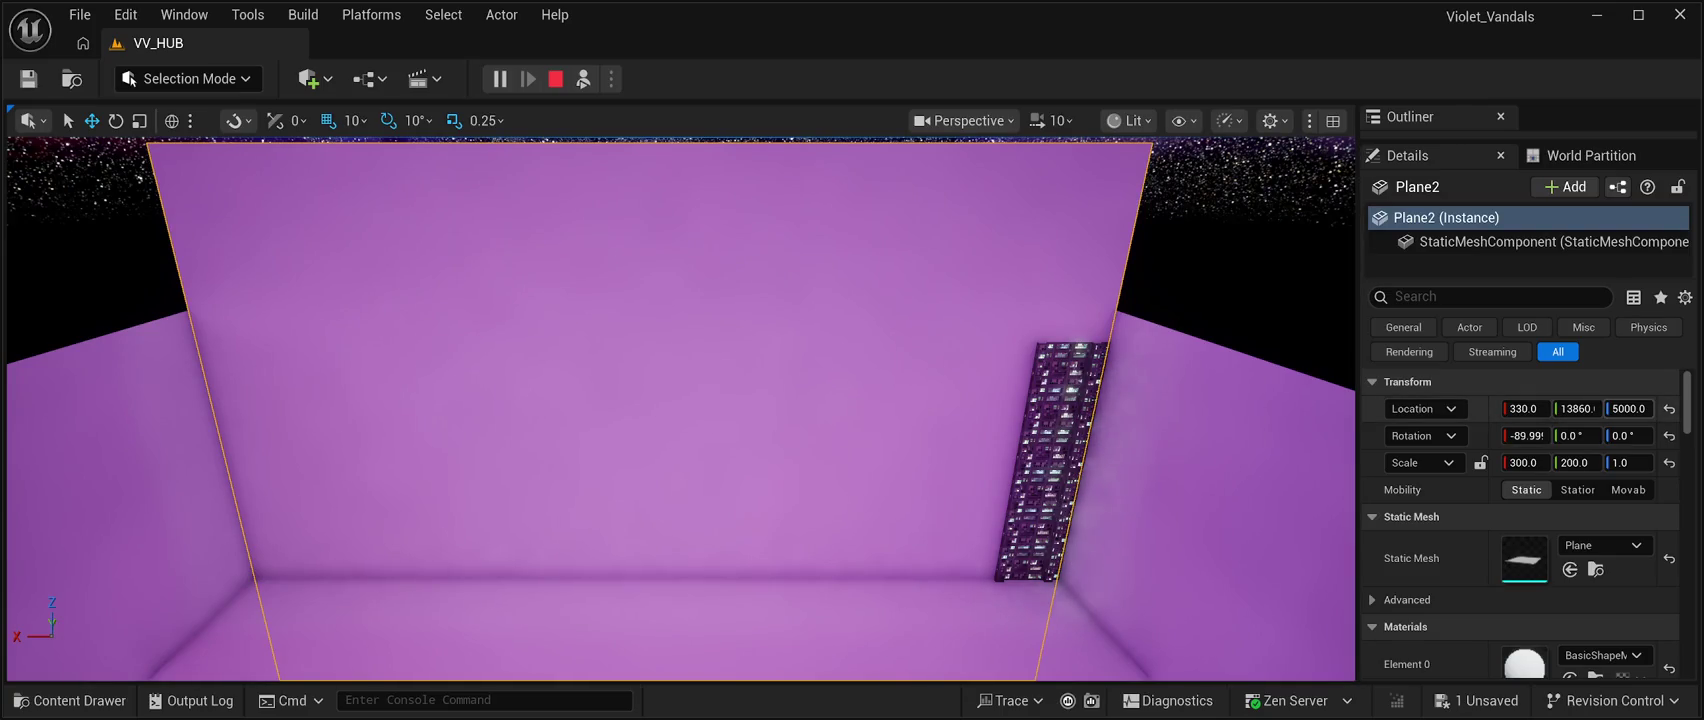
Raise Plane2's Location Z, trying 7000 and 8000 before settling on 10000.
{"action": "left_click", "coordinate": [1628, 408]}
{"action": "type", "text": "70"}
{"action": "key", "text": "Return"}
{"action": "key", "text": "BackSpace"}
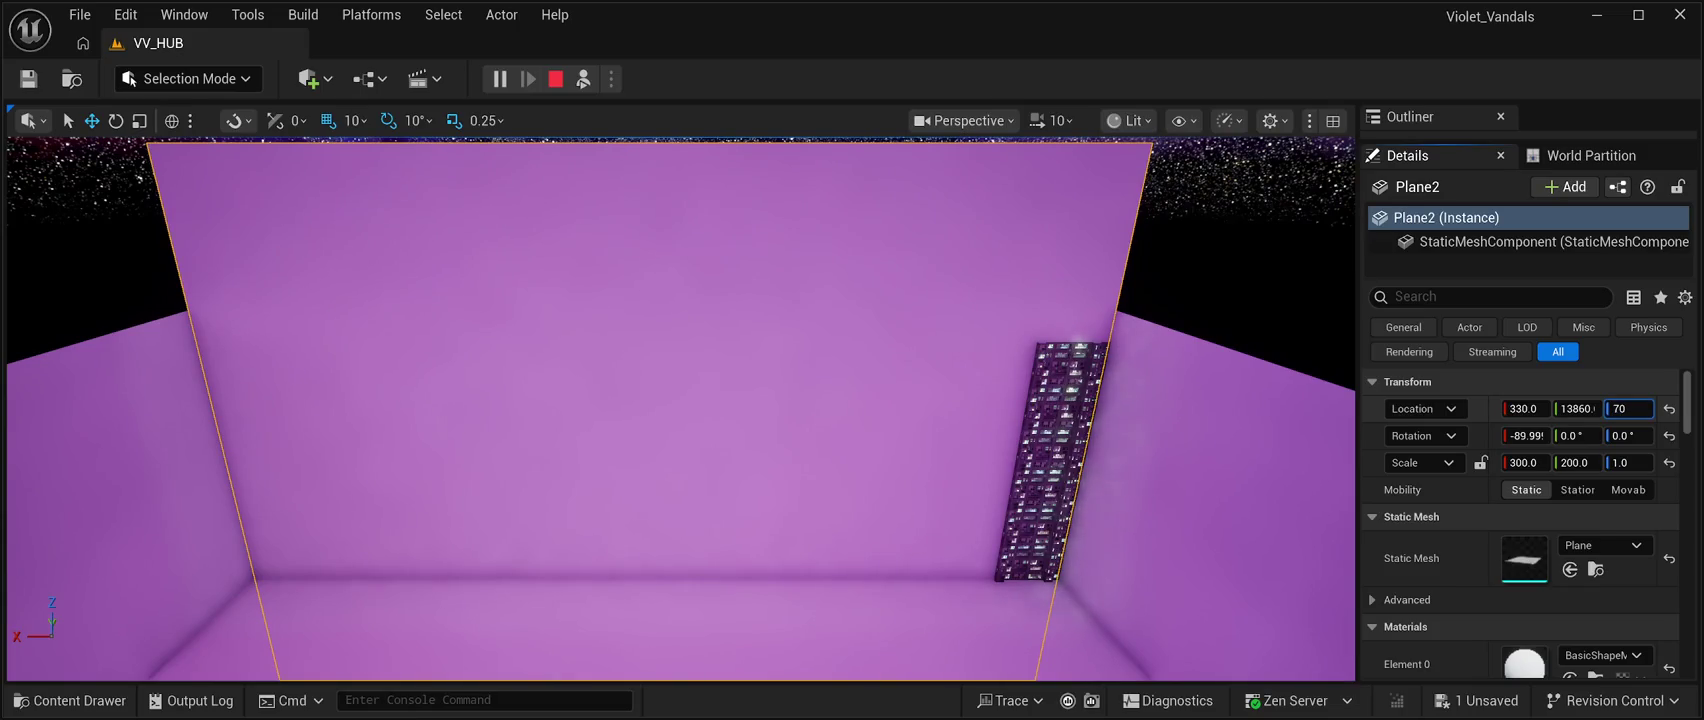
{"action": "type", "text": "00.0"}
{"action": "key", "text": "Return"}
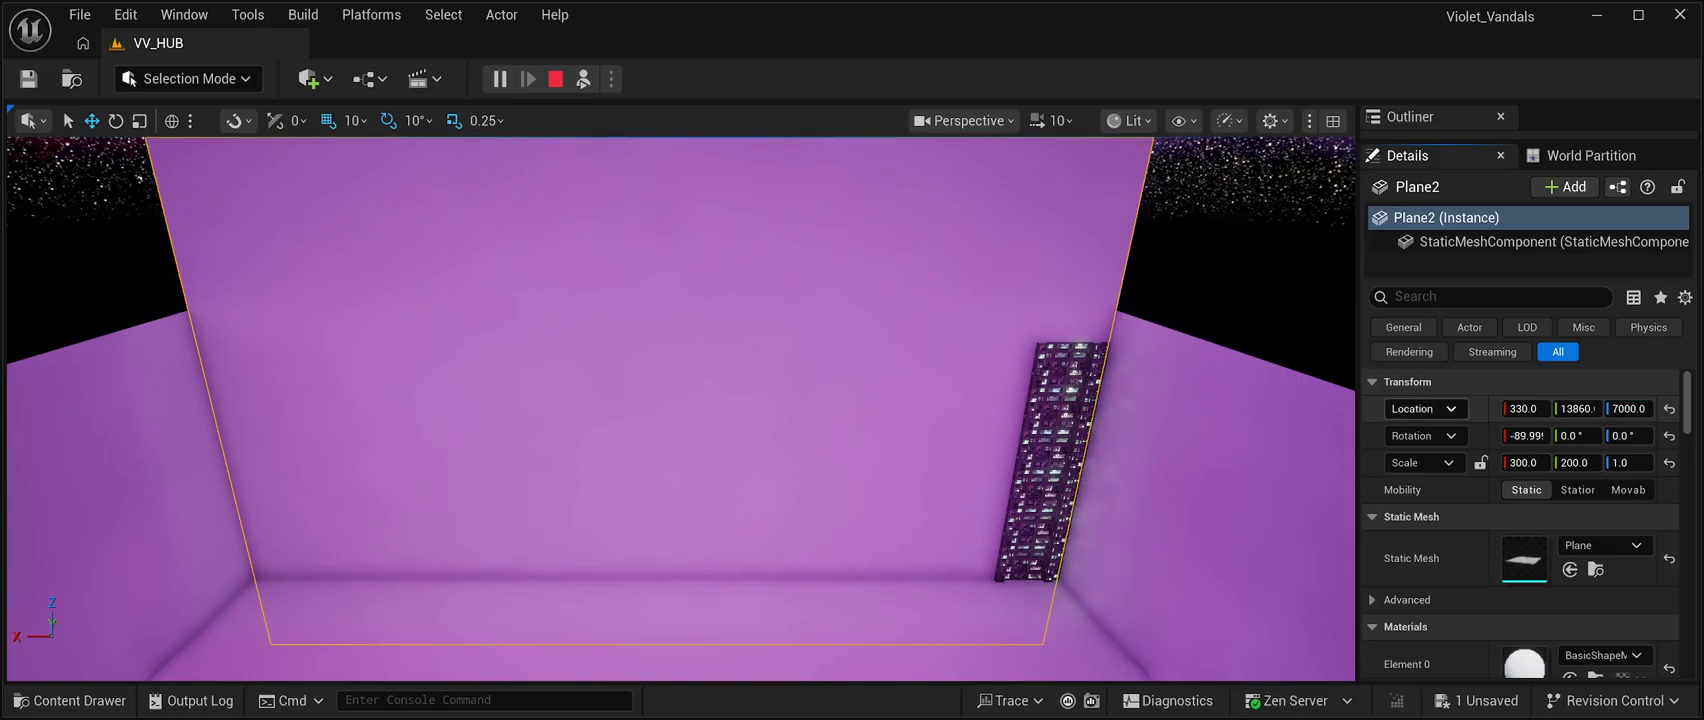
{"action": "type", "text": "8"}
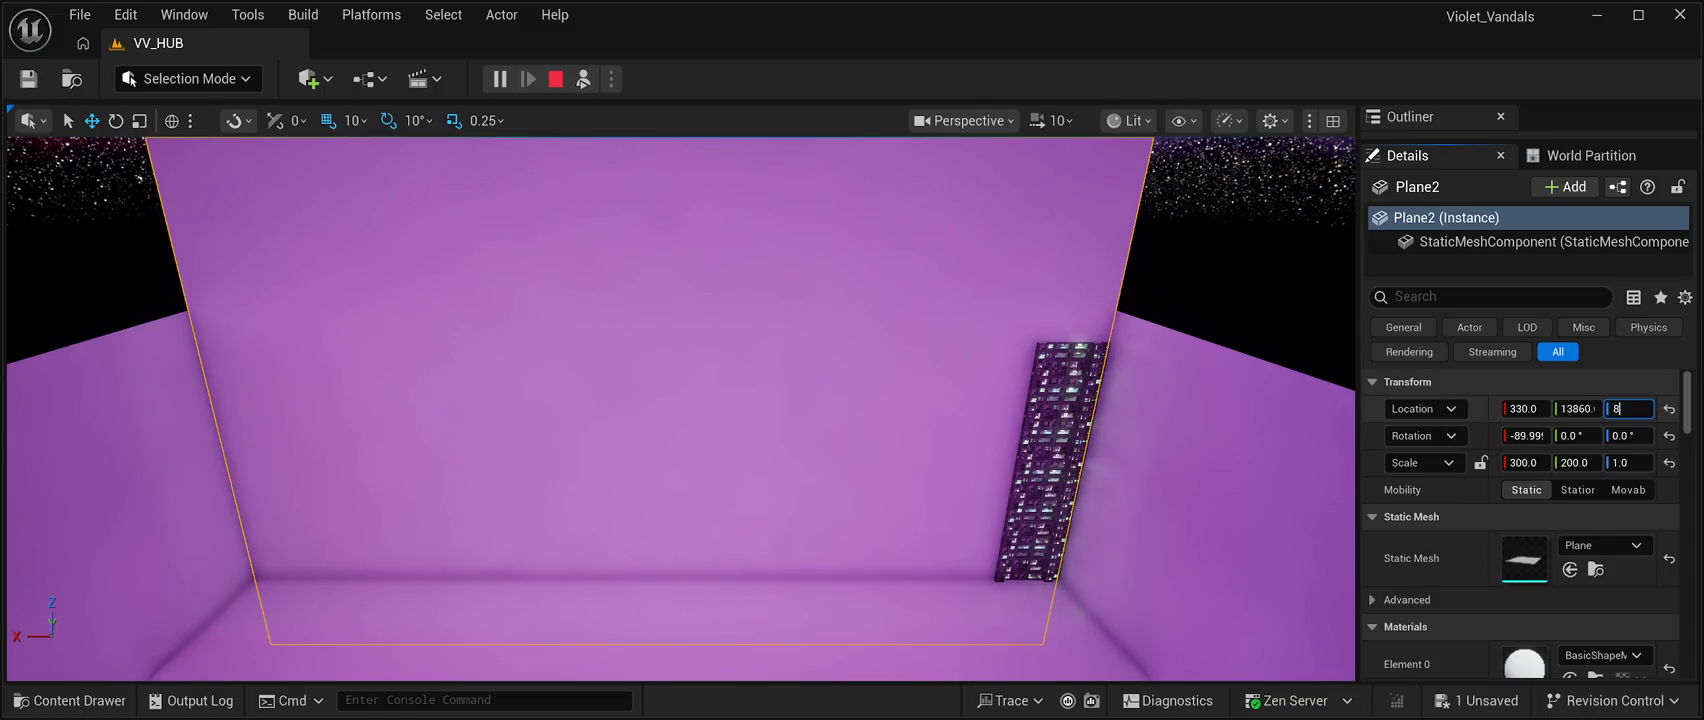
{"action": "type", "text": "000.0"}
{"action": "key", "text": "Return"}
{"action": "left_click_drag", "start_coordinate": [680, 400], "coordinate": [525, 400]}
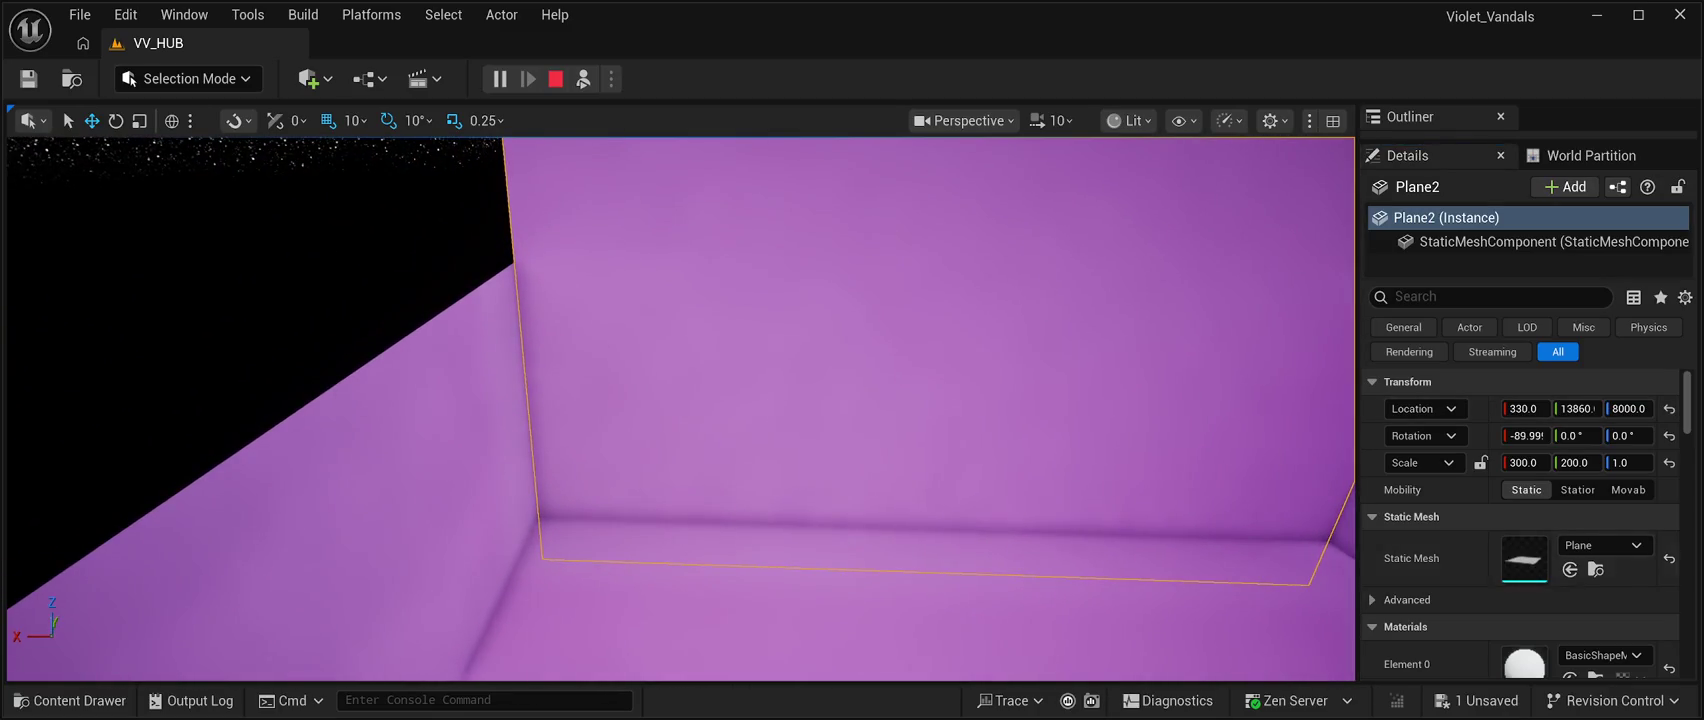
{"action": "left_click", "coordinate": [1628, 408]}
{"action": "type", "text": "1"}
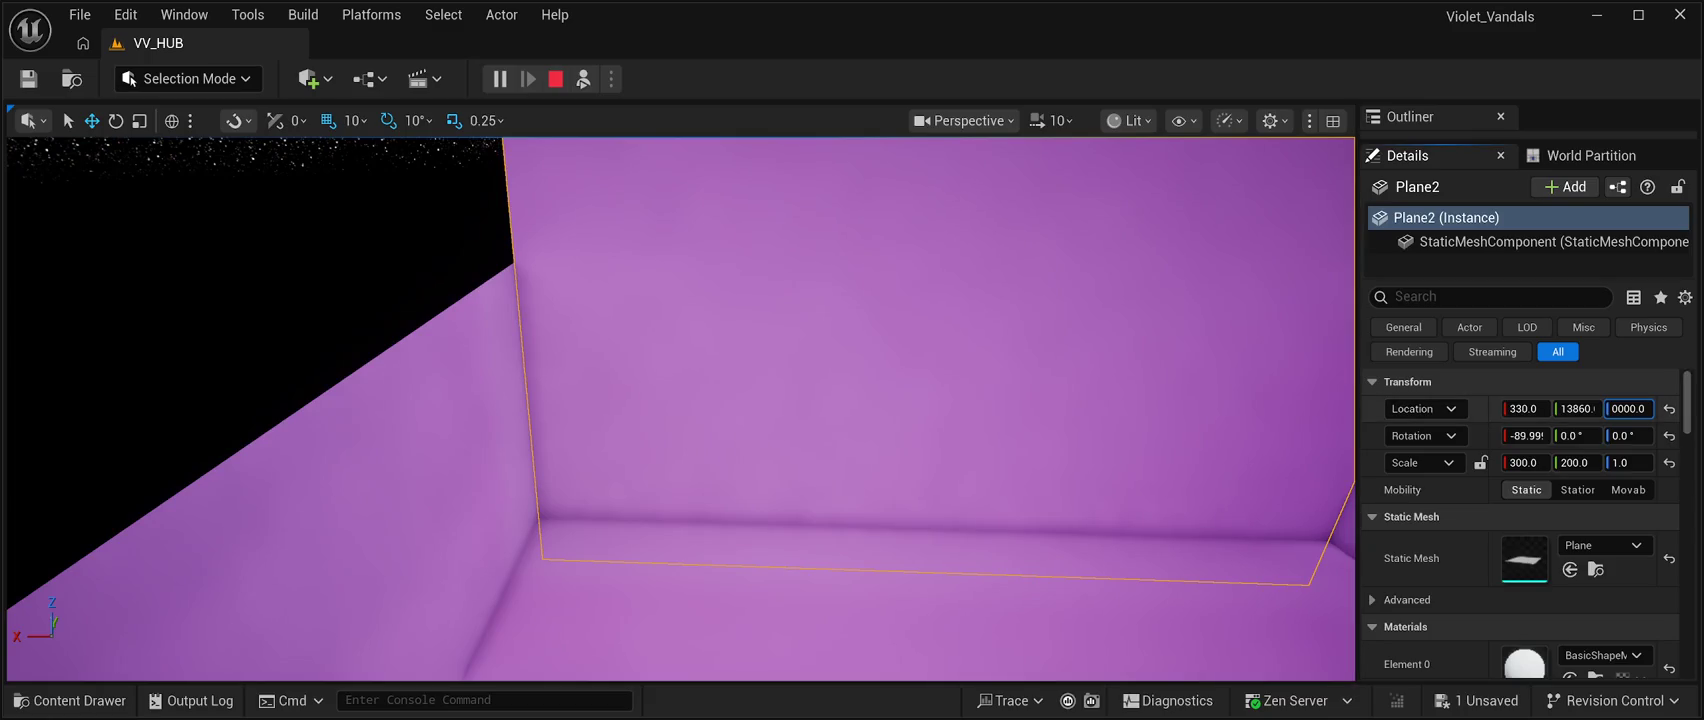
{"action": "key", "text": "Return"}
{"action": "mouse_move", "coordinate": [680, 410]}
{"action": "left_mouse_down"}
{"action": "mouse_move", "coordinate": [700, 410]}
{"action": "mouse_move", "coordinate": [660, 405]}
{"action": "mouse_move", "coordinate": [715, 375]}
{"action": "mouse_move", "coordinate": [695, 365]}
{"action": "mouse_move", "coordinate": [780, 370]}
{"action": "left_mouse_up"}
{"action": "left_click", "coordinate": [900, 420]}
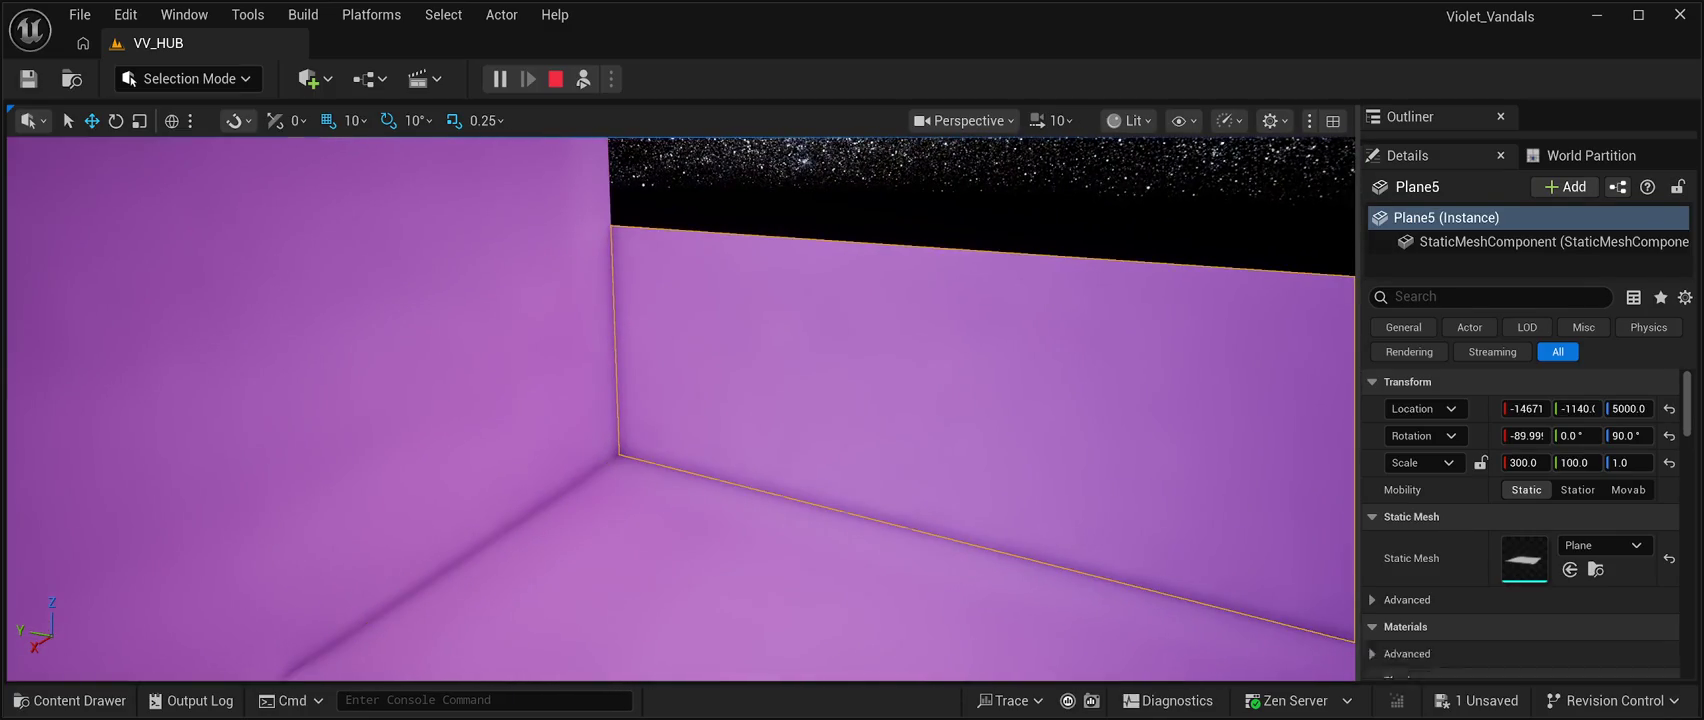
Set the selected side wall's Location Z to 10000 and Scale Y to 200.
{"action": "left_click", "coordinate": [1628, 408]}
{"action": "type", "text": "1"}
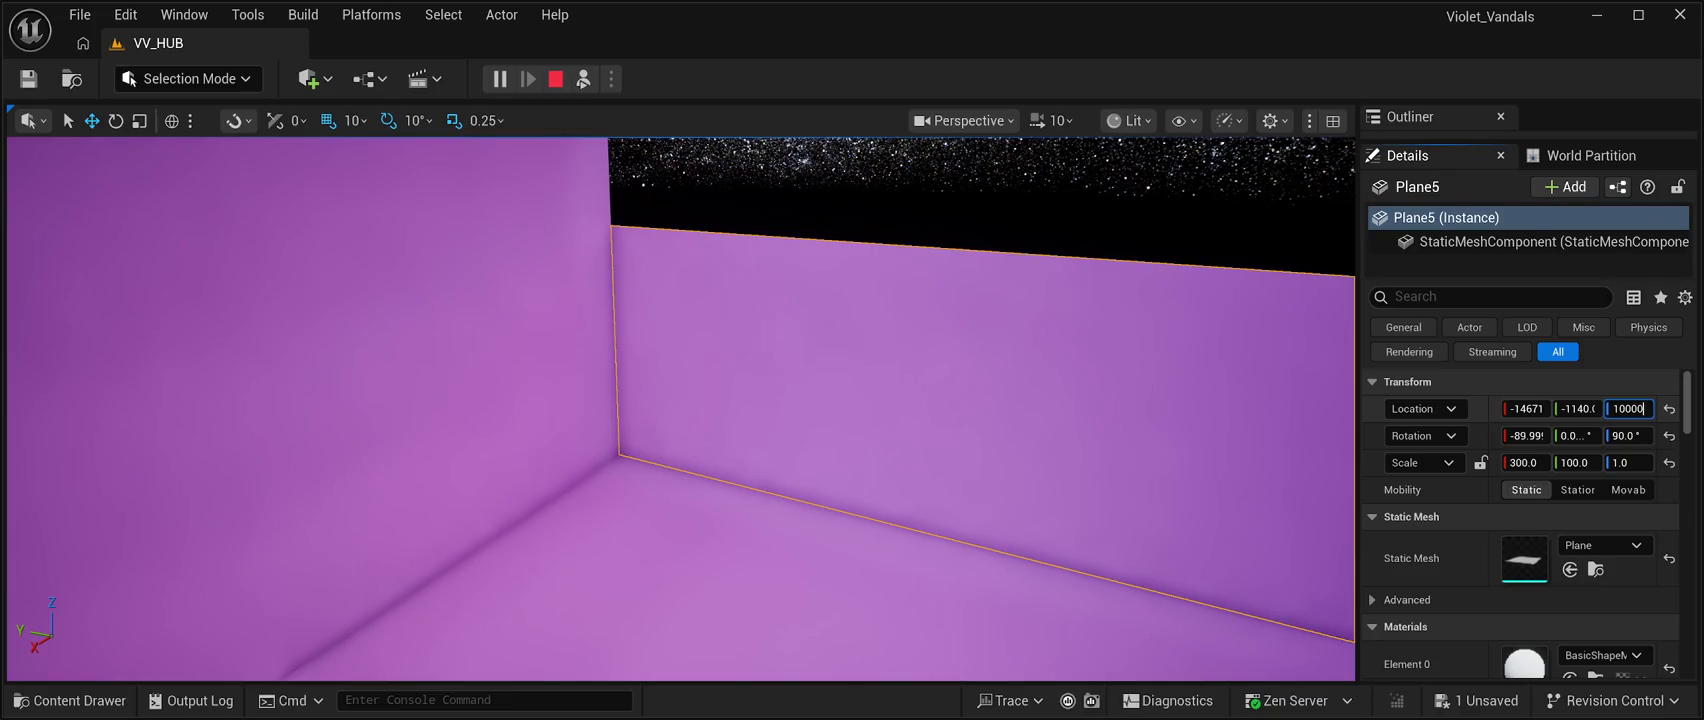
{"action": "key", "text": "Return"}
{"action": "left_click", "coordinate": [1578, 462]}
{"action": "type", "text": "2"}
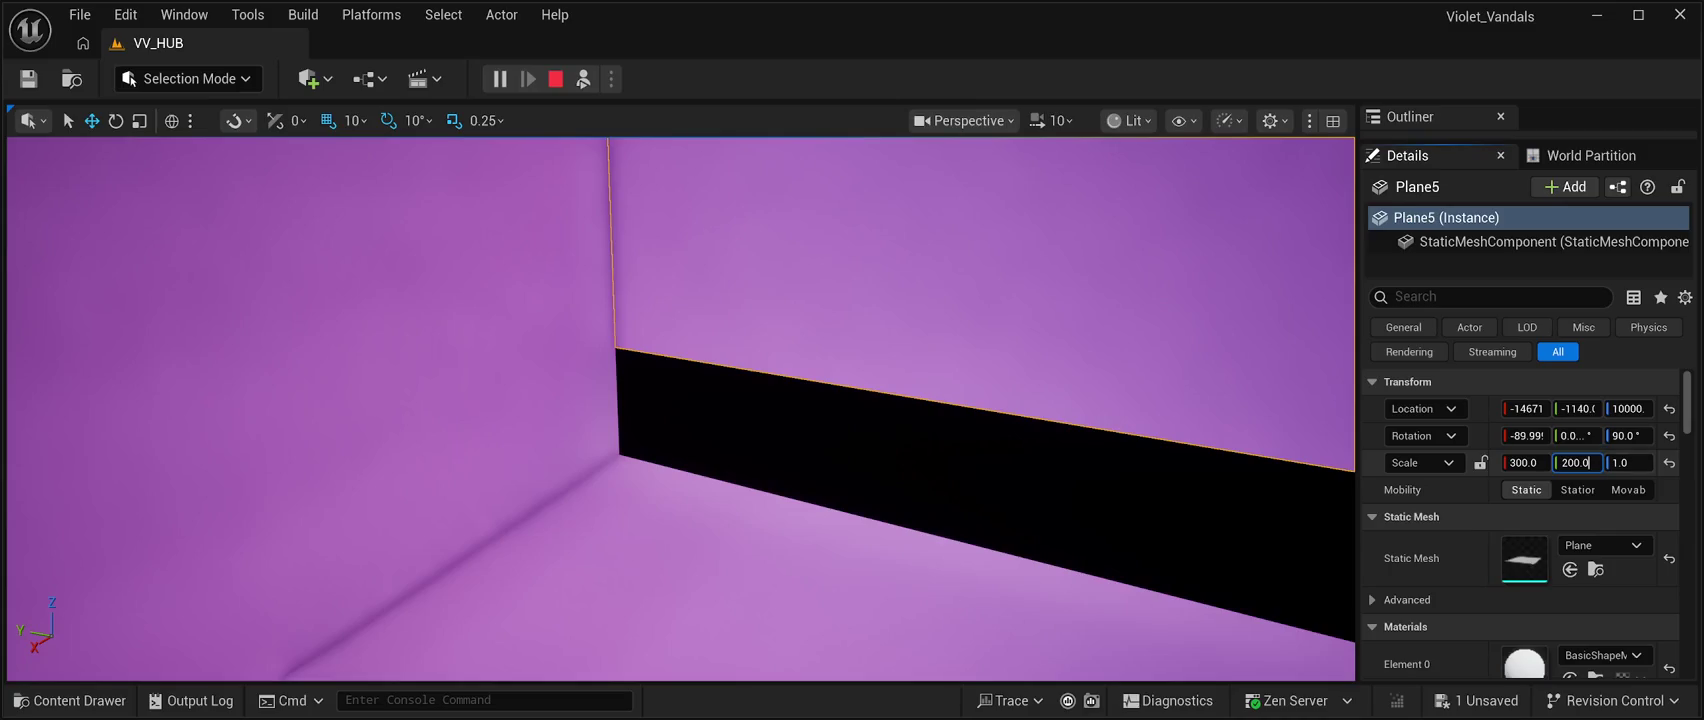
{"action": "key", "text": "Return"}
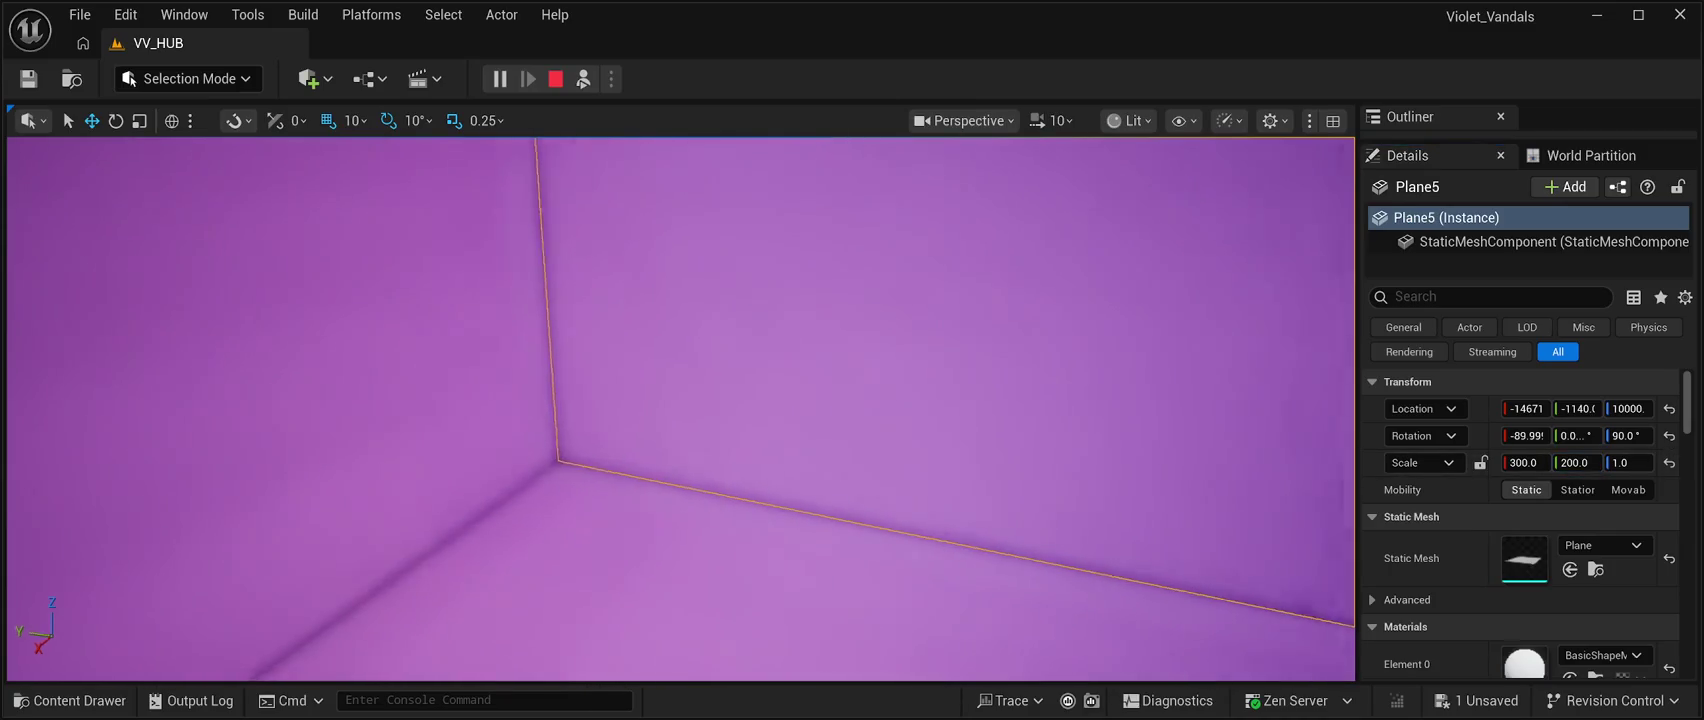
Give the adjoining wall Plane3 Location Z 10000 and Scale Y 200.
{"action": "left_click", "coordinate": [950, 450]}
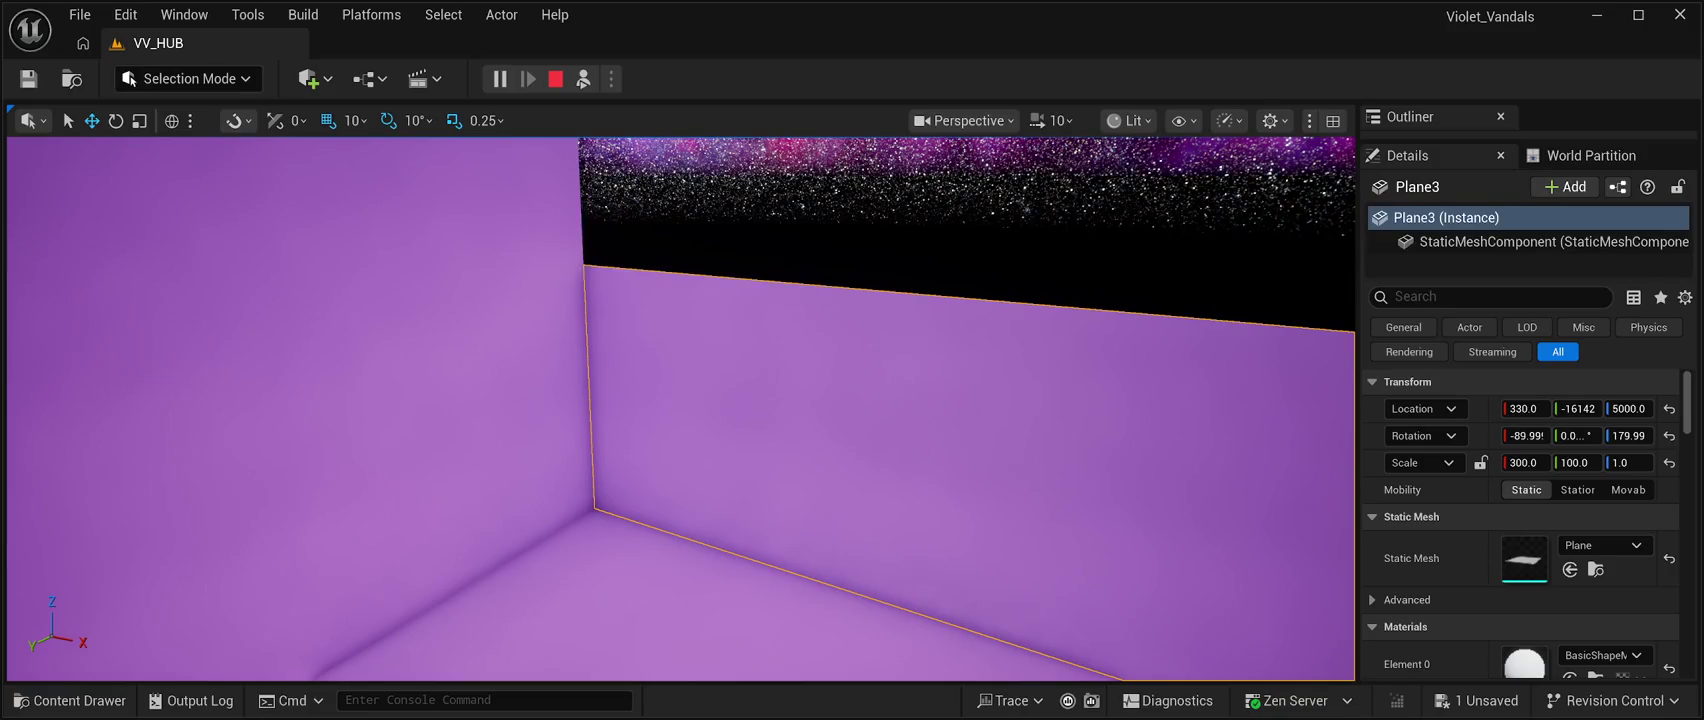
{"action": "left_click", "coordinate": [1628, 408]}
{"action": "type", "text": "10"}
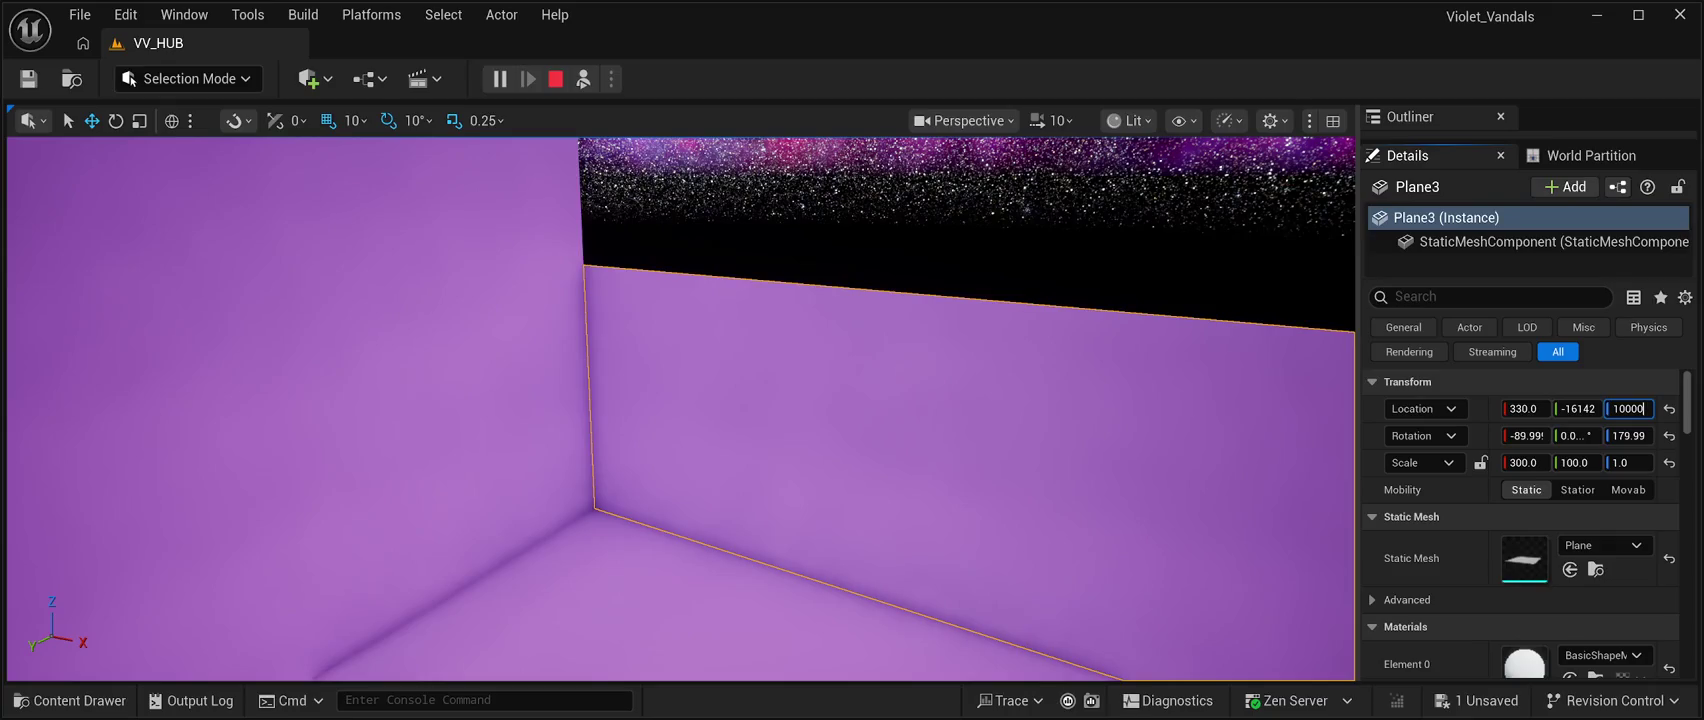
{"action": "key", "text": "Return"}
{"action": "left_click", "coordinate": [1578, 462]}
{"action": "type", "text": "2"}
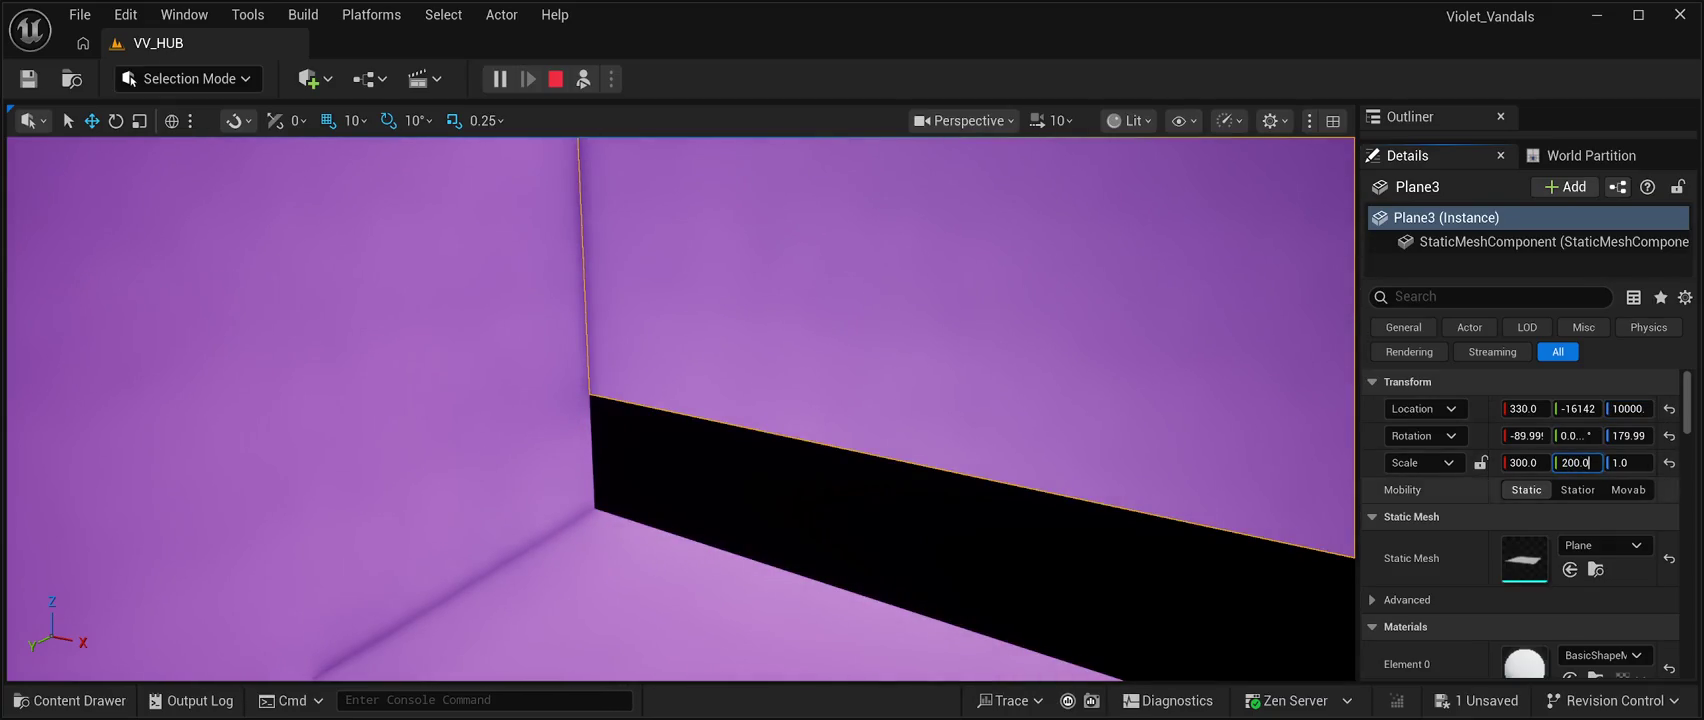
{"action": "key", "text": "Return"}
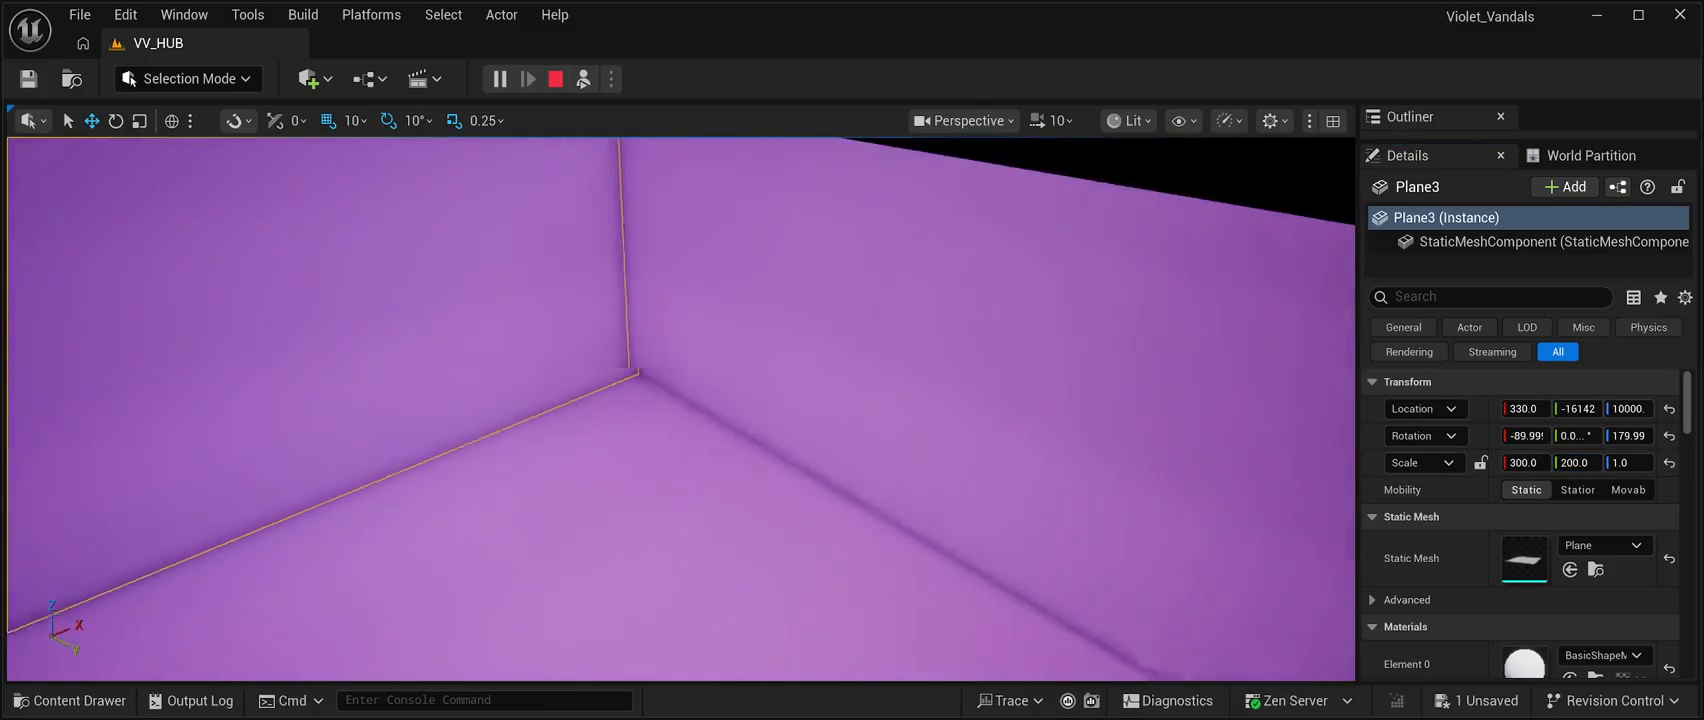
Give Plane4 Location Z 10000 and Scale Y 200, closing the remaining gap.
{"action": "left_click", "coordinate": [900, 380]}
{"action": "left_click", "coordinate": [1628, 408]}
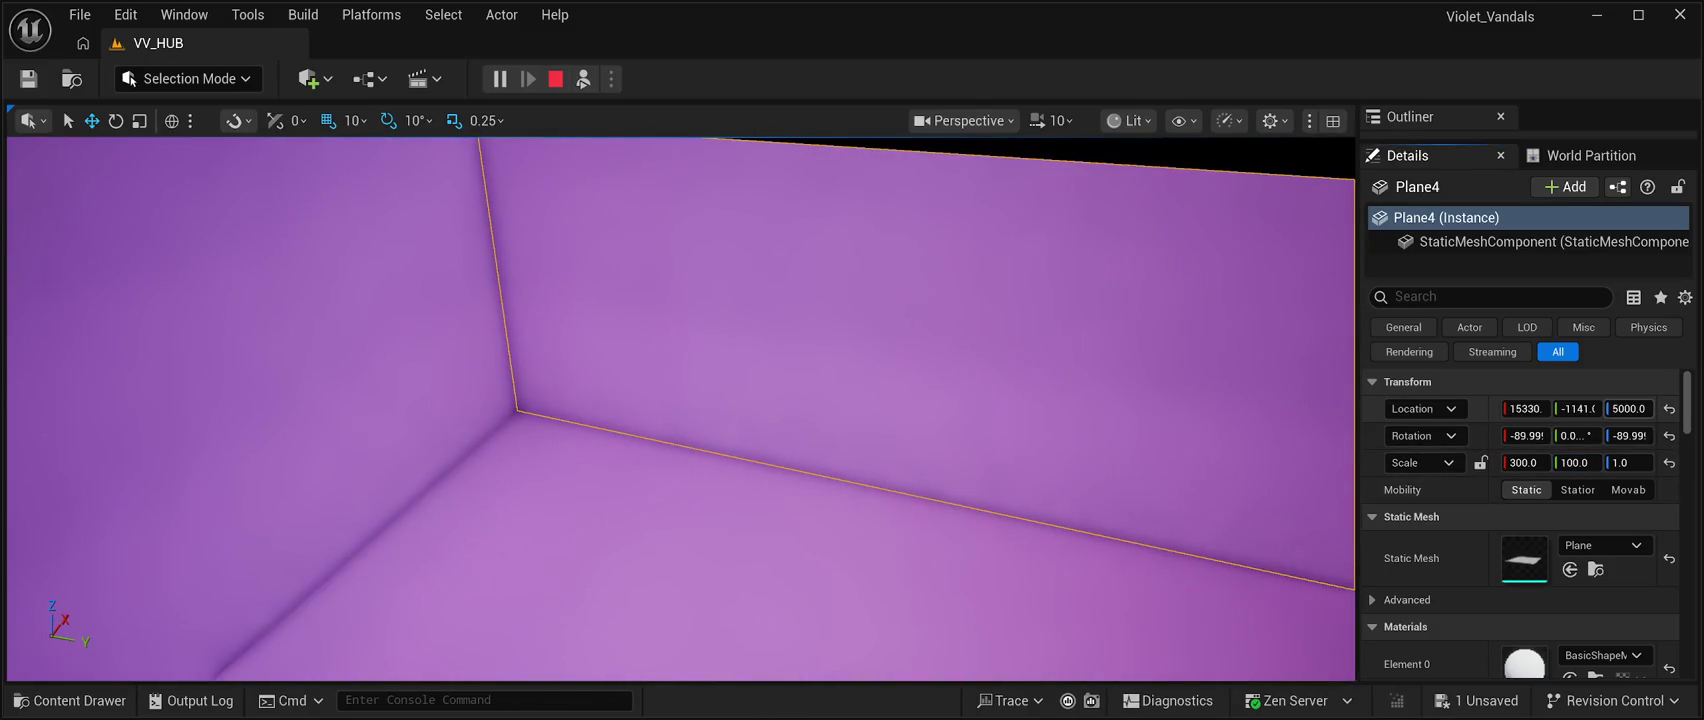
{"action": "type", "text": "10"}
{"action": "key", "text": "Return"}
{"action": "left_click", "coordinate": [1577, 462]}
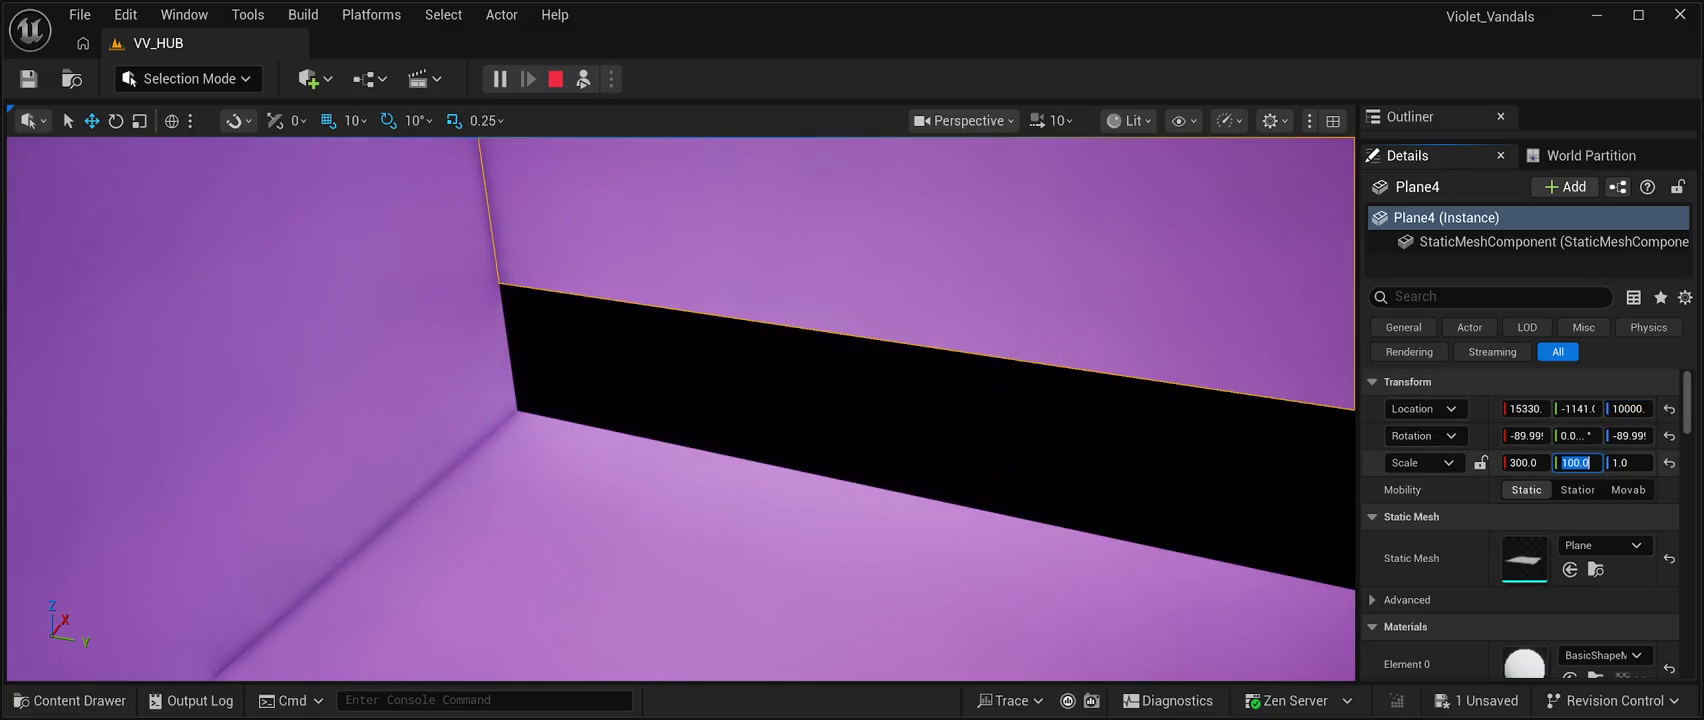
{"action": "type", "text": "200"}
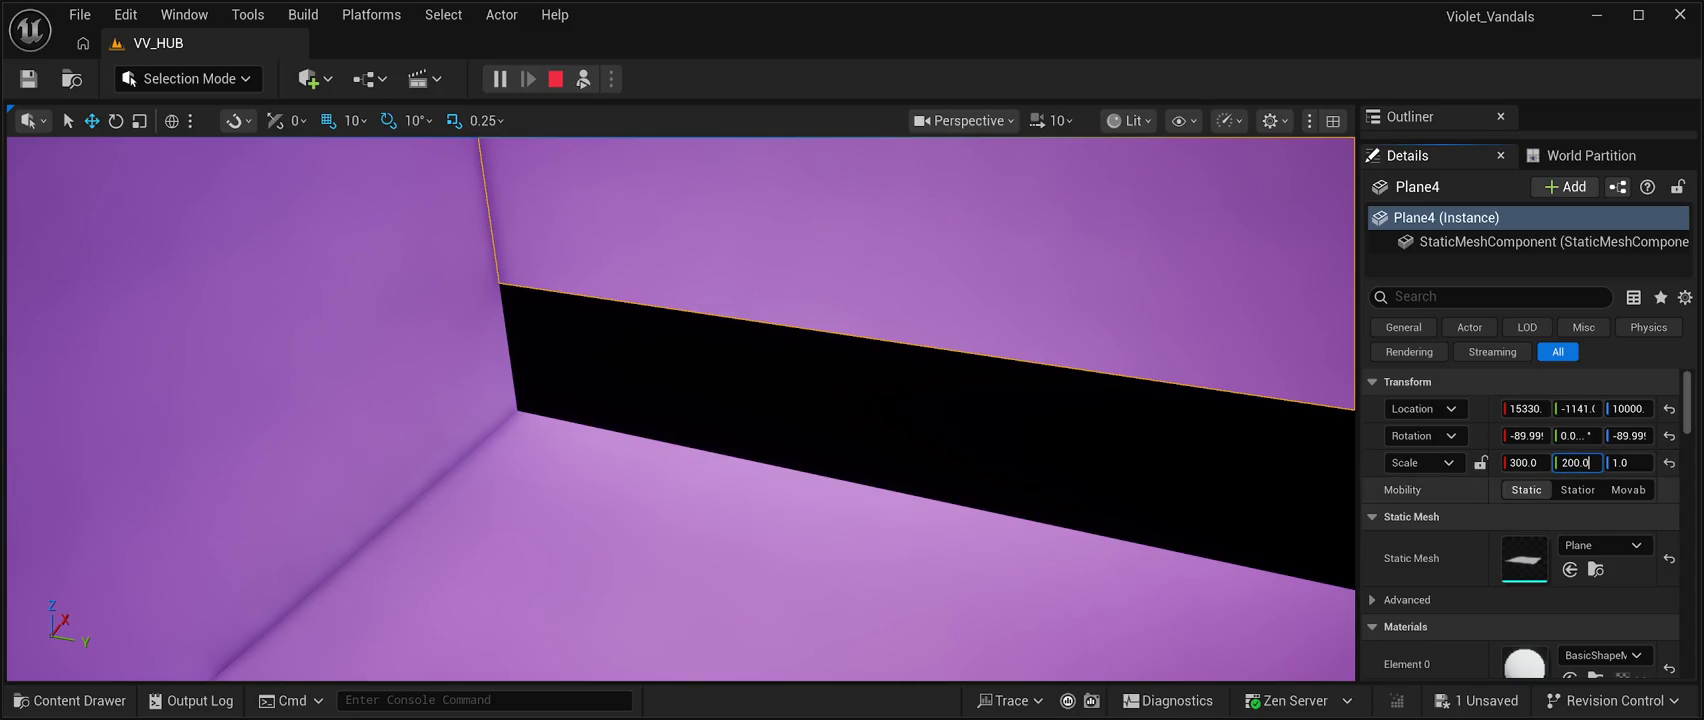
{"action": "key", "text": "Return"}
{"action": "mouse_move", "coordinate": [680, 410]}
{"action": "left_mouse_down"}
{"action": "mouse_move", "coordinate": [540, 410]}
{"action": "mouse_move", "coordinate": [700, 400]}
{"action": "mouse_move", "coordinate": [682, 400]}
{"action": "left_mouse_up"}
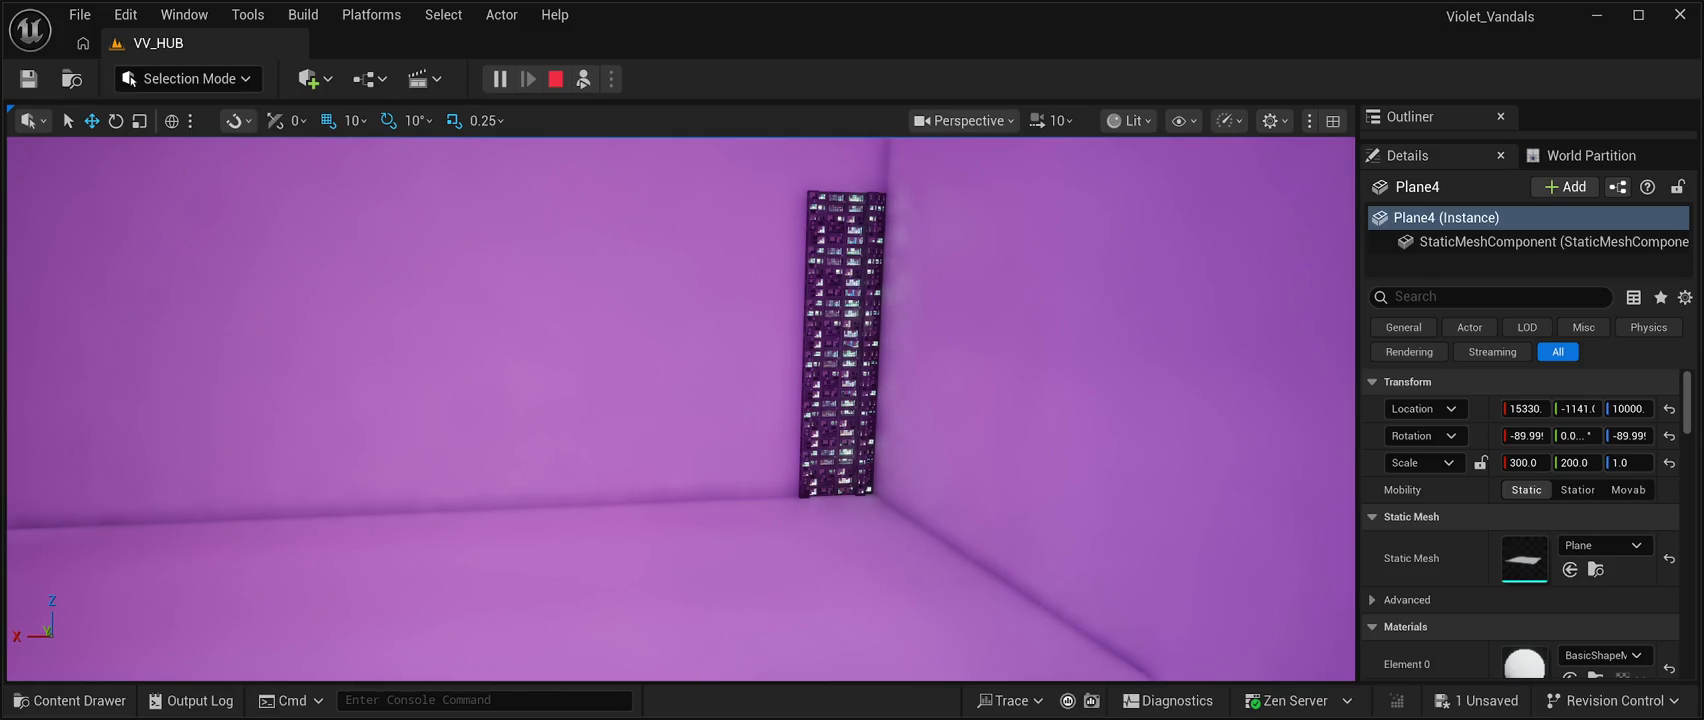
Select the SM_SlumPrefab8 building and open the Content Drawer at CyberPunkMegapack Meshes/Prefabs.
{"action": "left_click_drag", "start_coordinate": [682, 400], "coordinate": [678, 380]}
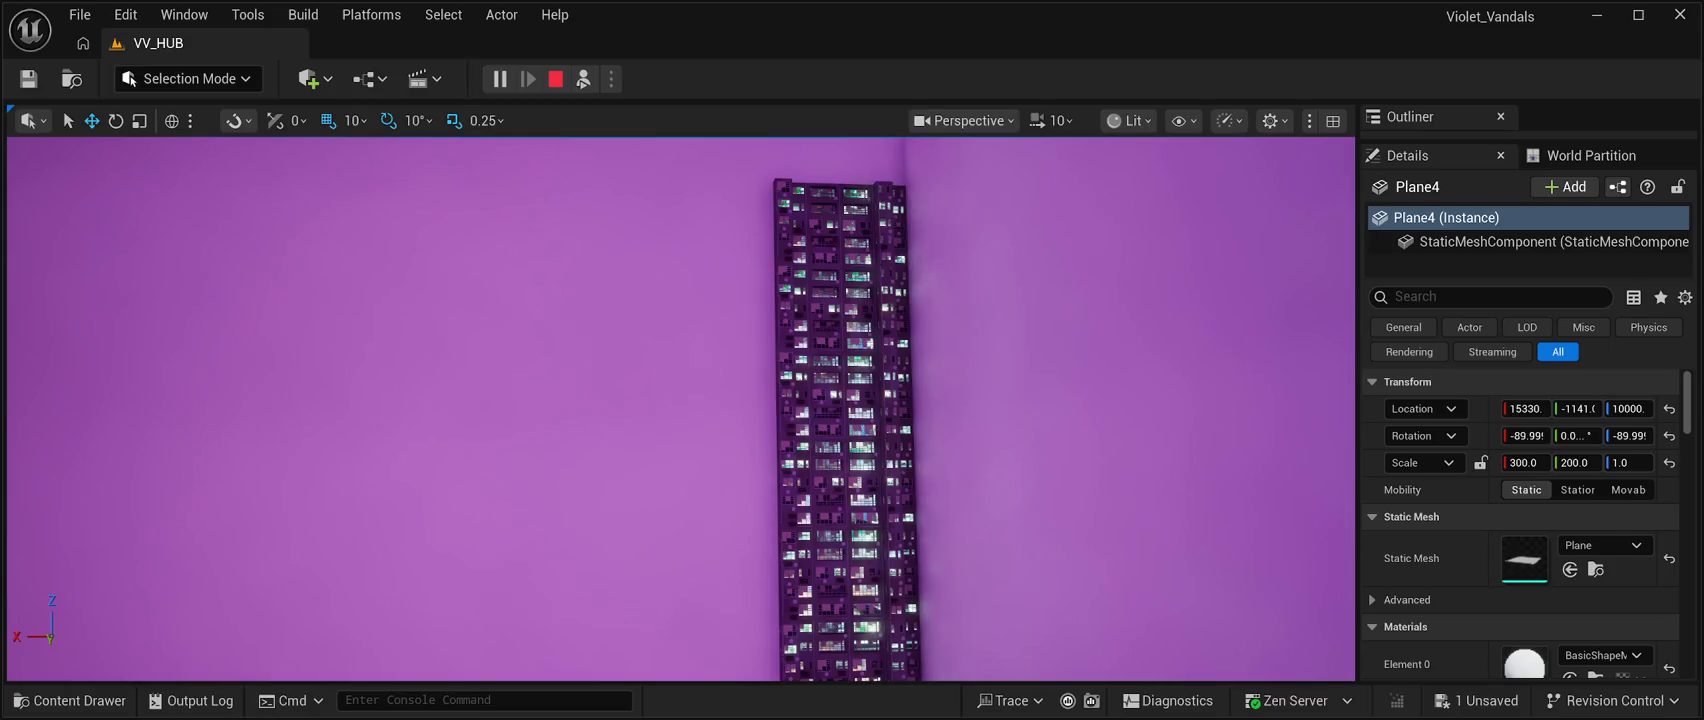
{"action": "left_click", "coordinate": [840, 222]}
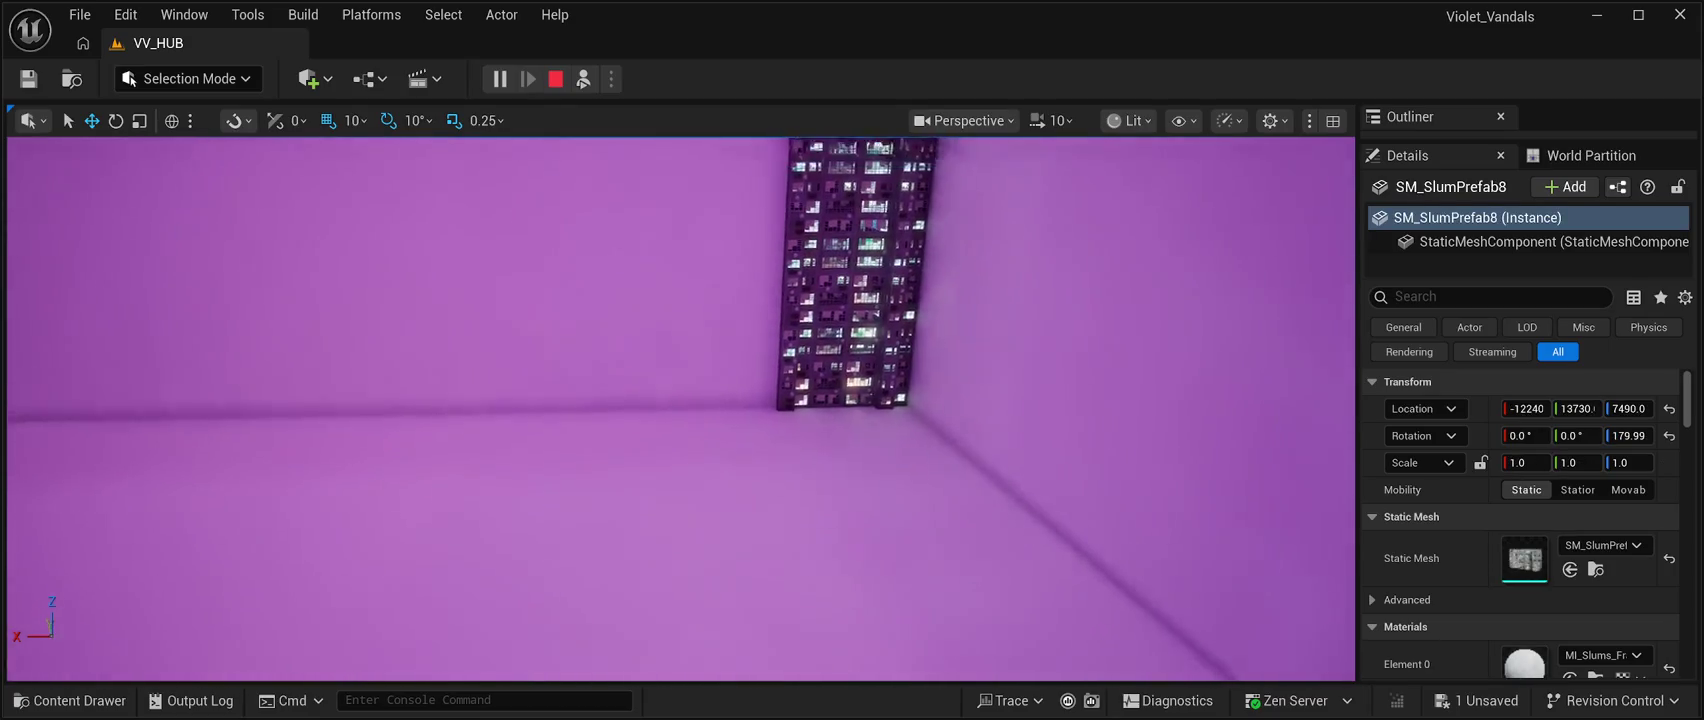
{"action": "key", "text": "ctrl+space"}
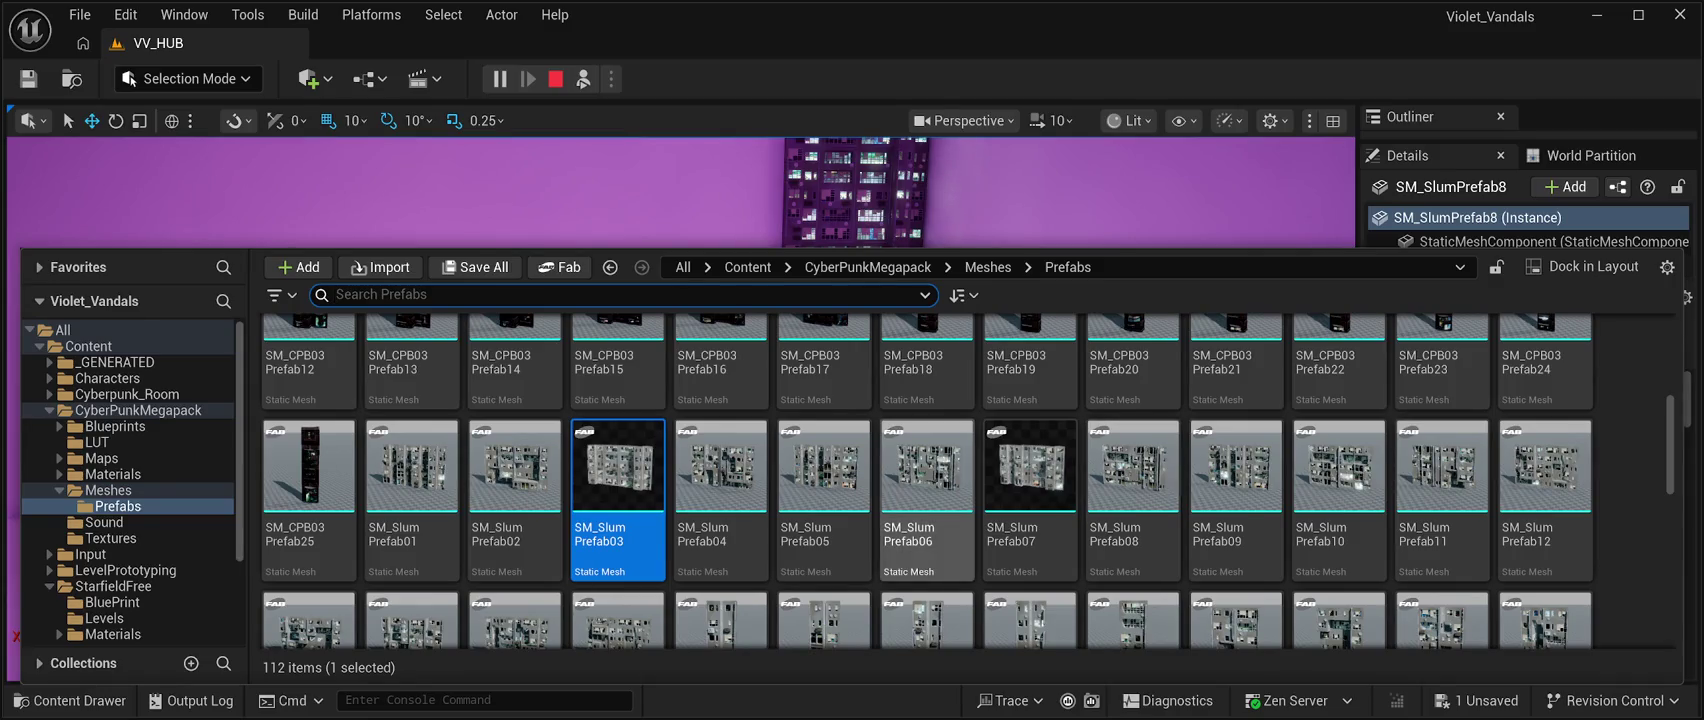
Pick the SM_CPB03 Prefab05 mesh and select the new building in the scene.
{"action": "scroll", "coordinate": [1236, 530], "scroll_direction": "up", "scroll_amount": 3}
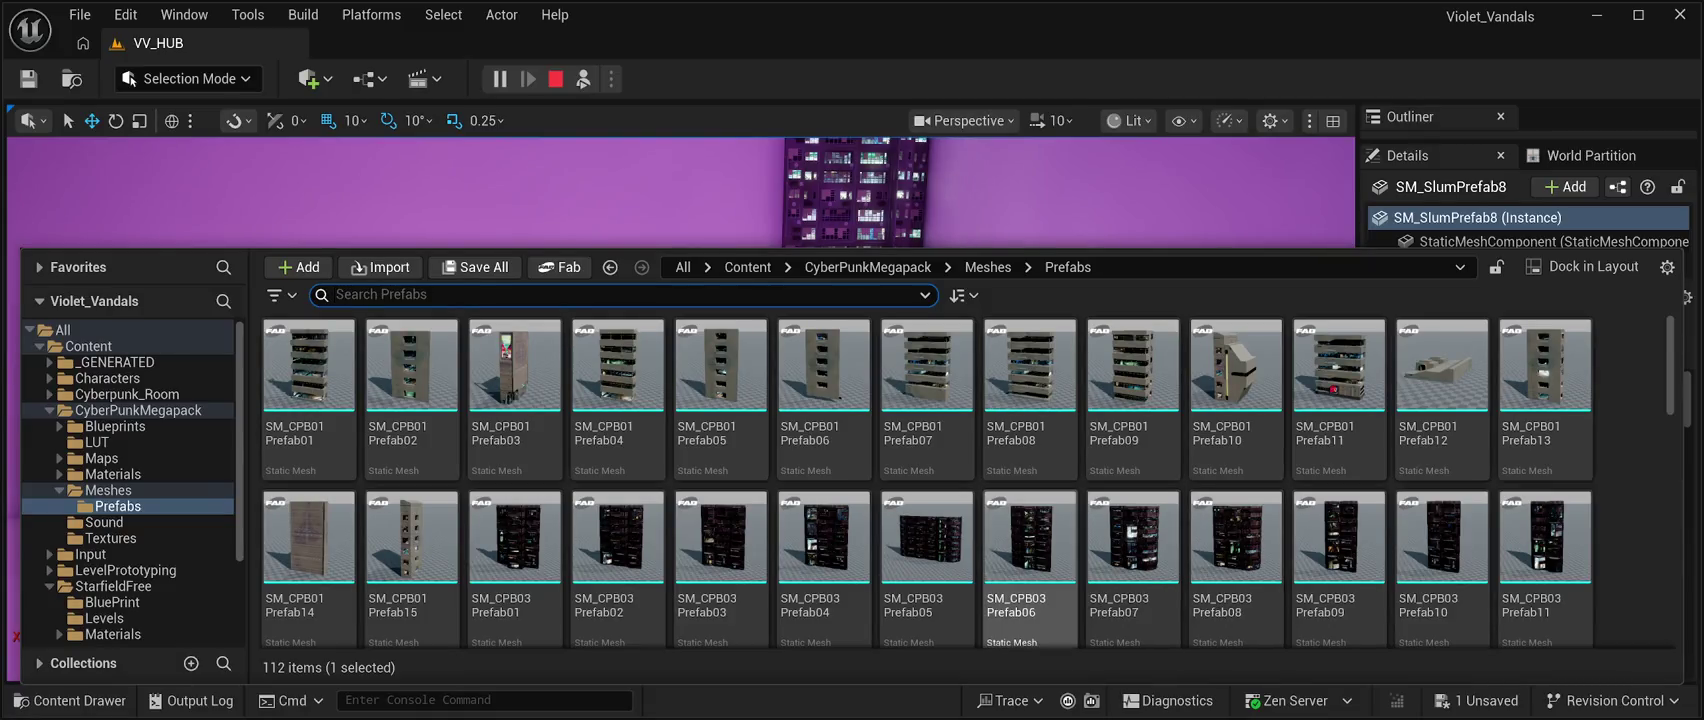
{"action": "left_click", "coordinate": [926, 540]}
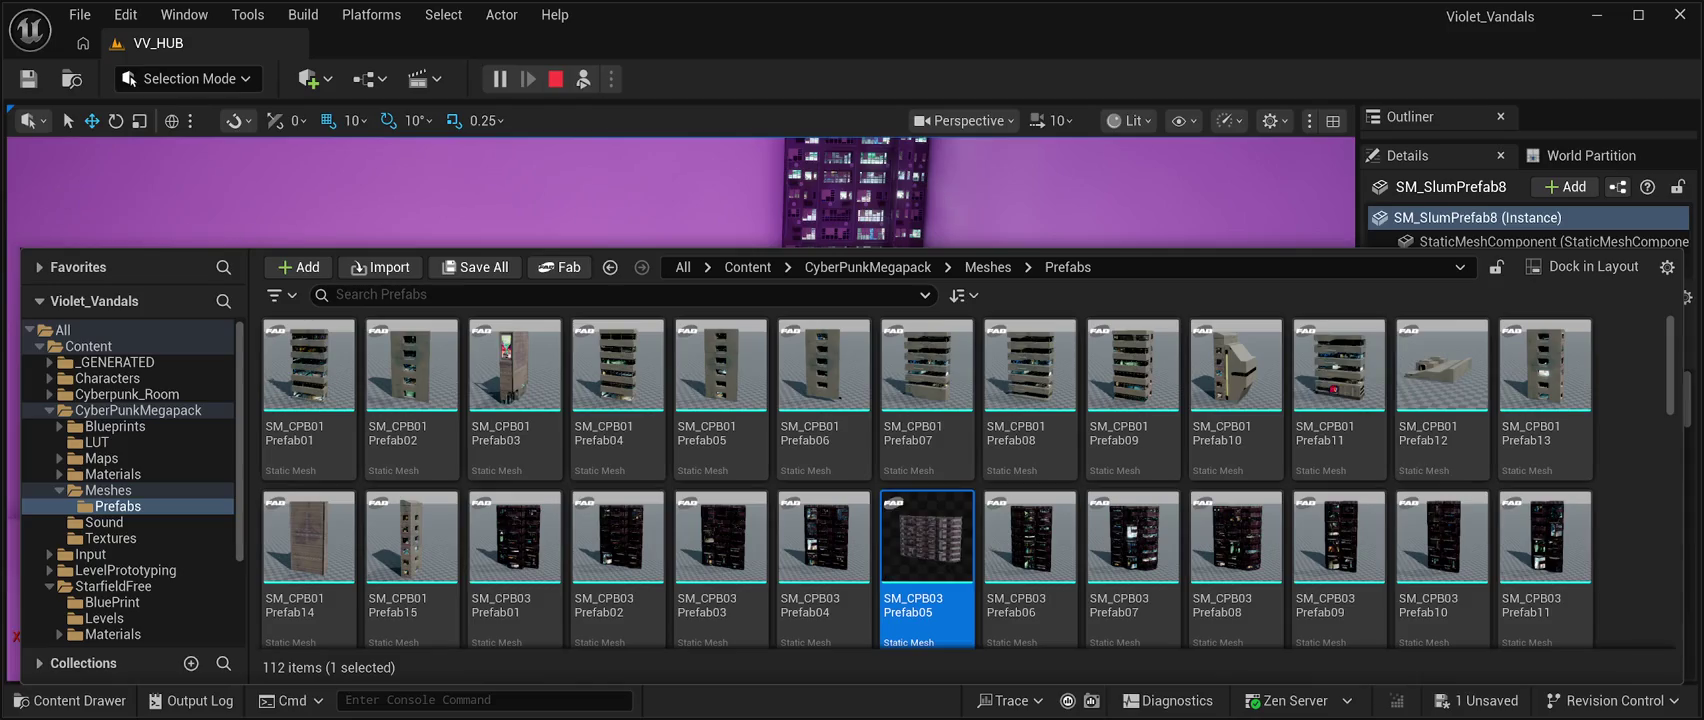
{"action": "key", "text": "ctrl+space"}
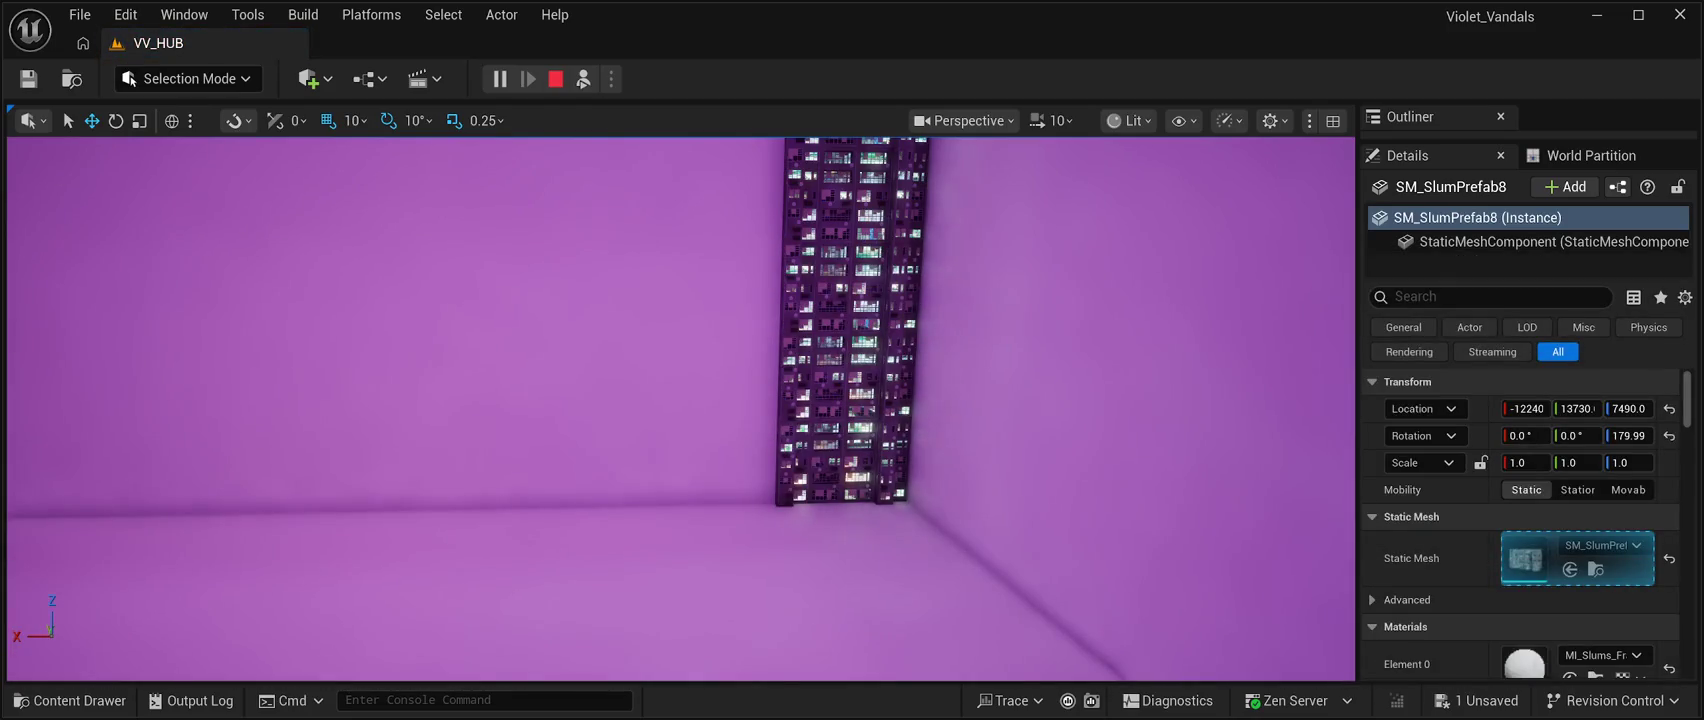
{"action": "left_click", "coordinate": [930, 465]}
Frame and orbit around SM_CPB03Prefab05, then stop the Play-in-Editor session.
{"action": "mouse_move", "coordinate": [862, 432]}
{"action": "left_mouse_down"}
{"action": "mouse_move", "coordinate": [820, 432]}
{"action": "mouse_move", "coordinate": [850, 470]}
{"action": "mouse_move", "coordinate": [795, 450]}
{"action": "left_mouse_up"}
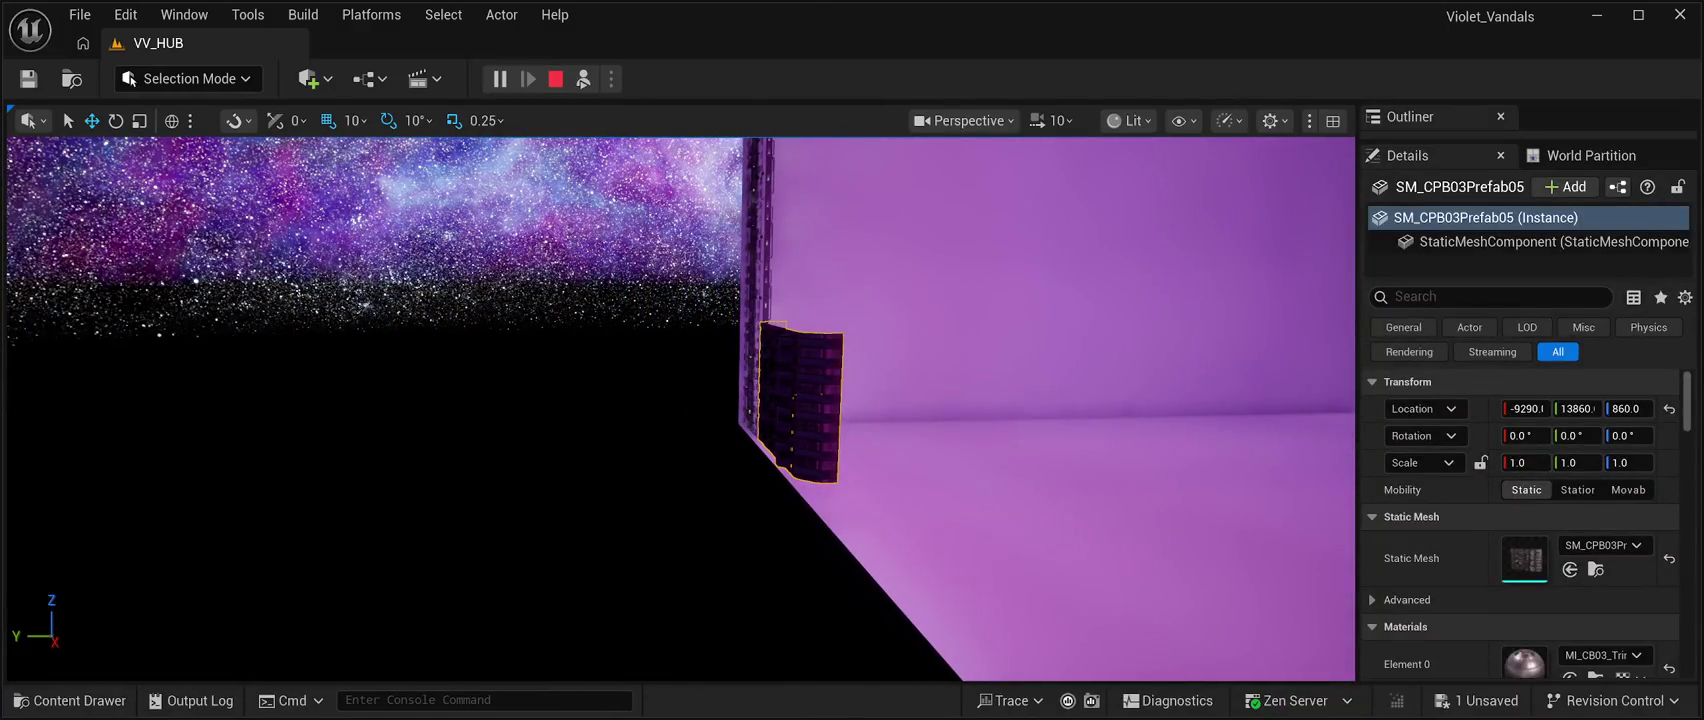
{"action": "key", "text": "f"}
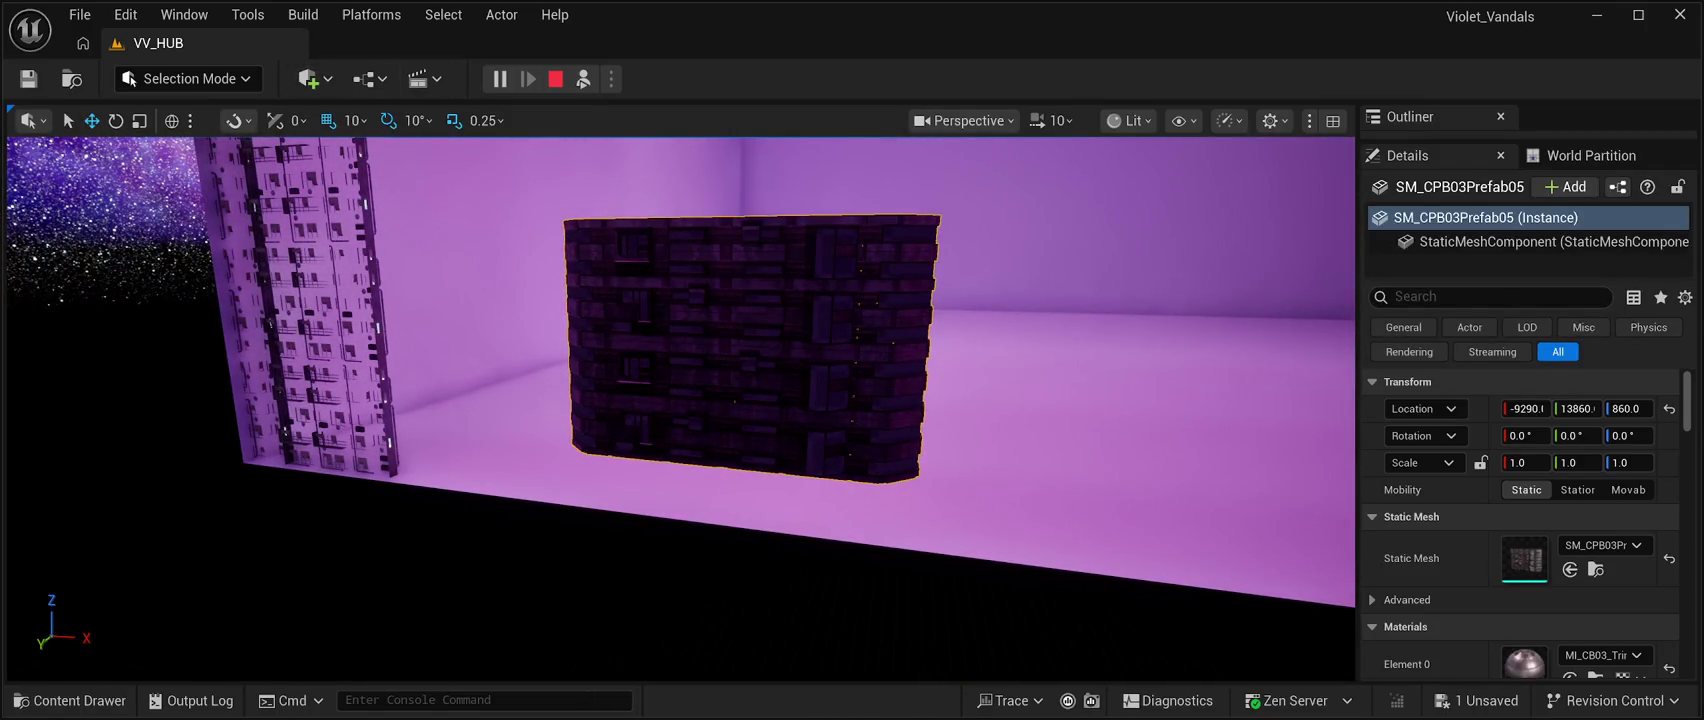
{"action": "left_click_drag", "start_coordinate": [680, 400], "coordinate": [460, 400]}
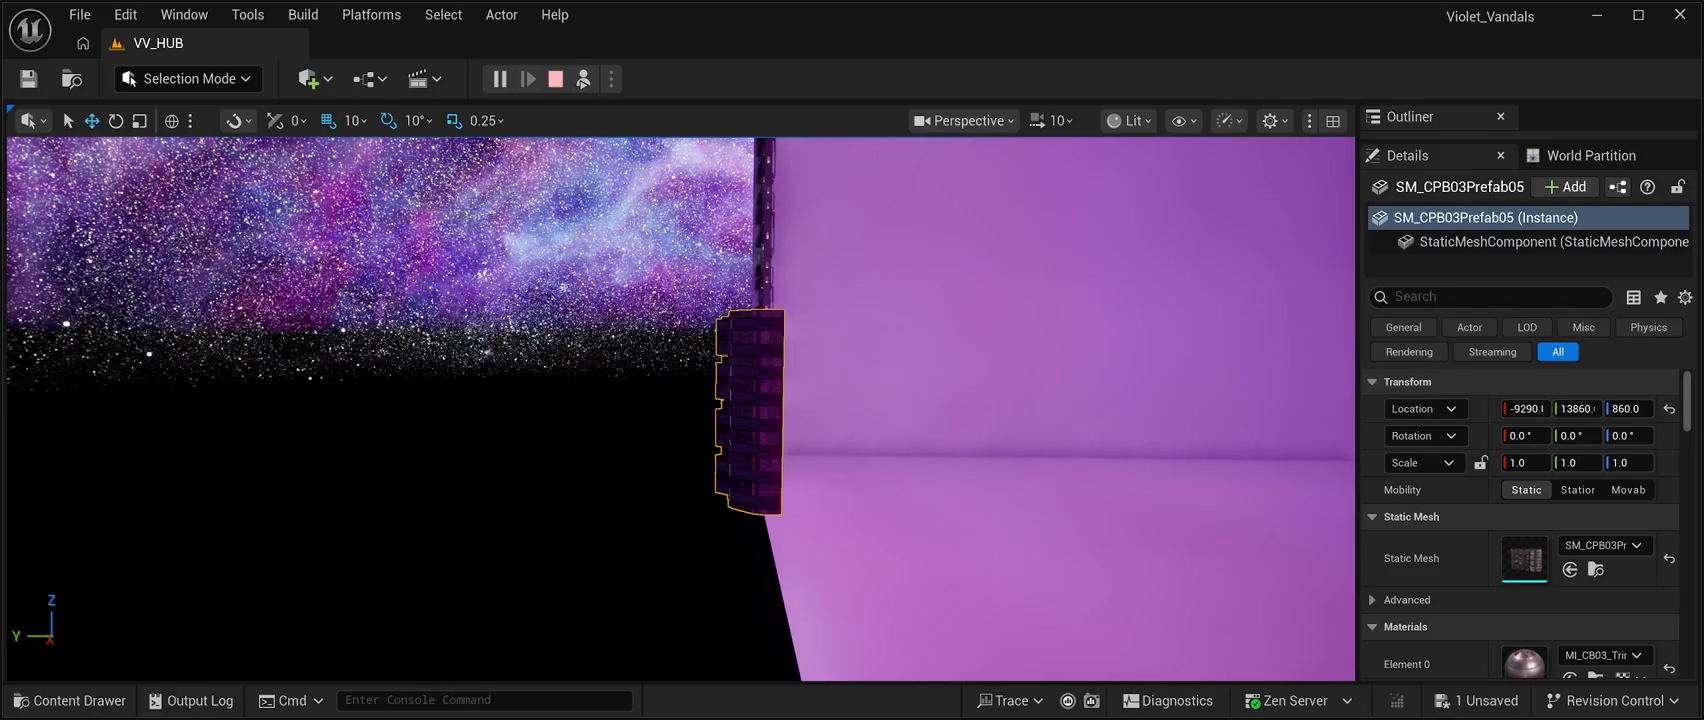
{"action": "key", "text": "Escape"}
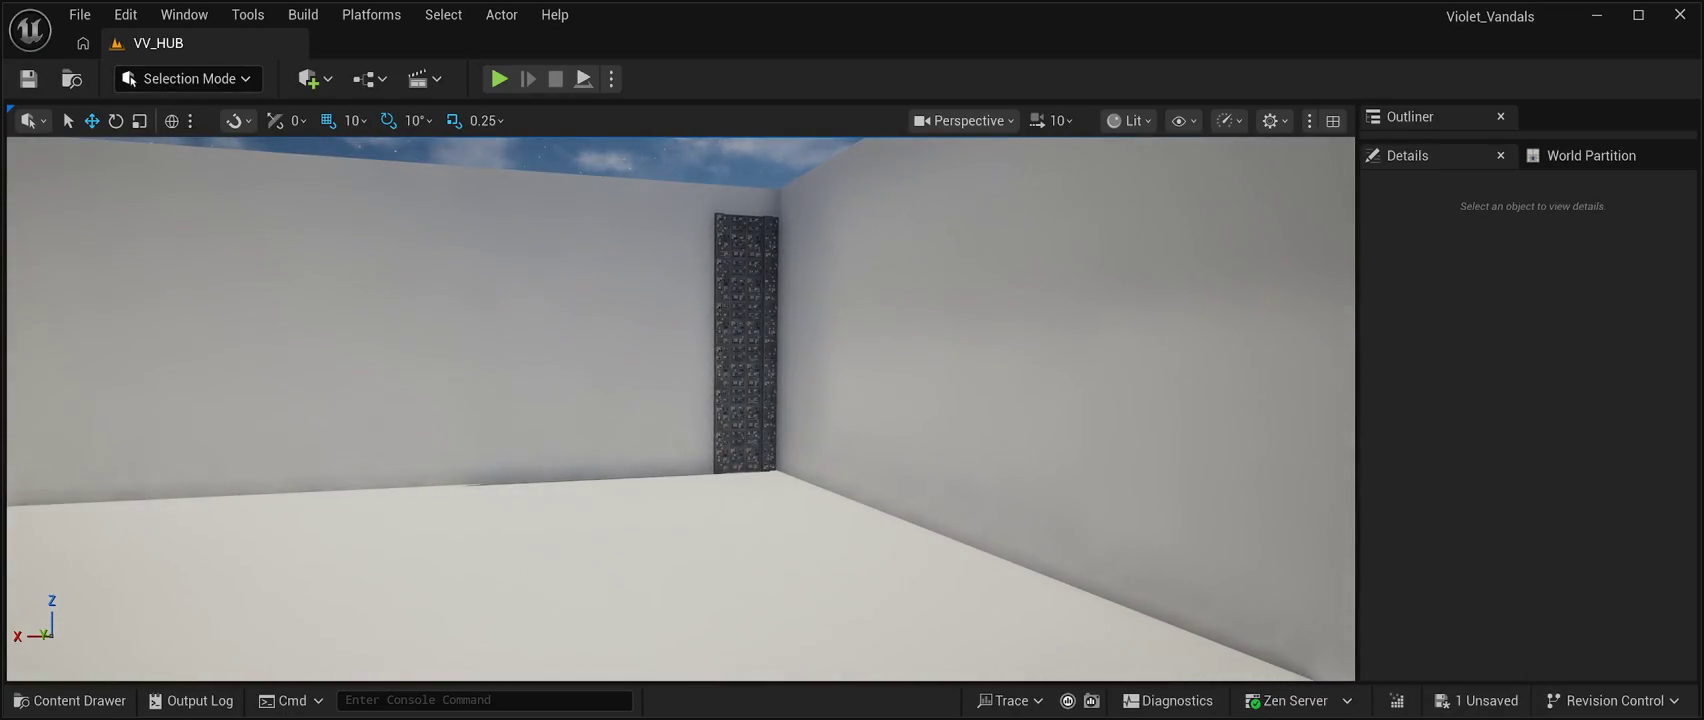
Place SM_CPB03 Prefab05 from the Prefabs folder and turn it 180° to face the room.
{"action": "left_click", "coordinate": [70, 700]}
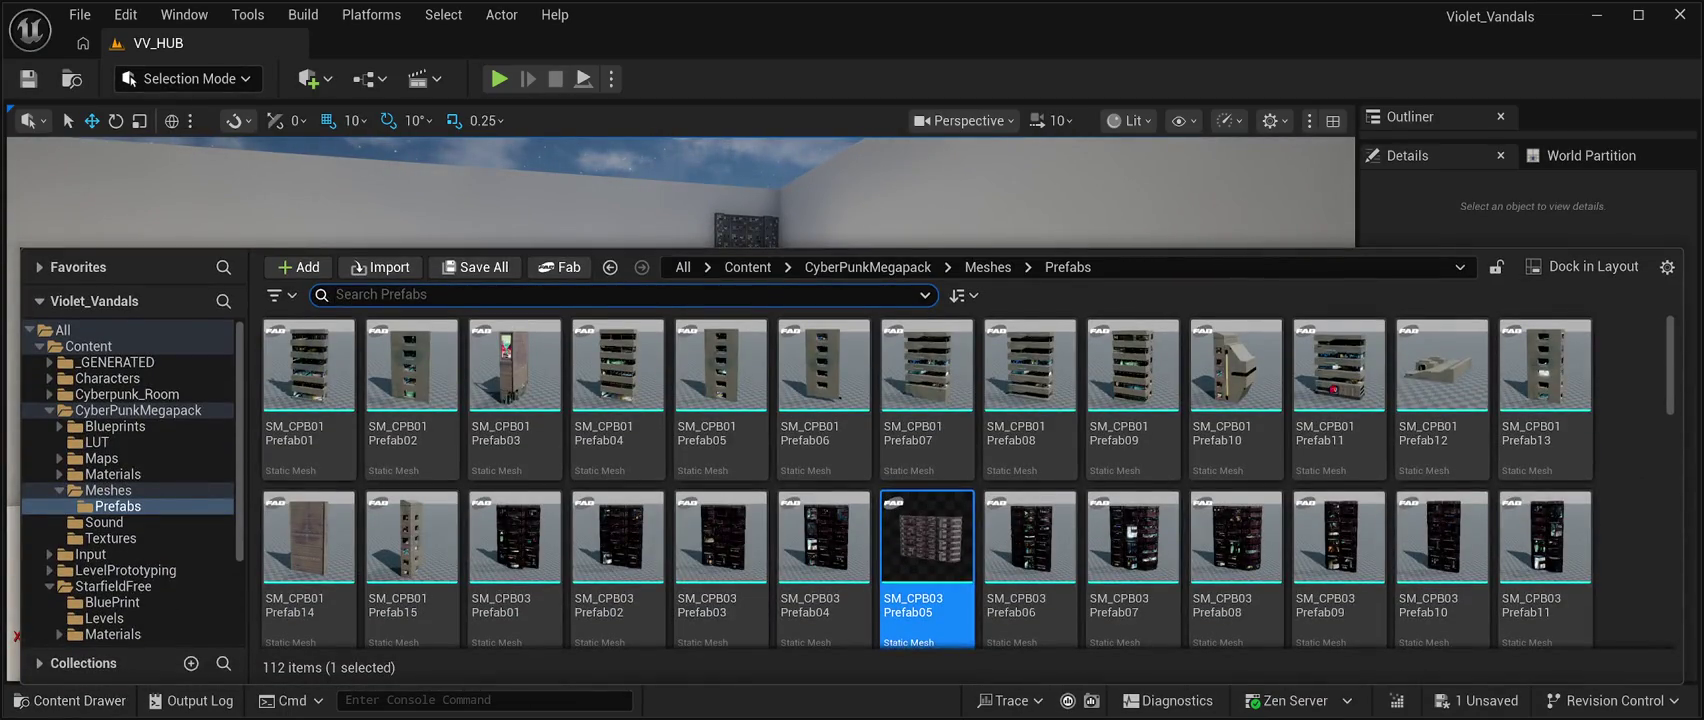
{"action": "mouse_move", "coordinate": [927, 540]}
{"action": "left_mouse_down"}
{"action": "mouse_move", "coordinate": [620, 480]}
{"action": "mouse_move", "coordinate": [600, 495]}
{"action": "mouse_move", "coordinate": [672, 521]}
{"action": "left_mouse_up"}
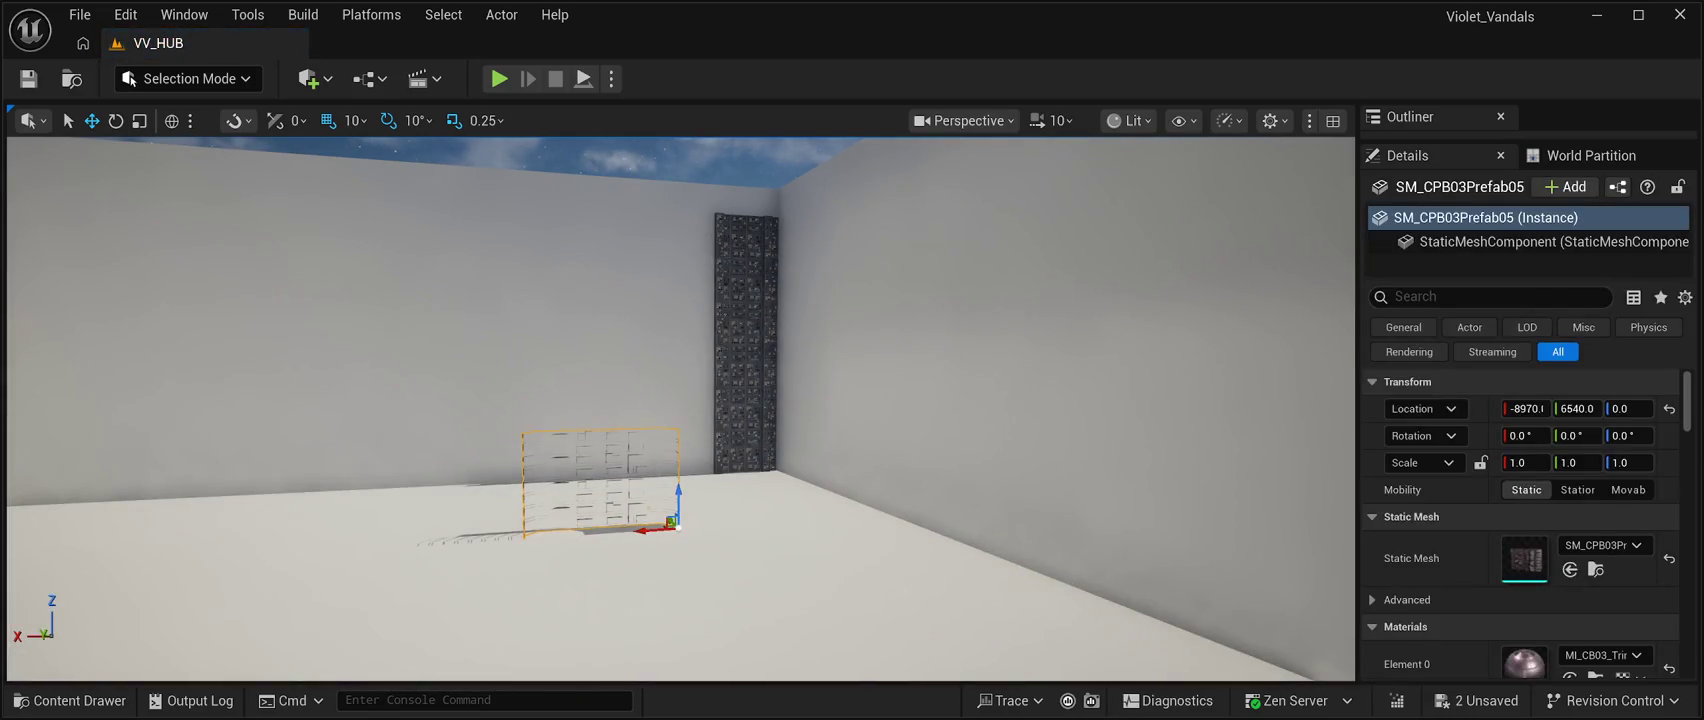
{"action": "key", "text": "e"}
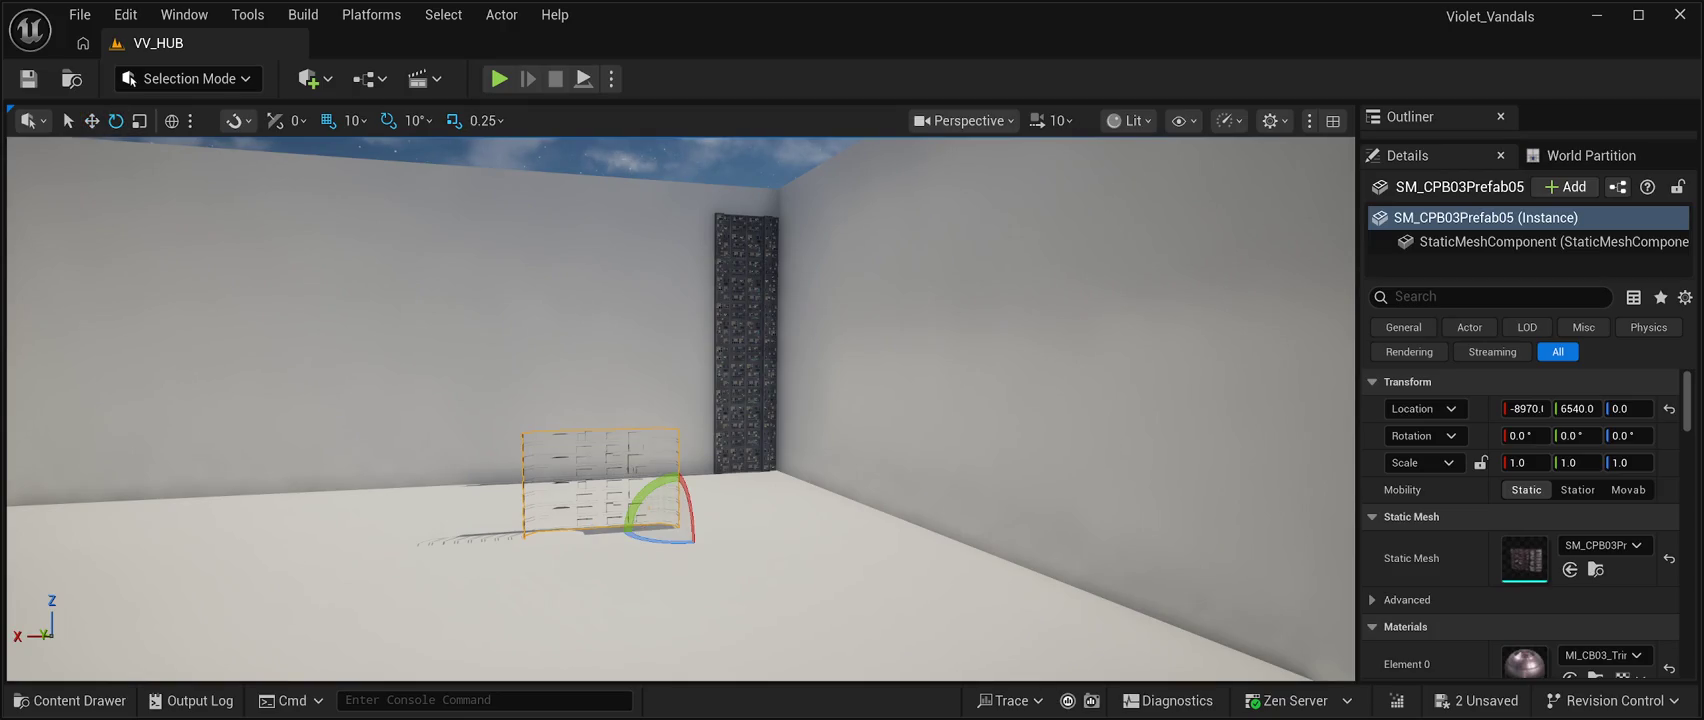
{"action": "left_click_drag", "start_coordinate": [660, 535], "coordinate": [725, 530]}
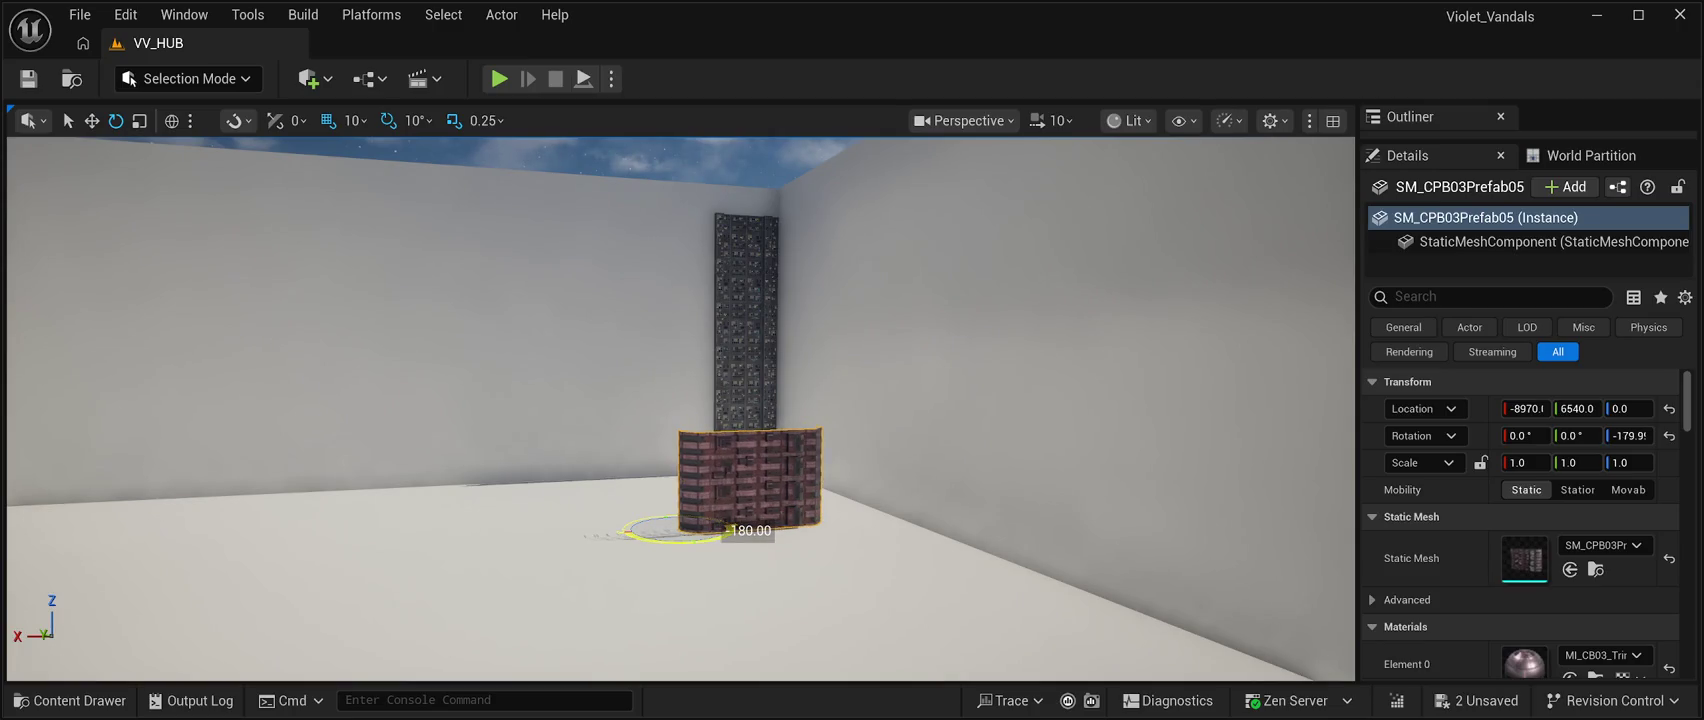
Move the building beside the dark tower and lower it onto the floor.
{"action": "key", "text": "w"}
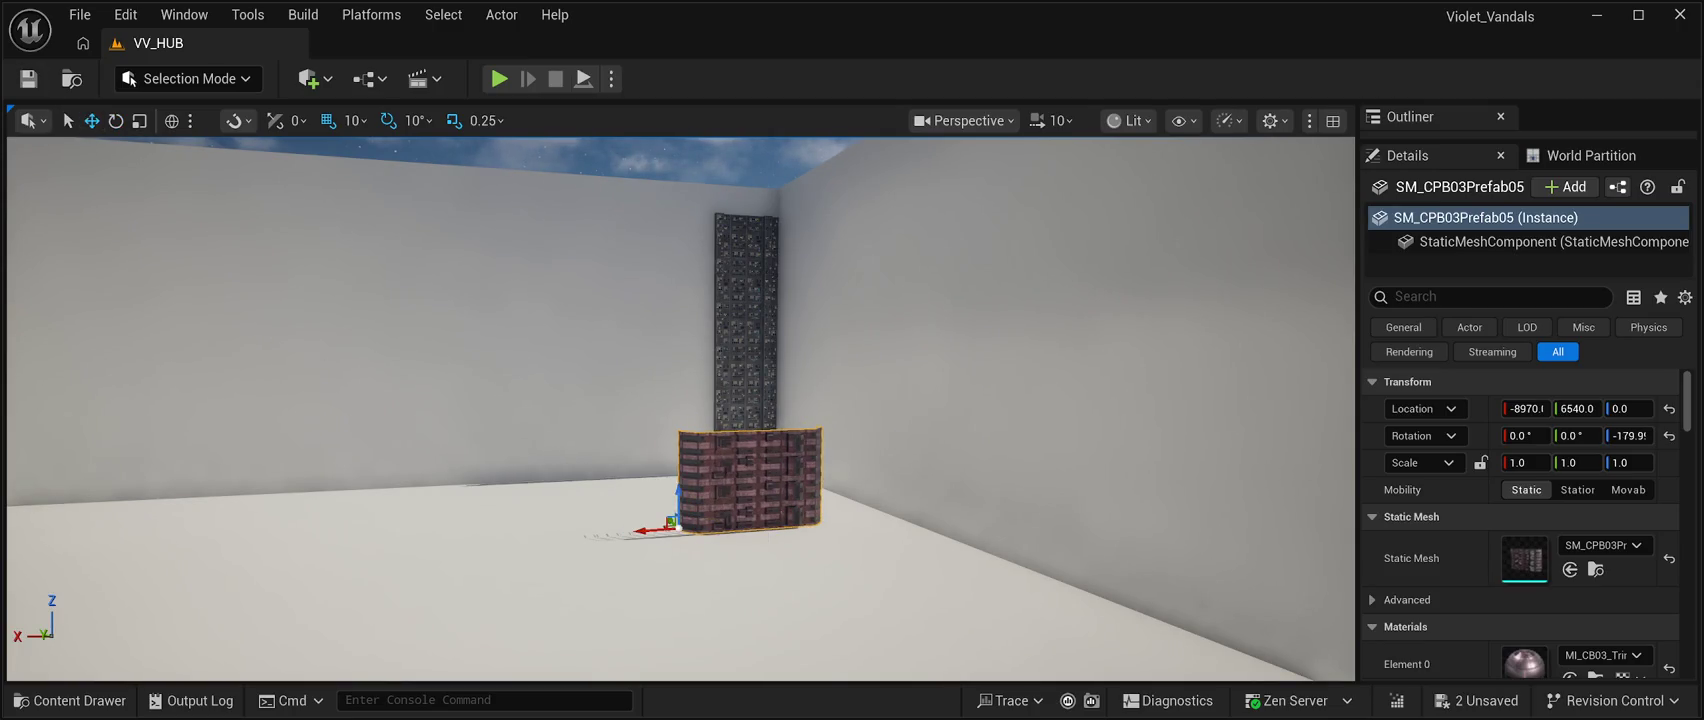
{"action": "mouse_move", "coordinate": [650, 528]}
{"action": "left_mouse_down"}
{"action": "mouse_move", "coordinate": [612, 530]}
{"action": "mouse_move", "coordinate": [630, 510]}
{"action": "mouse_move", "coordinate": [592, 470]}
{"action": "left_mouse_up"}
{"action": "scroll", "coordinate": [592, 470], "scroll_direction": "up", "scroll_amount": 4}
{"action": "scroll", "coordinate": [680, 410], "scroll_direction": "up", "scroll_amount": 5}
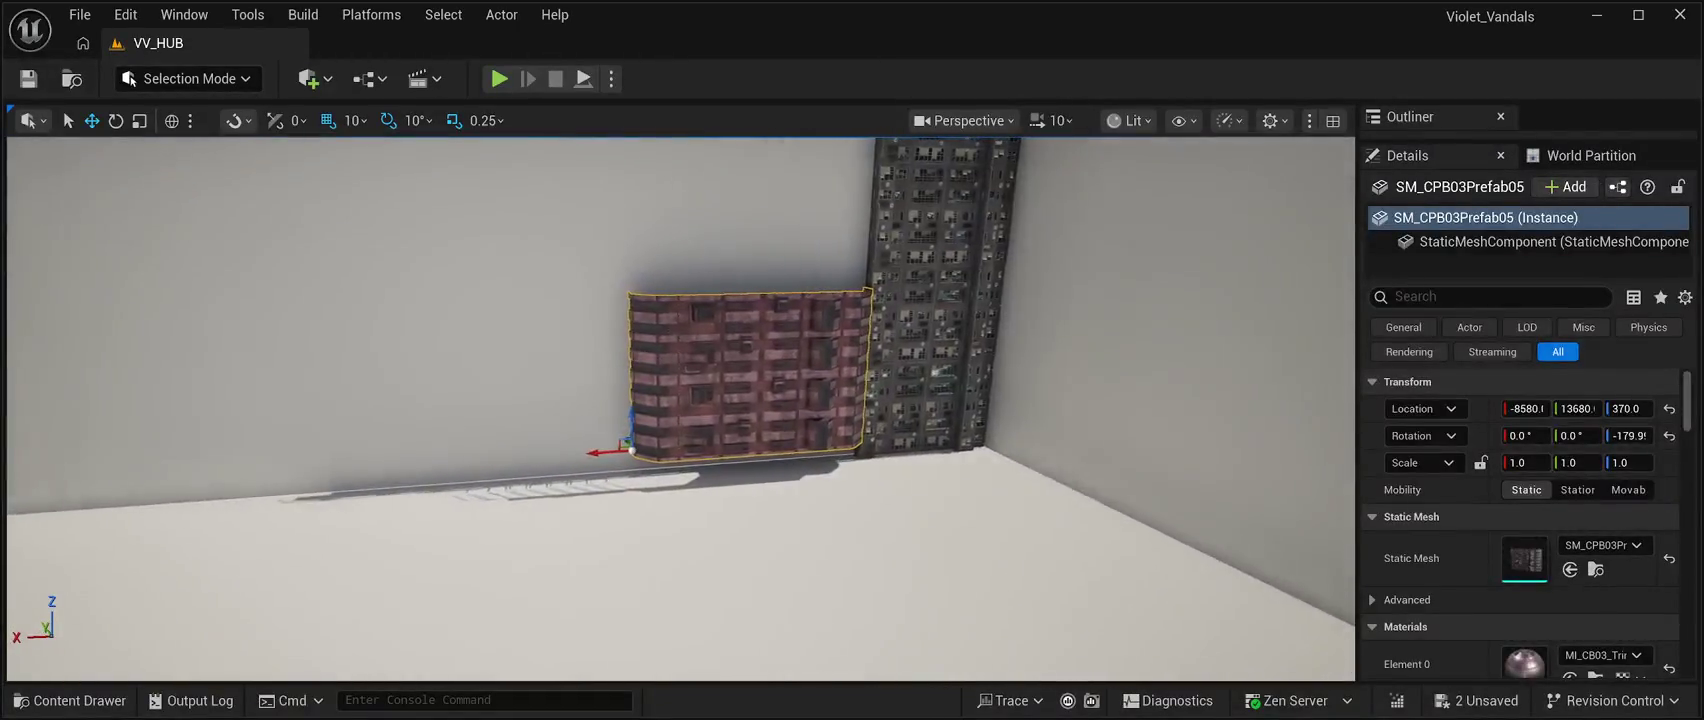
{"action": "mouse_move", "coordinate": [571, 356]}
{"action": "left_mouse_down"}
{"action": "mouse_move", "coordinate": [585, 405]}
{"action": "mouse_move", "coordinate": [573, 386]}
{"action": "left_mouse_up"}
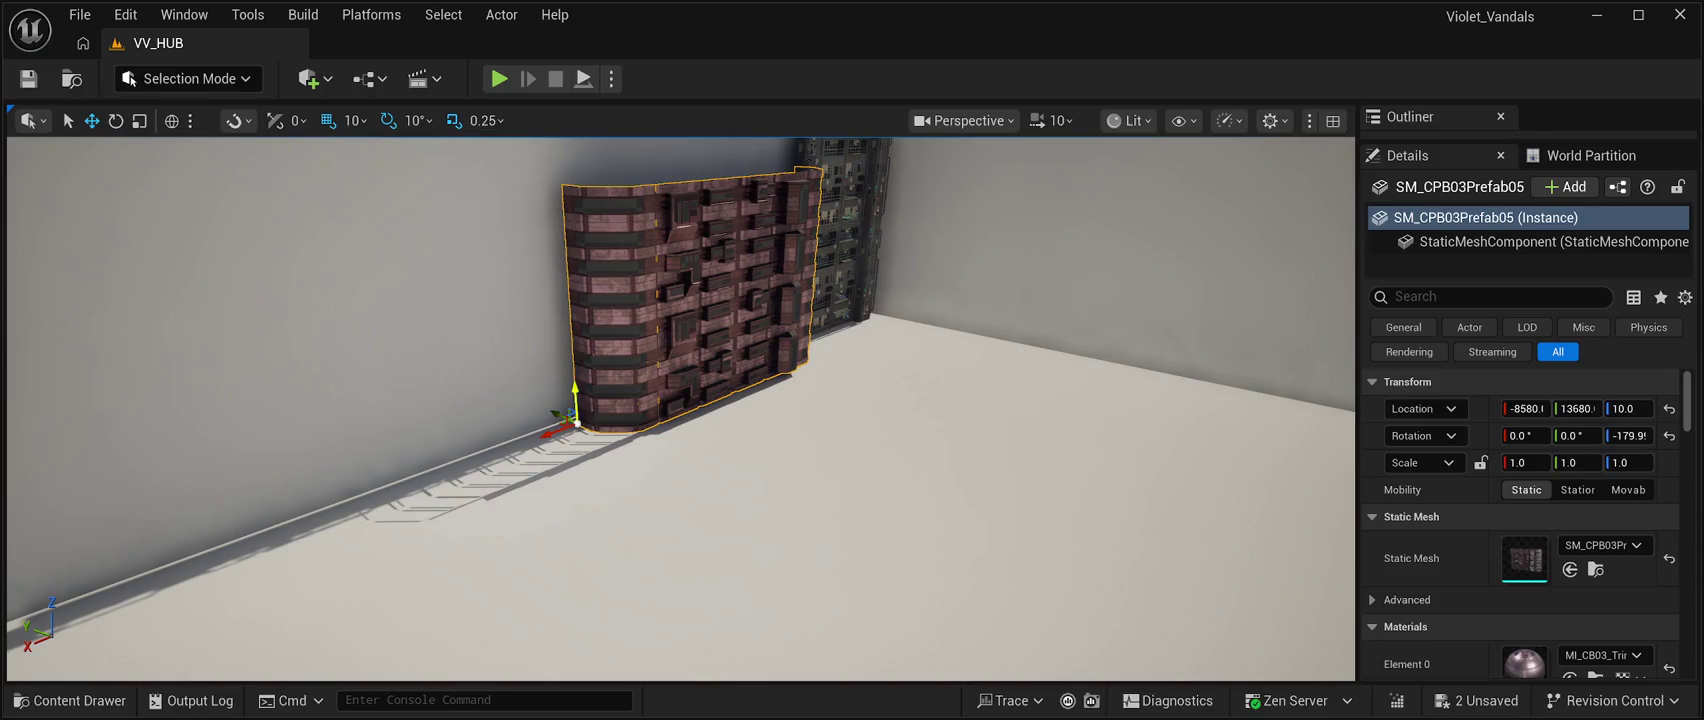
{"action": "left_click", "coordinate": [480, 300]}
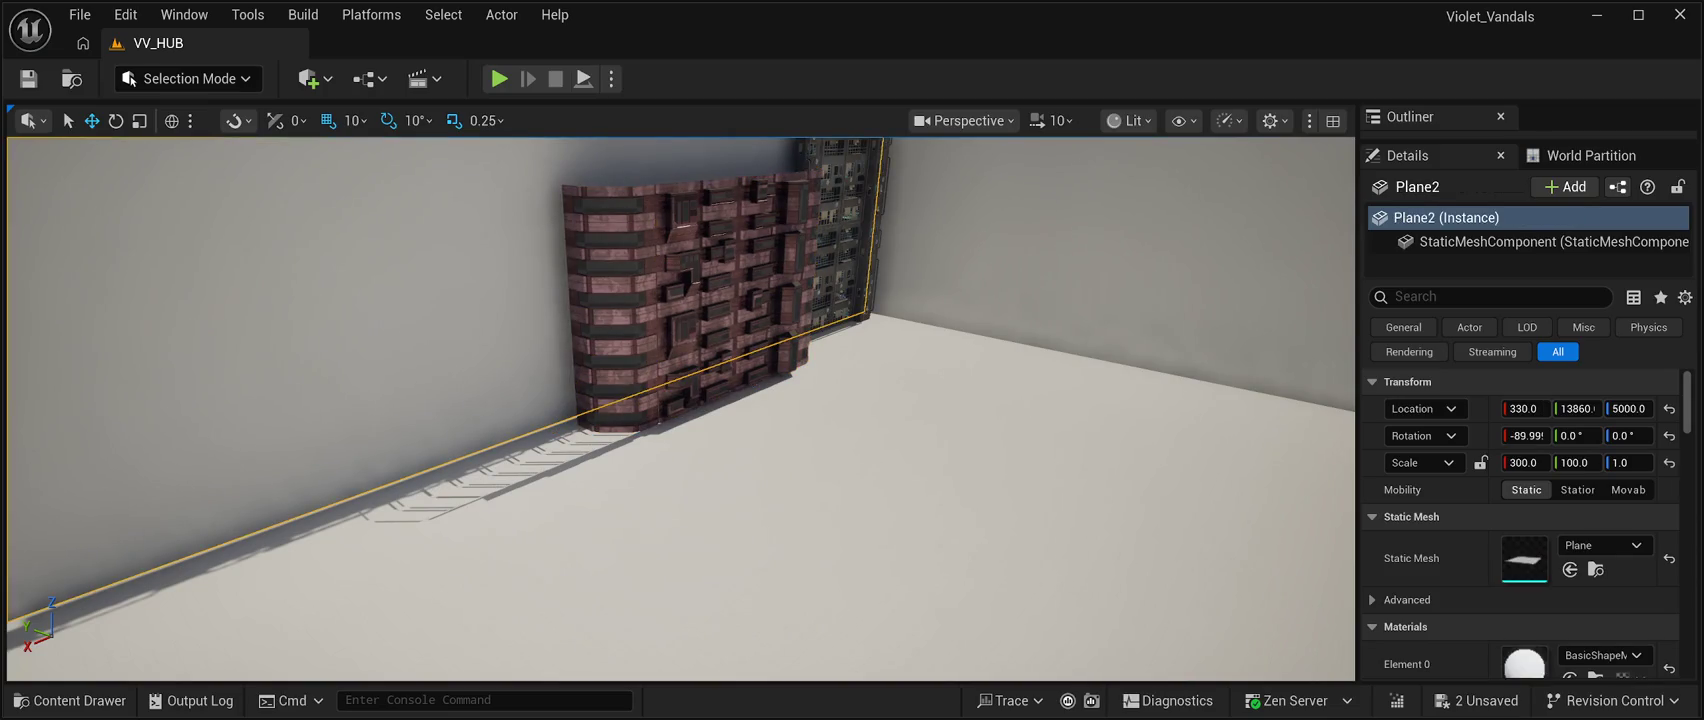
Duplicate the brick building and stack the copy on top of it.
{"action": "key", "text": "Up"}
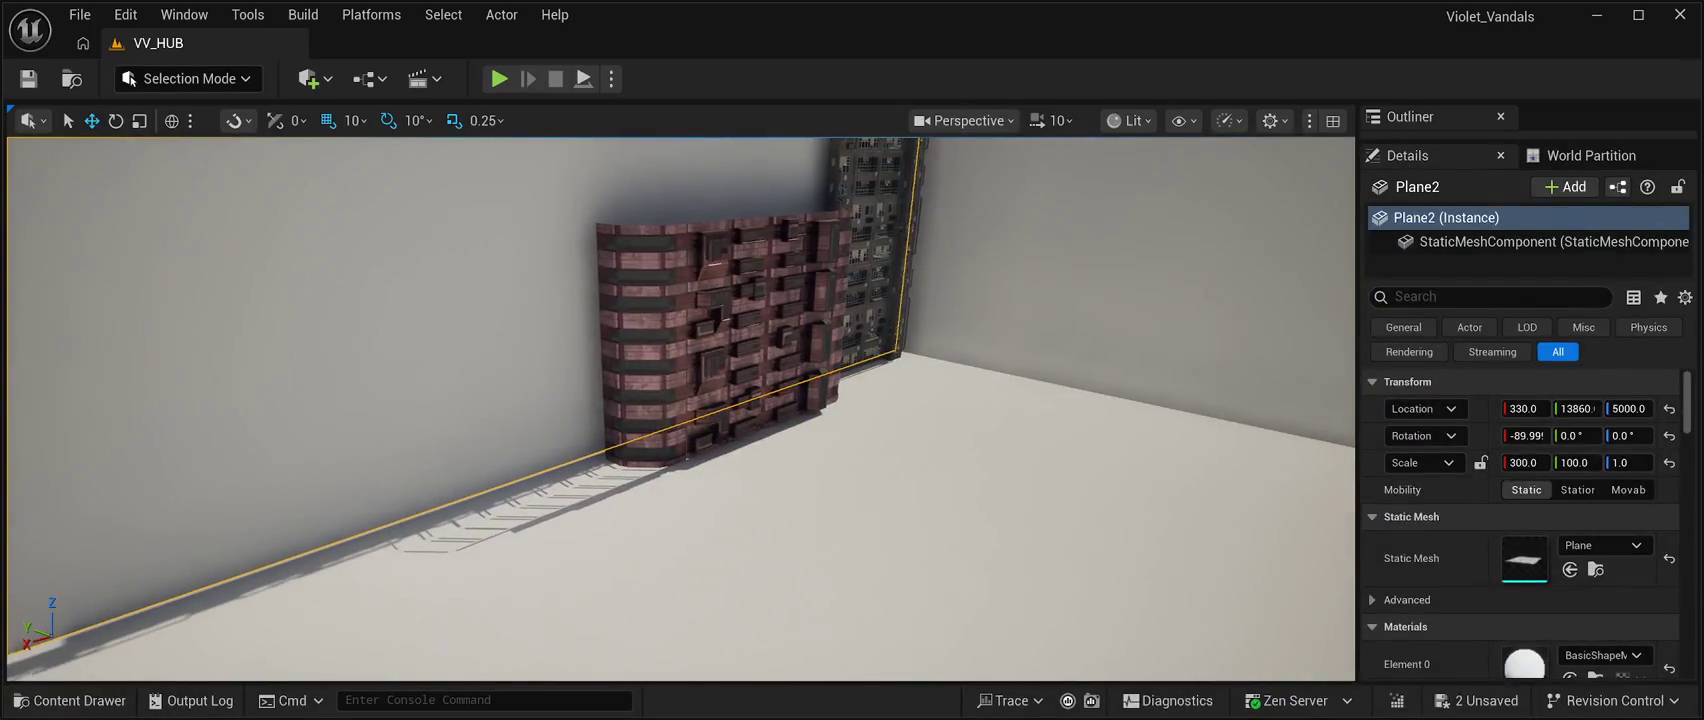
{"action": "key", "text": "Up"}
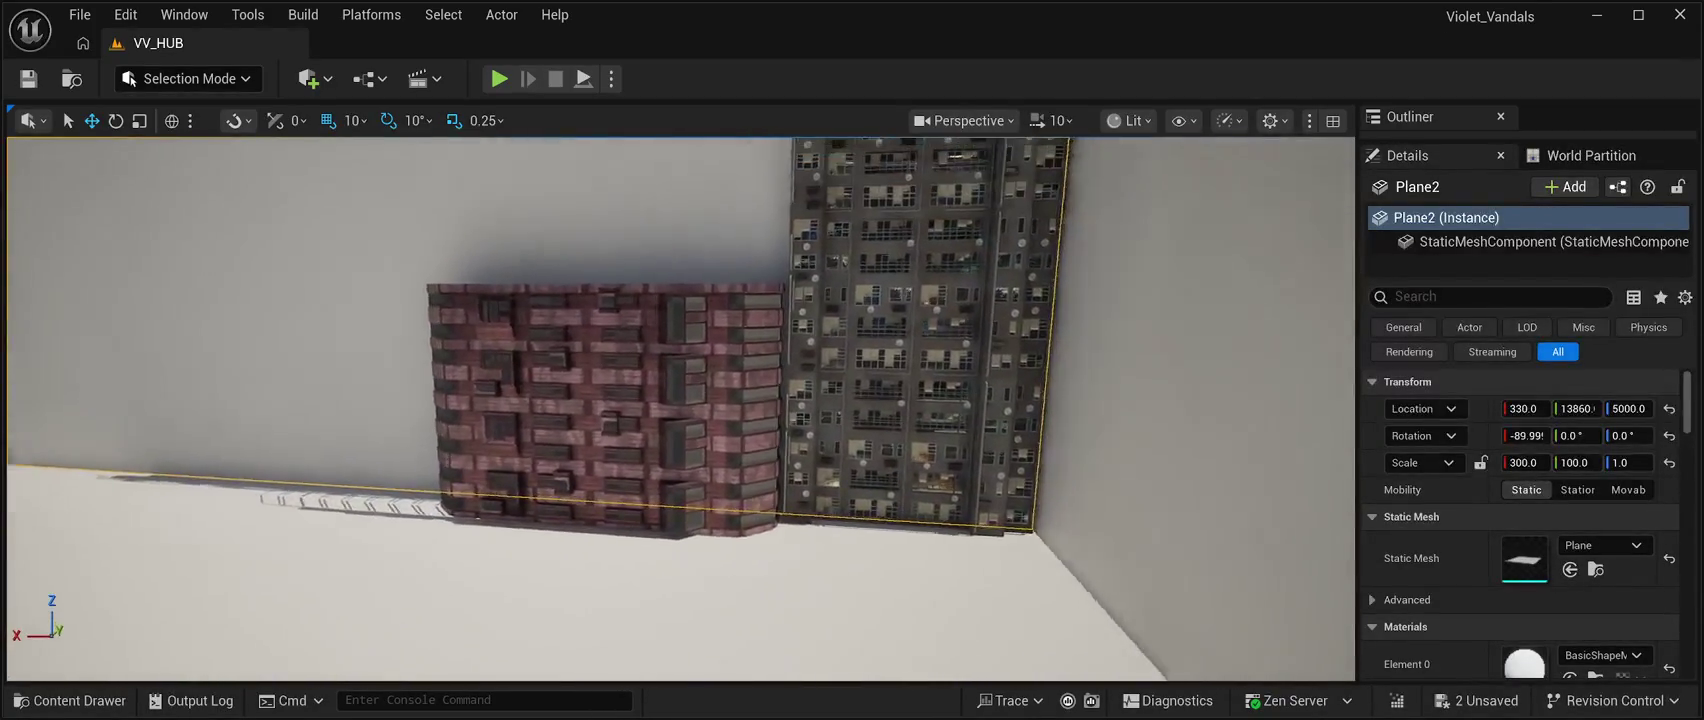
{"action": "key", "text": "Left"}
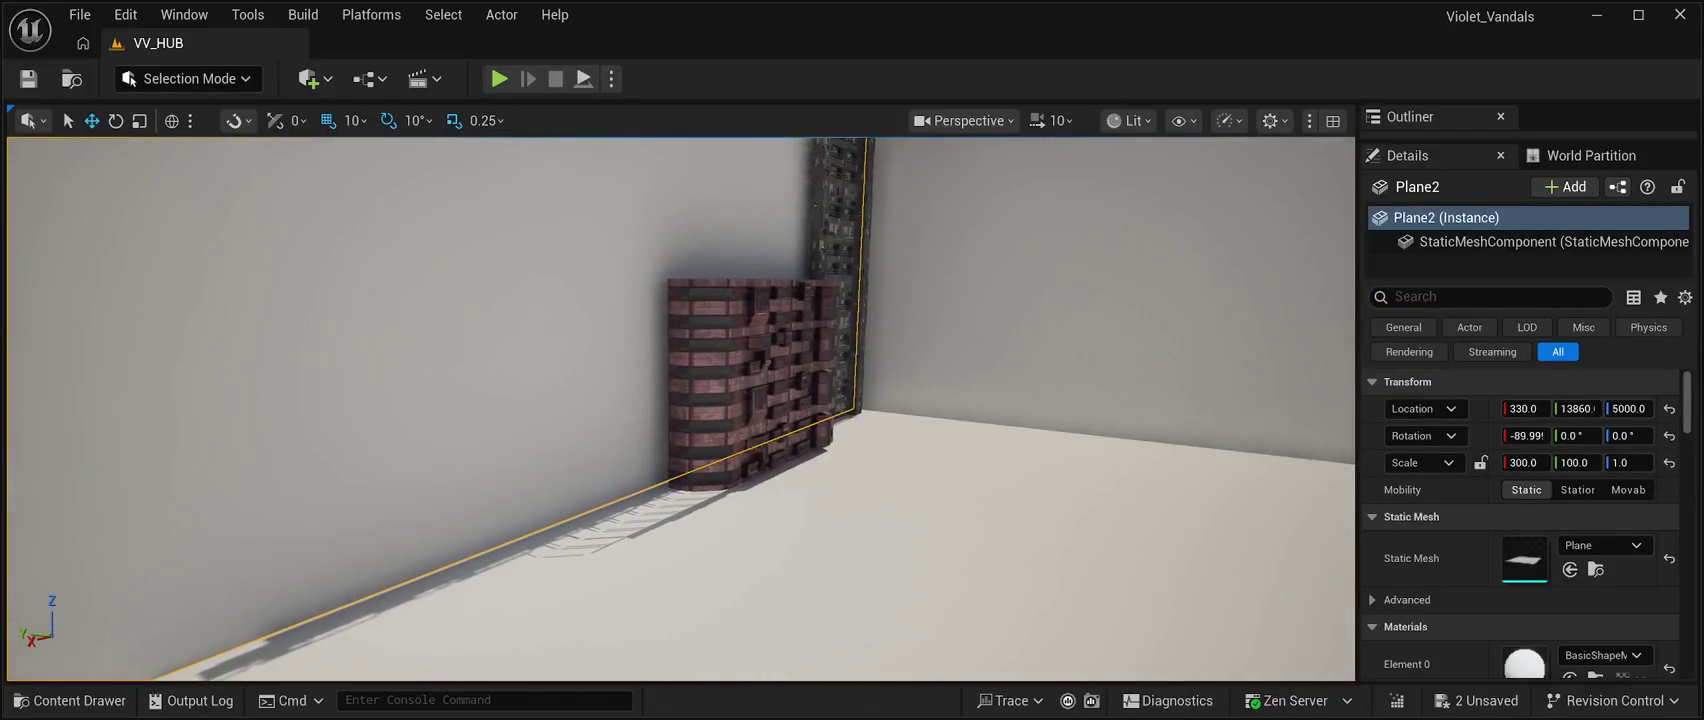
{"action": "left_click", "coordinate": [750, 380]}
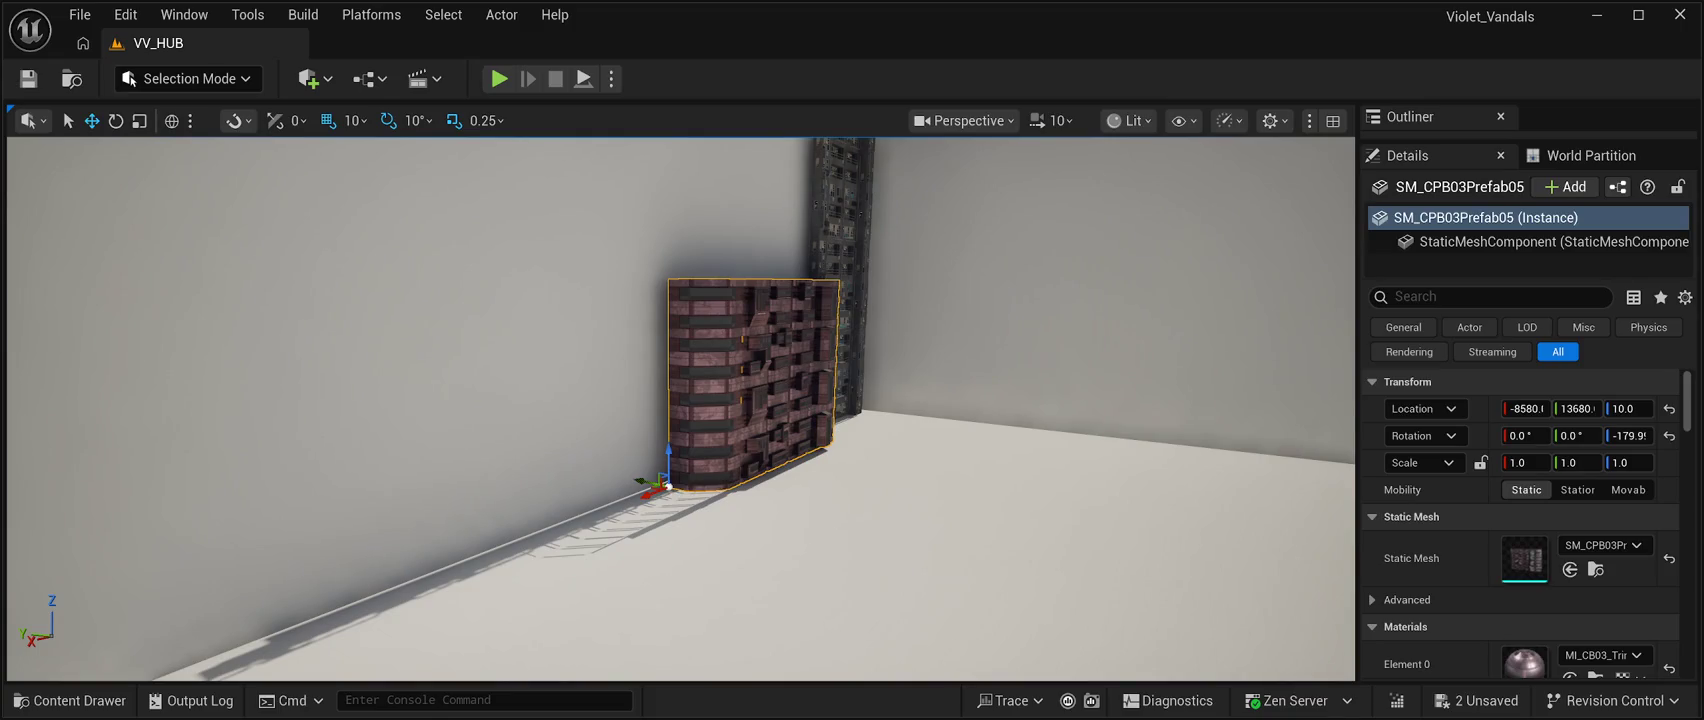
{"action": "key", "text": "ctrl+d"}
{"action": "left_click_drag", "start_coordinate": [678, 421], "coordinate": [702, 142]}
{"action": "key", "text": "f"}
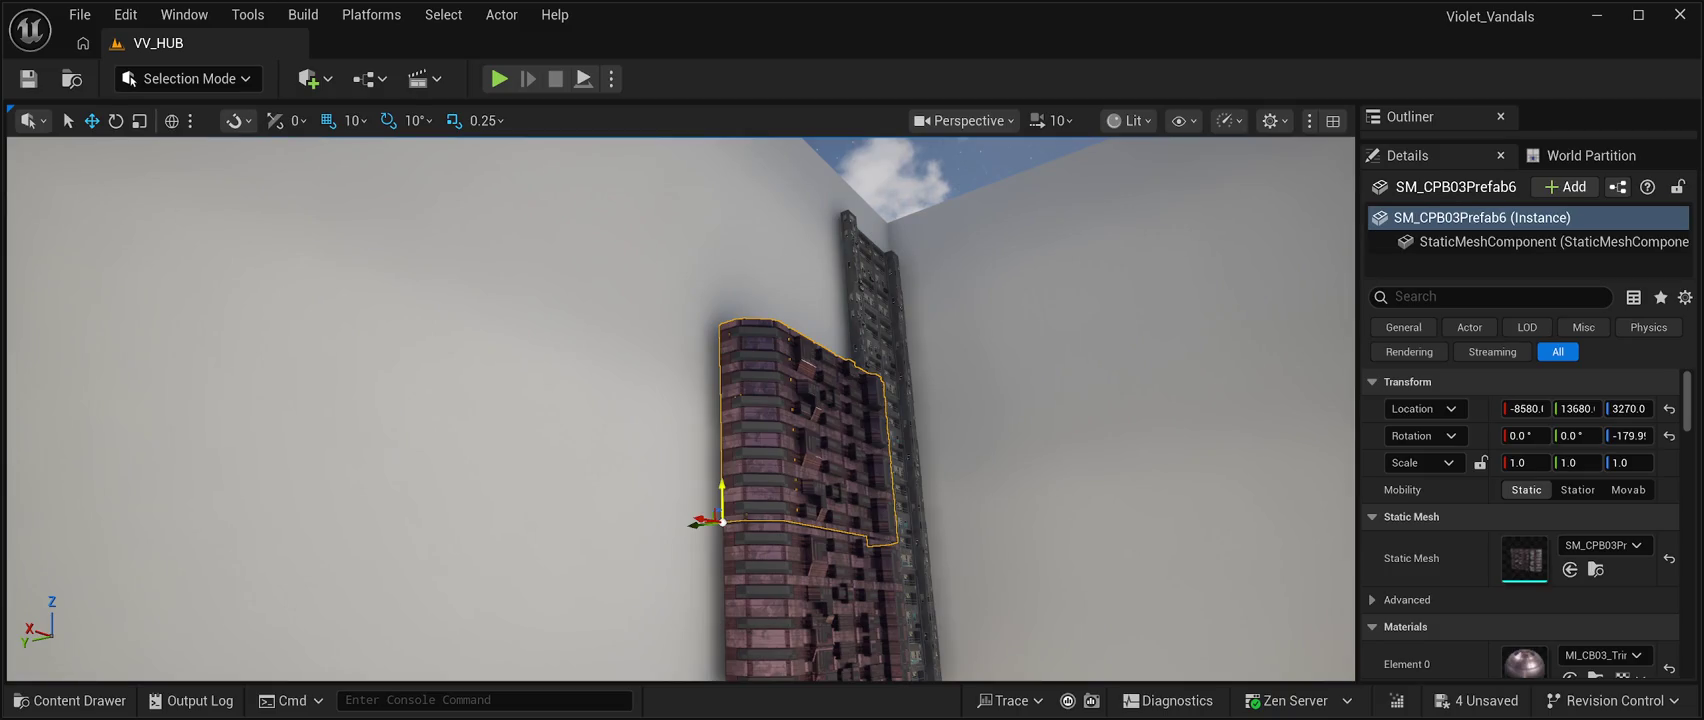
Check the stacked copy, deselect it and save the level's pending changes.
{"action": "left_click_drag", "start_coordinate": [721, 495], "coordinate": [680, 570]}
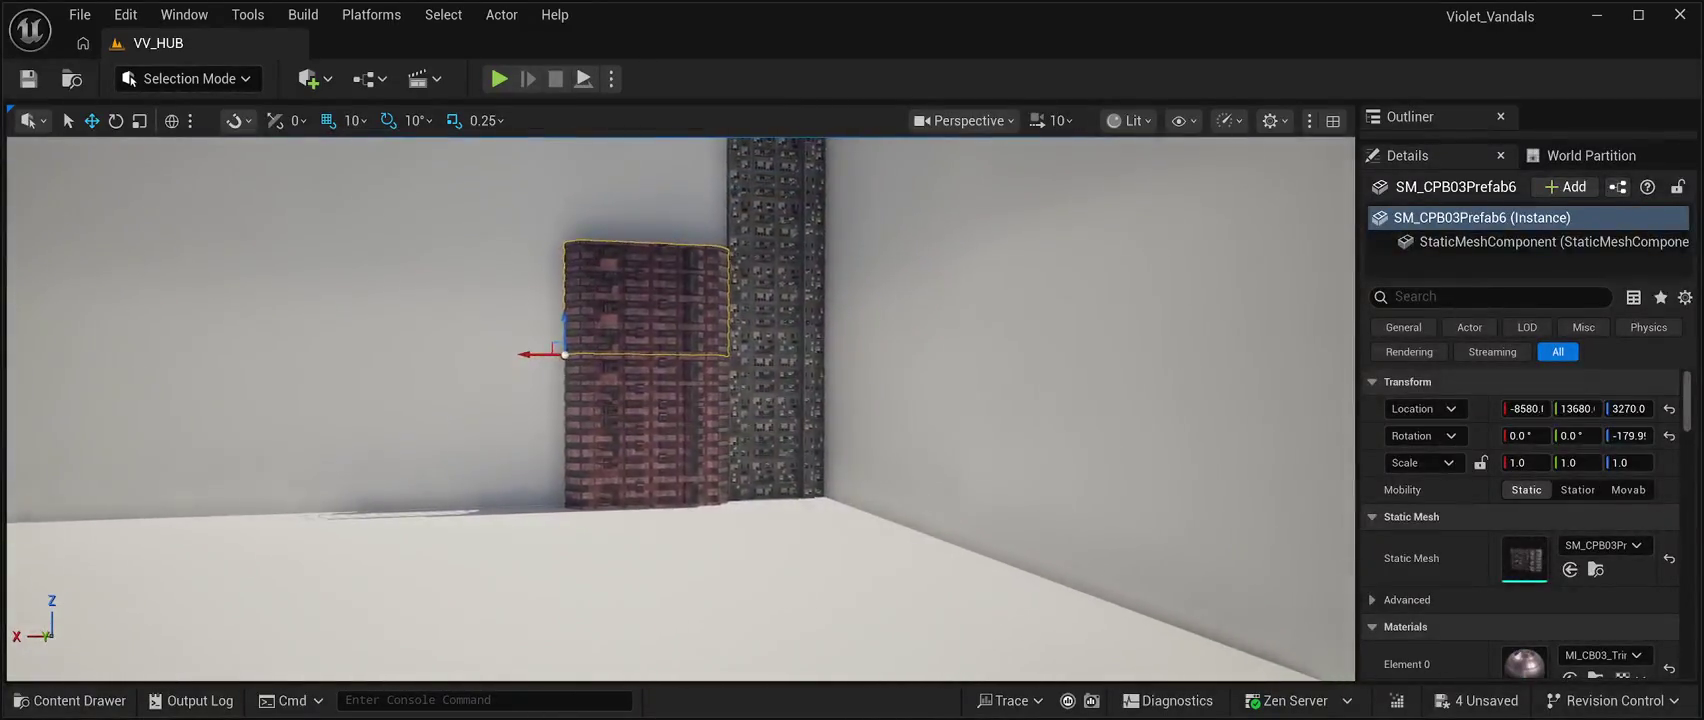
{"action": "key", "text": "f"}
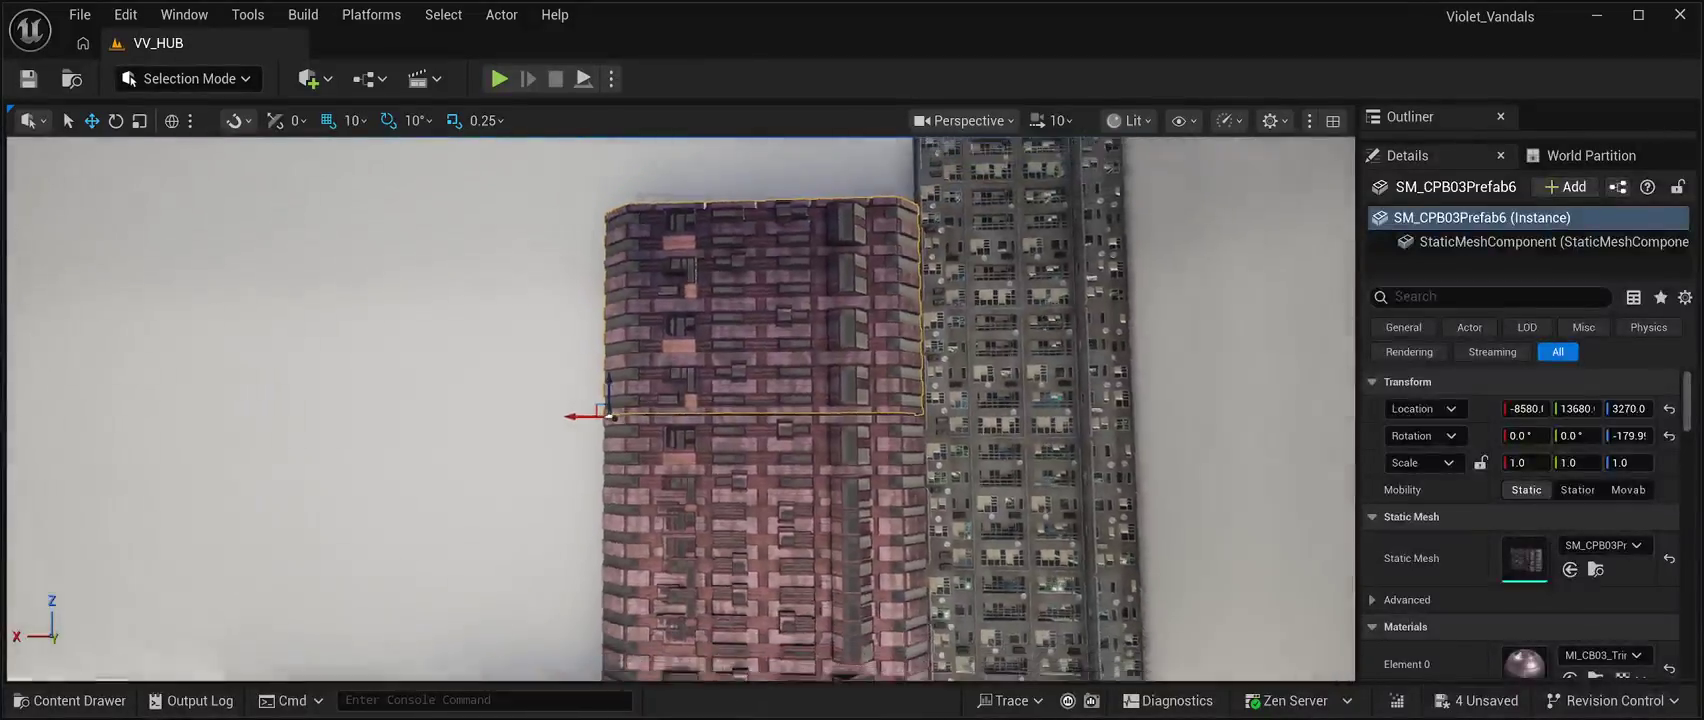
{"action": "scroll", "coordinate": [680, 410], "scroll_direction": "down", "scroll_amount": 5}
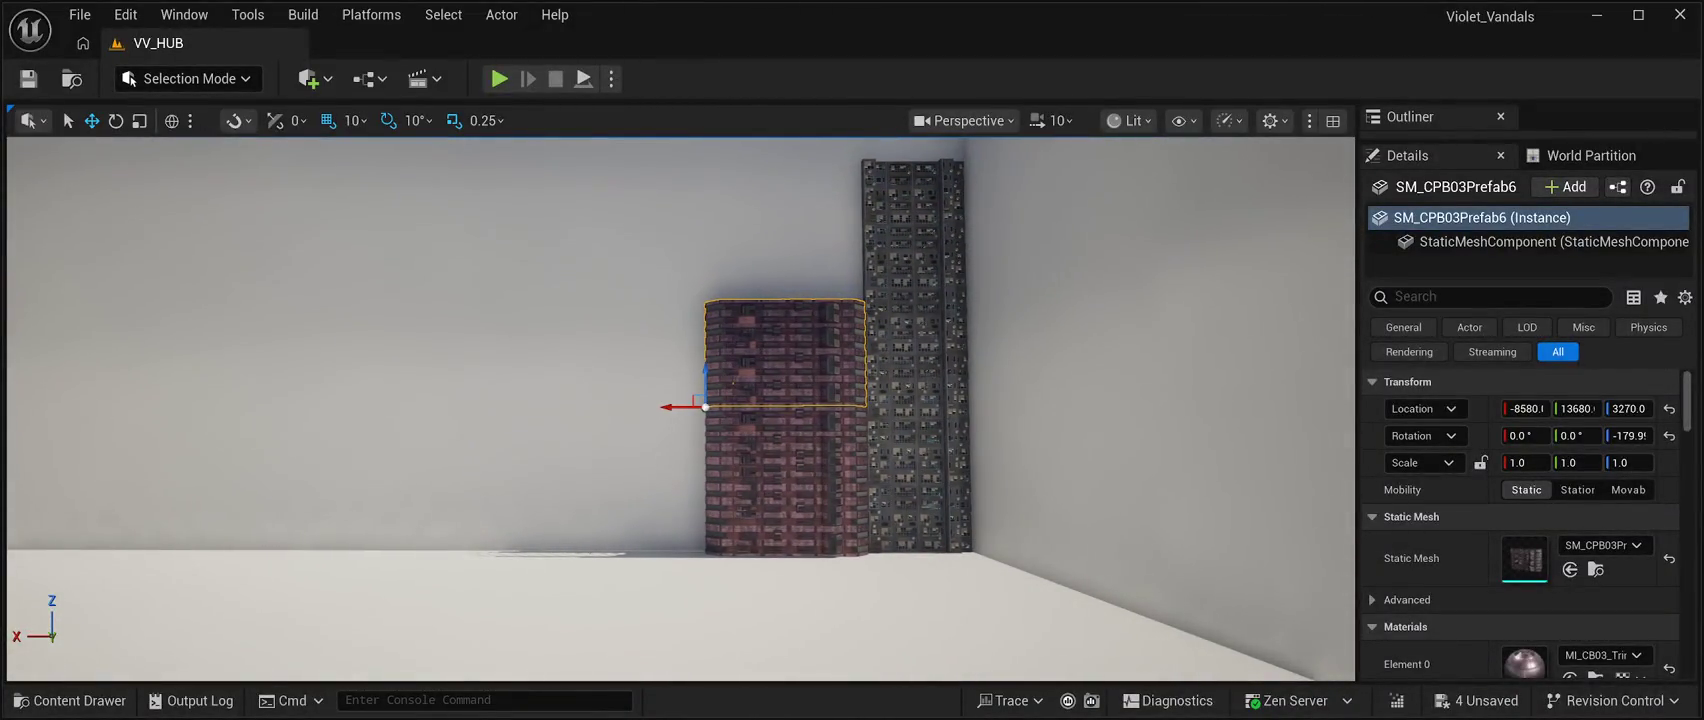
{"action": "left_click_drag", "start_coordinate": [690, 410], "coordinate": [690, 270]}
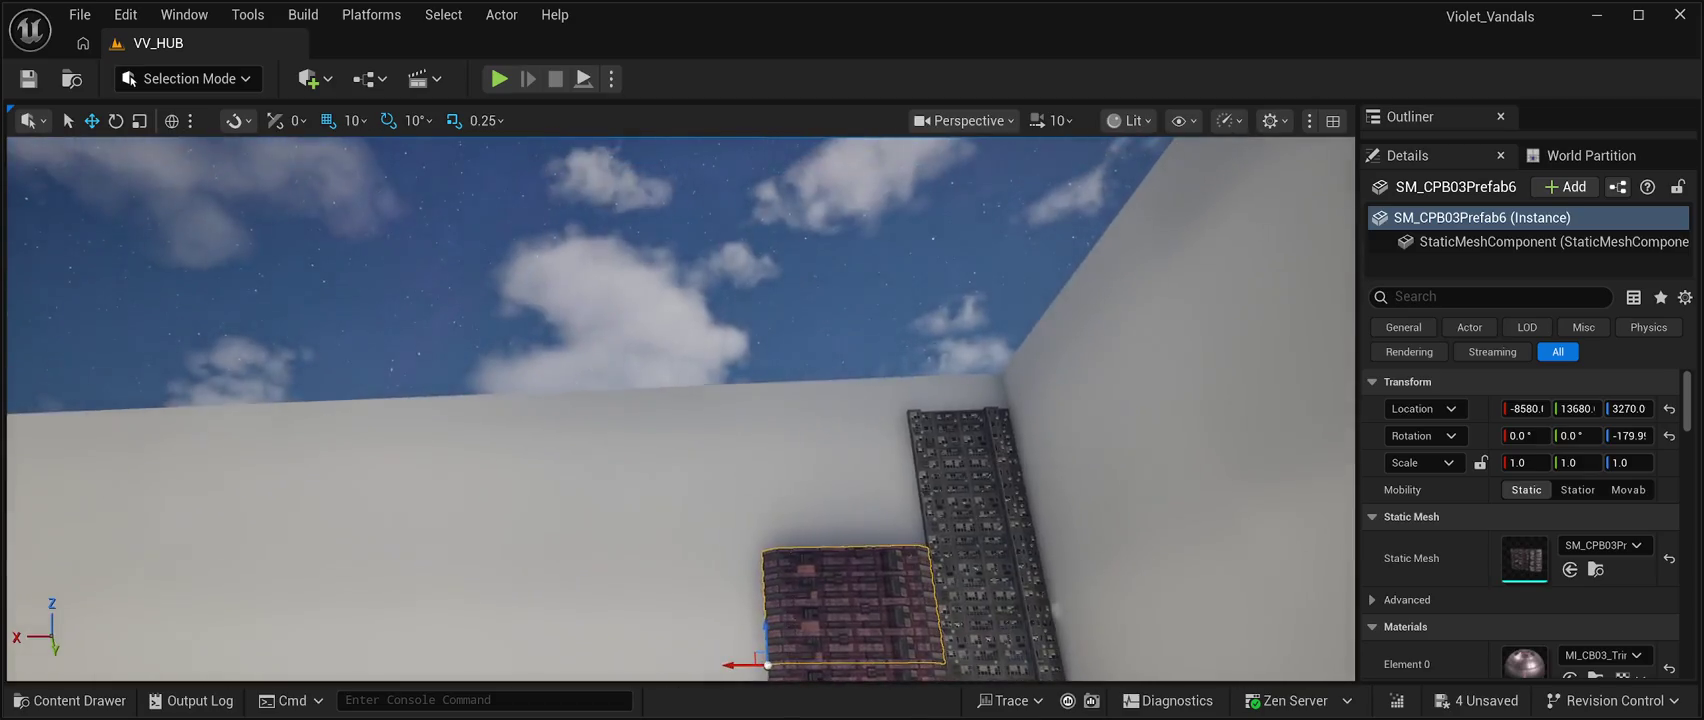
{"action": "left_click", "coordinate": [690, 270]}
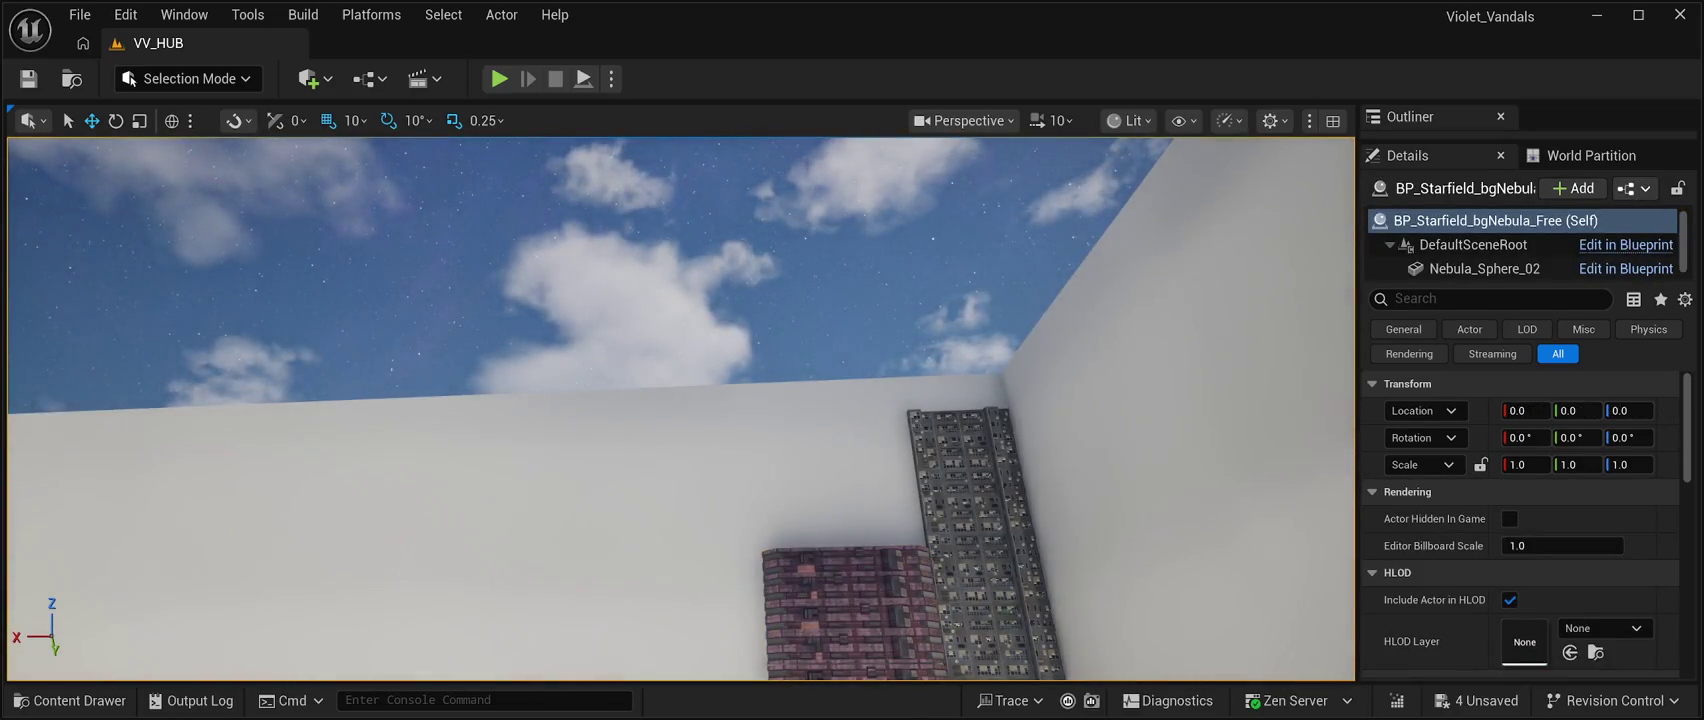
{"action": "left_click", "coordinate": [28, 78]}
{"action": "mouse_move", "coordinate": [690, 270]}
{"action": "left_mouse_down"}
{"action": "mouse_move", "coordinate": [690, 500]}
{"action": "mouse_move", "coordinate": [630, 515]}
{"action": "left_mouse_up"}
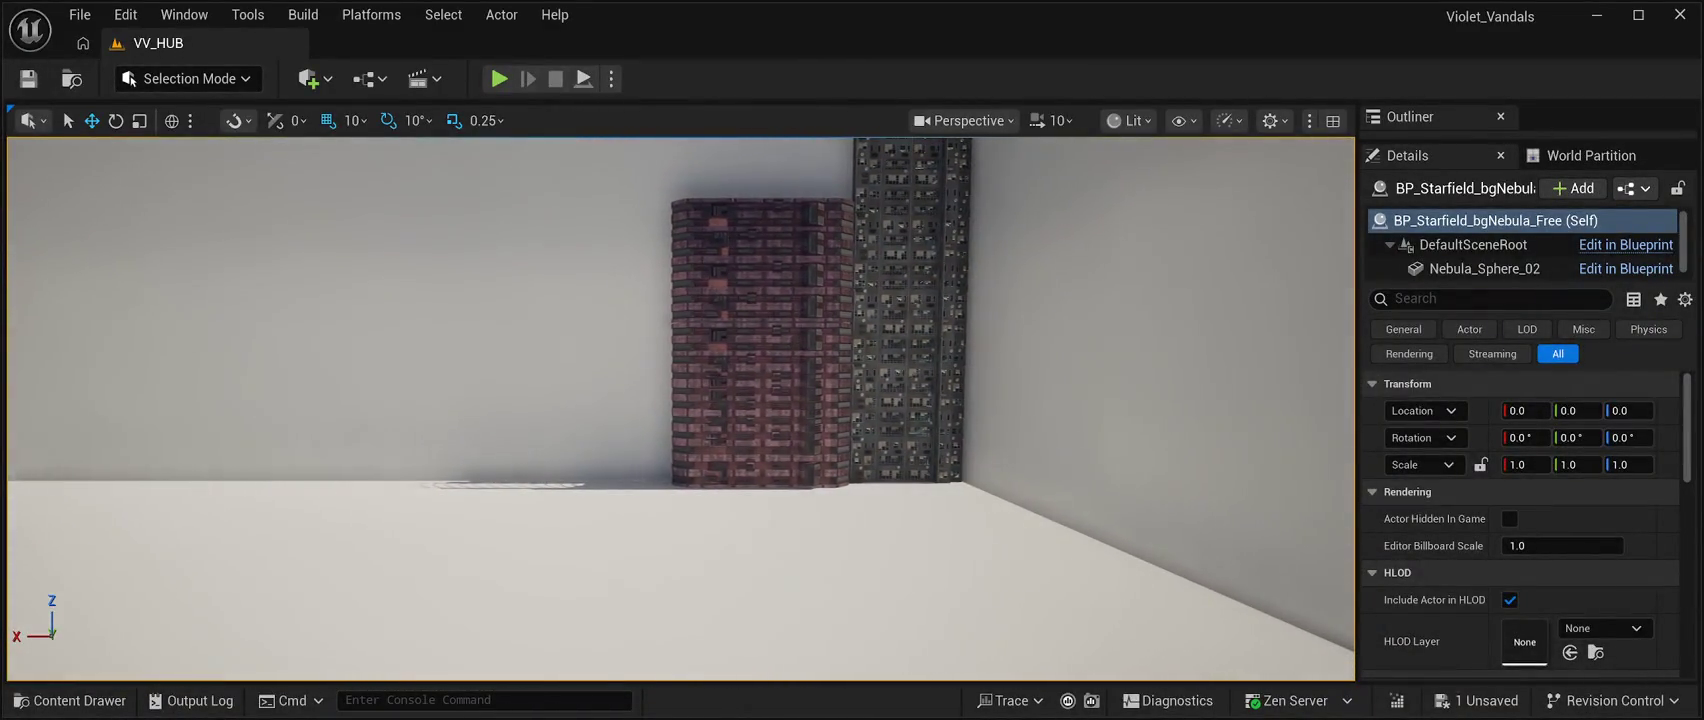
{"action": "key", "text": "ctrl+space"}
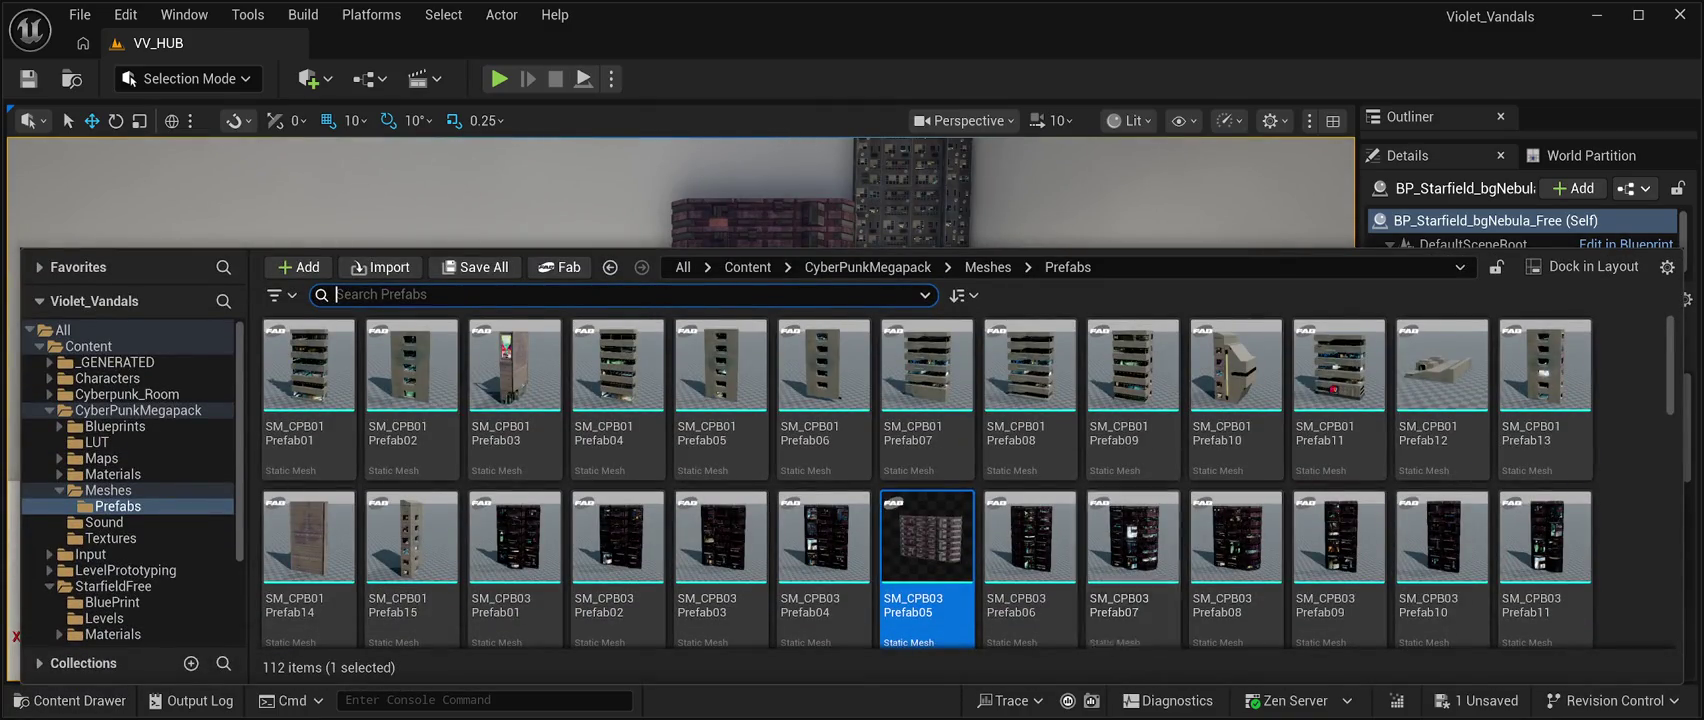
Place SM_CPB03Prefab07 on the floor and turn it 180° to face the room.
{"action": "key", "text": "ctrl+space"}
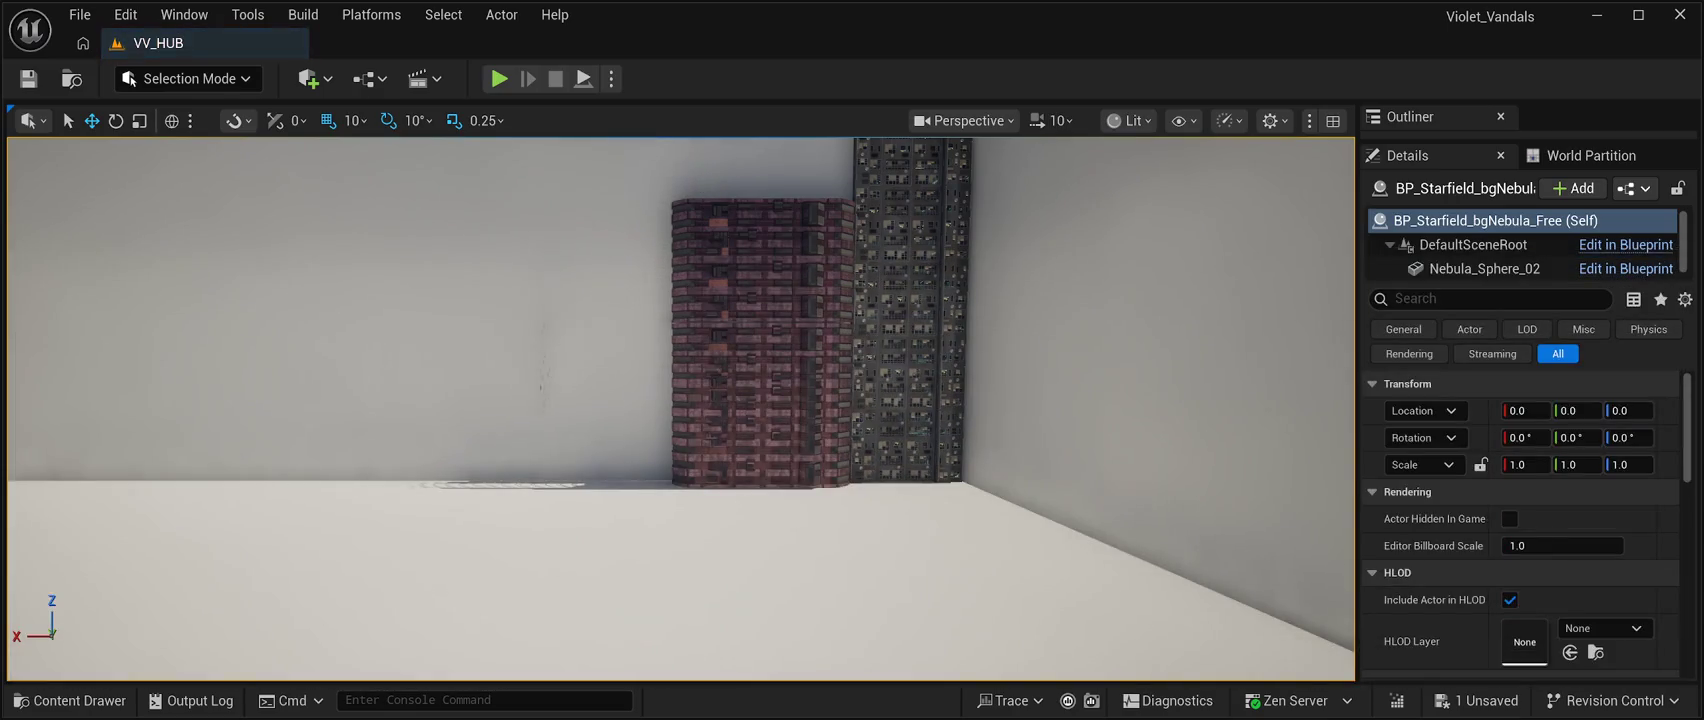
{"action": "left_click_drag", "start_coordinate": [655, 487], "coordinate": [640, 548]}
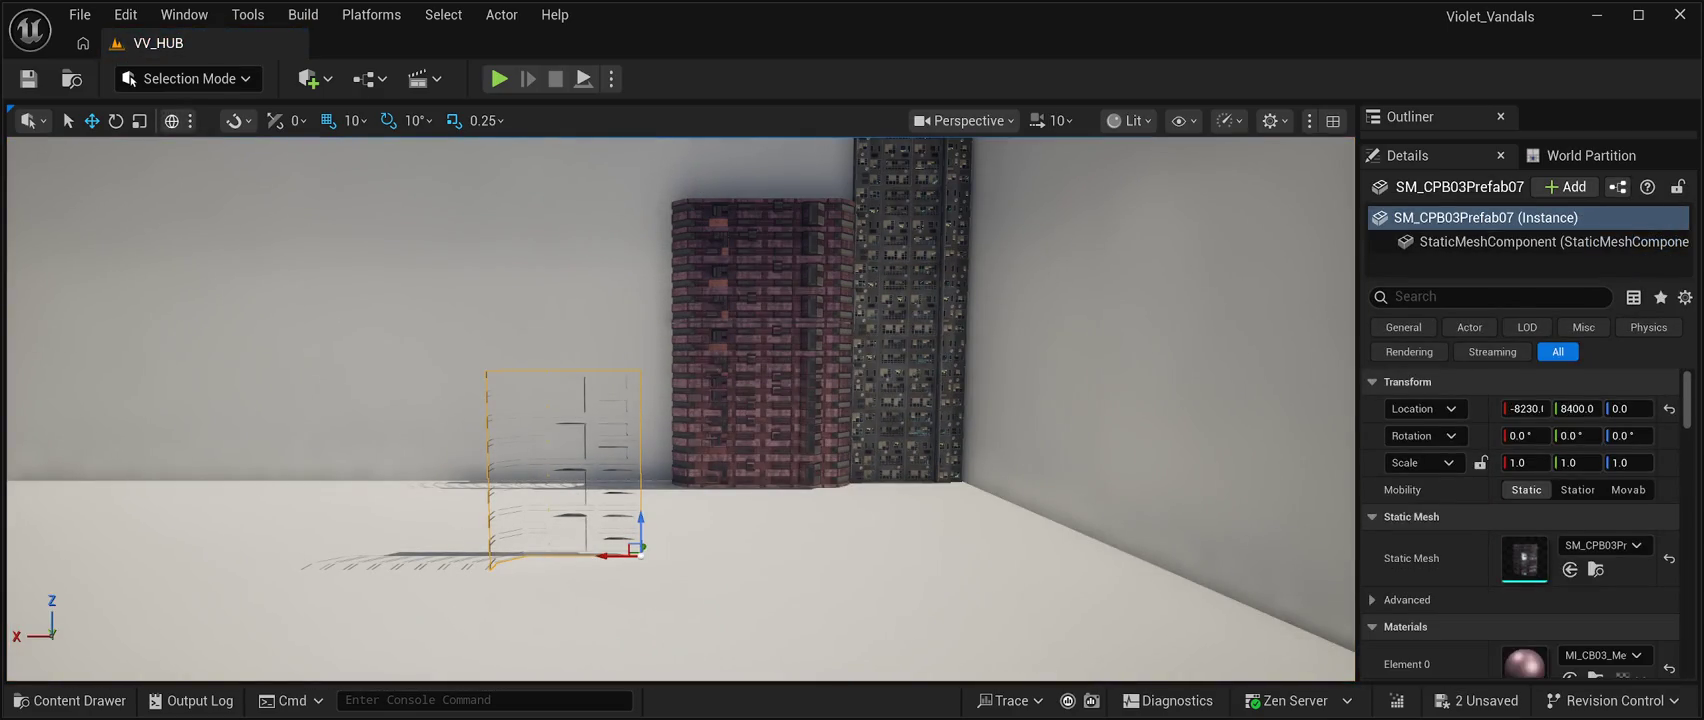
{"action": "key", "text": "e"}
{"action": "left_click_drag", "start_coordinate": [667, 567], "coordinate": [490, 575]}
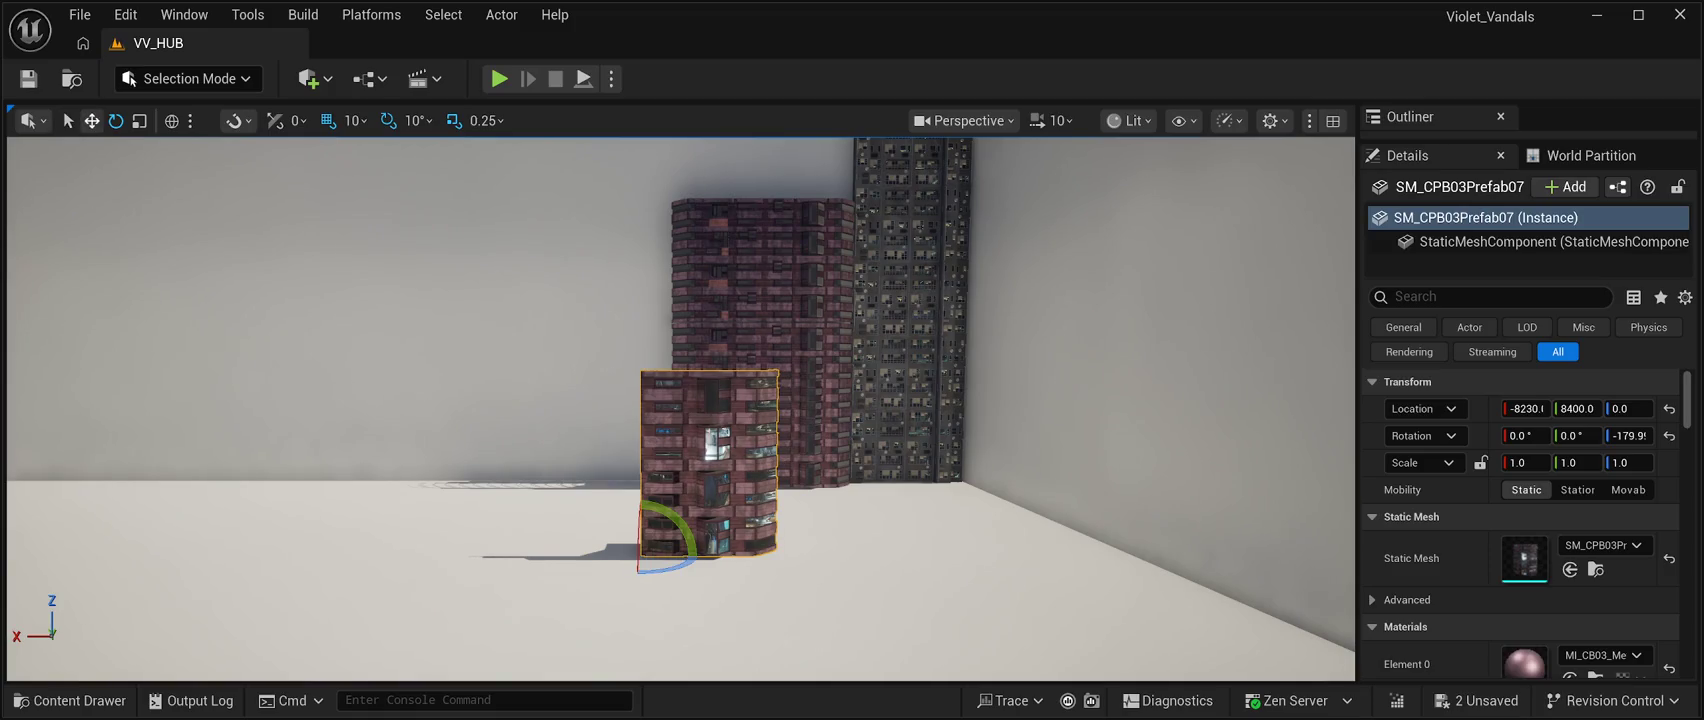
Move the Prefab07 building along X and Y toward the wall.
{"action": "key", "text": "w"}
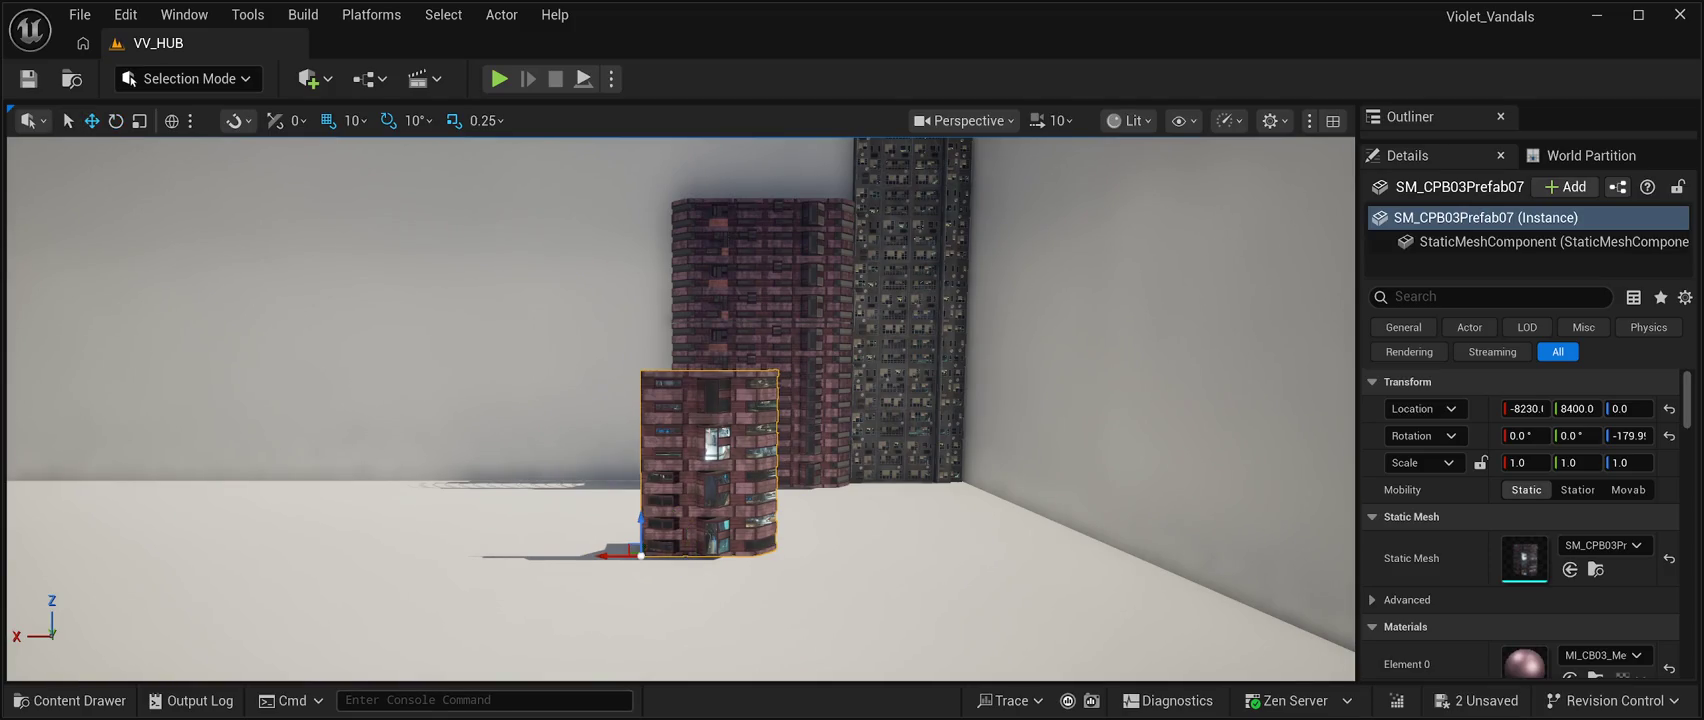
{"action": "mouse_move", "coordinate": [603, 558]}
{"action": "left_mouse_down"}
{"action": "mouse_move", "coordinate": [548, 558]}
{"action": "mouse_move", "coordinate": [585, 556]}
{"action": "left_mouse_up"}
{"action": "left_click_drag", "start_coordinate": [700, 400], "coordinate": [560, 400]}
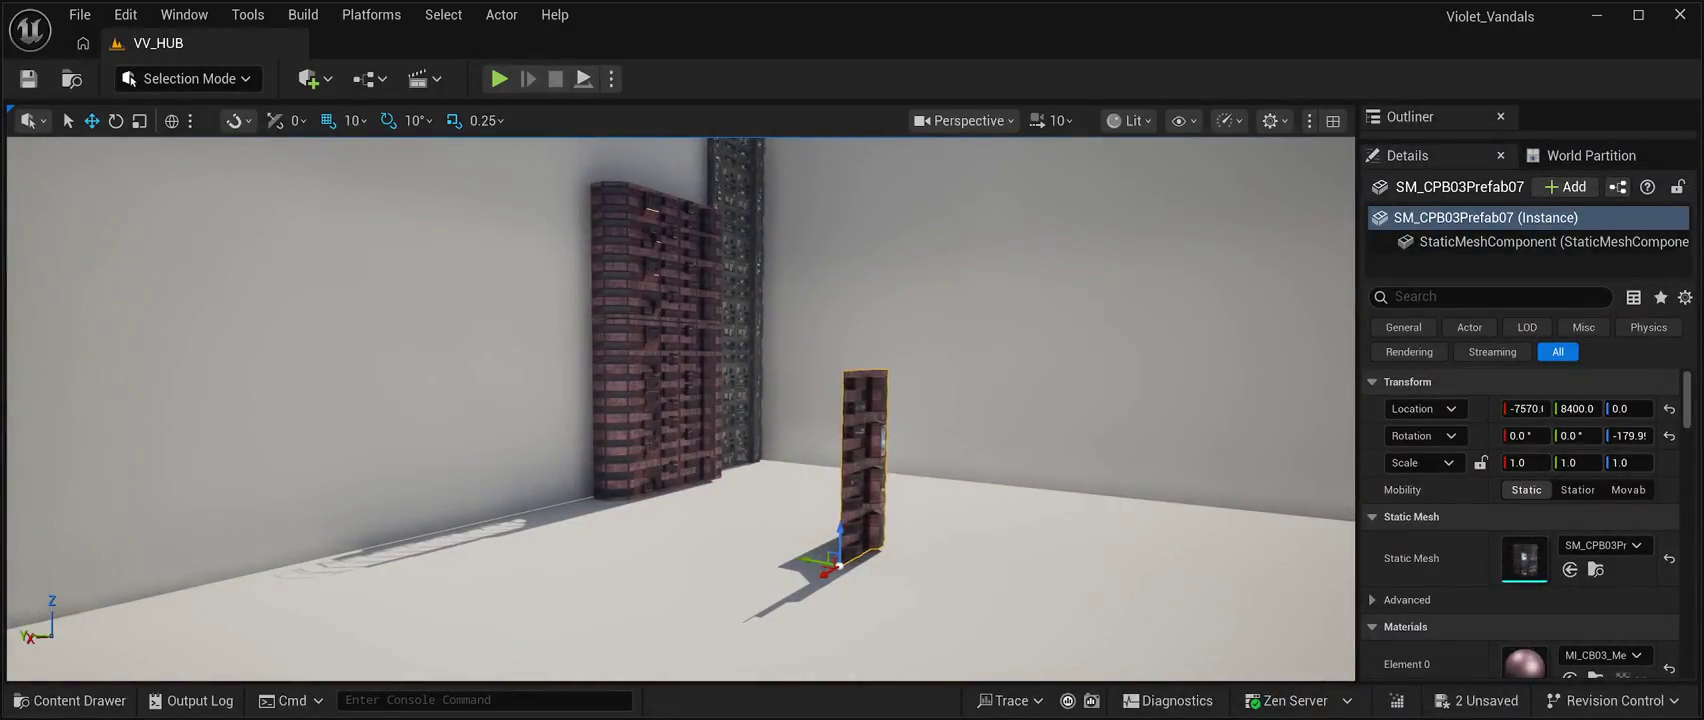
{"action": "mouse_move", "coordinate": [860, 470]}
{"action": "left_mouse_down"}
{"action": "mouse_move", "coordinate": [650, 522]}
{"action": "mouse_move", "coordinate": [531, 497]}
{"action": "left_mouse_up"}
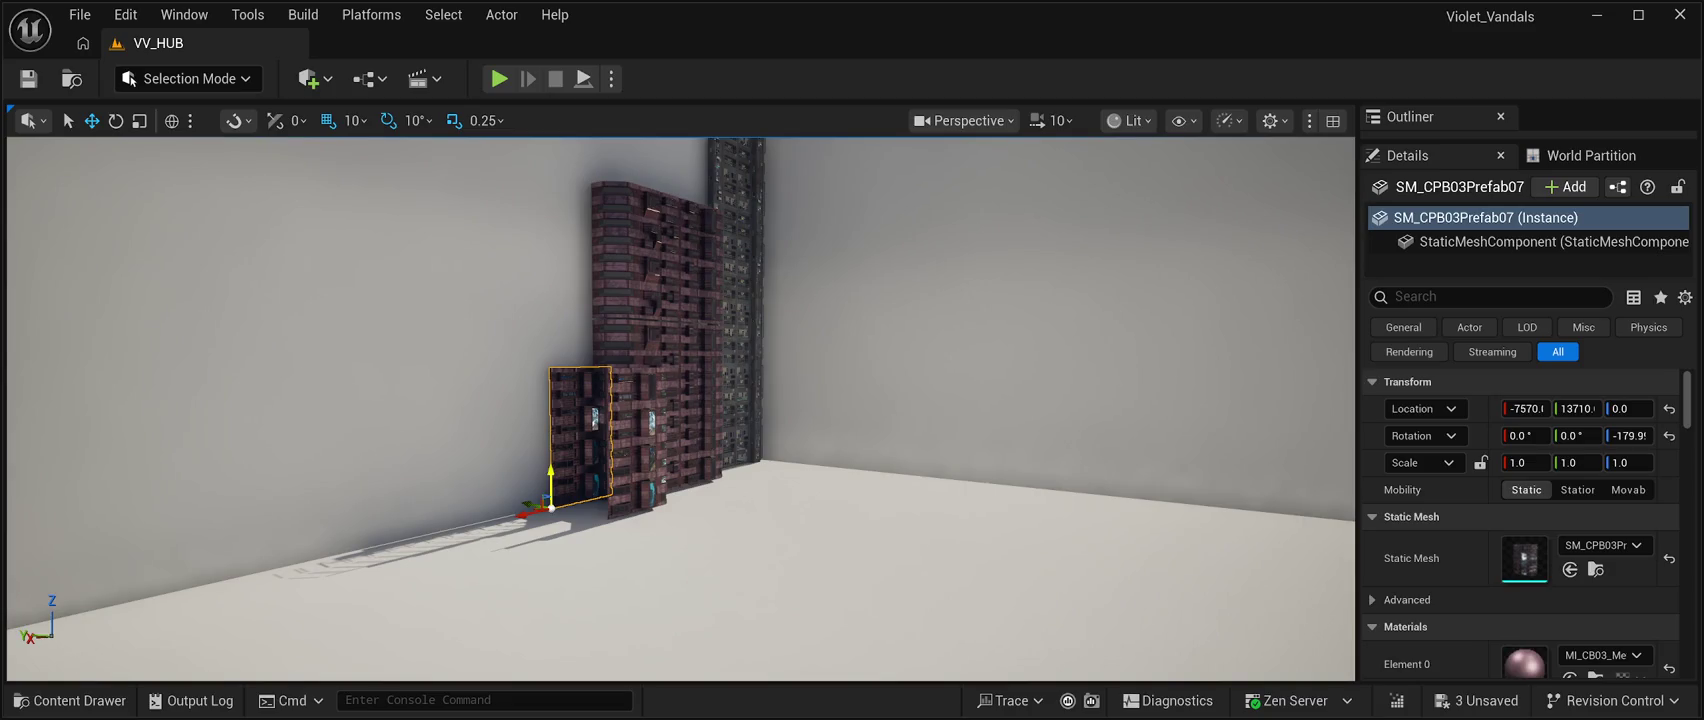
{"action": "left_click", "coordinate": [531, 497]}
{"action": "left_click_drag", "start_coordinate": [531, 497], "coordinate": [531, 444]}
{"action": "left_click", "coordinate": [572, 440]}
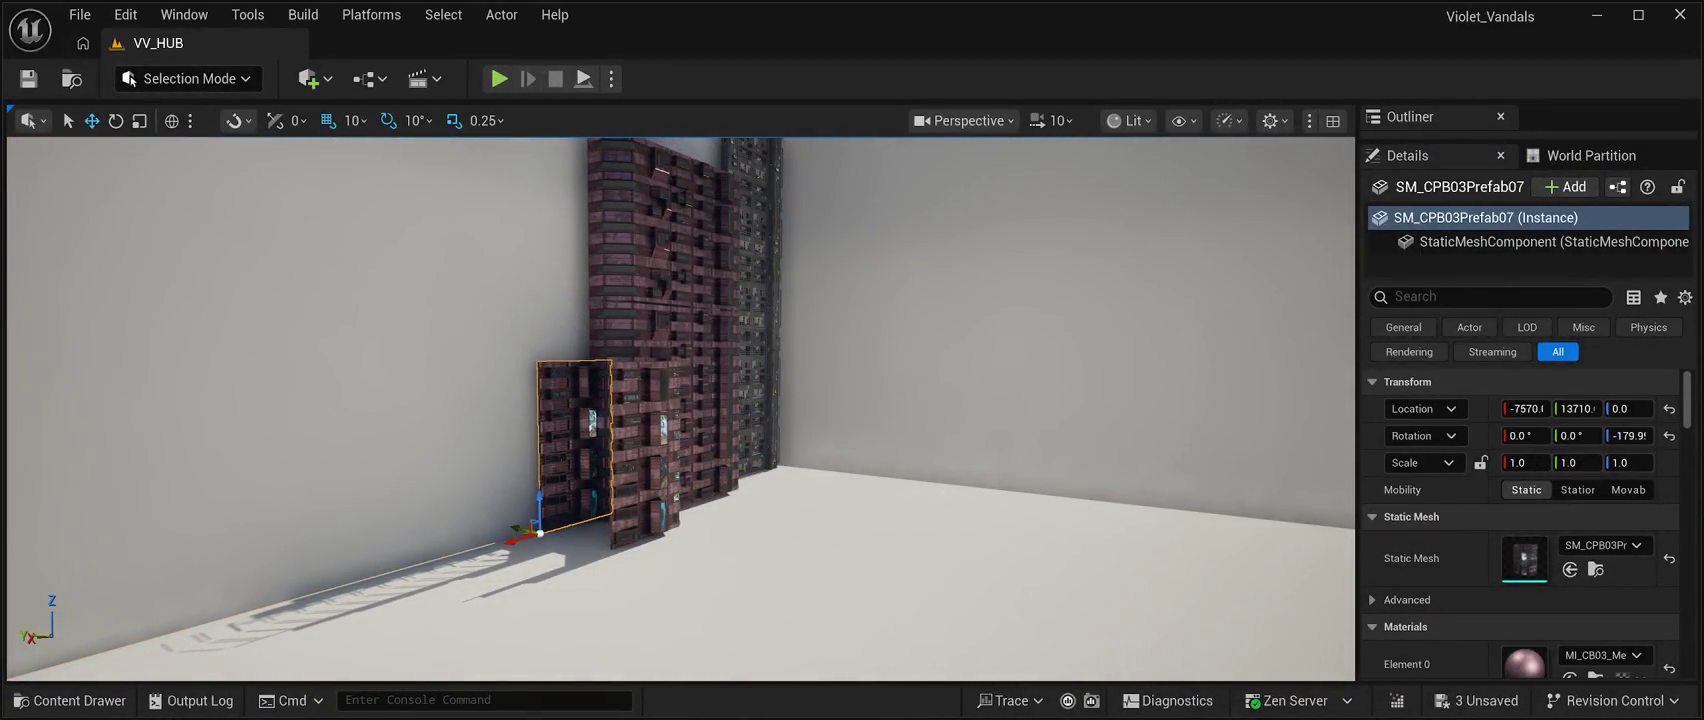
Slide the lower and upper stacked small buildings along and against the wall.
{"action": "mouse_move", "coordinate": [514, 530]}
{"action": "left_mouse_down"}
{"action": "mouse_move", "coordinate": [529, 535]}
{"action": "mouse_move", "coordinate": [371, 530]}
{"action": "mouse_move", "coordinate": [342, 256]}
{"action": "left_mouse_up"}
{"action": "left_click", "coordinate": [397, 430]}
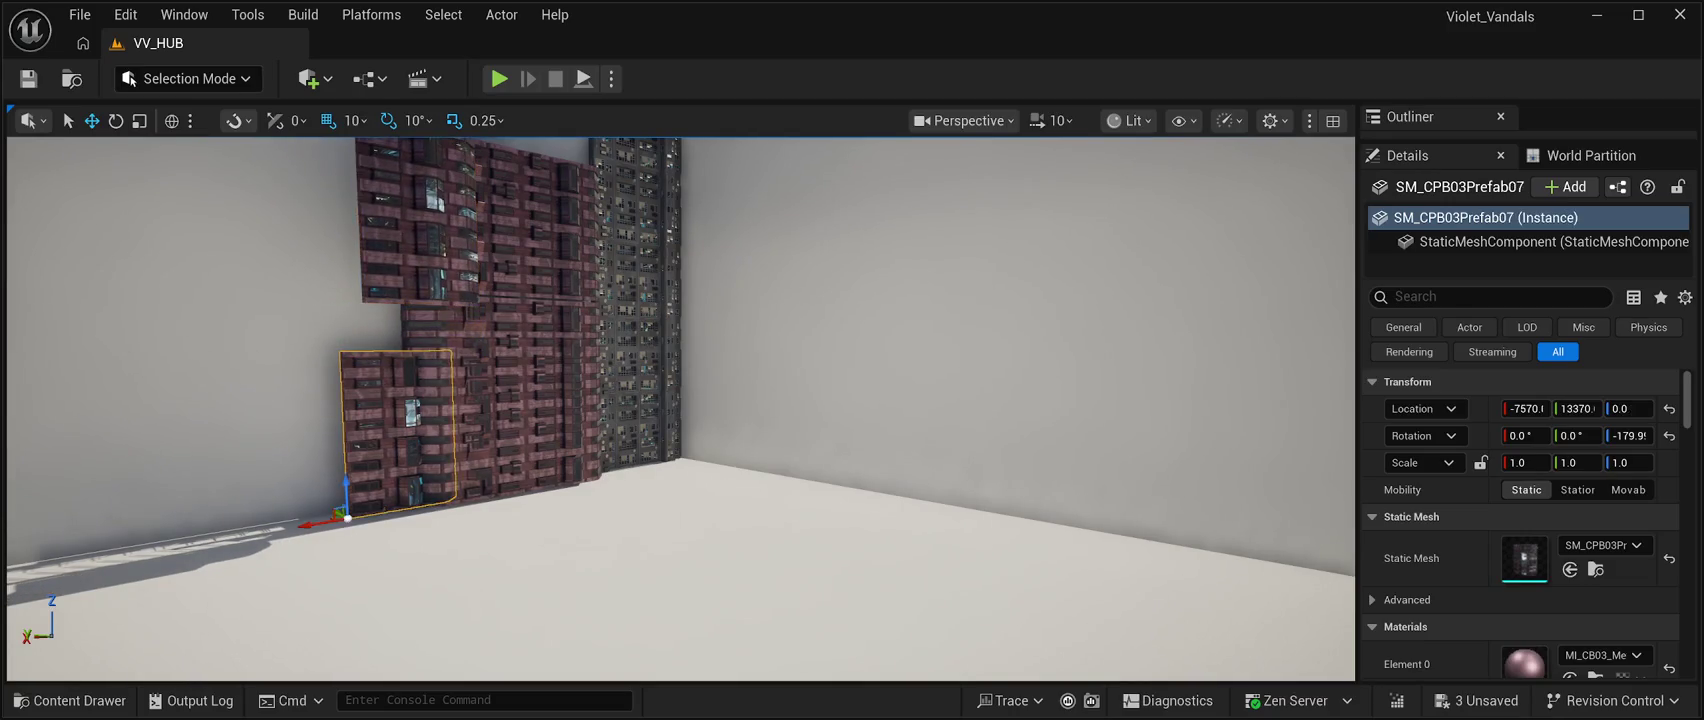
{"action": "left_click_drag", "start_coordinate": [322, 521], "coordinate": [267, 527]}
{"action": "left_click_drag", "start_coordinate": [400, 560], "coordinate": [330, 483]}
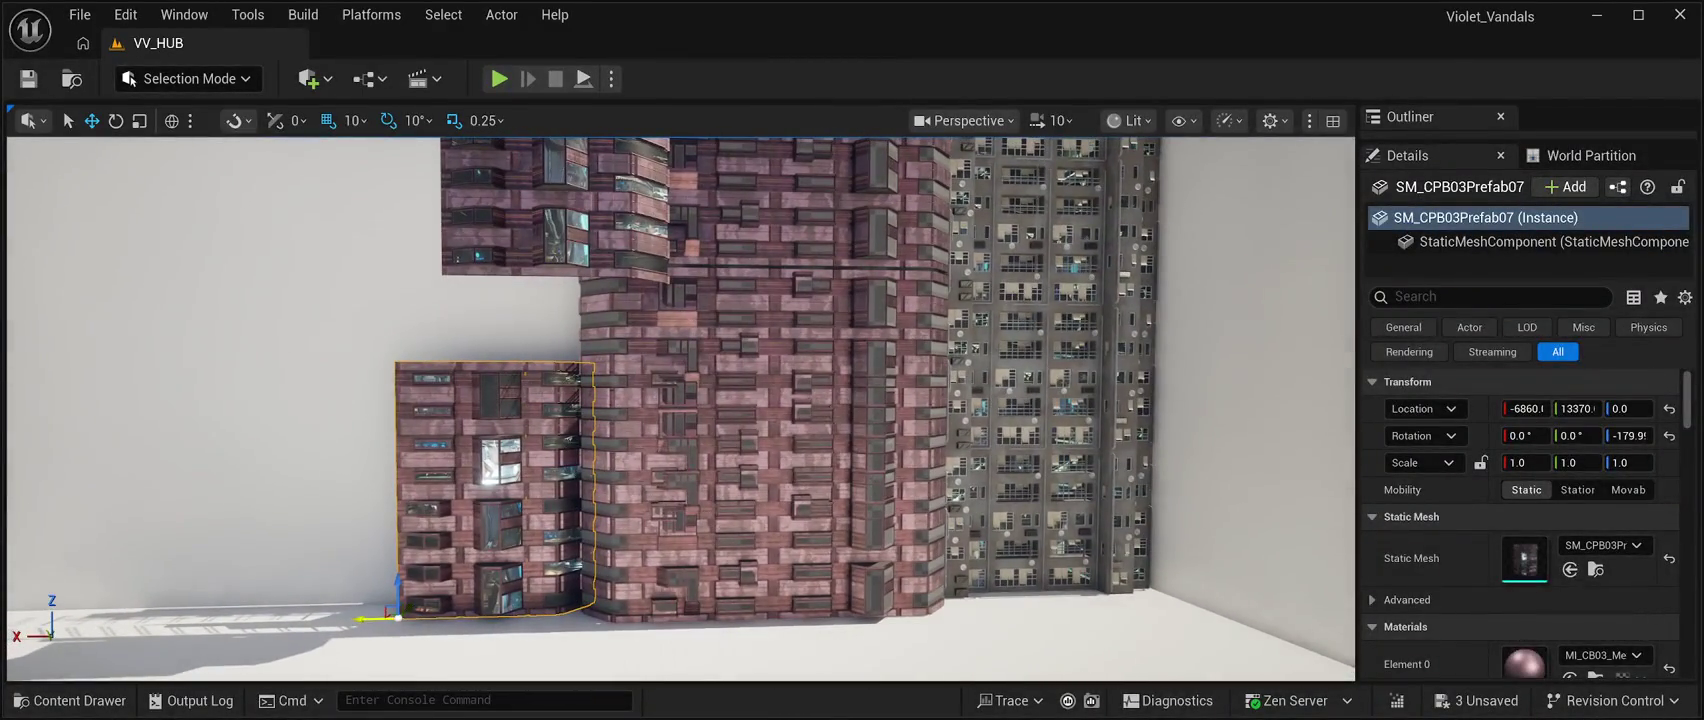
{"action": "left_click_drag", "start_coordinate": [364, 609], "coordinate": [350, 609]}
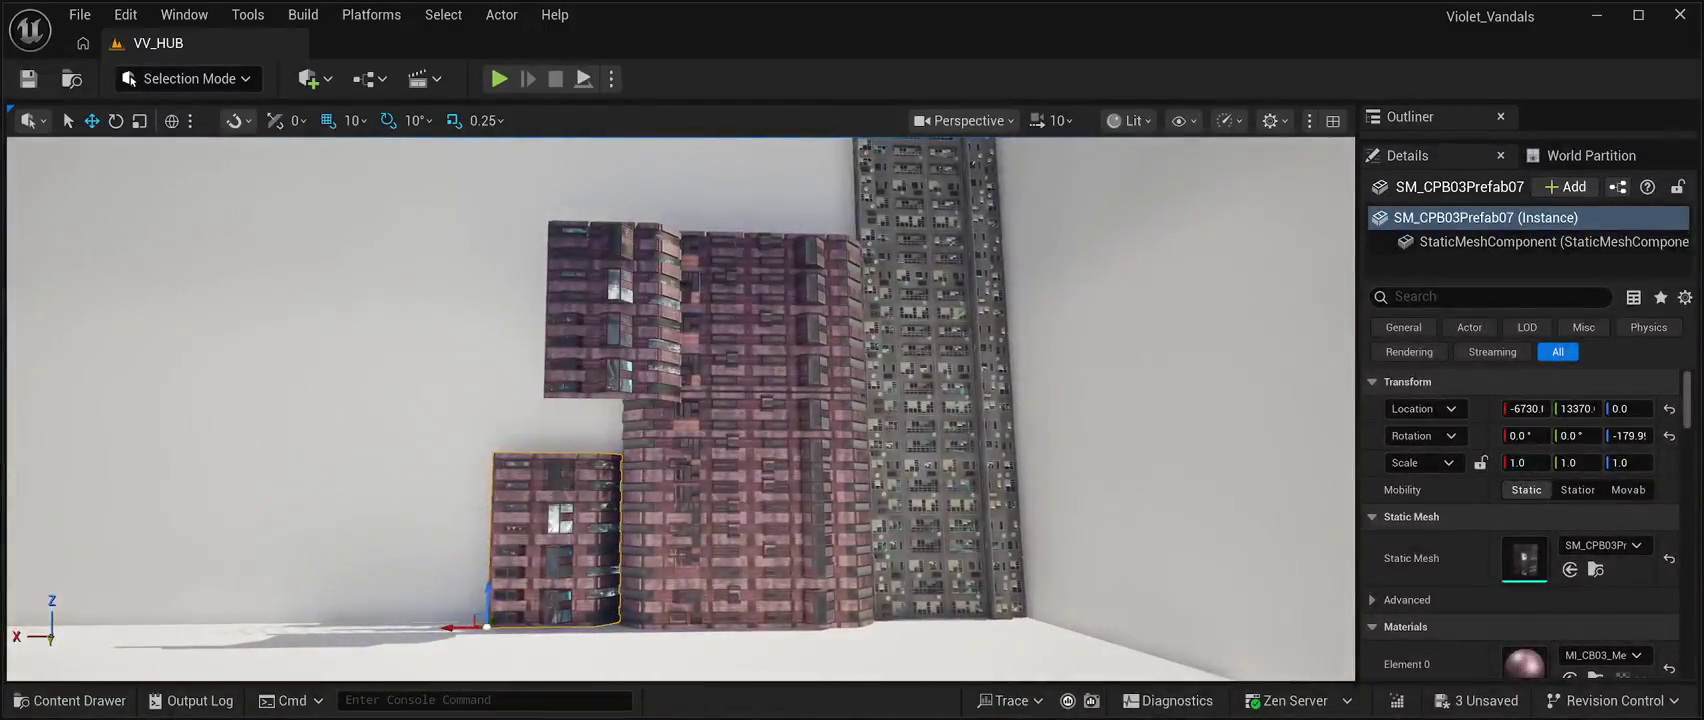
{"action": "mouse_move", "coordinate": [507, 397]}
{"action": "left_mouse_down"}
{"action": "mouse_move", "coordinate": [433, 396]}
{"action": "mouse_move", "coordinate": [478, 390]}
{"action": "mouse_move", "coordinate": [500, 454]}
{"action": "mouse_move", "coordinate": [540, 456]}
{"action": "left_mouse_up"}
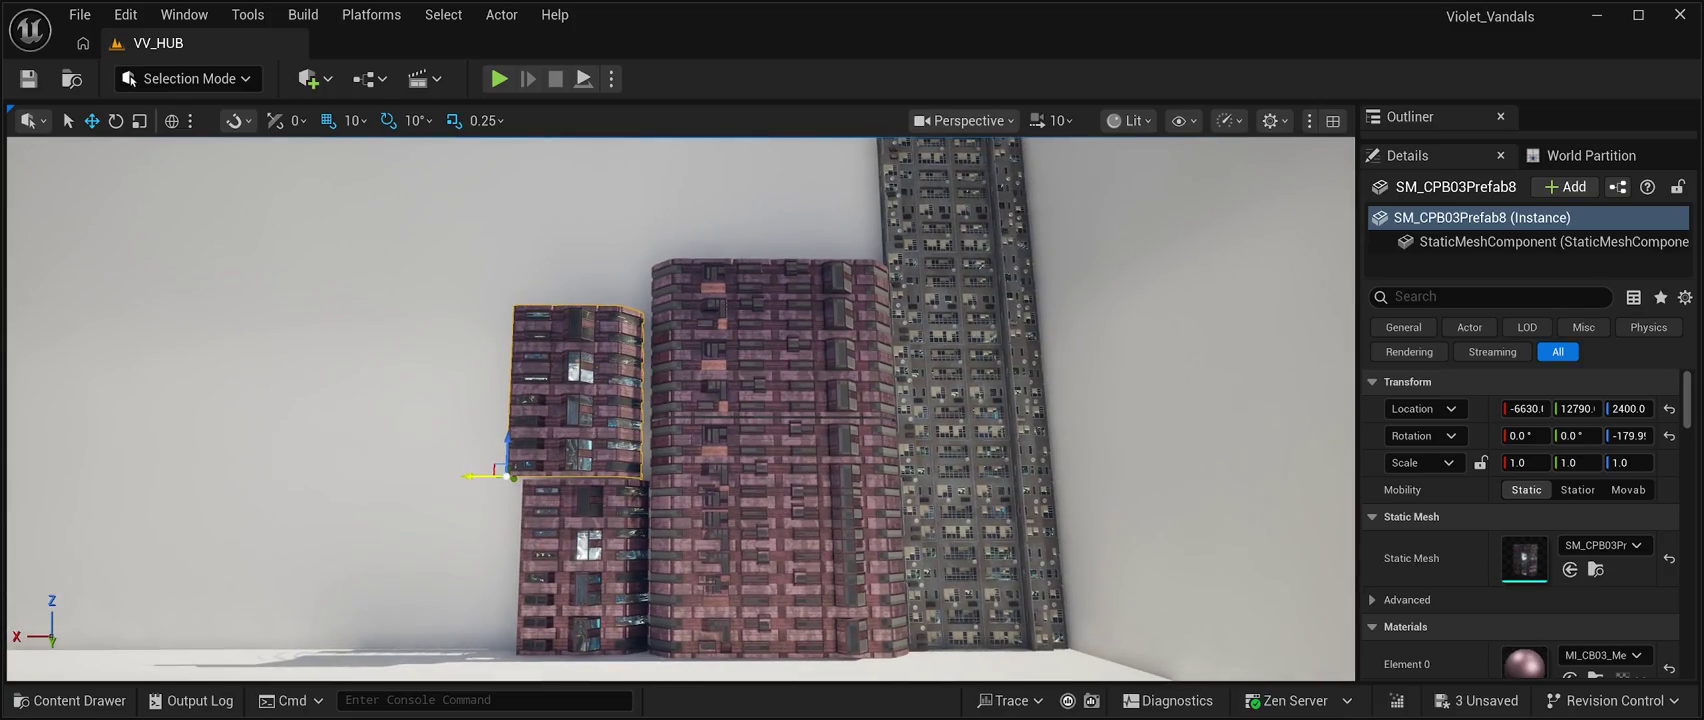
Shift SM_CPB03Prefab8 along X and Y to about -6740, 13390, 2400 atop the lower block.
{"action": "left_click_drag", "start_coordinate": [474, 477], "coordinate": [527, 480]}
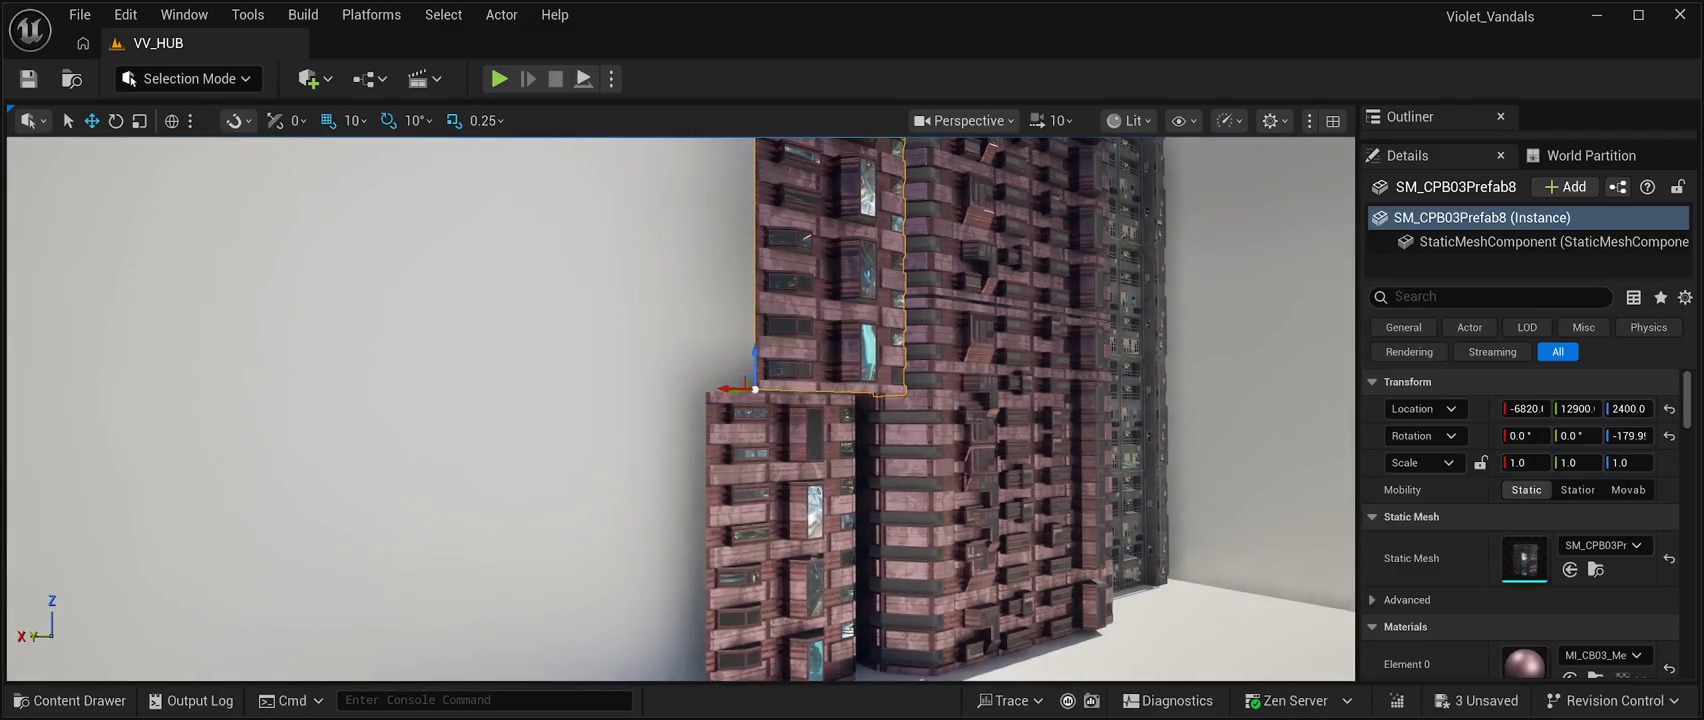
{"action": "left_click_drag", "start_coordinate": [721, 384], "coordinate": [677, 378]}
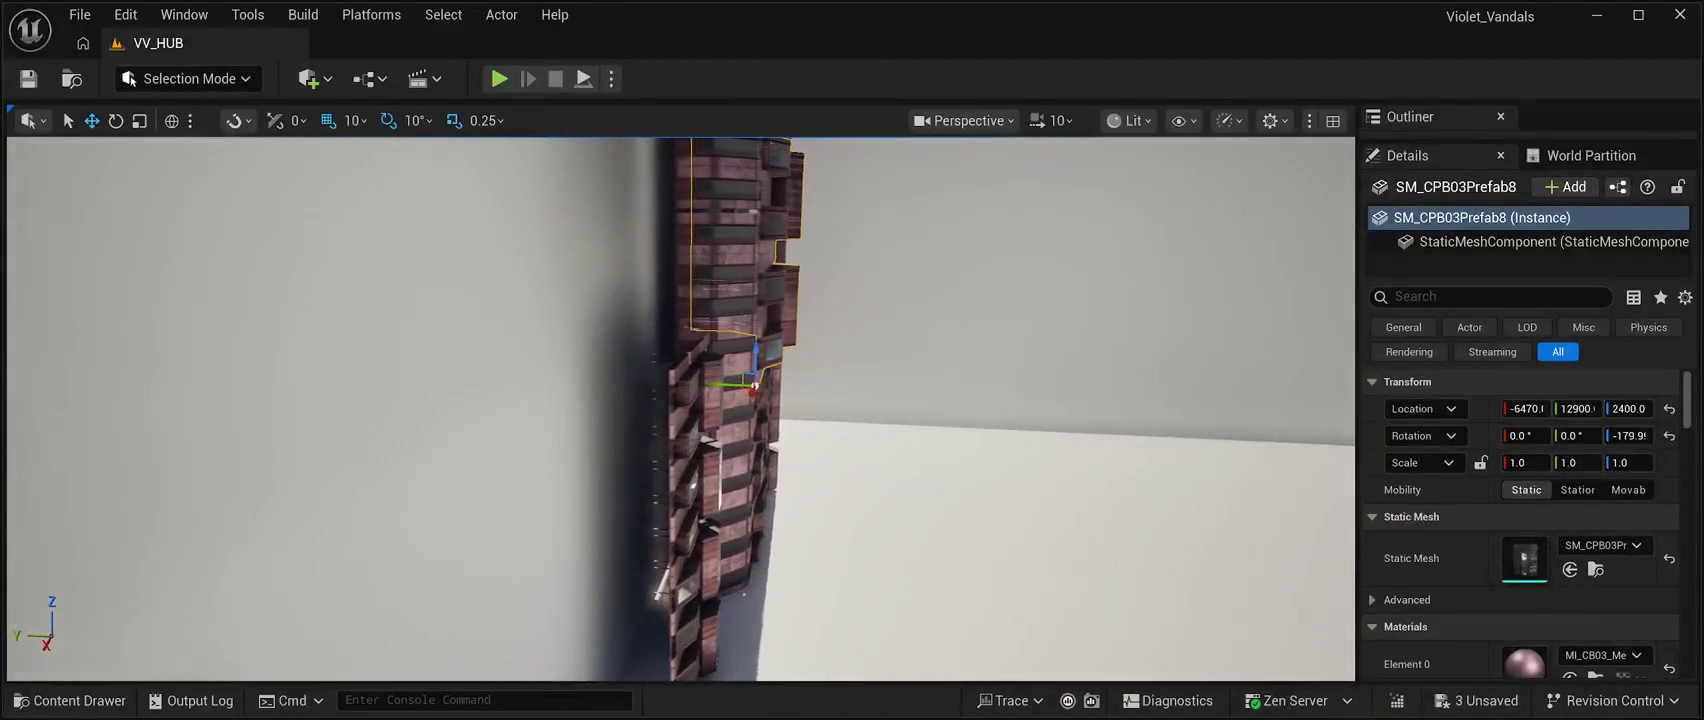
{"action": "mouse_move", "coordinate": [720, 378]}
{"action": "left_mouse_down"}
{"action": "mouse_move", "coordinate": [615, 369]}
{"action": "mouse_move", "coordinate": [893, 443]}
{"action": "left_mouse_up"}
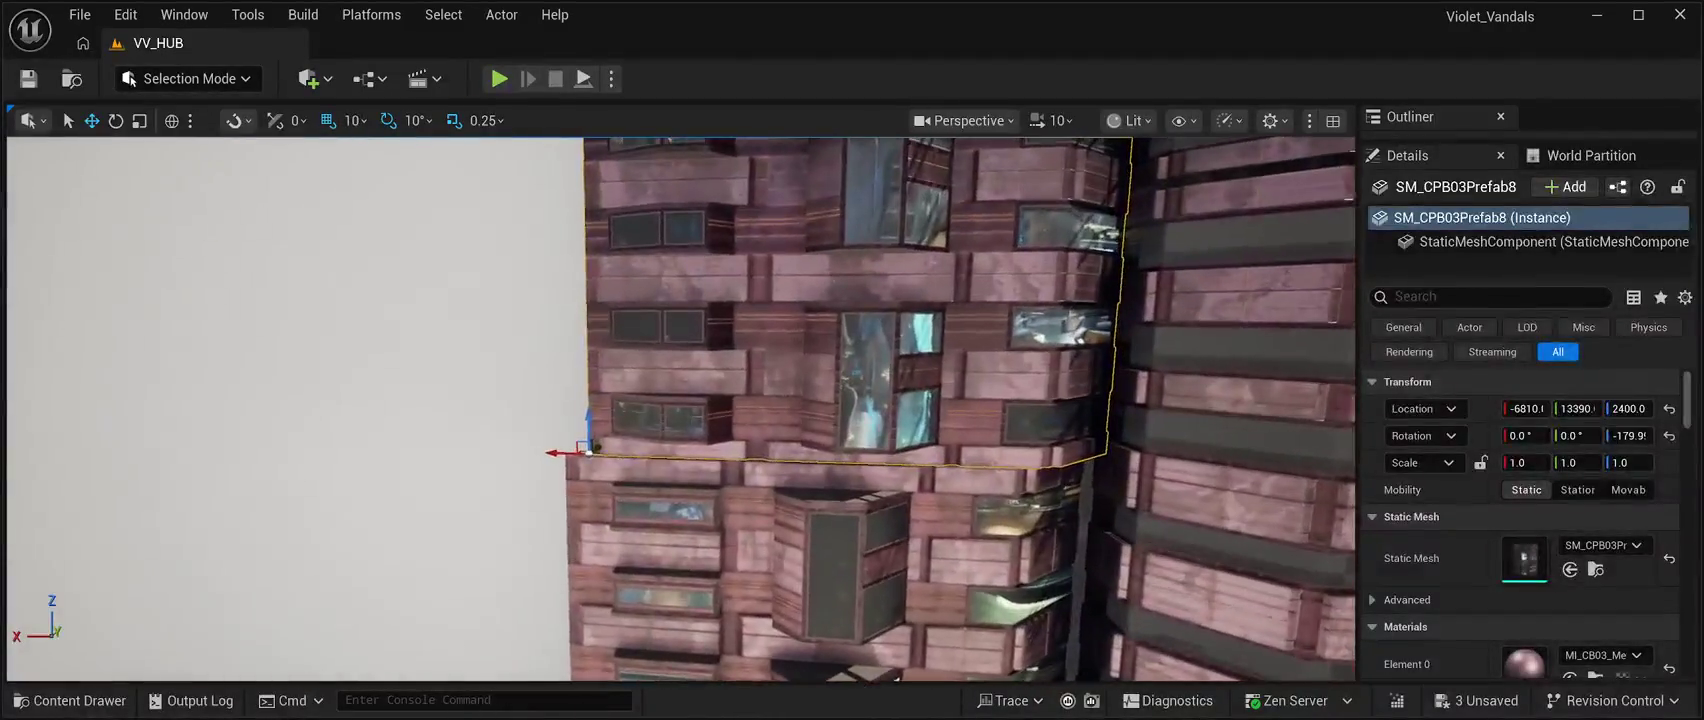
{"action": "left_click_drag", "start_coordinate": [550, 453], "coordinate": [533, 452]}
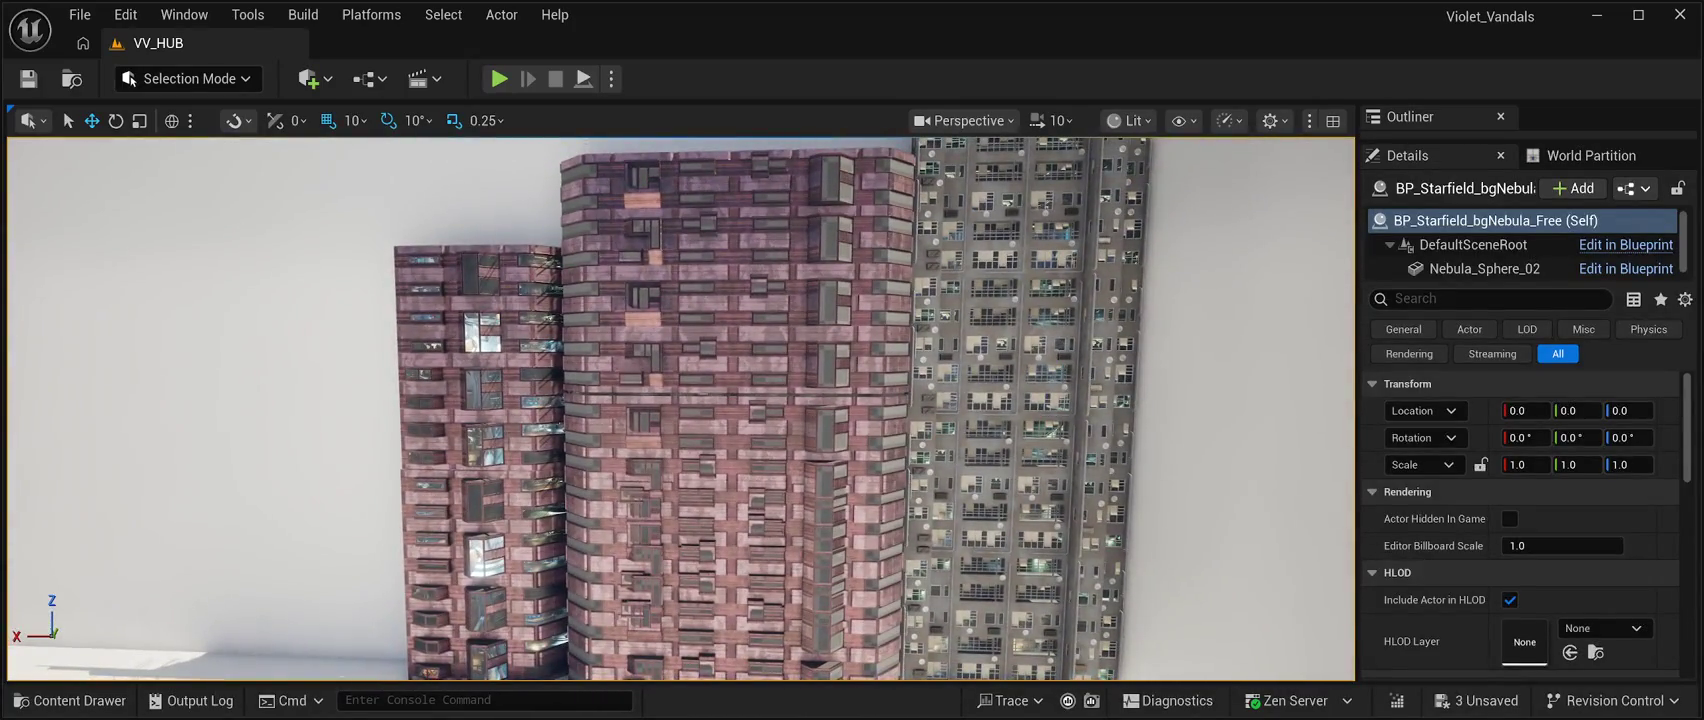
Delete the stacked SM_CPB03Prefab6 upper section of the central brick building.
{"action": "left_click", "coordinate": [736, 270]}
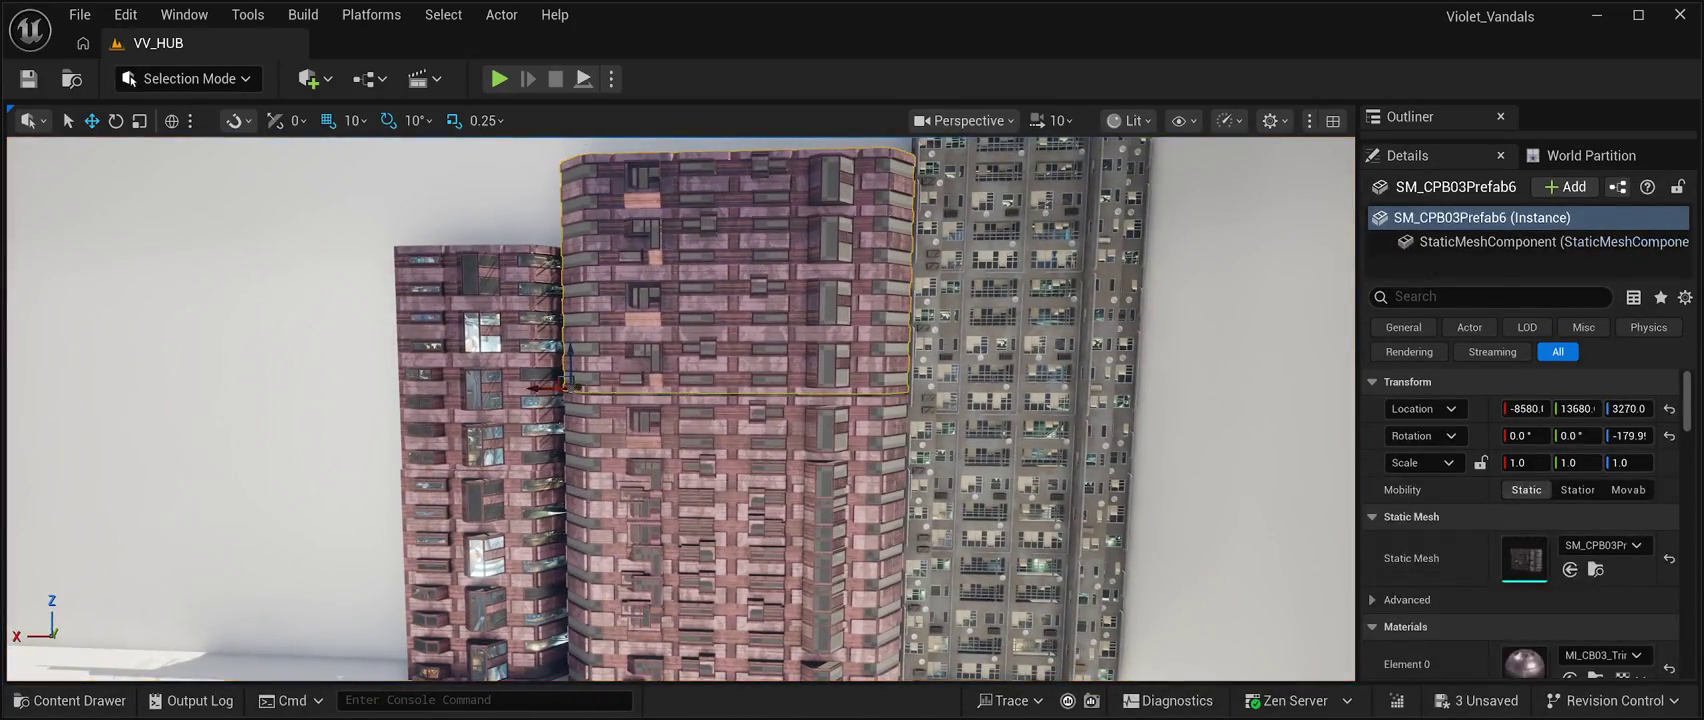
{"action": "left_click", "coordinate": [736, 510], "text": "ctrl"}
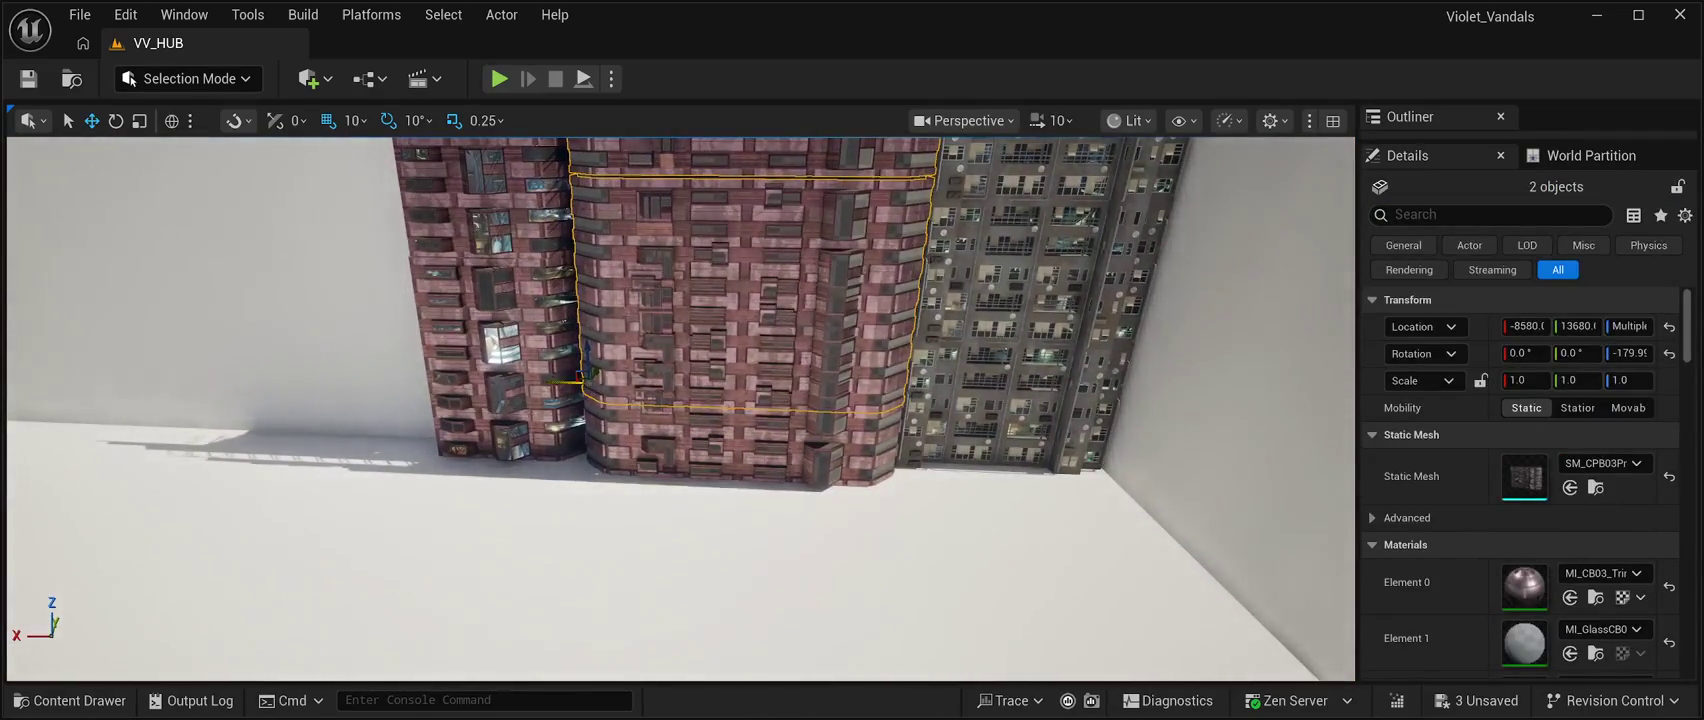
{"action": "left_click", "coordinate": [750, 340], "text": "ctrl"}
{"action": "scroll", "coordinate": [680, 409], "scroll_direction": "down", "scroll_amount": 10}
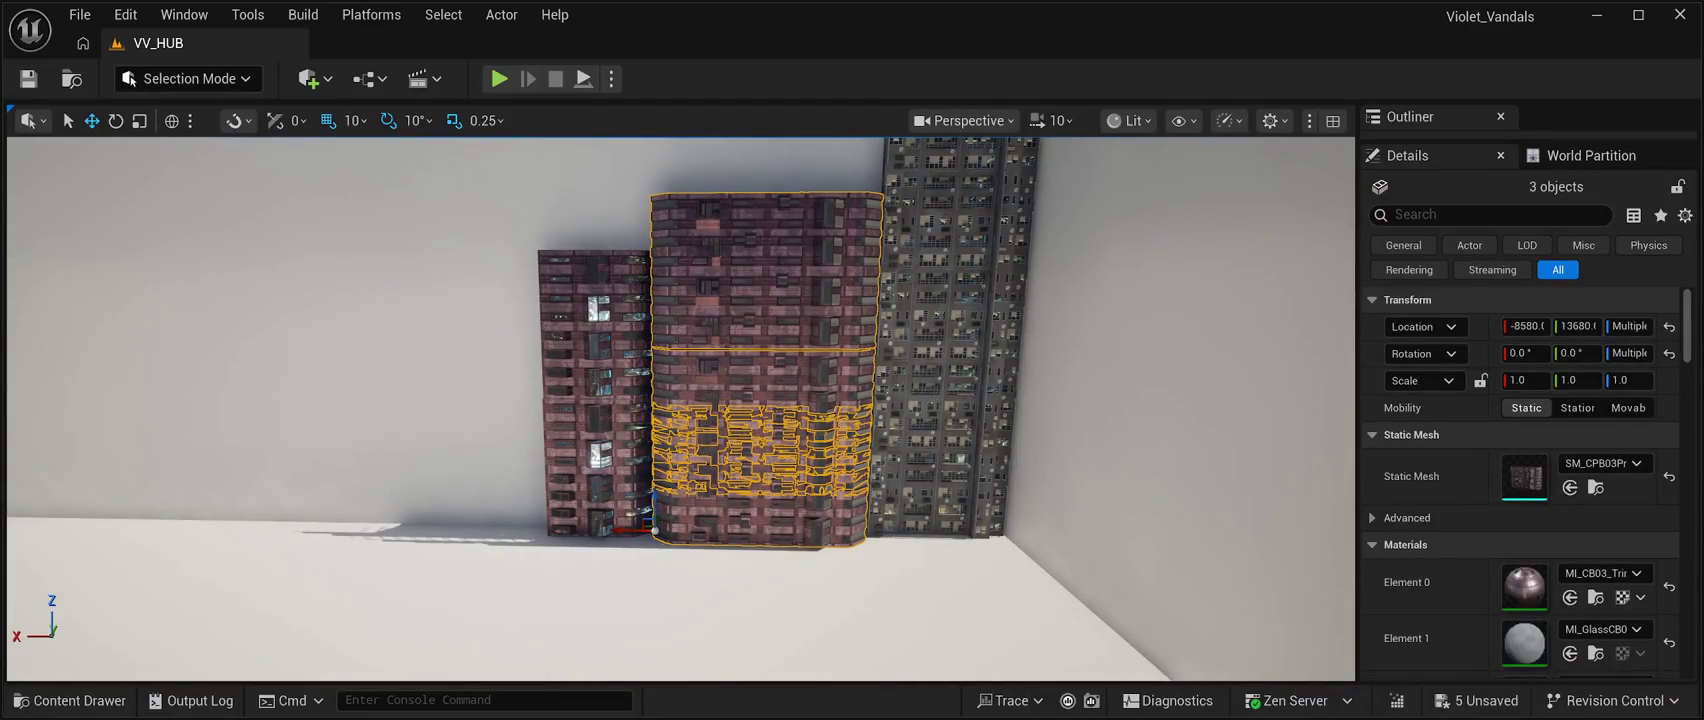
{"action": "left_click", "coordinate": [766, 270]}
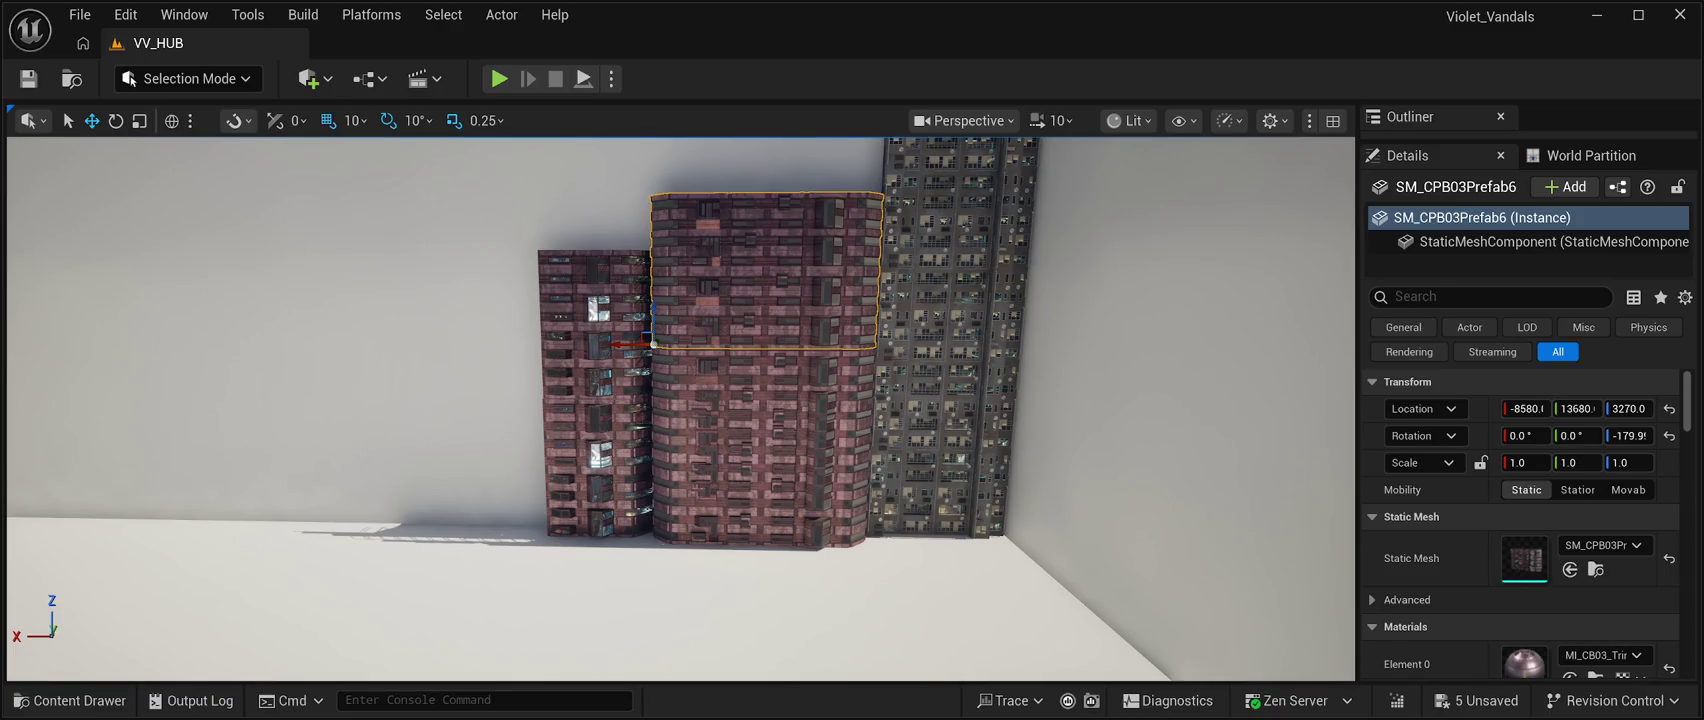
{"action": "key", "text": "Delete"}
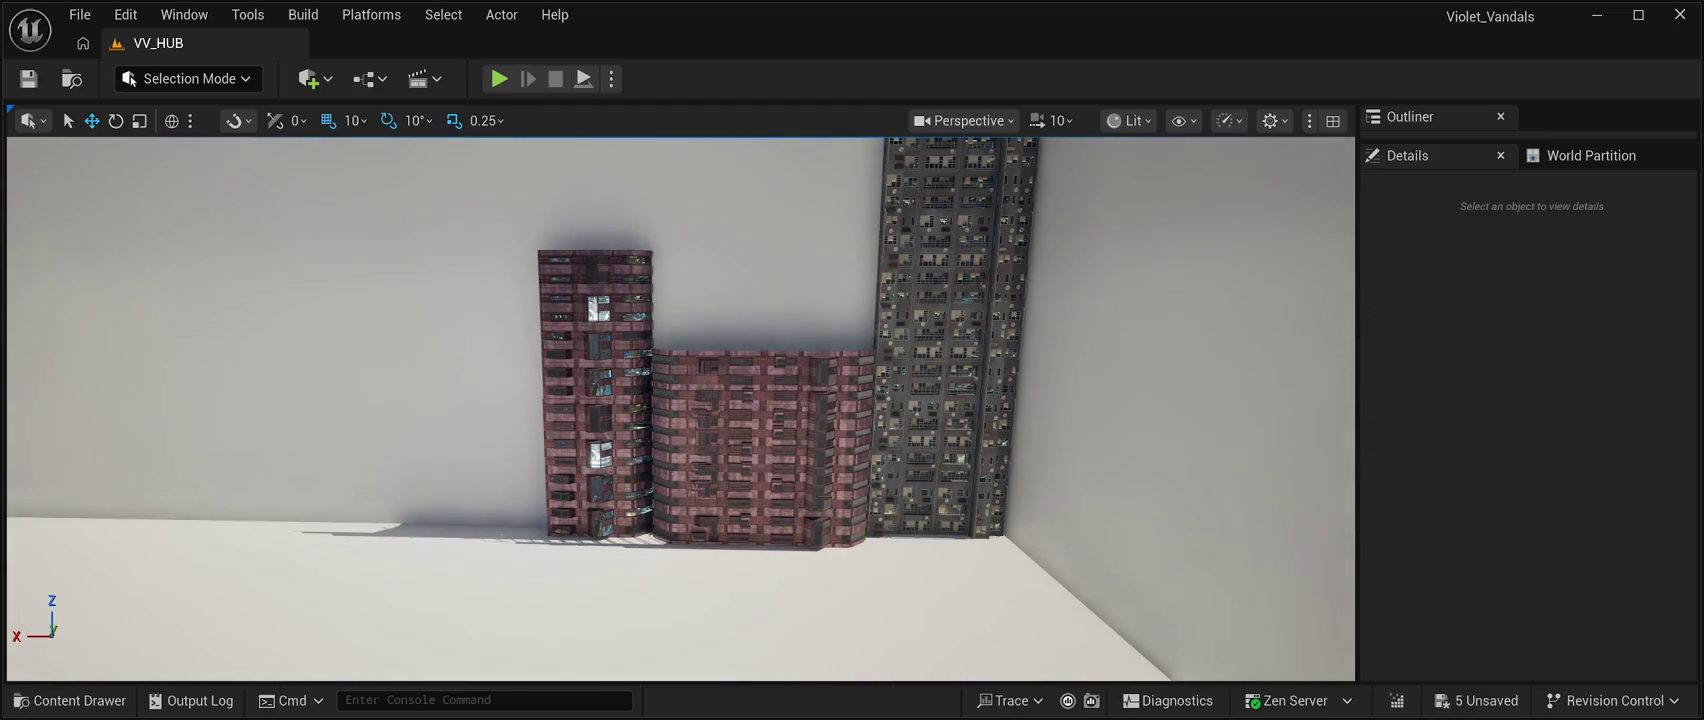
Duplicate the central brick building upward and set the lower one's Location Z to 0.
{"action": "left_click", "coordinate": [762, 420]}
{"action": "left_click_drag", "start_coordinate": [692, 453], "coordinate": [692, 246]}
{"action": "left_click", "coordinate": [762, 470]}
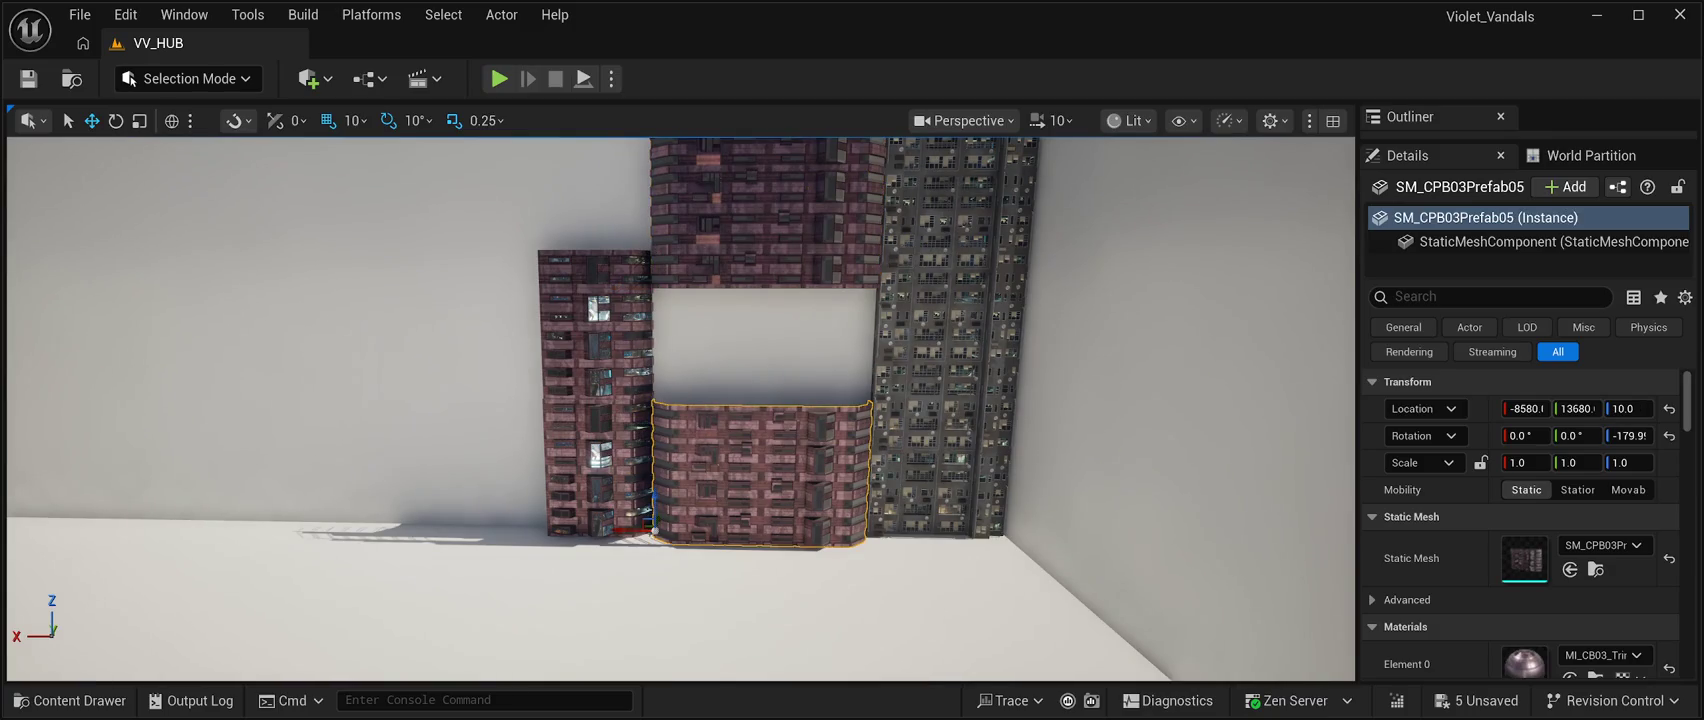
{"action": "mouse_move", "coordinate": [654, 497]}
{"action": "left_mouse_down"}
{"action": "mouse_move", "coordinate": [673, 407]}
{"action": "mouse_move", "coordinate": [665, 470]}
{"action": "mouse_move", "coordinate": [683, 490]}
{"action": "left_mouse_up"}
{"action": "left_click", "coordinate": [937, 495]}
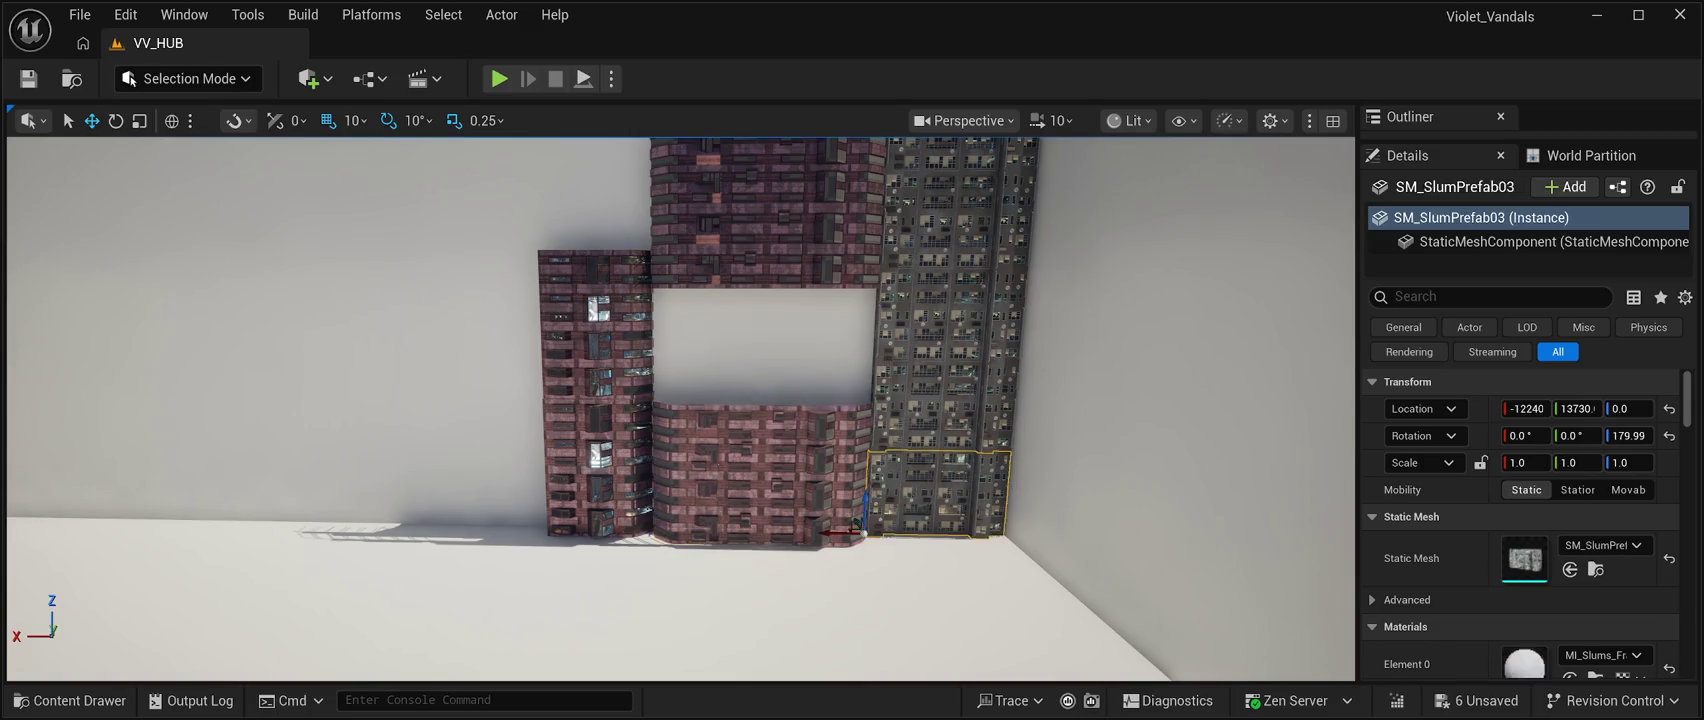
{"action": "left_click", "coordinate": [760, 475]}
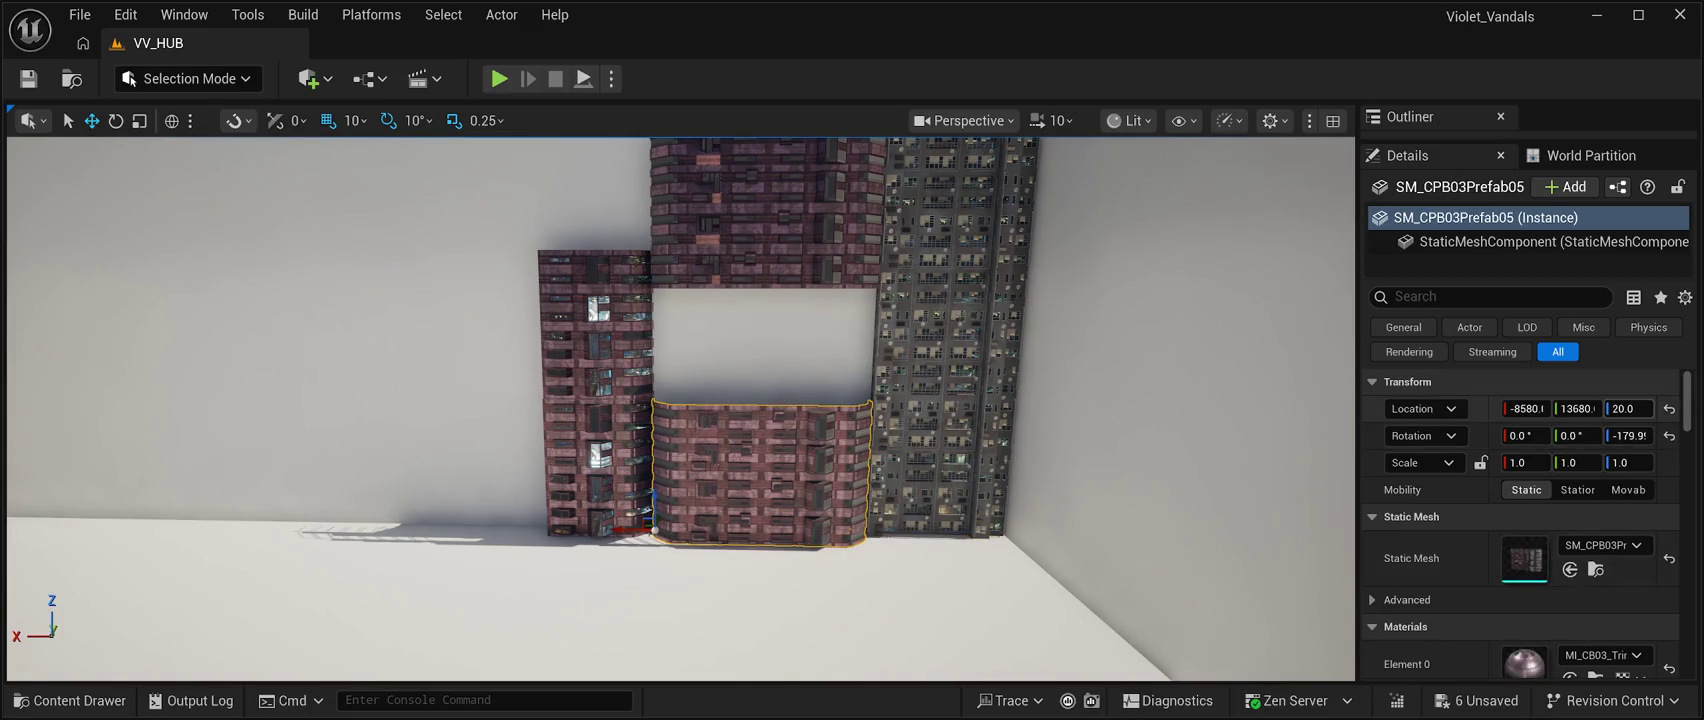
{"action": "left_click", "coordinate": [1625, 408]}
{"action": "type", "text": "0"}
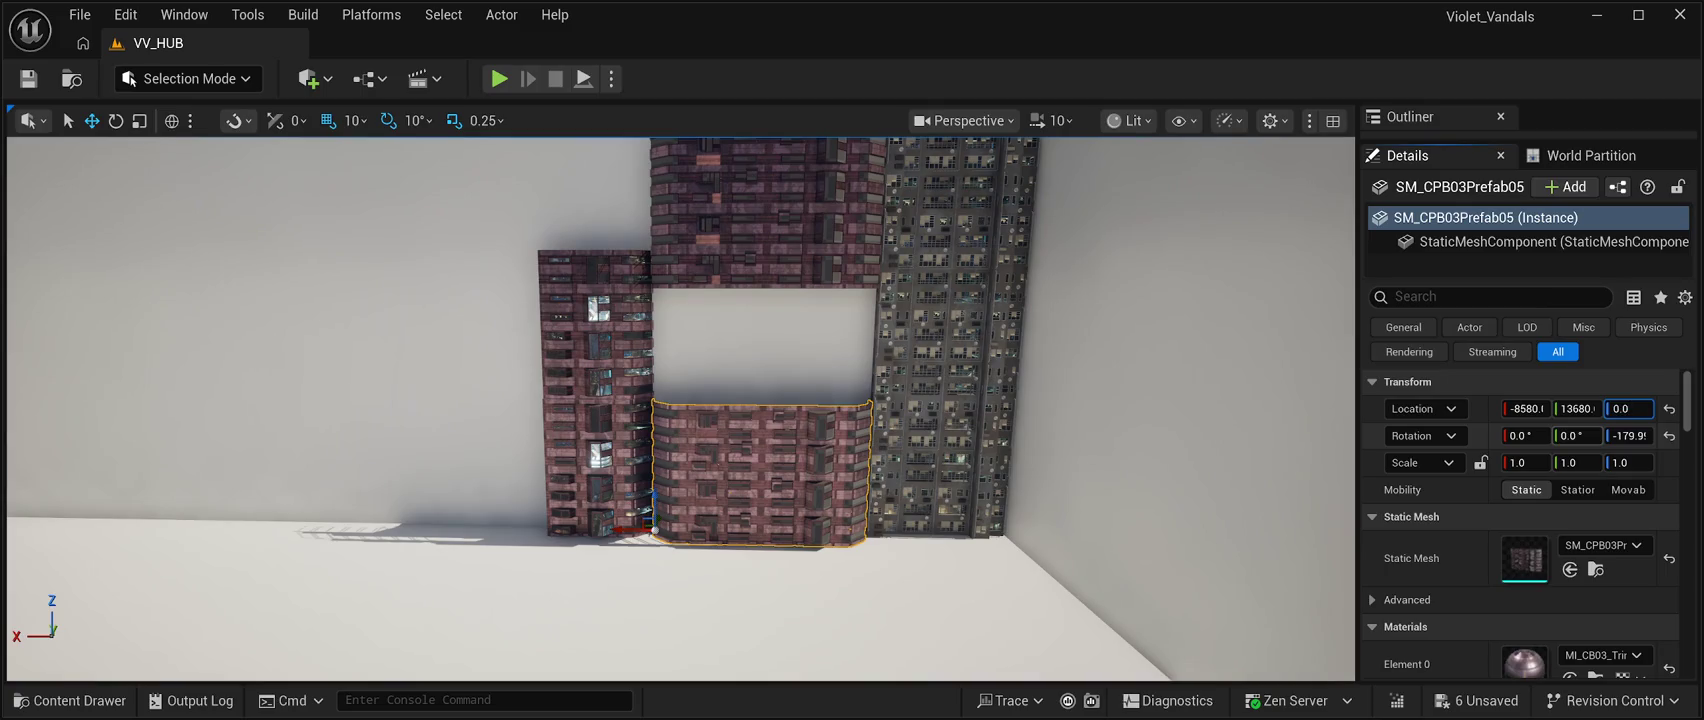
{"action": "key", "text": "Return"}
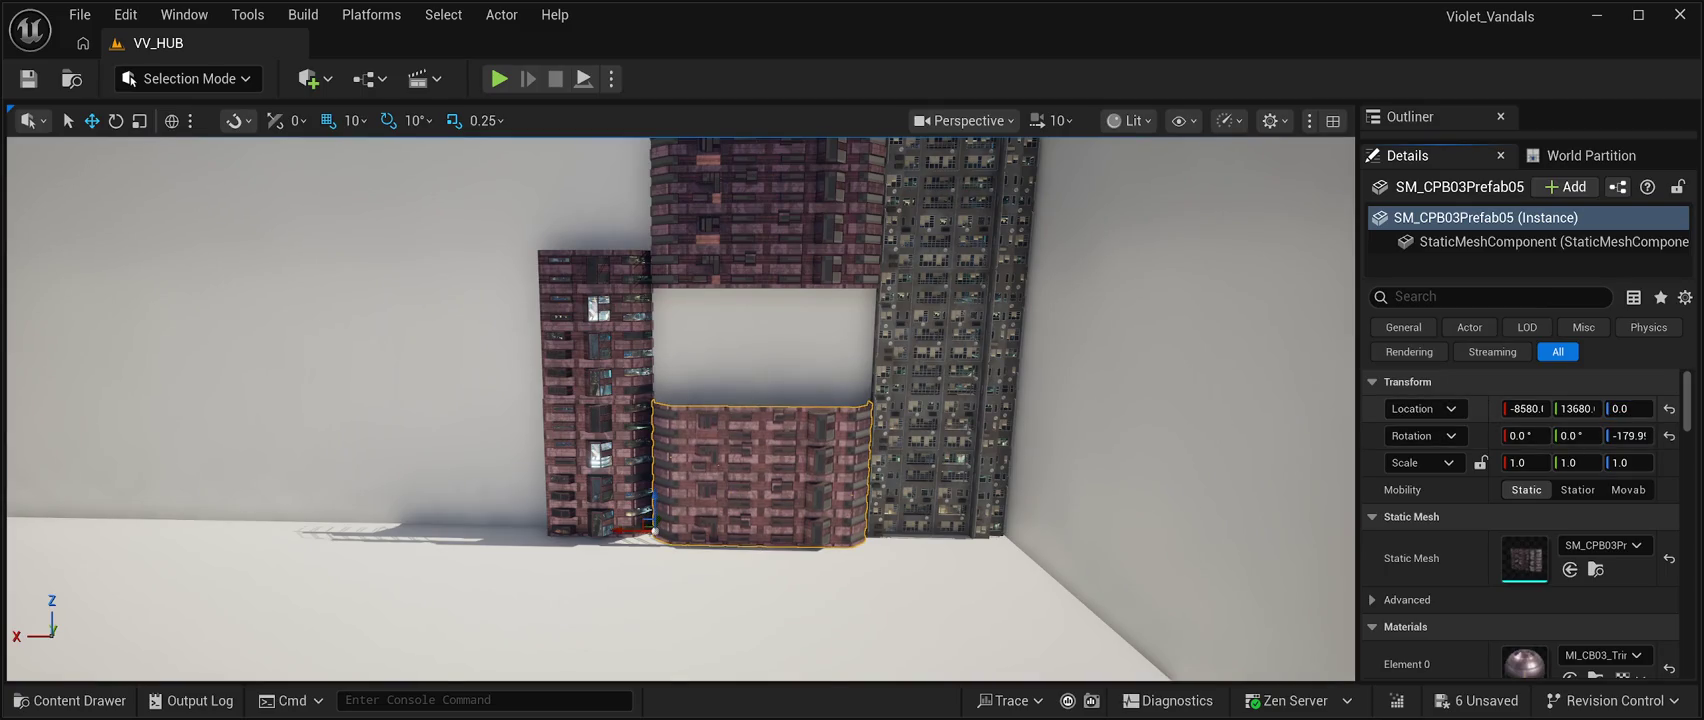
Slide SM_CPB03Prefab05 to about X -8690, Y 14030 between the towers, keeping Z 0.
{"action": "left_click", "coordinate": [938, 490]}
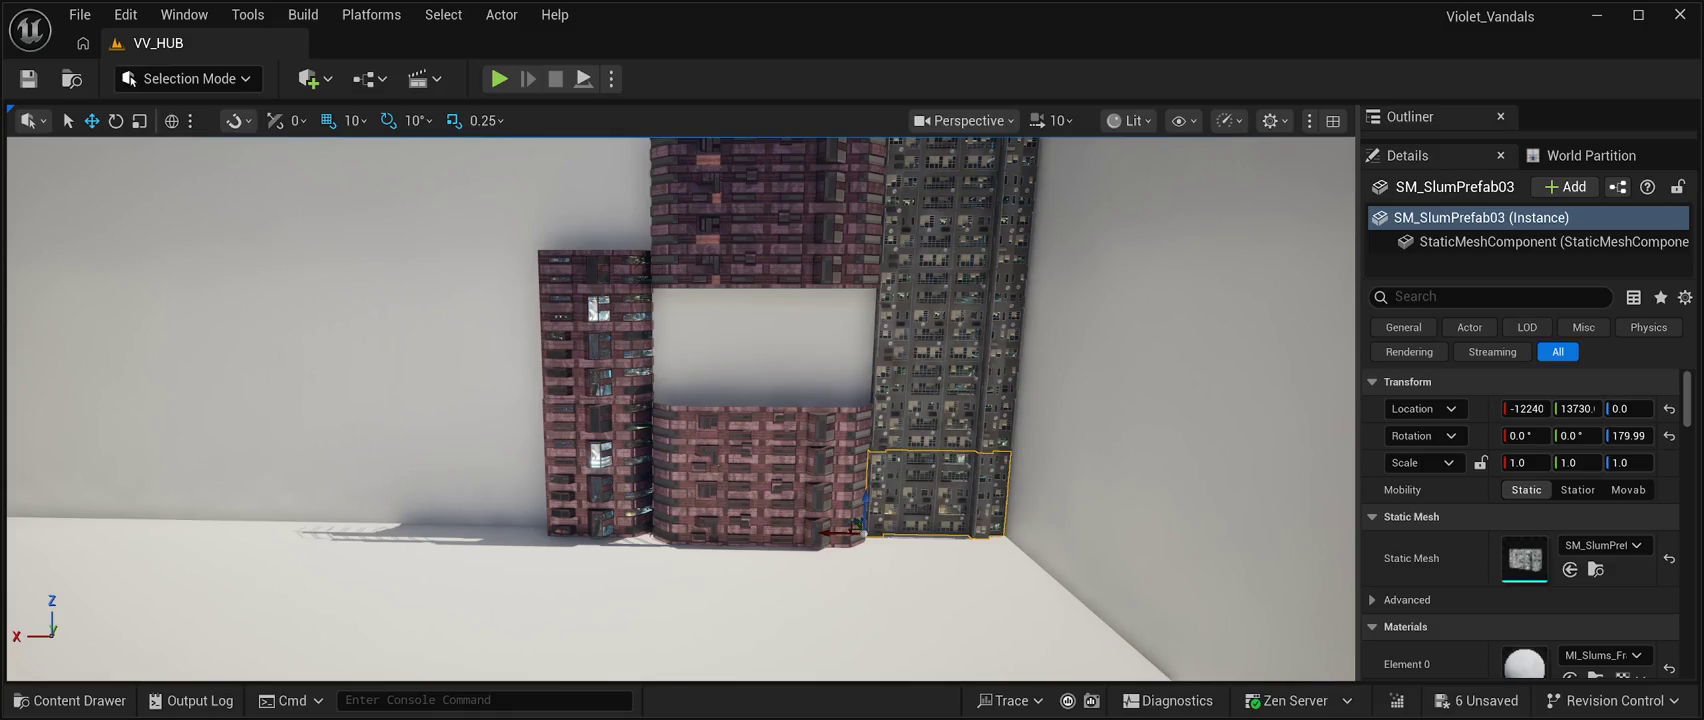
{"action": "left_click", "coordinate": [760, 475]}
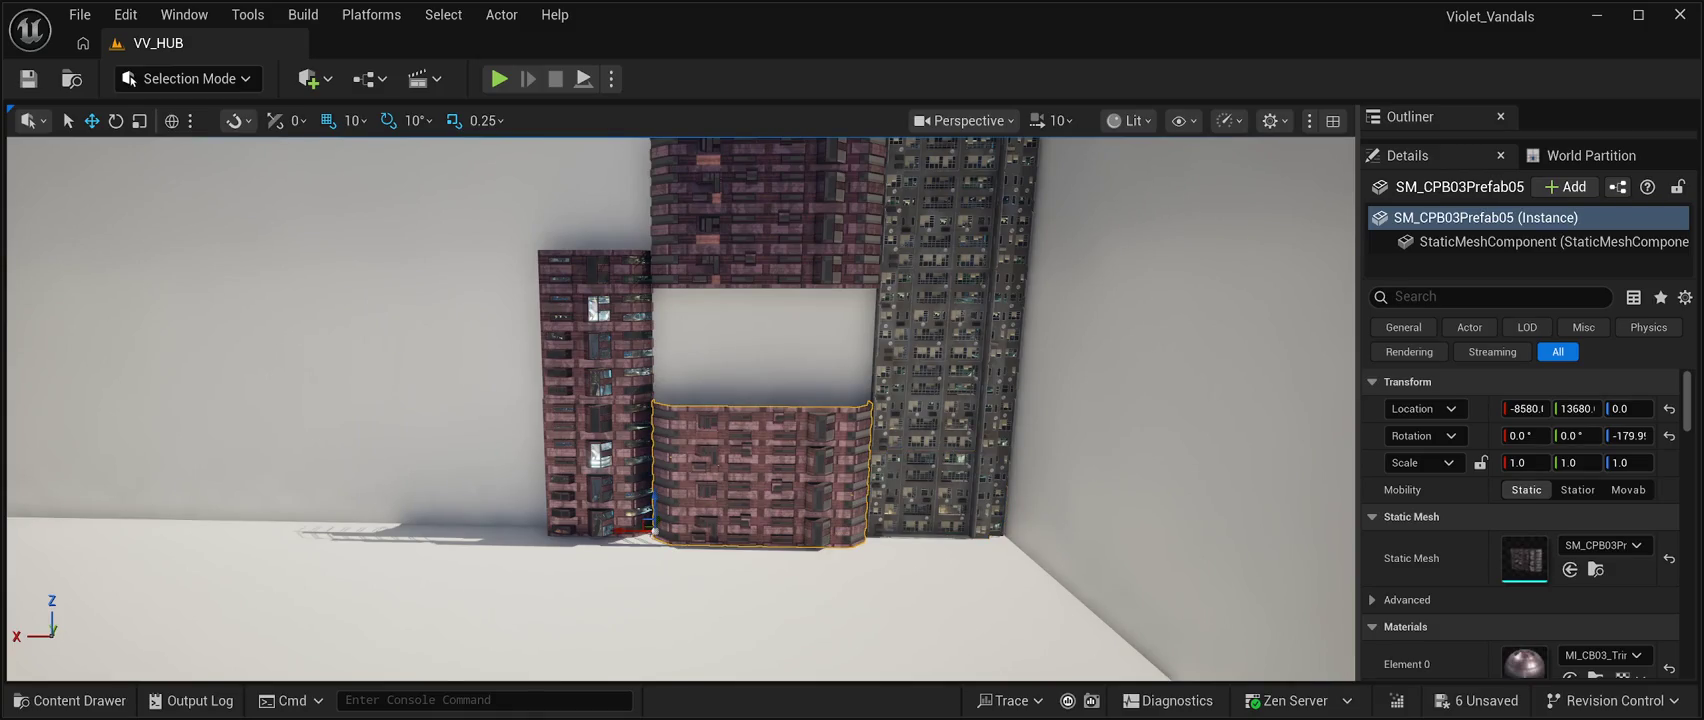
{"action": "left_click_drag", "start_coordinate": [680, 410], "coordinate": [530, 393]}
{"action": "mouse_move", "coordinate": [720, 514]}
{"action": "left_mouse_down"}
{"action": "mouse_move", "coordinate": [699, 498]}
{"action": "mouse_move", "coordinate": [800, 488]}
{"action": "left_mouse_up"}
{"action": "mouse_move", "coordinate": [650, 492]}
{"action": "left_mouse_down"}
{"action": "mouse_move", "coordinate": [667, 495]}
{"action": "mouse_move", "coordinate": [636, 532]}
{"action": "left_mouse_up"}
{"action": "scroll", "coordinate": [667, 495], "scroll_direction": "up", "scroll_amount": 5}
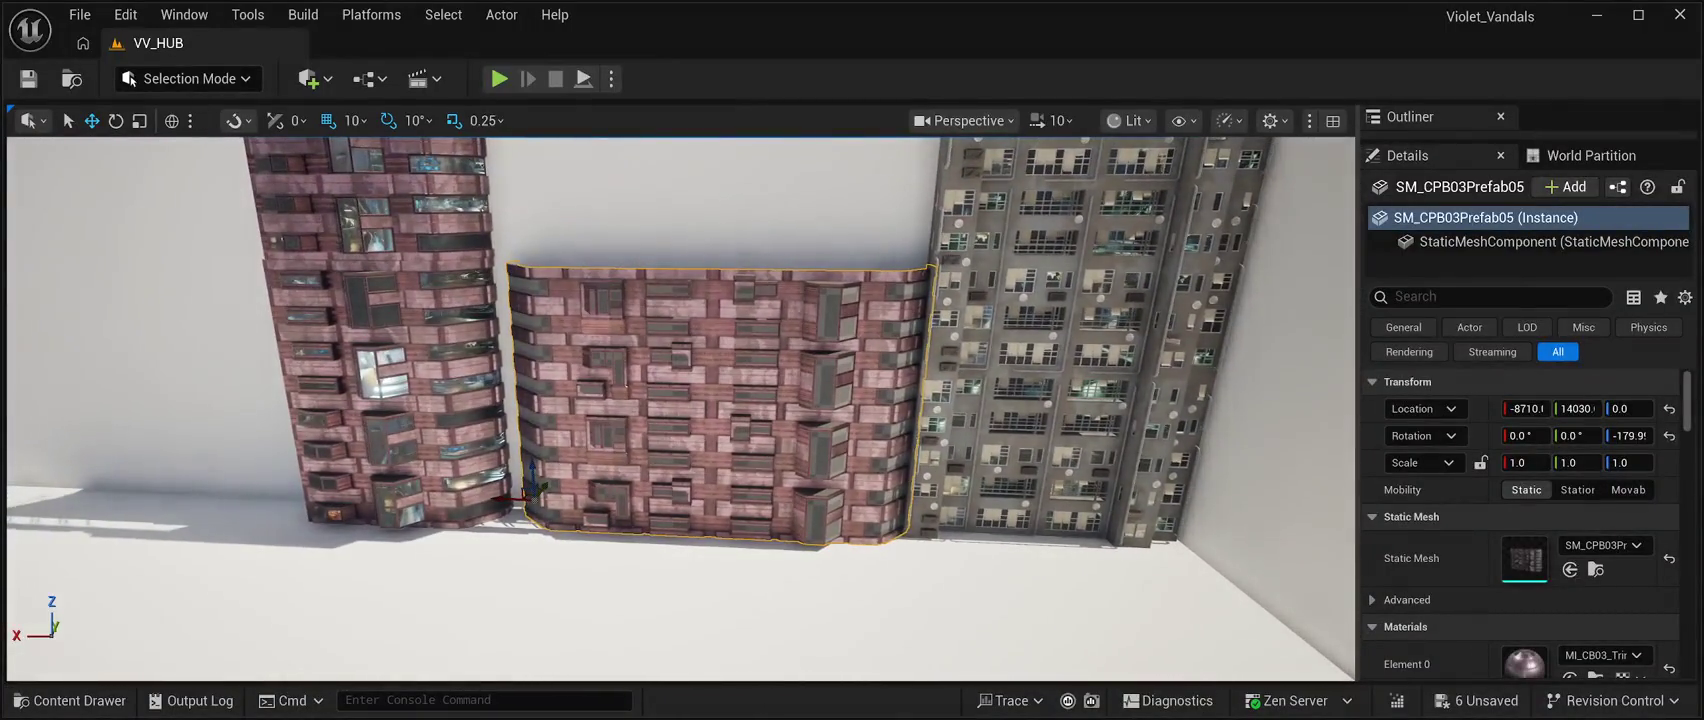
{"action": "left_click_drag", "start_coordinate": [522, 496], "coordinate": [515, 500]}
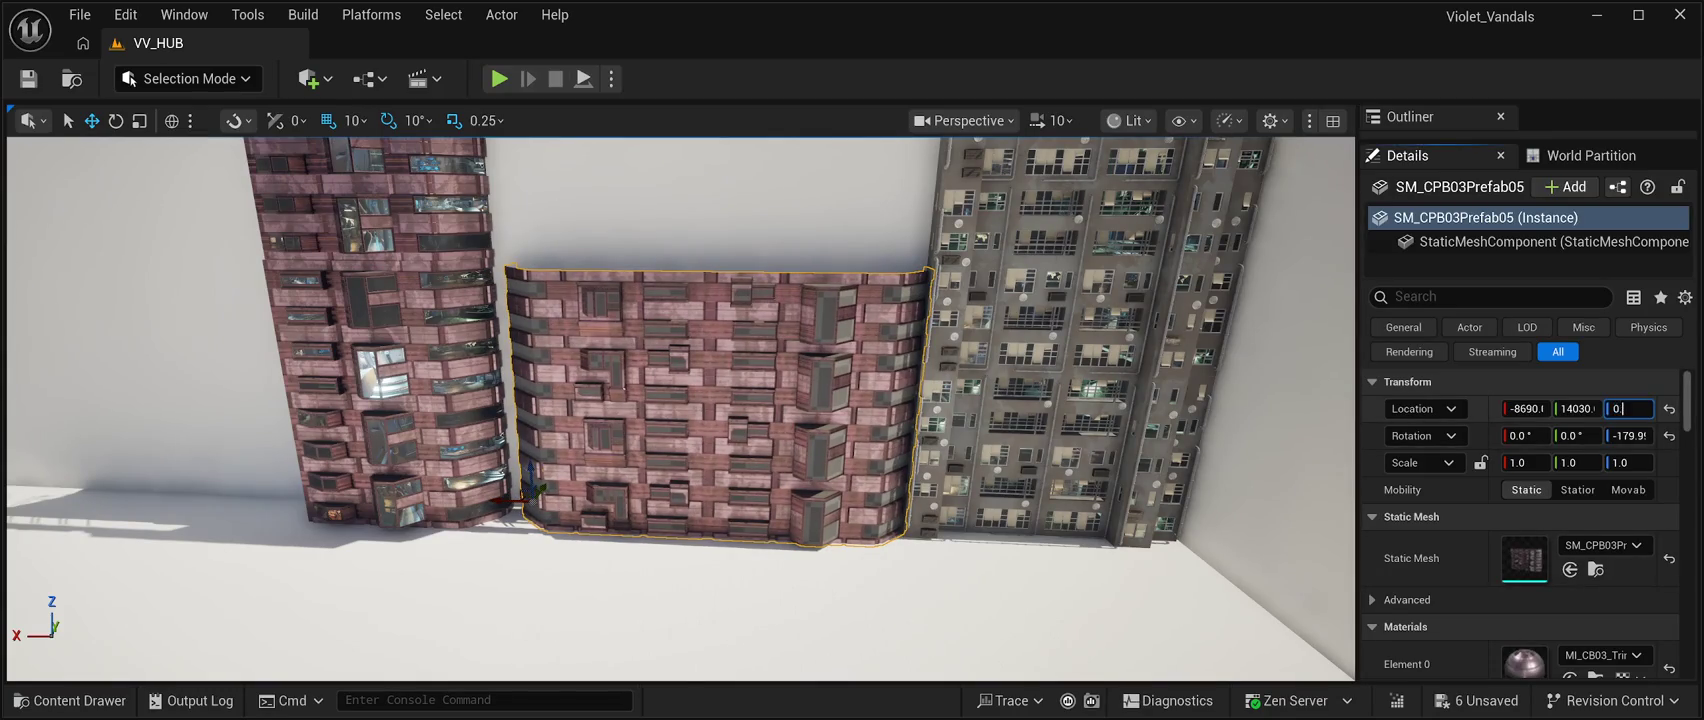
{"action": "key", "text": "Return"}
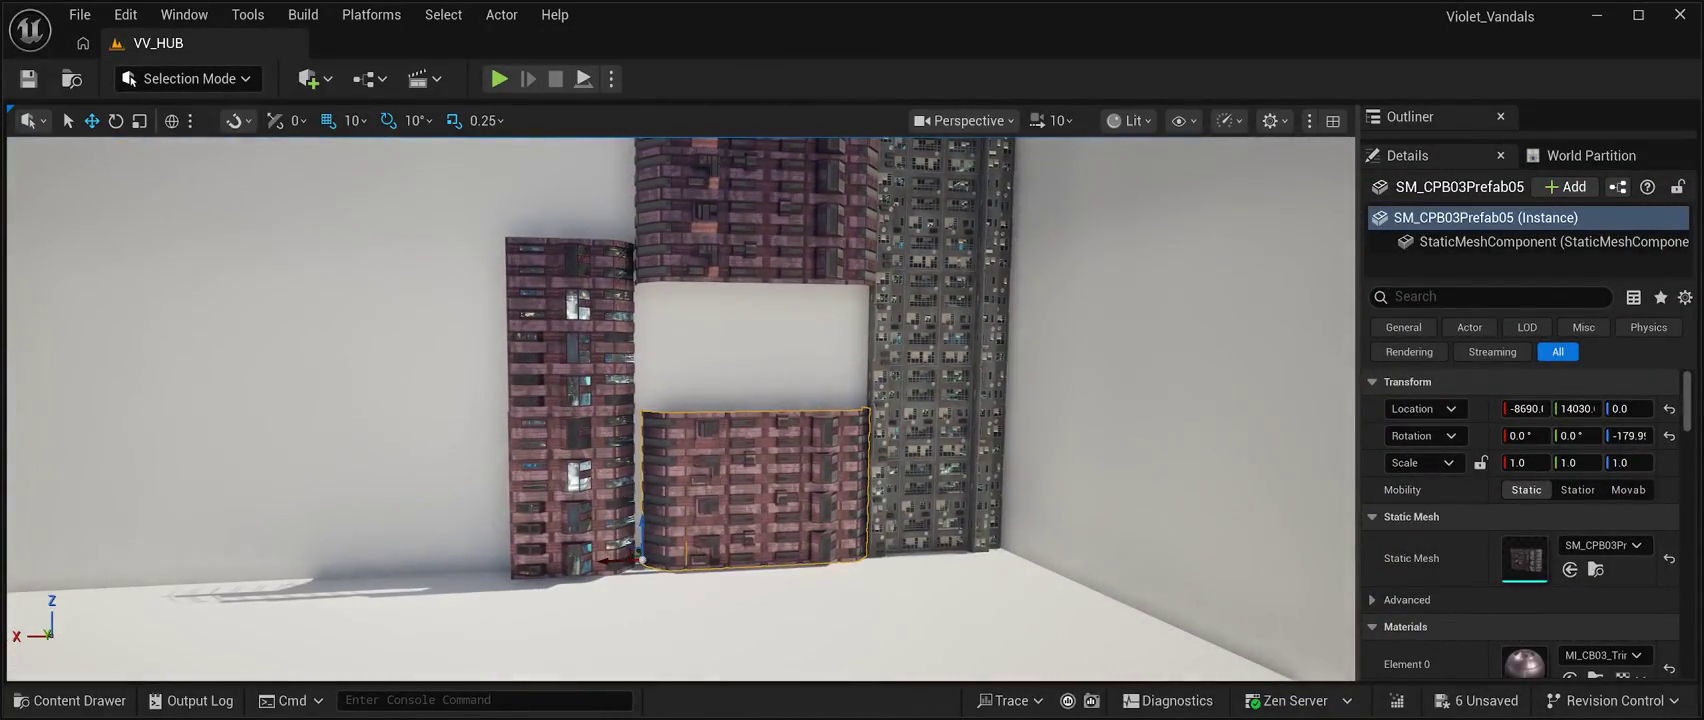
Lower the upper brick block SM_CPB03Prefab7 and drop it onto the lower building.
{"action": "left_click", "coordinate": [755, 210]}
{"action": "left_click_drag", "start_coordinate": [635, 248], "coordinate": [638, 373]}
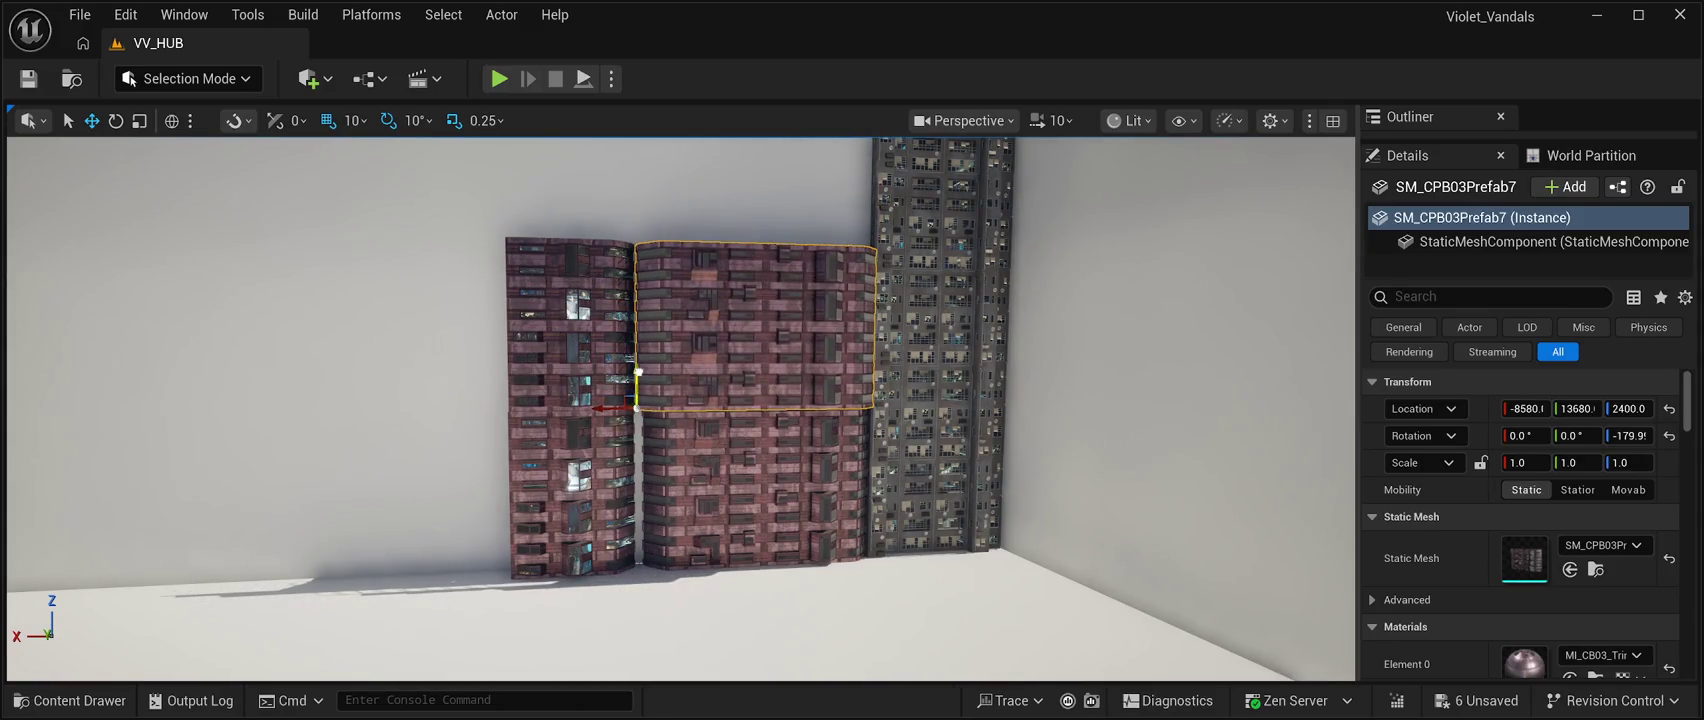
{"action": "scroll", "coordinate": [689, 318], "scroll_direction": "up", "scroll_amount": 3}
{"action": "key", "text": "f"}
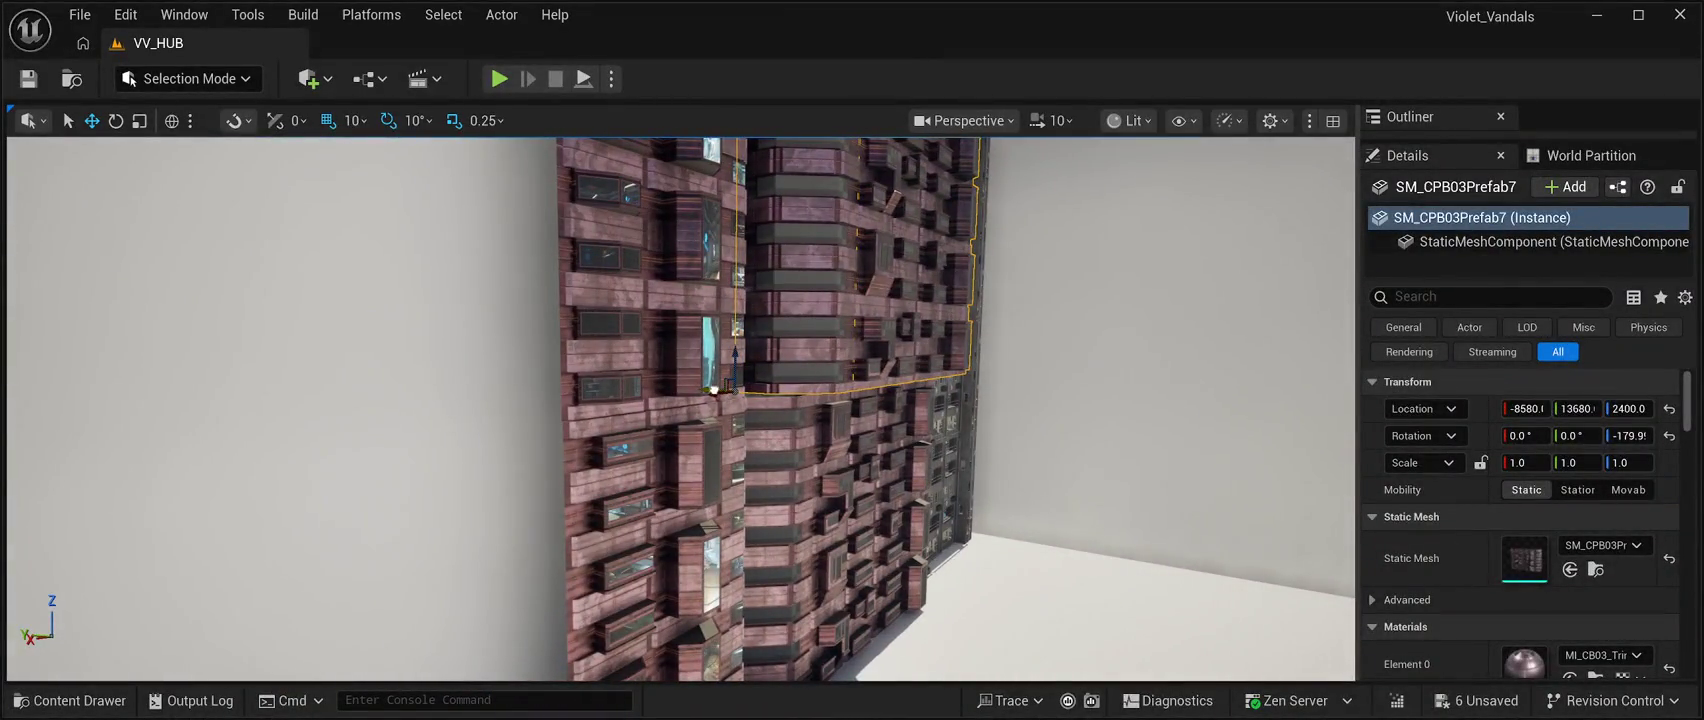
{"action": "left_click_drag", "start_coordinate": [706, 388], "coordinate": [860, 385]}
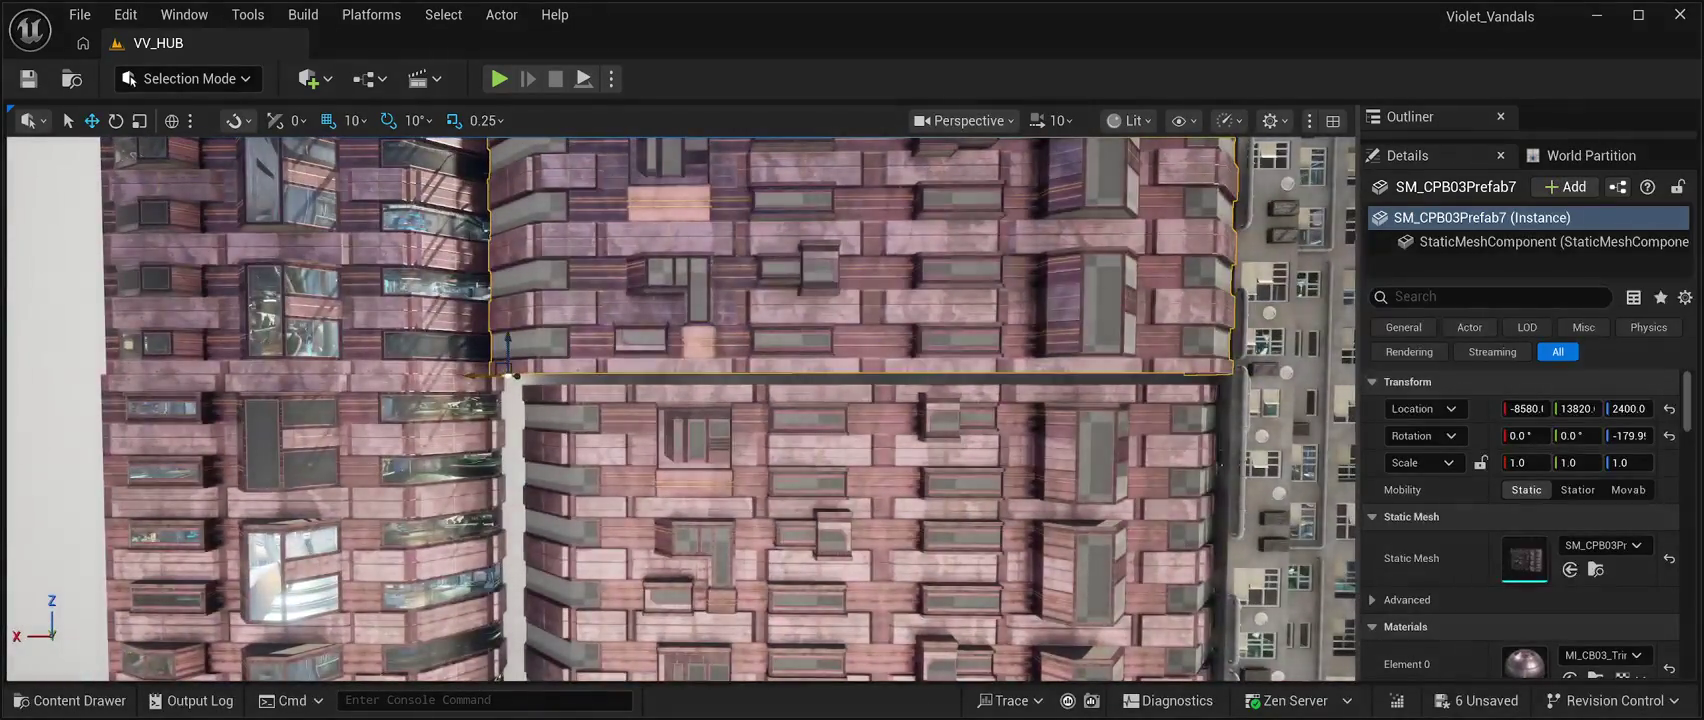
{"action": "mouse_move", "coordinate": [482, 376]}
{"action": "left_mouse_down"}
{"action": "mouse_move", "coordinate": [499, 388]}
{"action": "mouse_move", "coordinate": [476, 388]}
{"action": "left_mouse_up"}
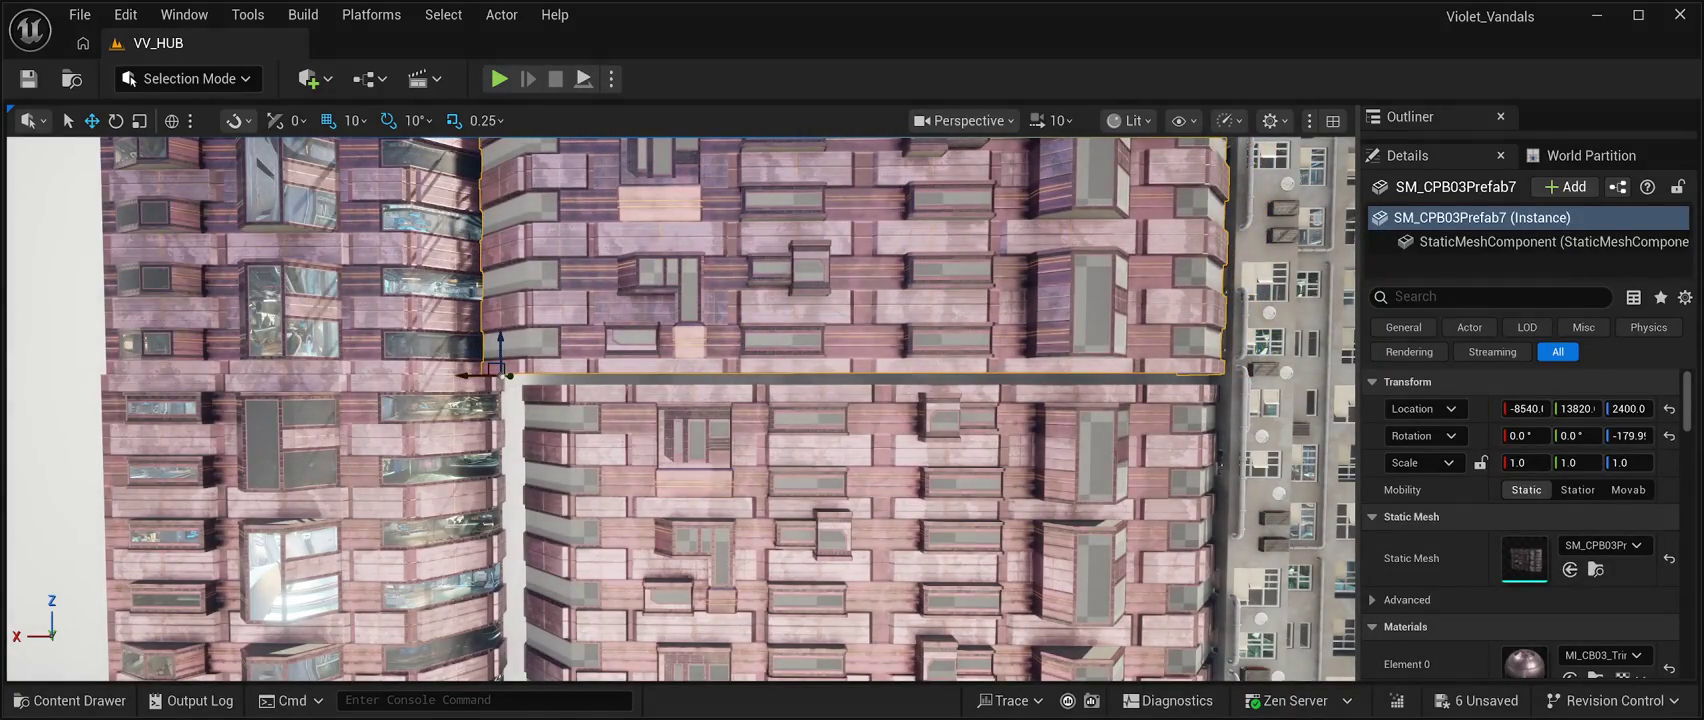
{"action": "mouse_move", "coordinate": [500, 338]}
{"action": "left_mouse_down"}
{"action": "mouse_move", "coordinate": [507, 353]}
{"action": "mouse_move", "coordinate": [511, 329]}
{"action": "left_mouse_up"}
{"action": "left_click", "coordinate": [1100, 500]}
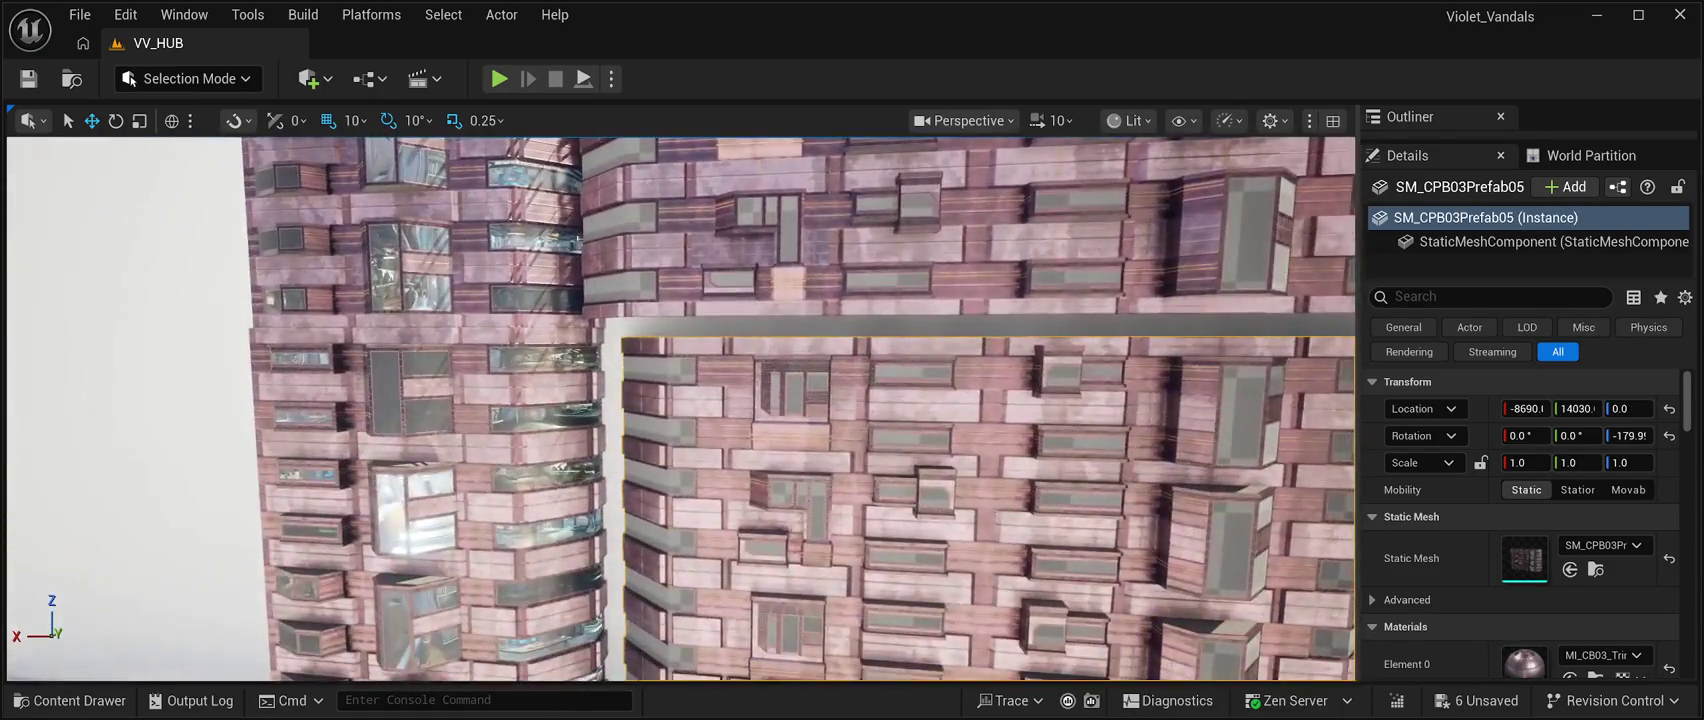
{"action": "left_click", "coordinate": [900, 230]}
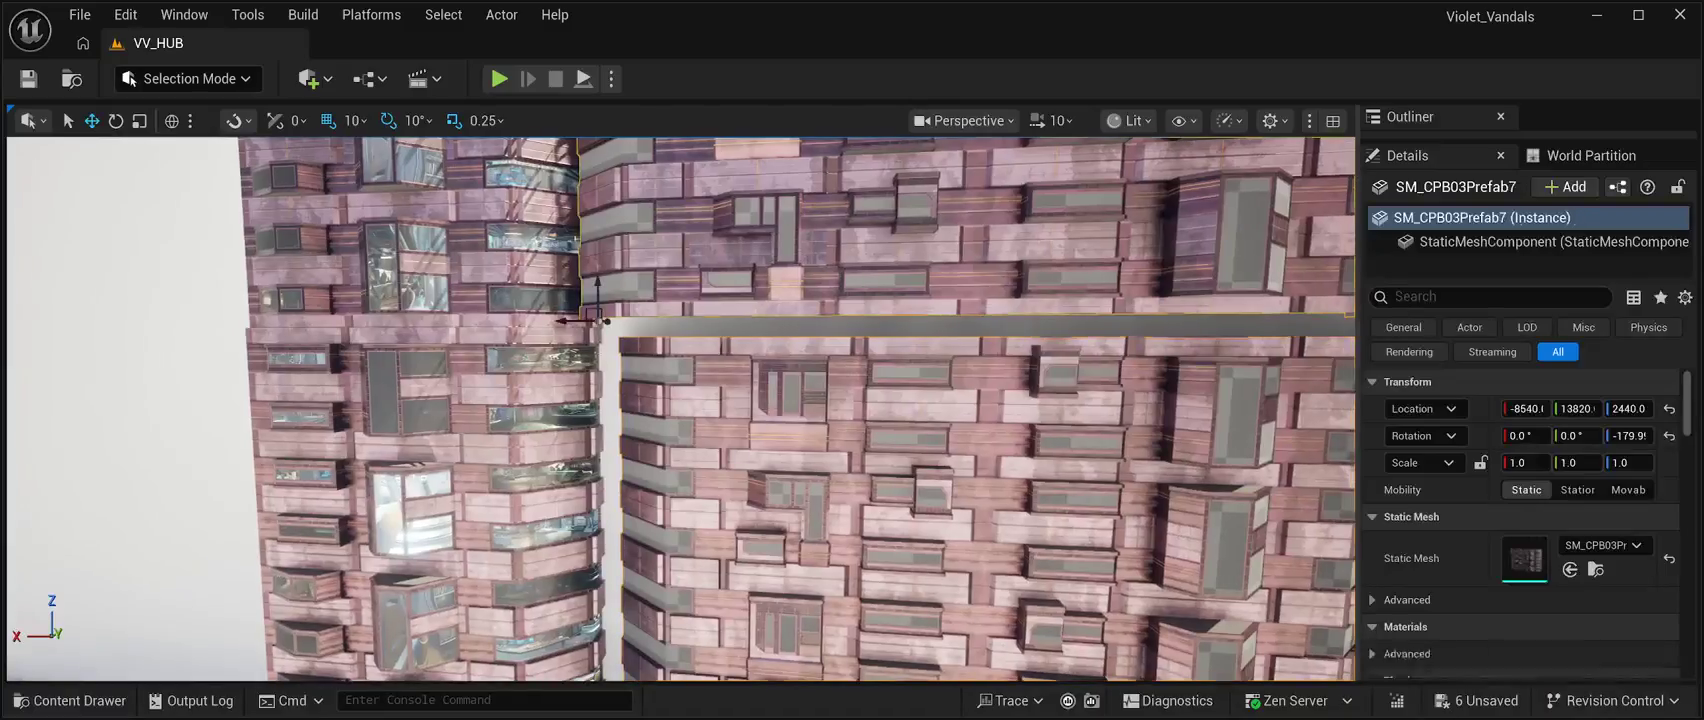
{"action": "key", "text": "End"}
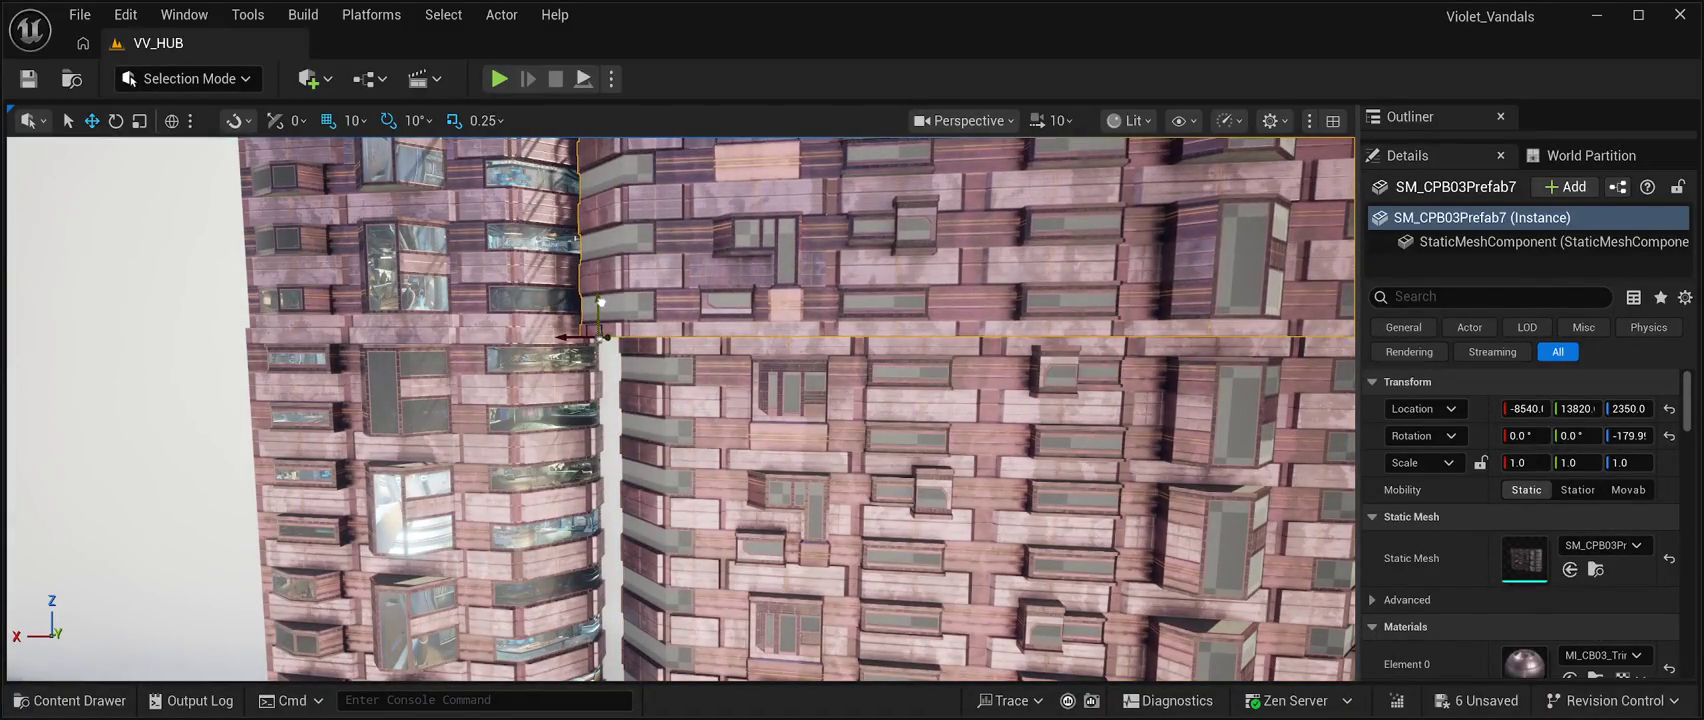
Nudge the upper block along X and Y to line up with the lower facade.
{"action": "left_click_drag", "start_coordinate": [572, 338], "coordinate": [607, 348]}
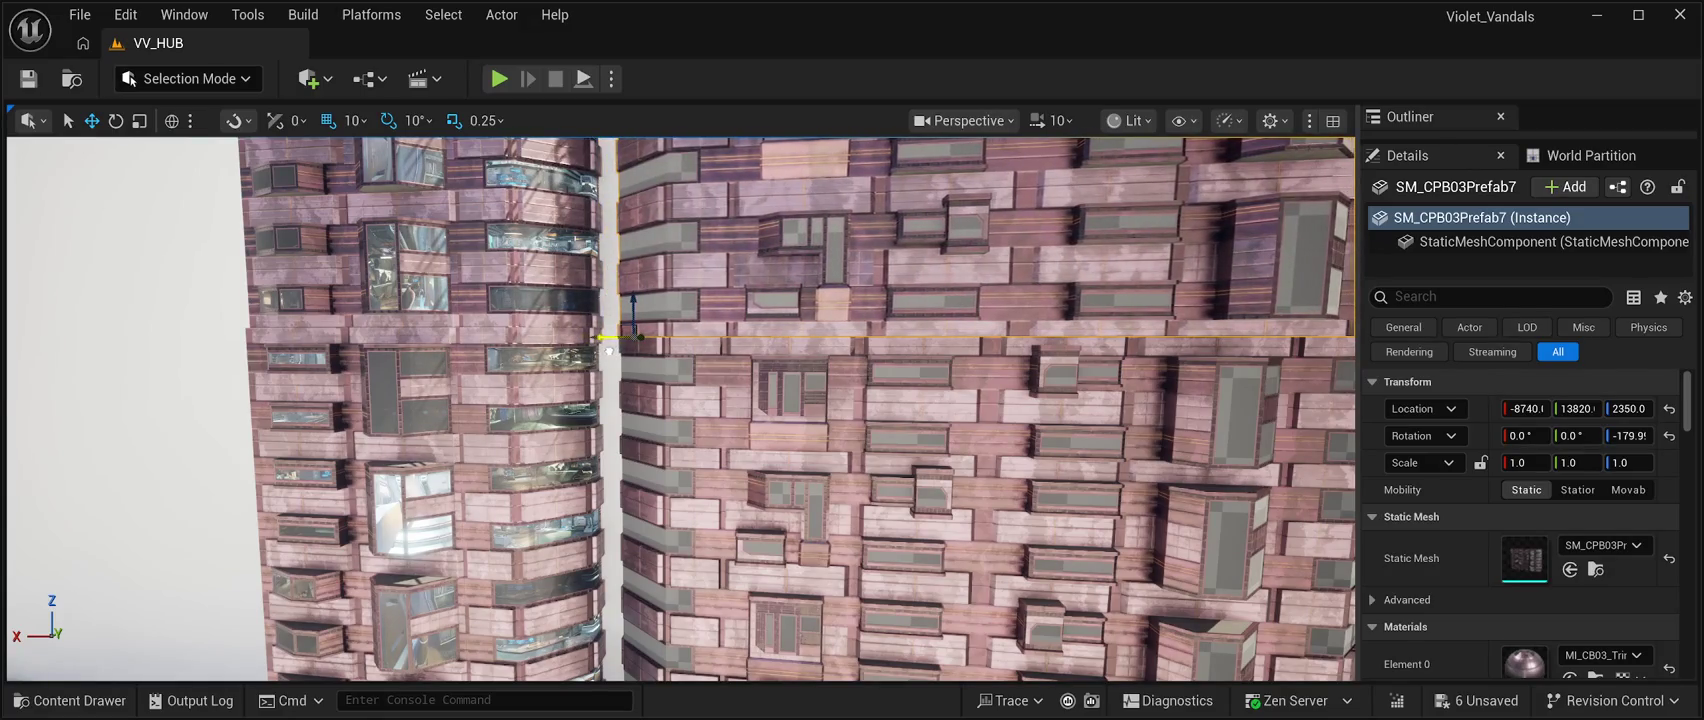
{"action": "key", "text": "Right"}
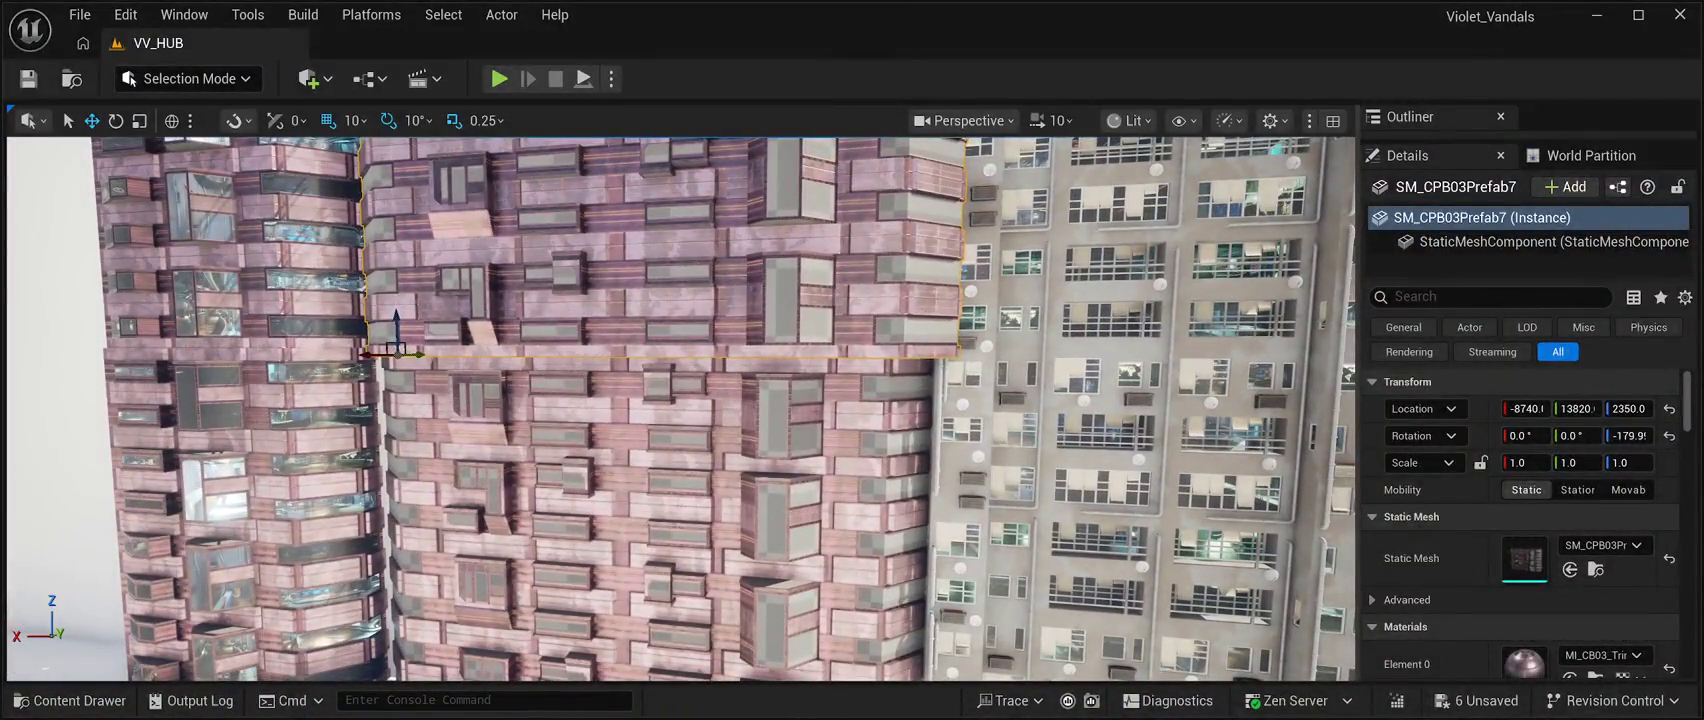
{"action": "mouse_move", "coordinate": [410, 353]}
{"action": "left_mouse_down"}
{"action": "mouse_move", "coordinate": [434, 353]}
{"action": "mouse_move", "coordinate": [402, 353]}
{"action": "left_mouse_up"}
{"action": "left_click_drag", "start_coordinate": [680, 400], "coordinate": [840, 400]}
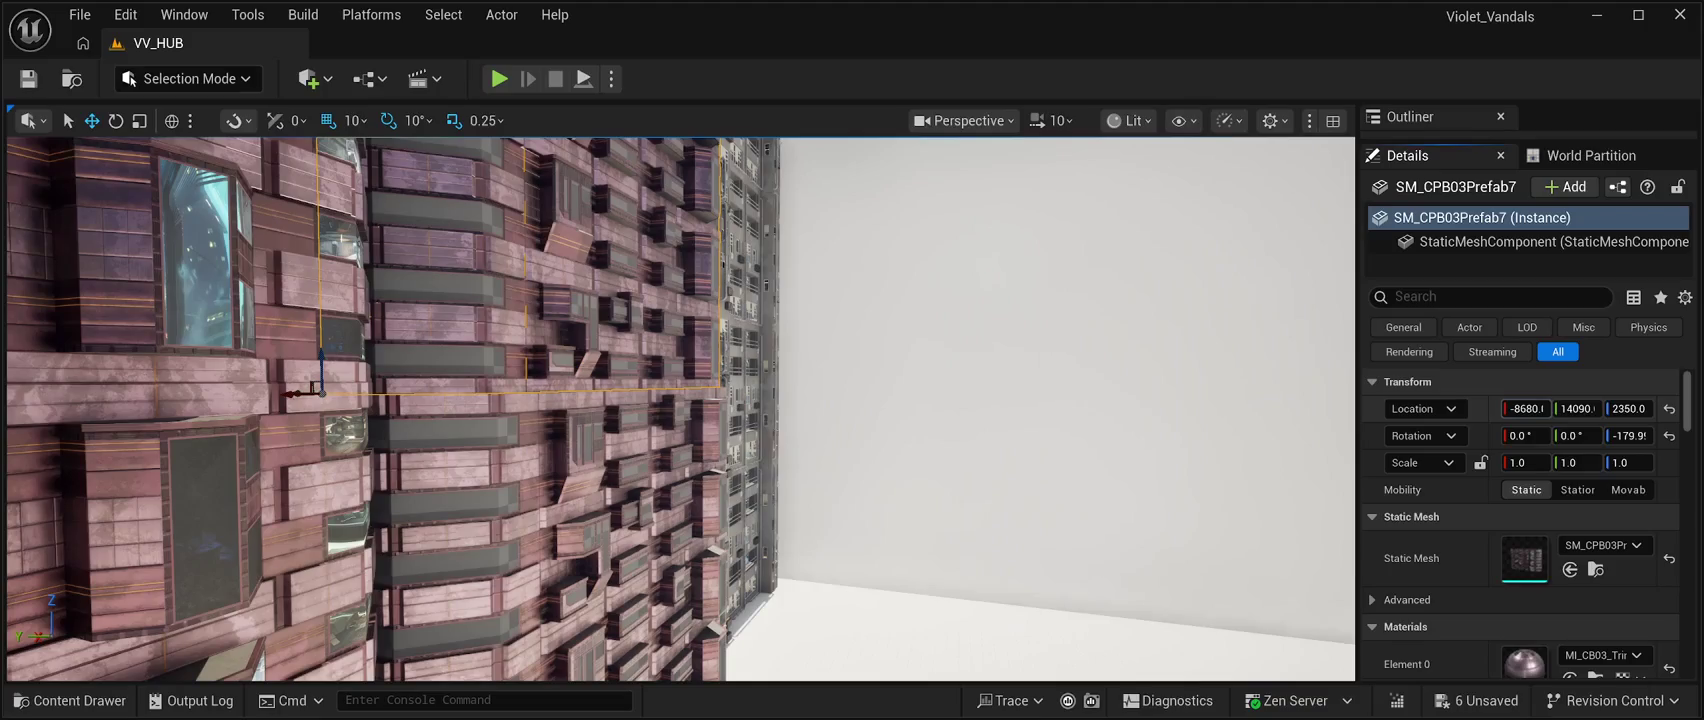
{"action": "left_click_drag", "start_coordinate": [300, 393], "coordinate": [308, 393]}
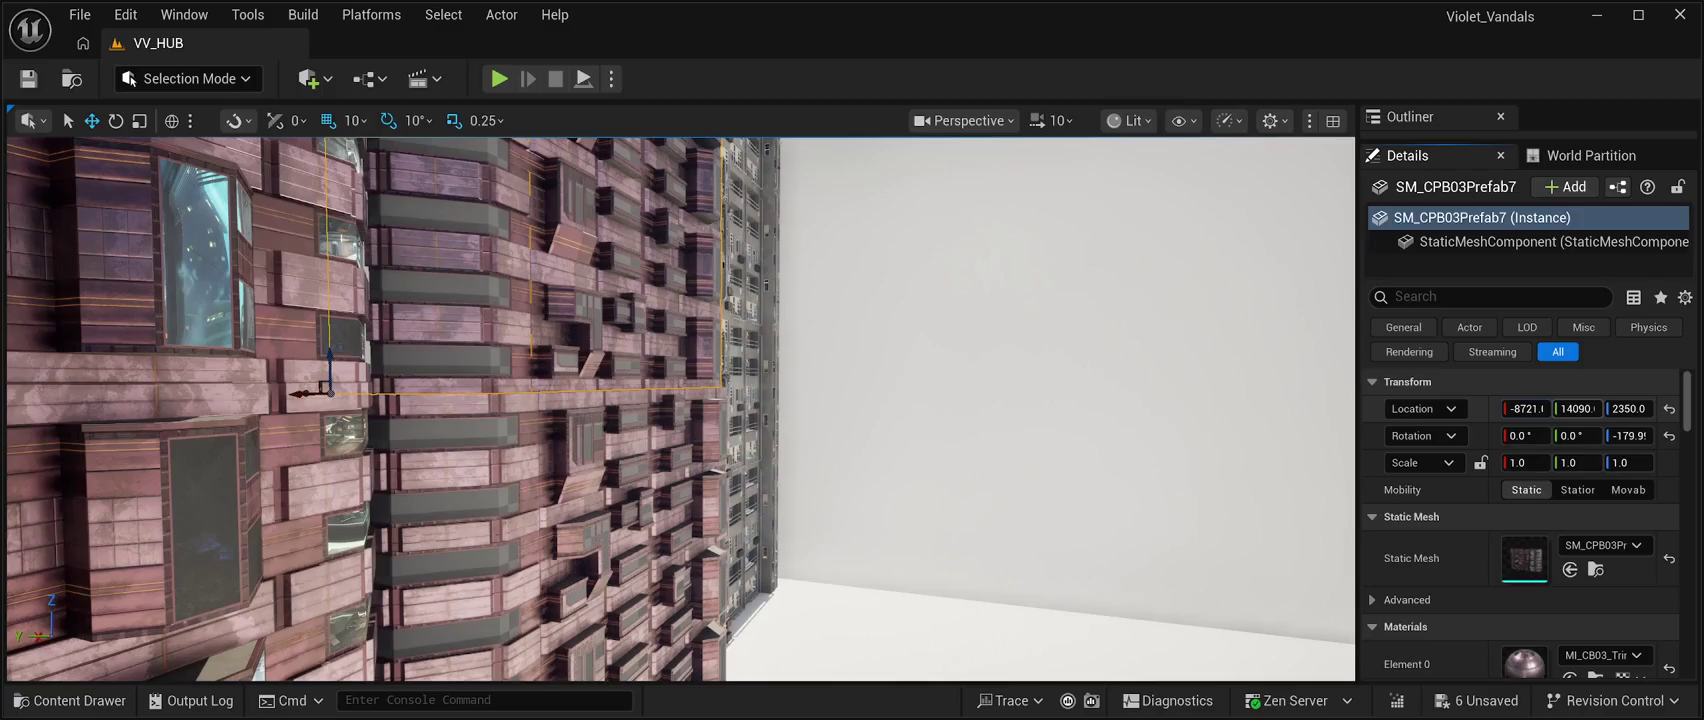
{"action": "left_click_drag", "start_coordinate": [1578, 408], "coordinate": [1566, 408]}
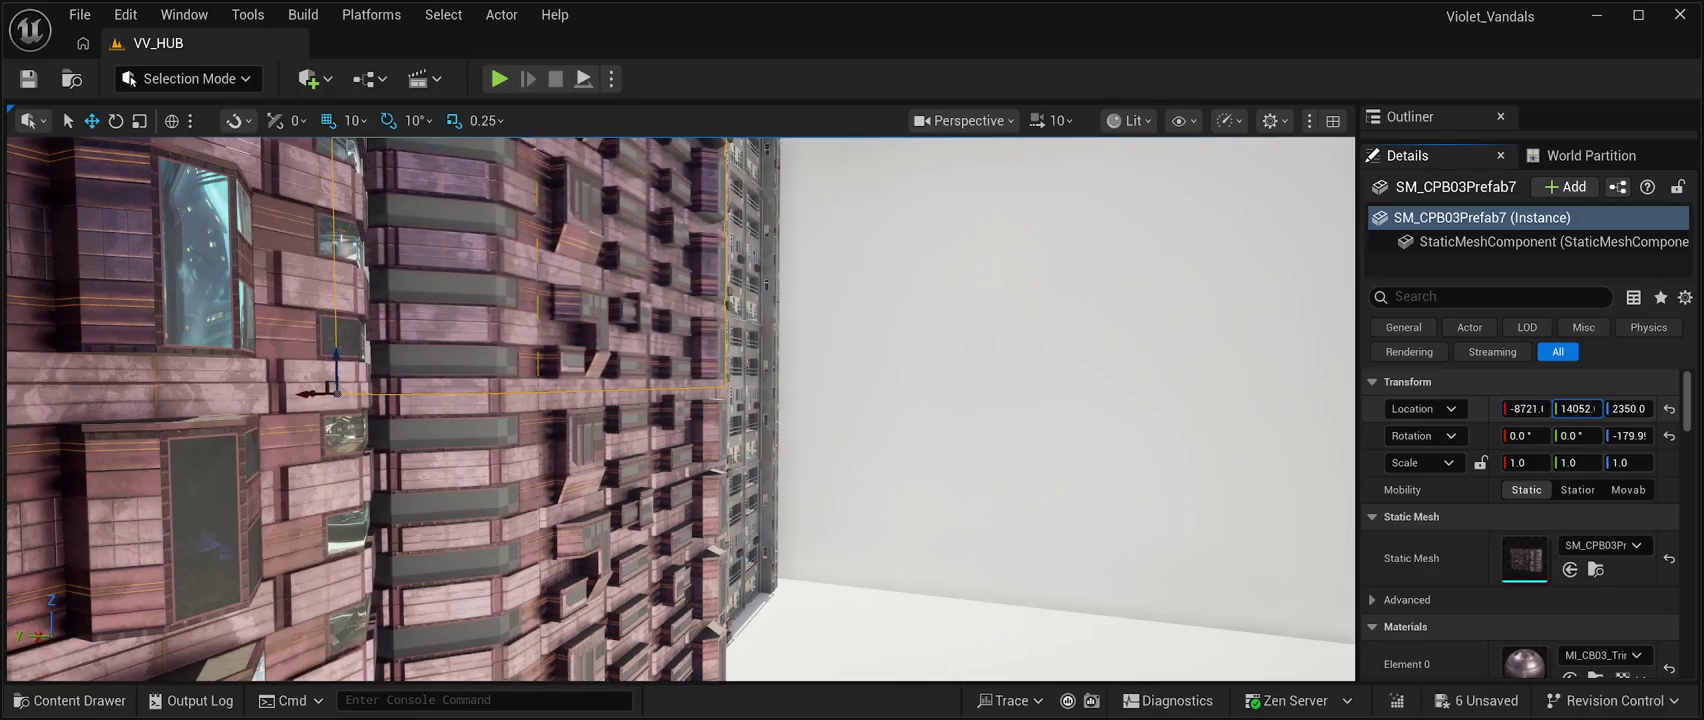
{"action": "mouse_move", "coordinate": [680, 400]}
{"action": "left_mouse_down"}
{"action": "mouse_move", "coordinate": [440, 280]}
{"action": "mouse_move", "coordinate": [440, 460]}
{"action": "left_mouse_up"}
Inspect the stacked brick buildings from below, deselect them and save the level.
{"action": "left_click", "coordinate": [880, 440]}
{"action": "left_click_drag", "start_coordinate": [880, 440], "coordinate": [840, 360]}
{"action": "left_click", "coordinate": [960, 400], "text": "ctrl"}
{"action": "left_click_drag", "start_coordinate": [960, 400], "coordinate": [960, 440]}
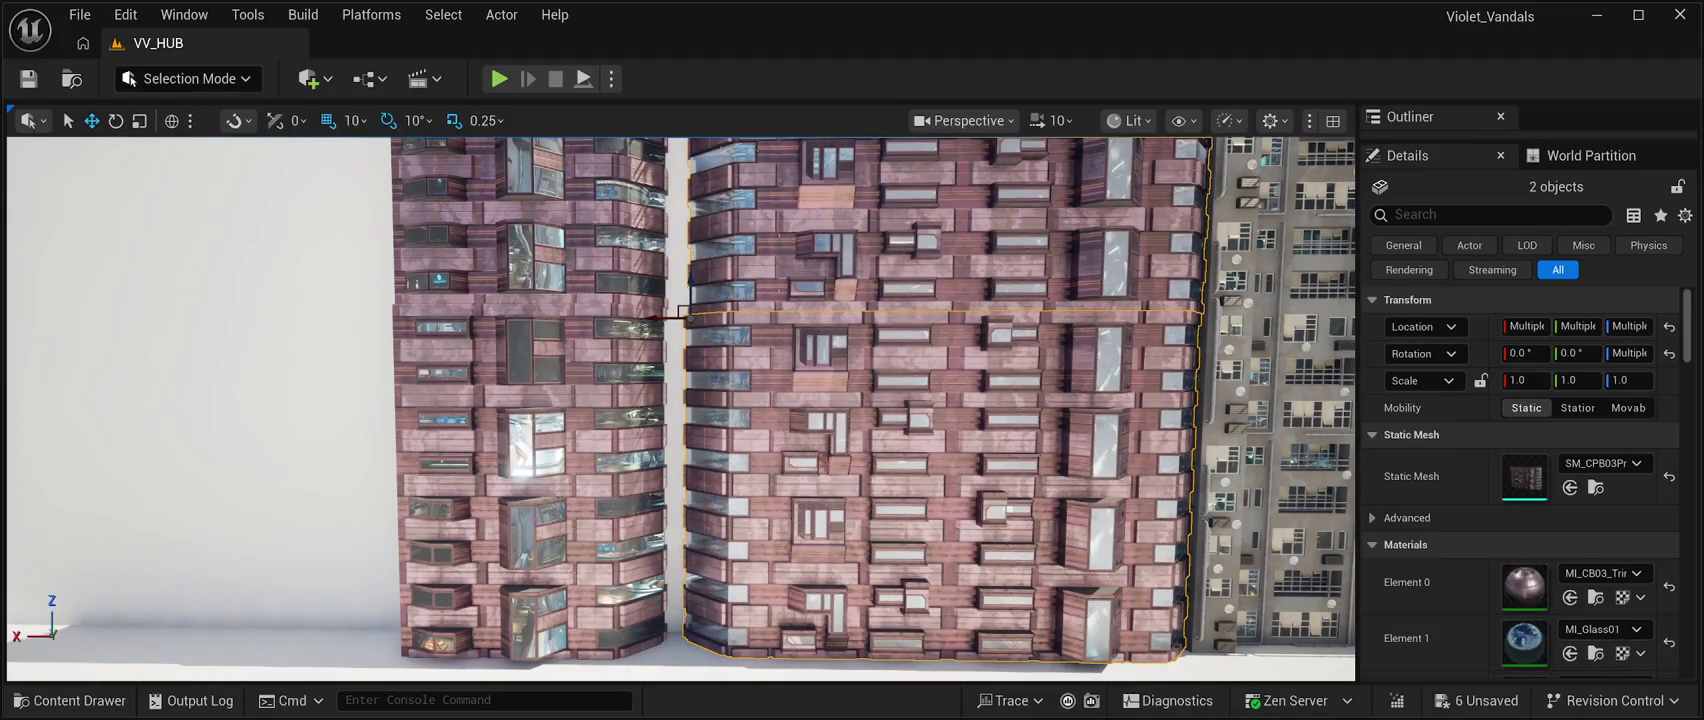
{"action": "mouse_move", "coordinate": [680, 400]}
{"action": "left_mouse_down"}
{"action": "mouse_move", "coordinate": [710, 385]}
{"action": "mouse_move", "coordinate": [680, 430]}
{"action": "mouse_move", "coordinate": [680, 480]}
{"action": "left_mouse_up"}
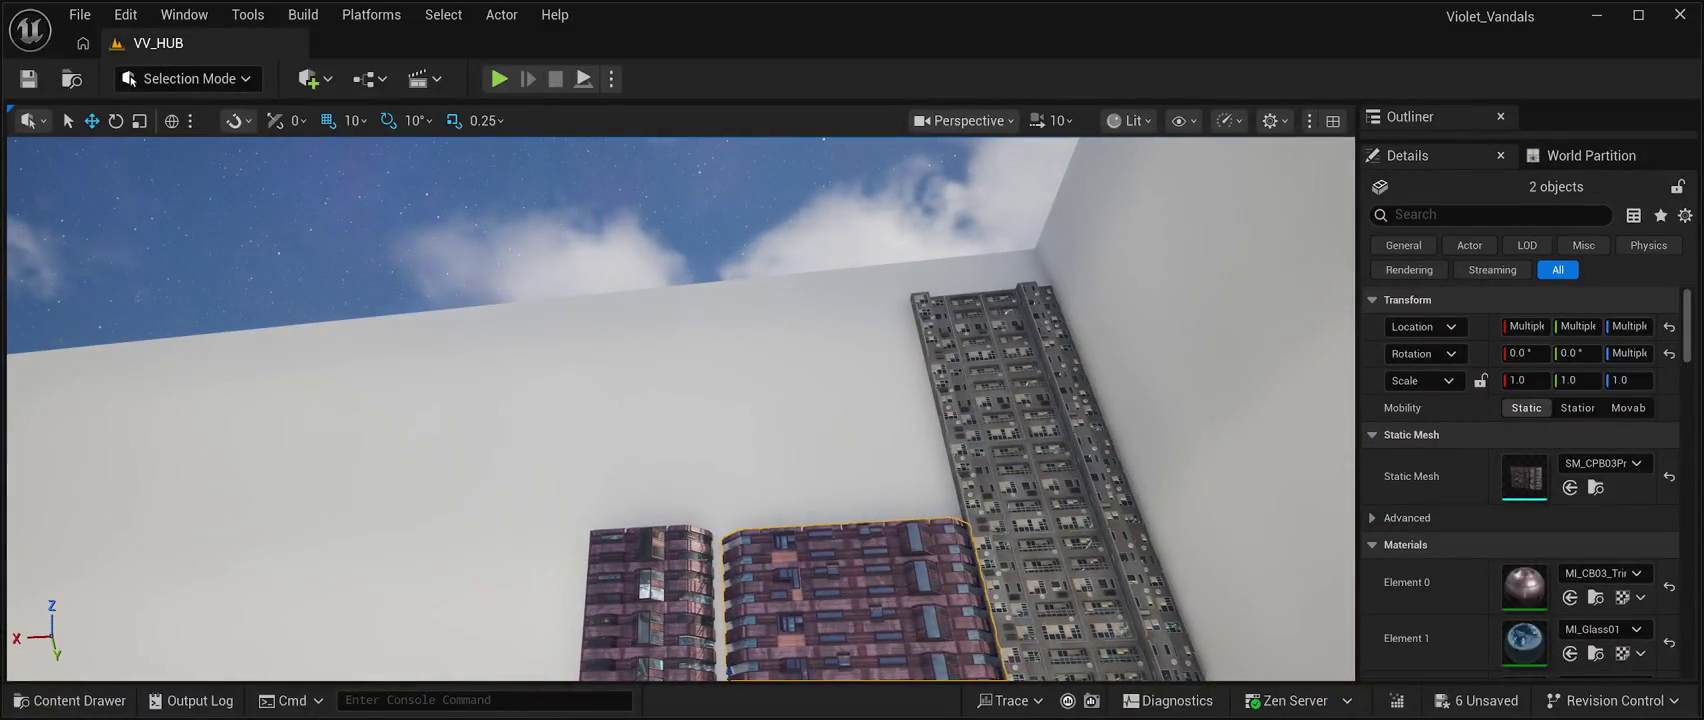
{"action": "left_click", "coordinate": [400, 230]}
{"action": "mouse_move", "coordinate": [680, 400]}
{"action": "left_mouse_down"}
{"action": "mouse_move", "coordinate": [720, 360]}
{"action": "mouse_move", "coordinate": [844, 600]}
{"action": "mouse_move", "coordinate": [720, 588]}
{"action": "left_mouse_up"}
{"action": "key", "text": "ctrl+s"}
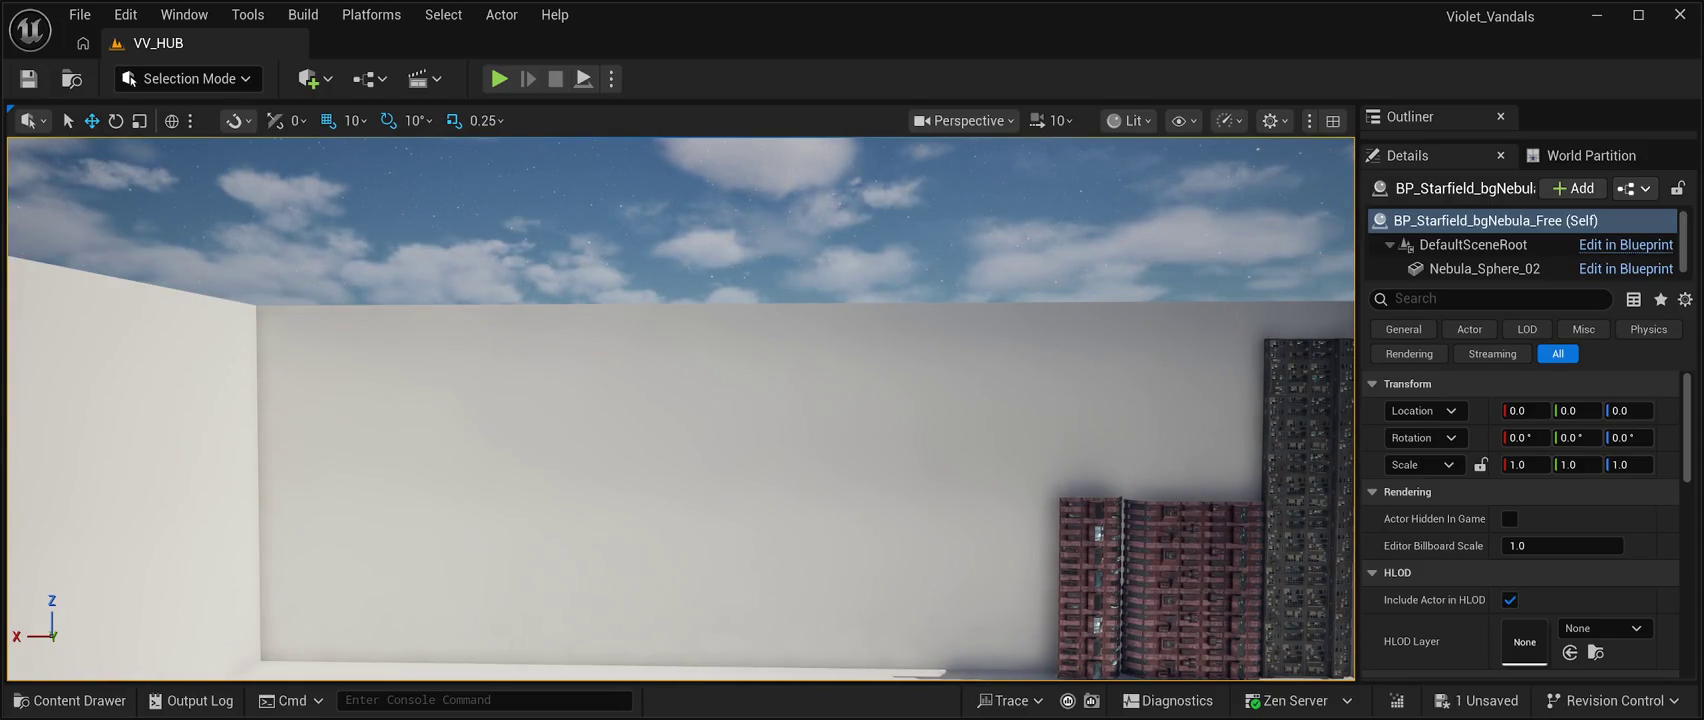
Set the side wall Plane5 to Y scale 200 and Location Z 10000, then save.
{"action": "left_click", "coordinate": [720, 588]}
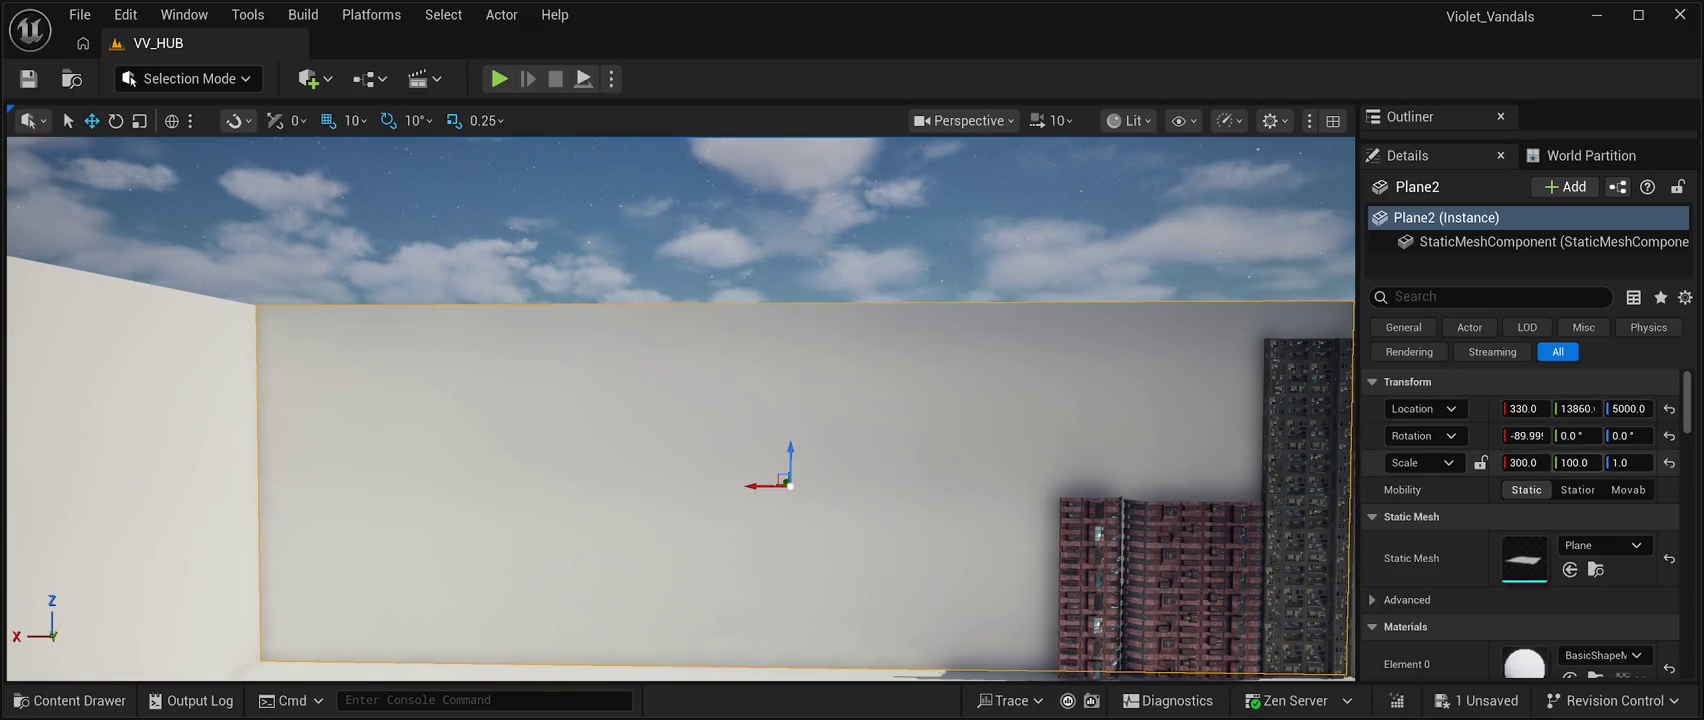
{"action": "left_click", "coordinate": [1577, 462]}
{"action": "type", "text": "2"}
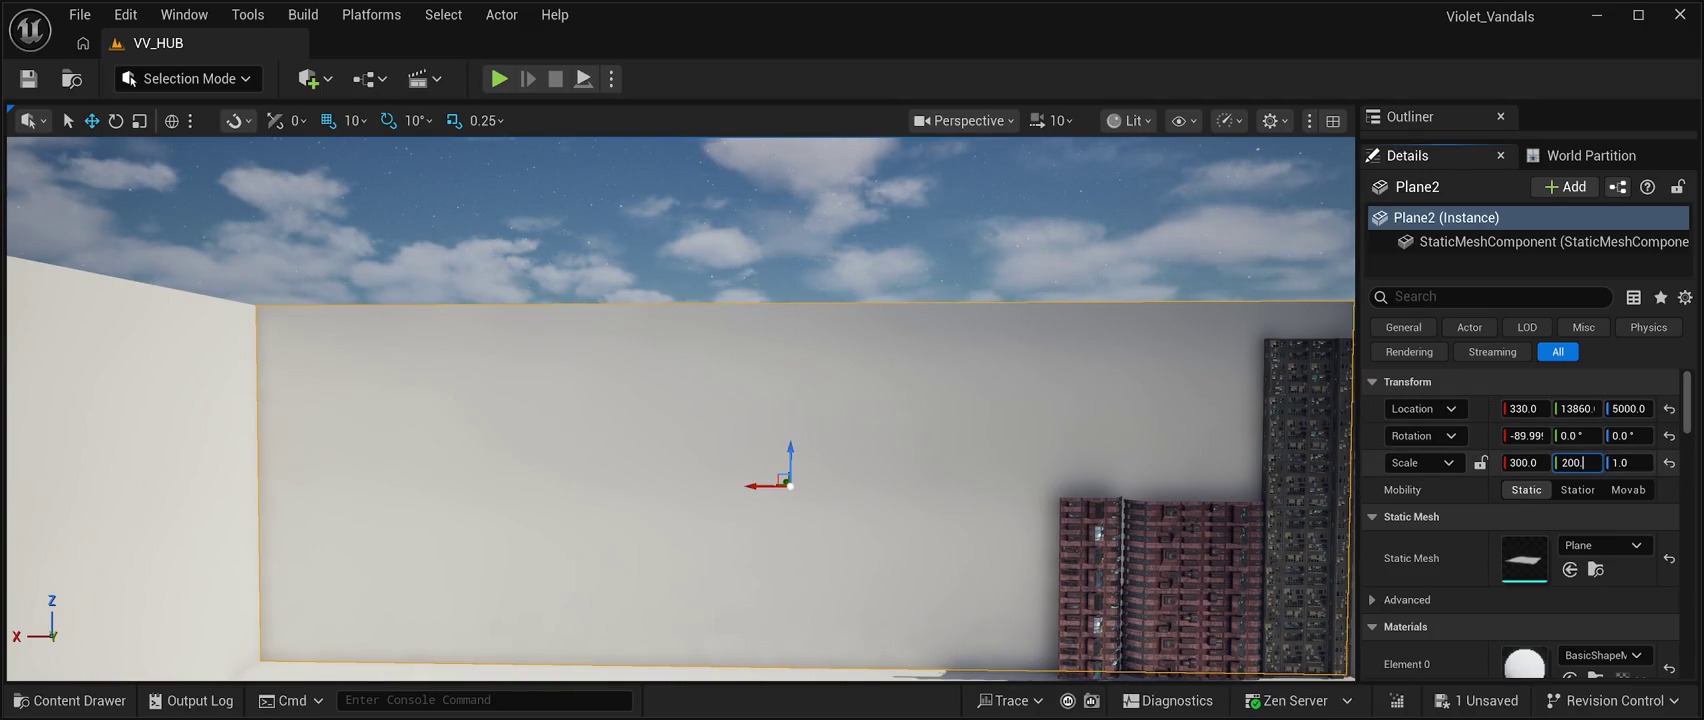
{"action": "key", "text": "Return"}
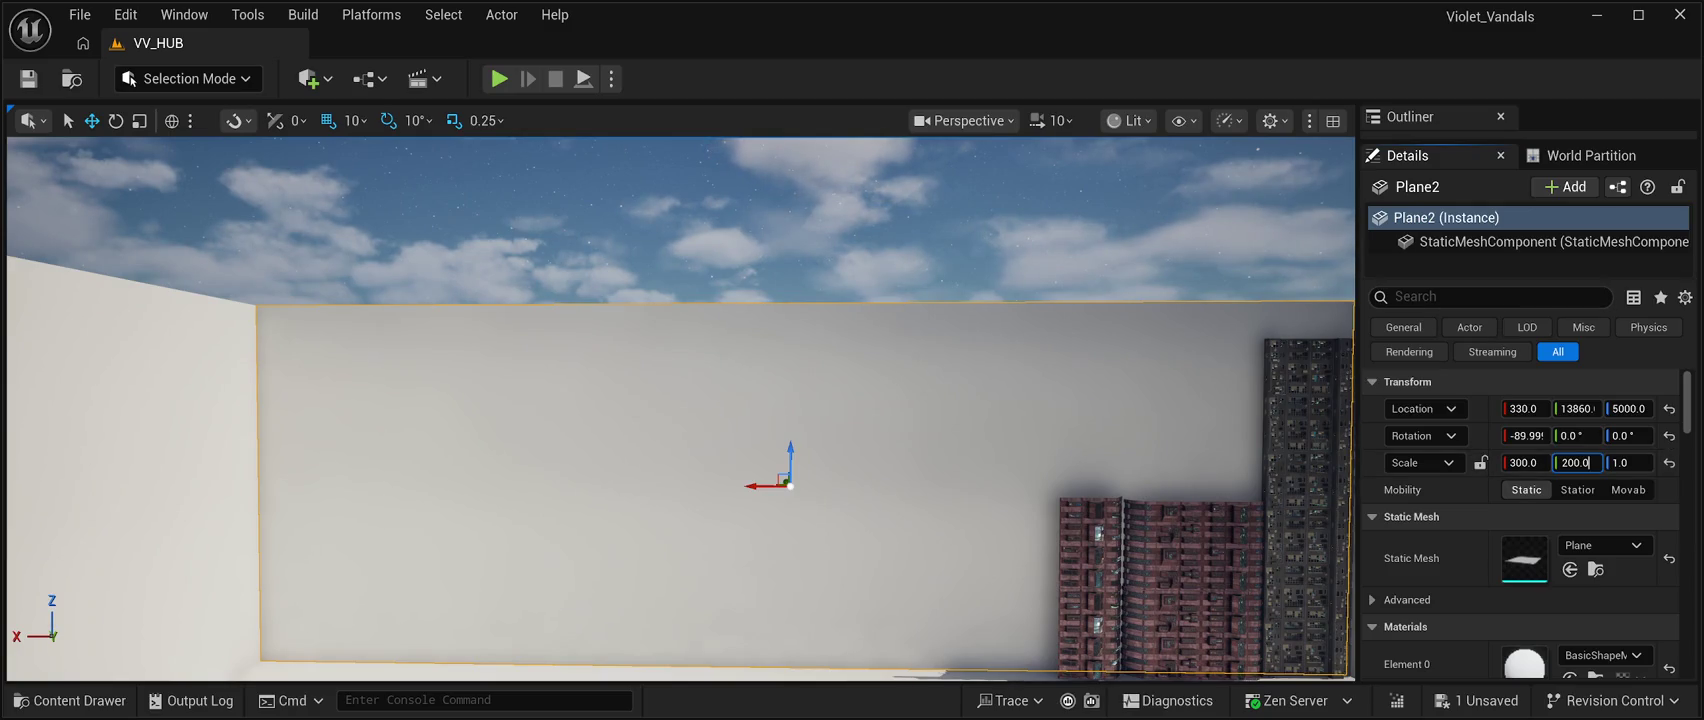
{"action": "key", "text": "Return"}
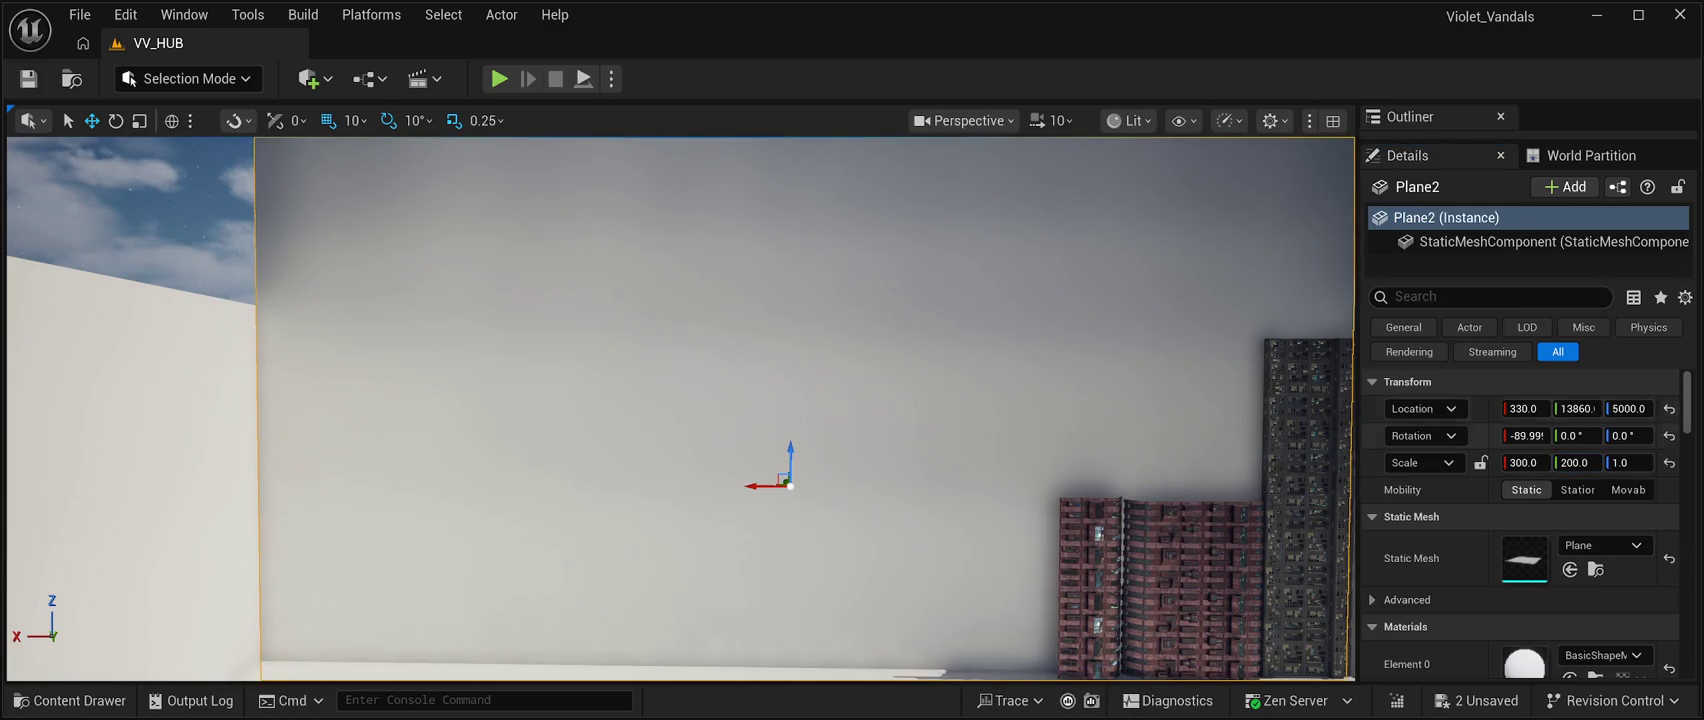
{"action": "left_click", "coordinate": [1628, 408]}
{"action": "type", "text": "10"}
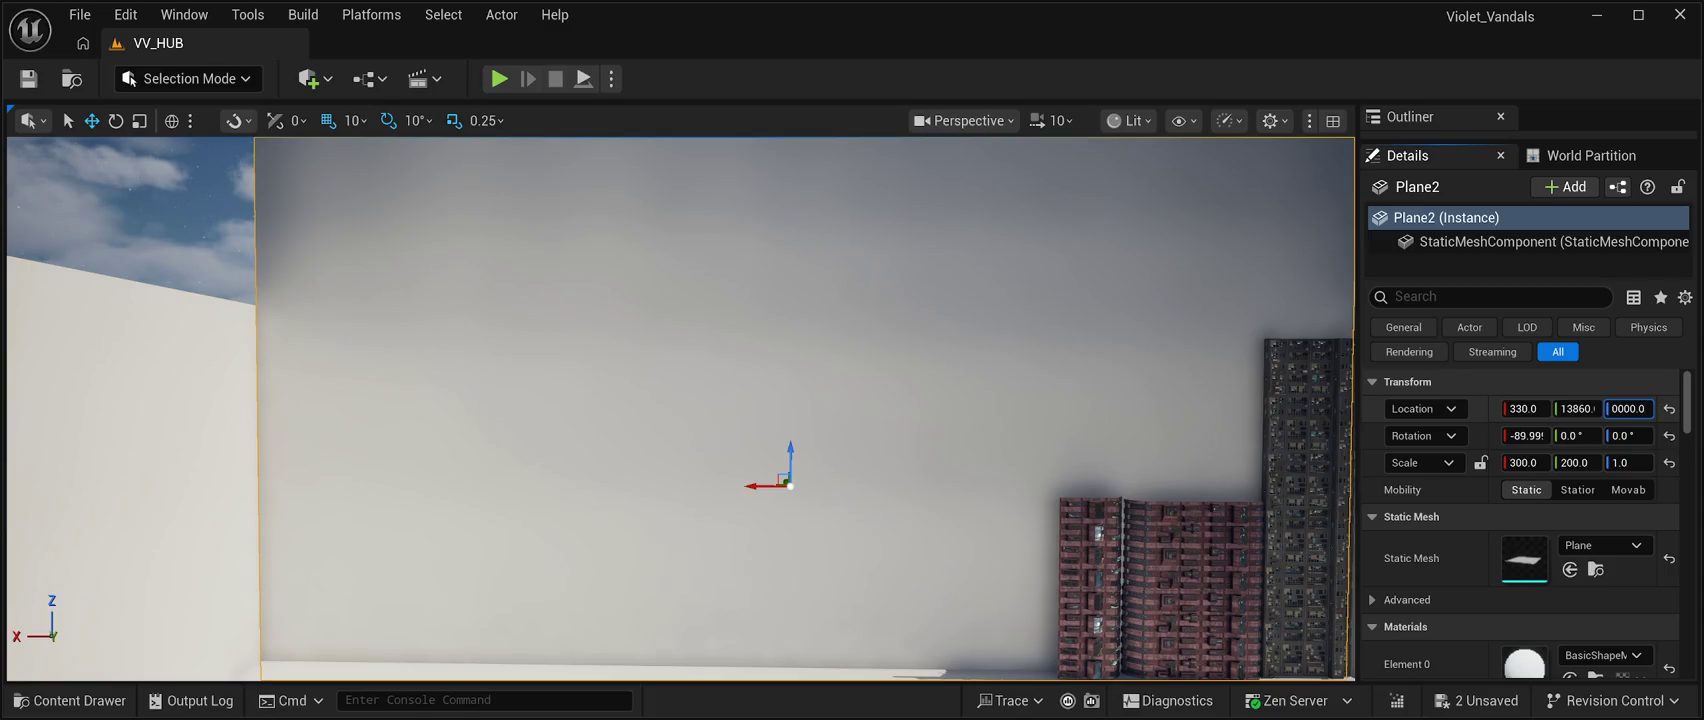
{"action": "key", "text": "Return"}
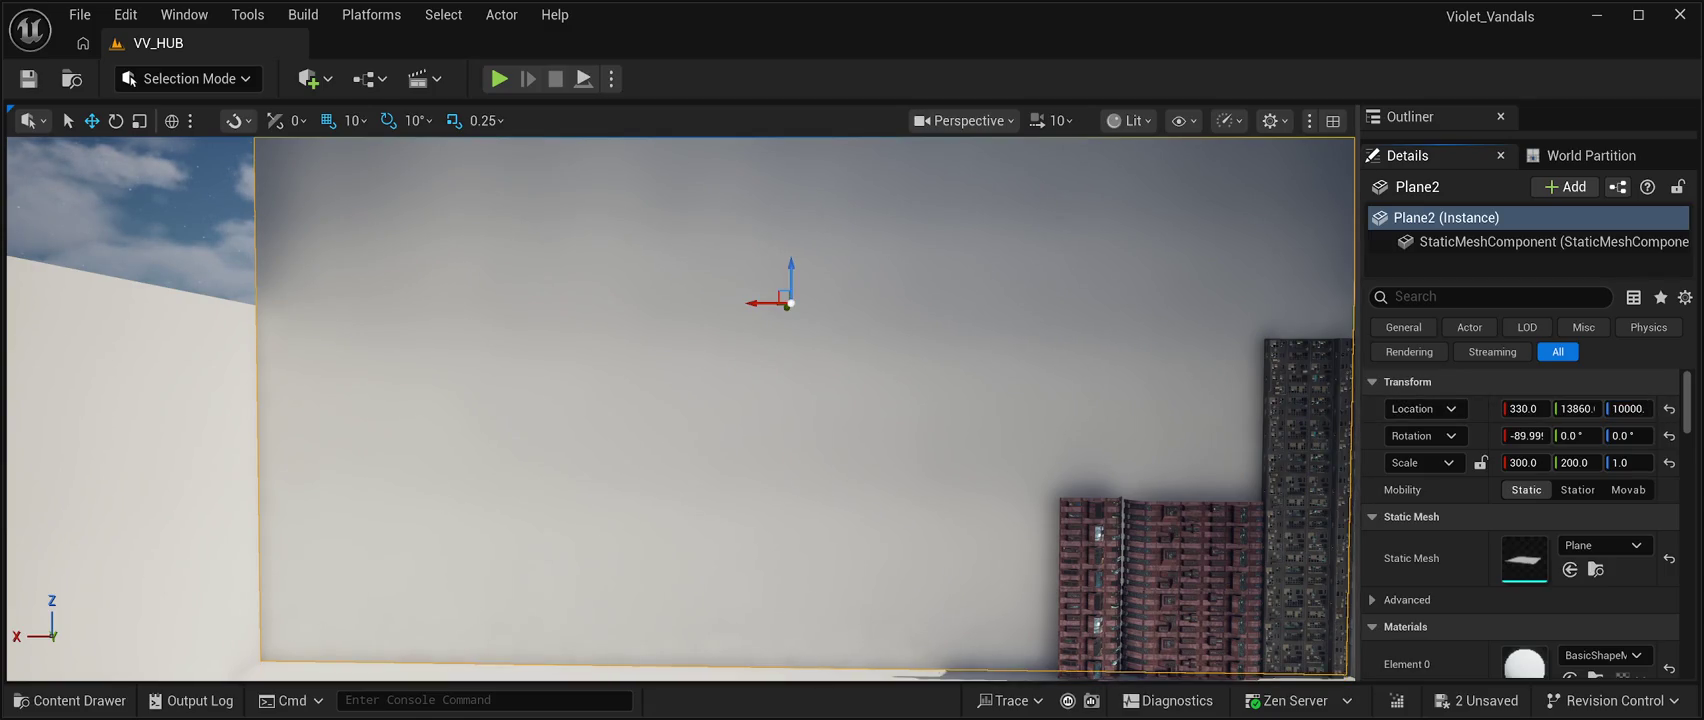
{"action": "left_click", "coordinate": [28, 78]}
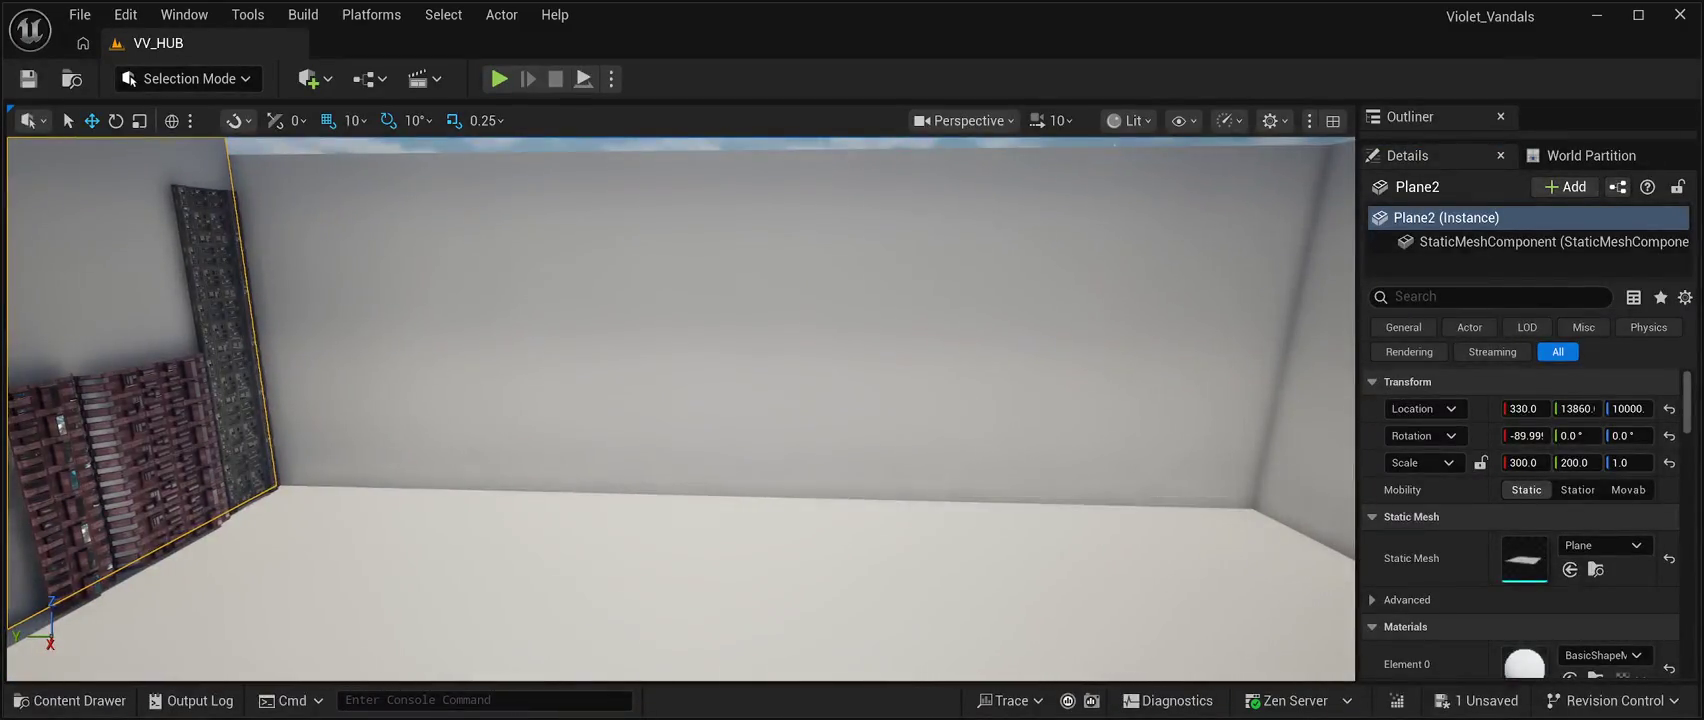
Give the back wall a Y scale of 200 as well.
{"action": "left_click", "coordinate": [745, 330]}
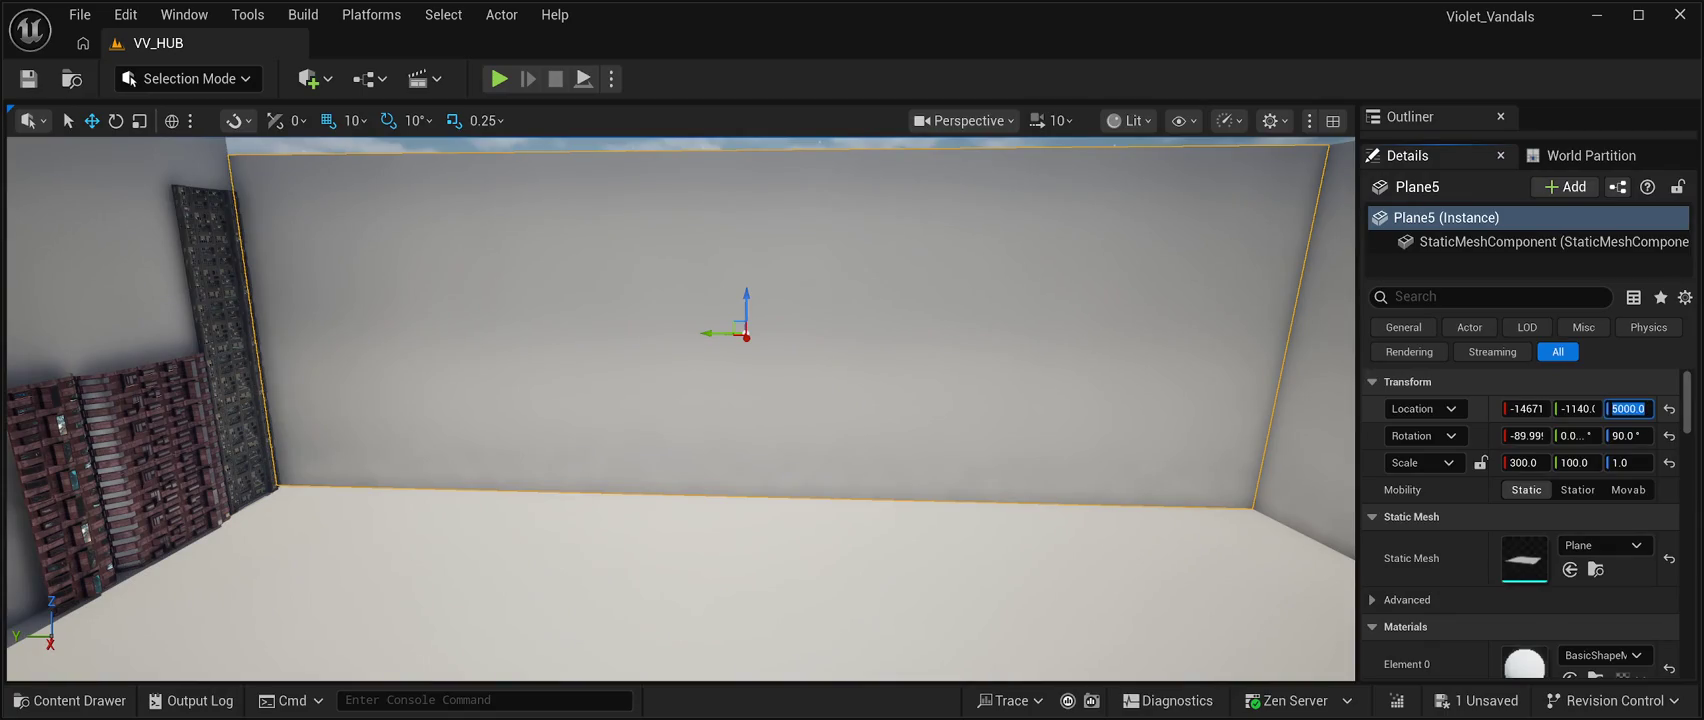
{"action": "type", "text": "10"}
{"action": "left_click", "coordinate": [1577, 462]}
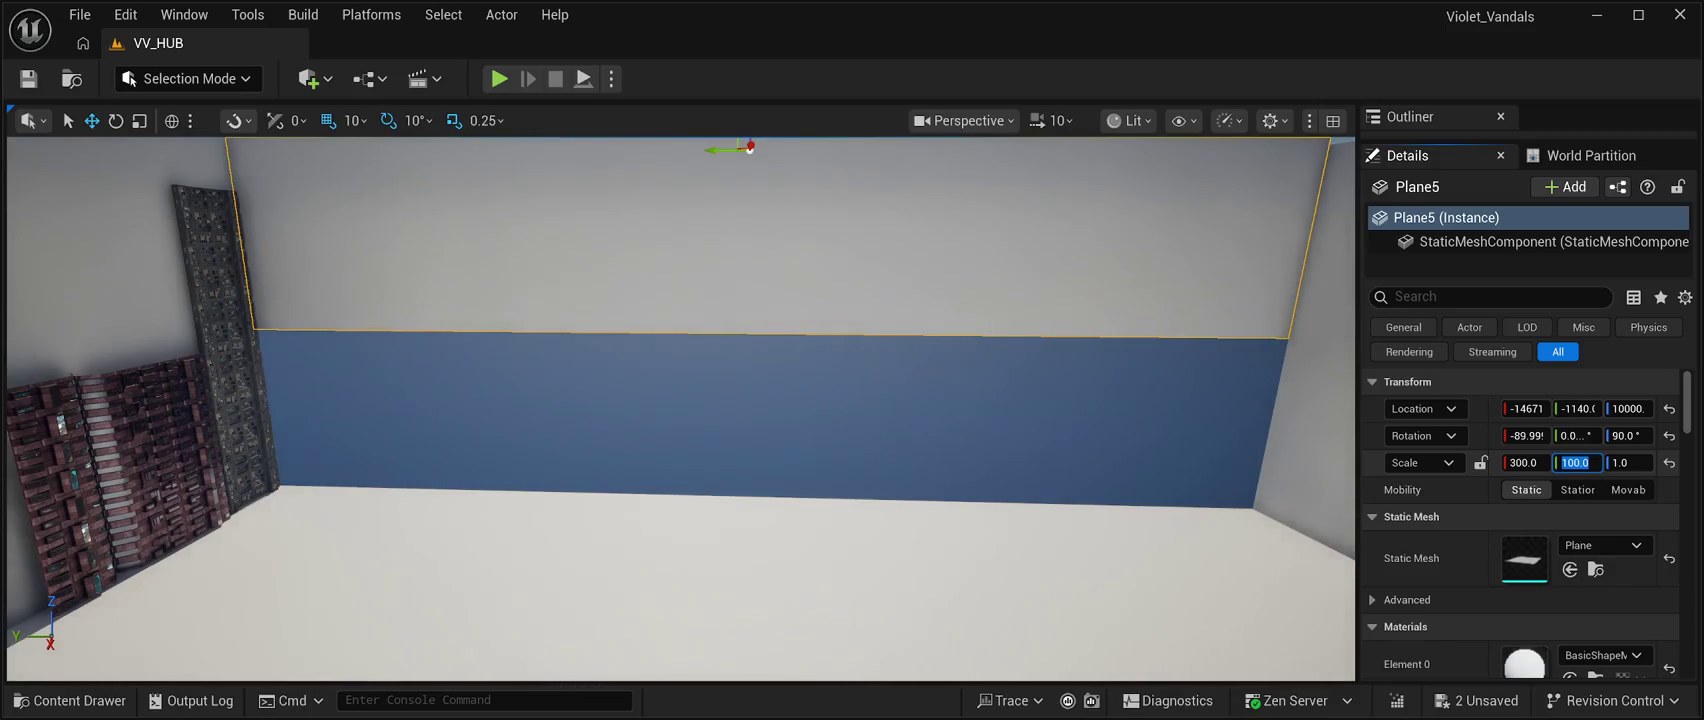
{"action": "type", "text": "0"}
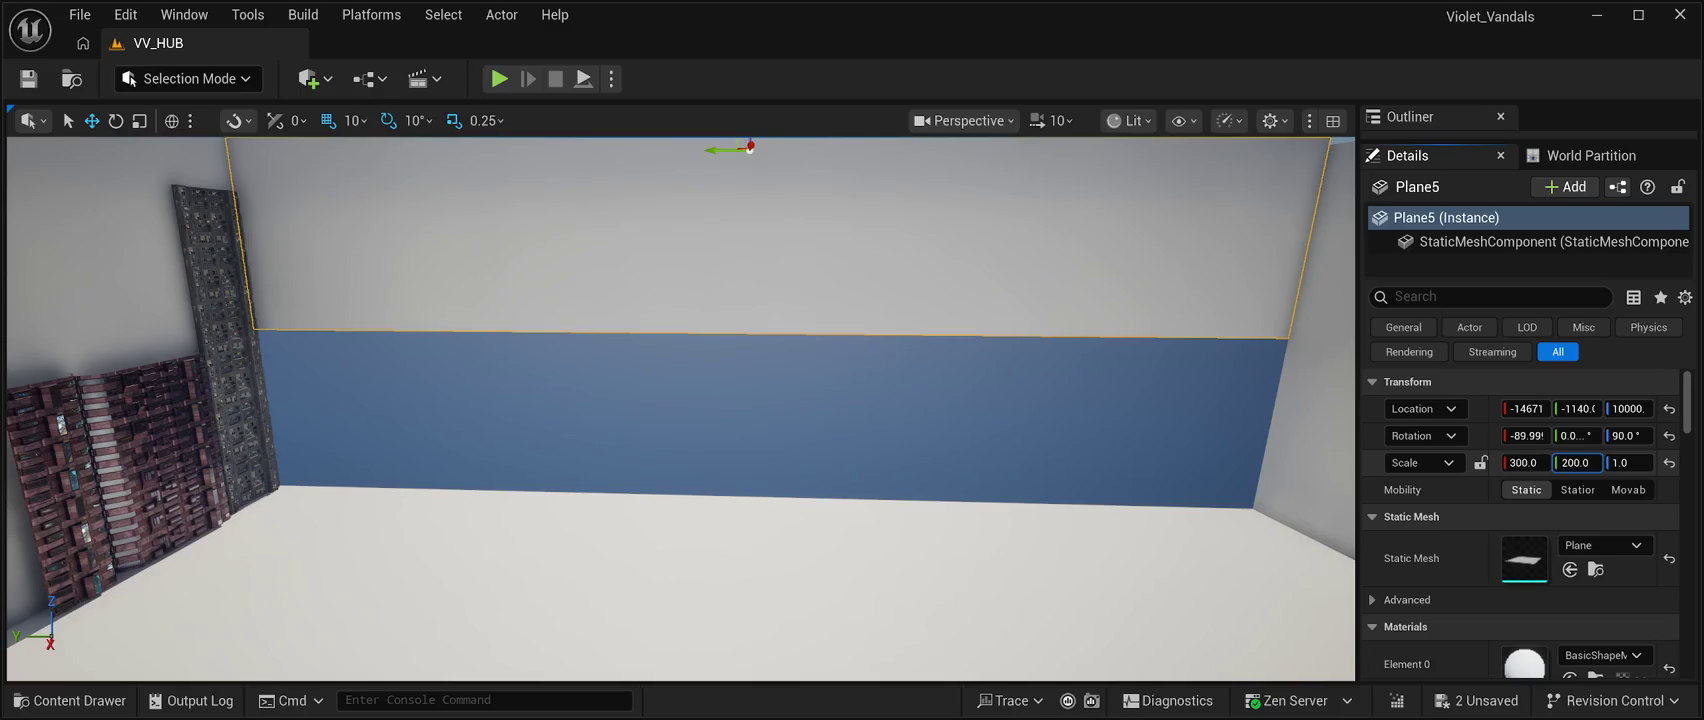
{"action": "key", "text": "Return"}
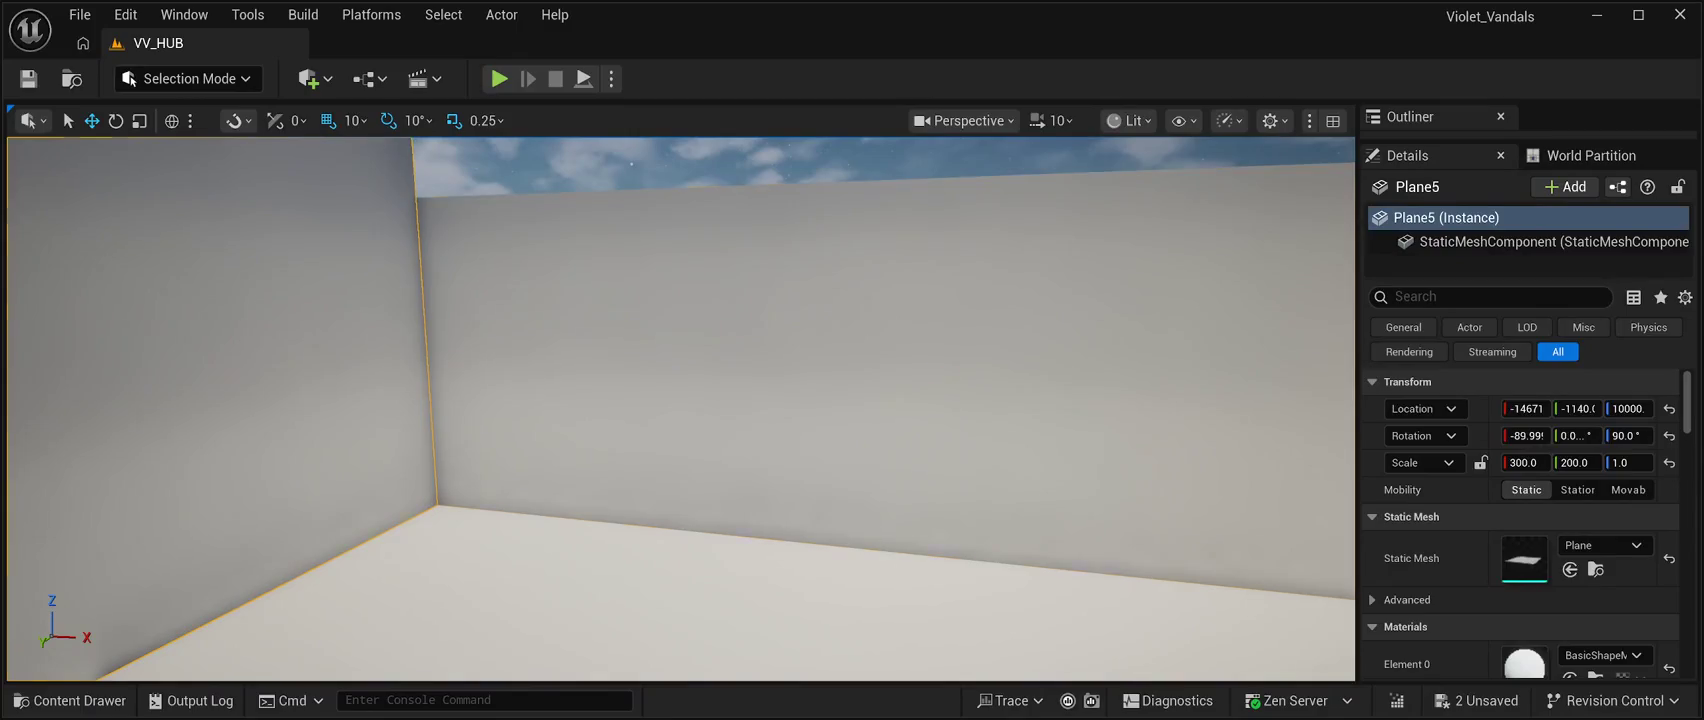
Raise wall Plane3 to Z 10000 and set its Y scale to 200.
{"action": "left_click", "coordinate": [910, 376]}
{"action": "left_click", "coordinate": [1628, 408]}
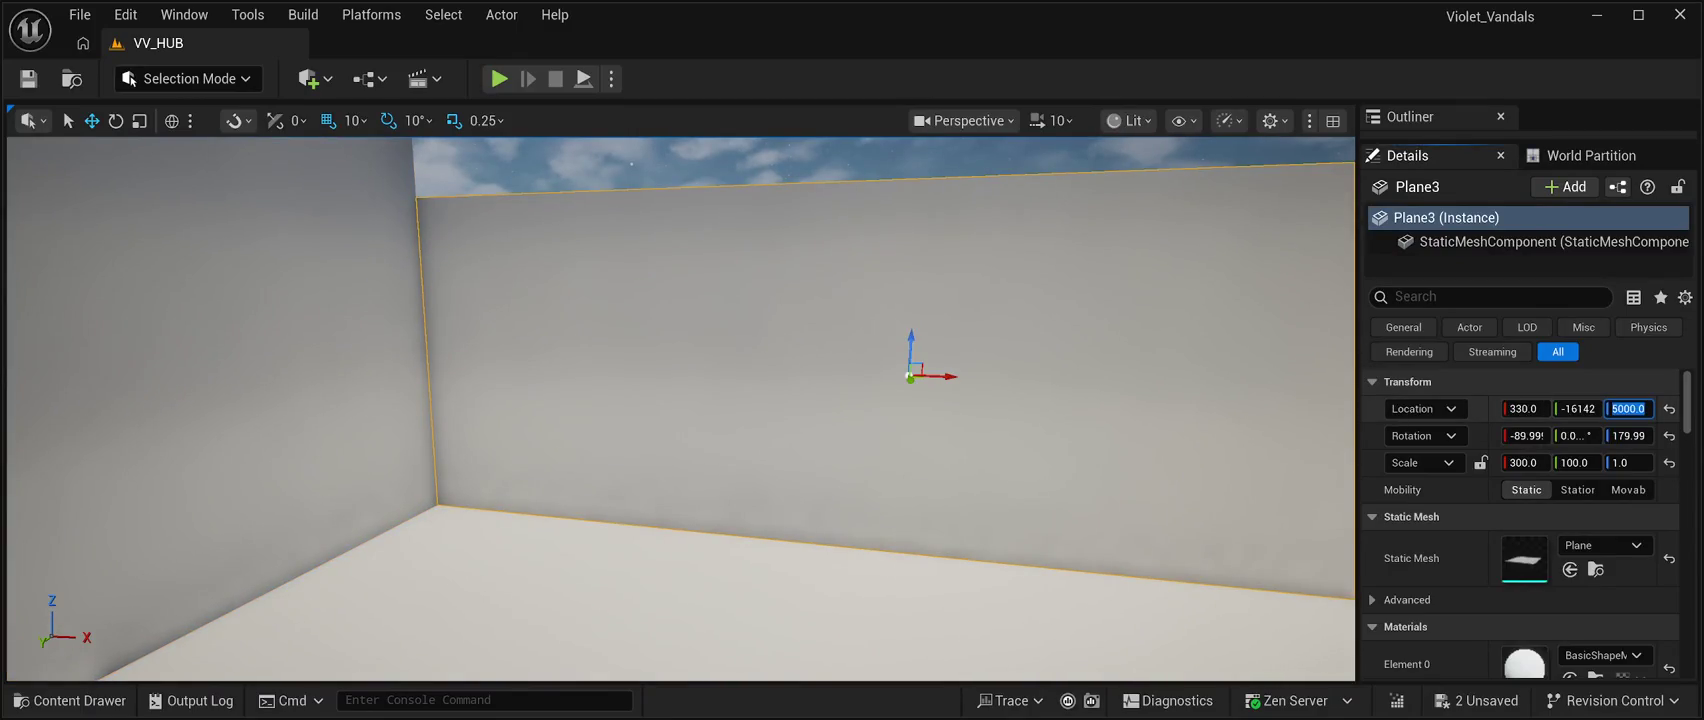
{"action": "type", "text": "10"}
{"action": "type", "text": ".0"}
{"action": "key", "text": "Tab"}
{"action": "key", "text": "Tab"}
{"action": "key", "text": "Tab"}
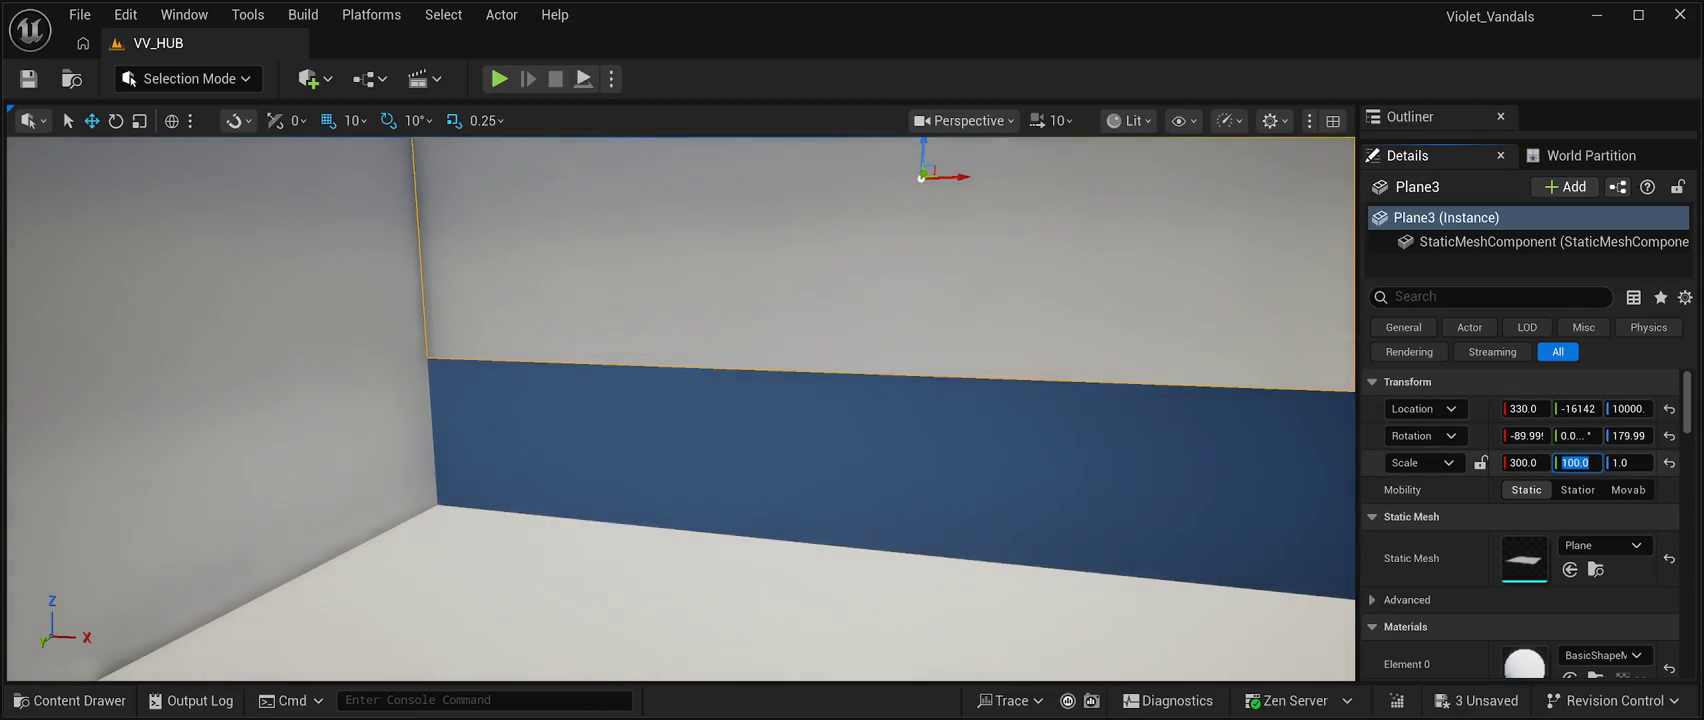
{"action": "type", "text": "200"}
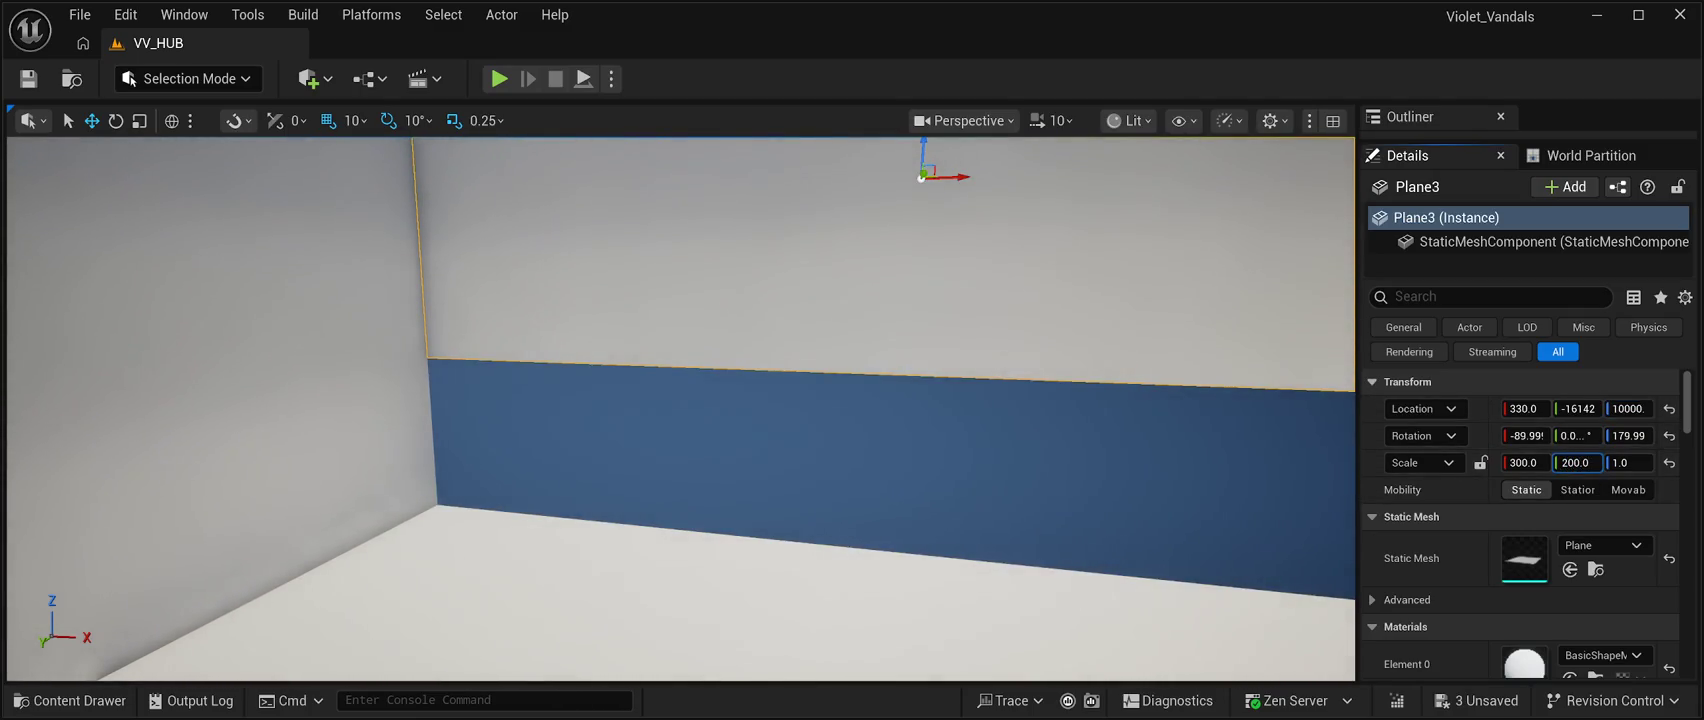
{"action": "key", "text": "Return"}
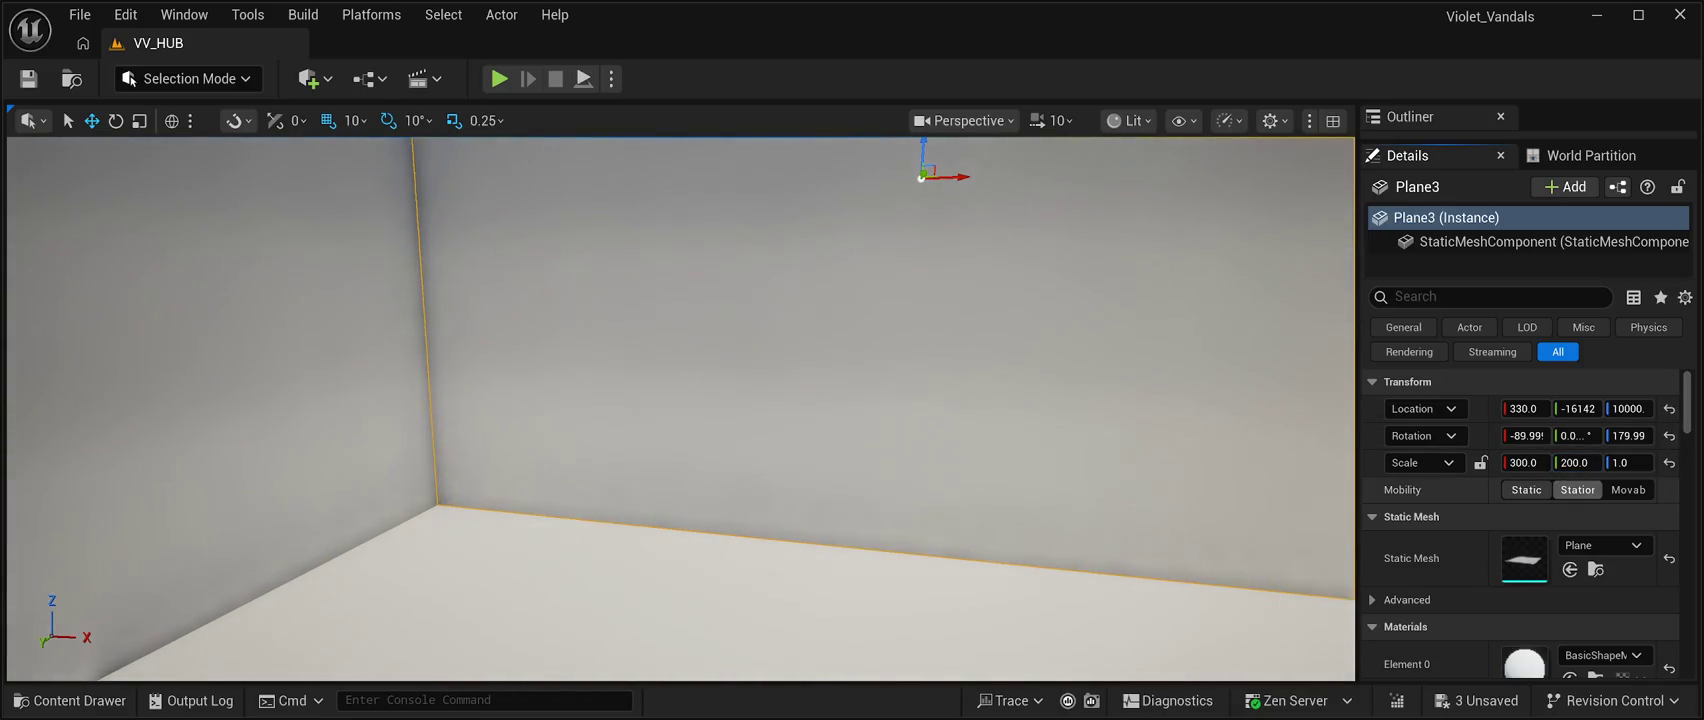
{"action": "key", "text": "f"}
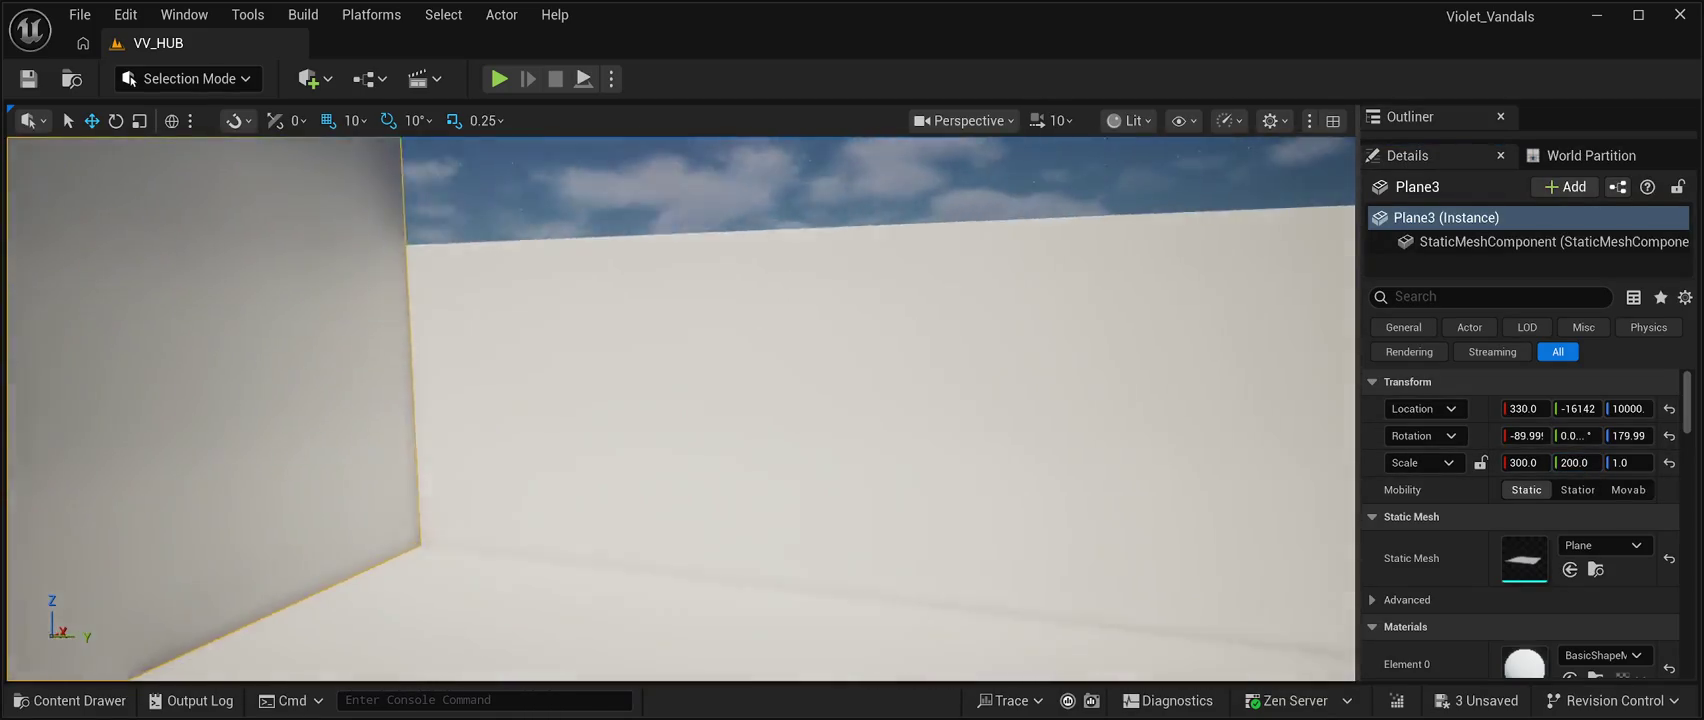
Raise wall Plane4 to Z 10000 with Y scale 200 and save the level.
{"action": "left_click", "coordinate": [868, 377]}
{"action": "left_click", "coordinate": [1628, 408]}
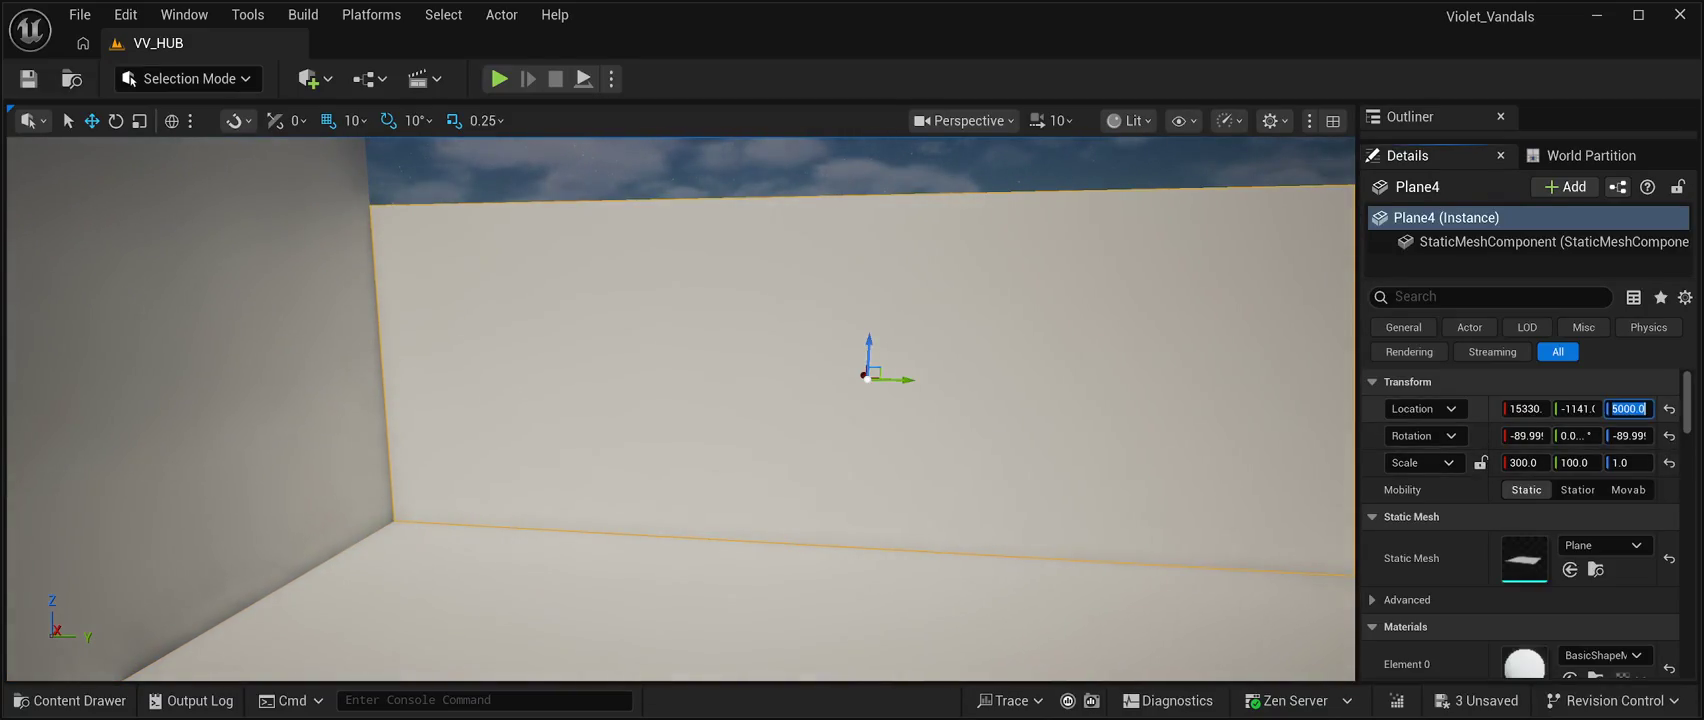
{"action": "type", "text": "10"}
{"action": "type", "text": "0.0"}
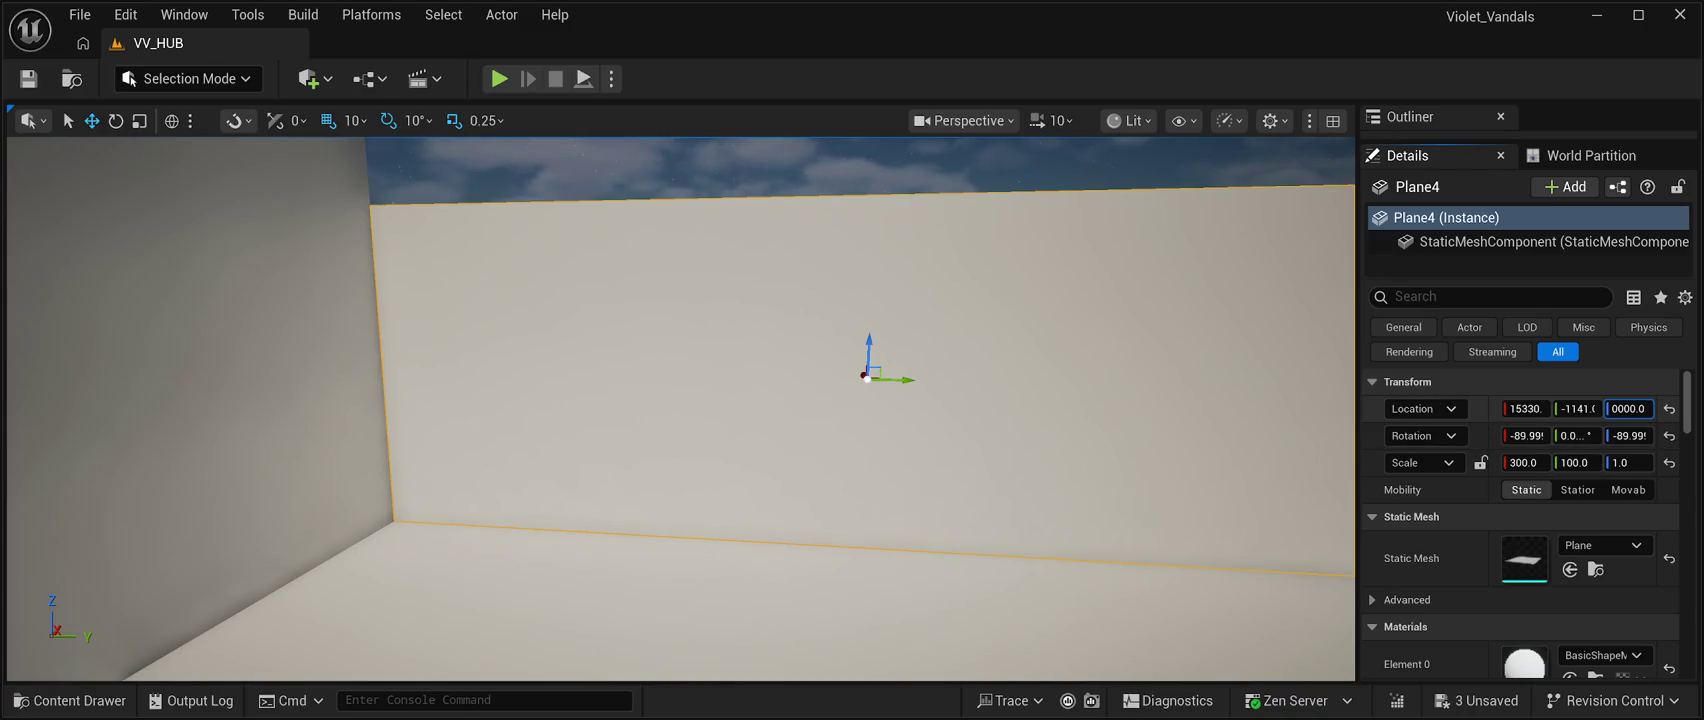
{"action": "key", "text": "Return"}
{"action": "left_click", "coordinate": [1577, 462]}
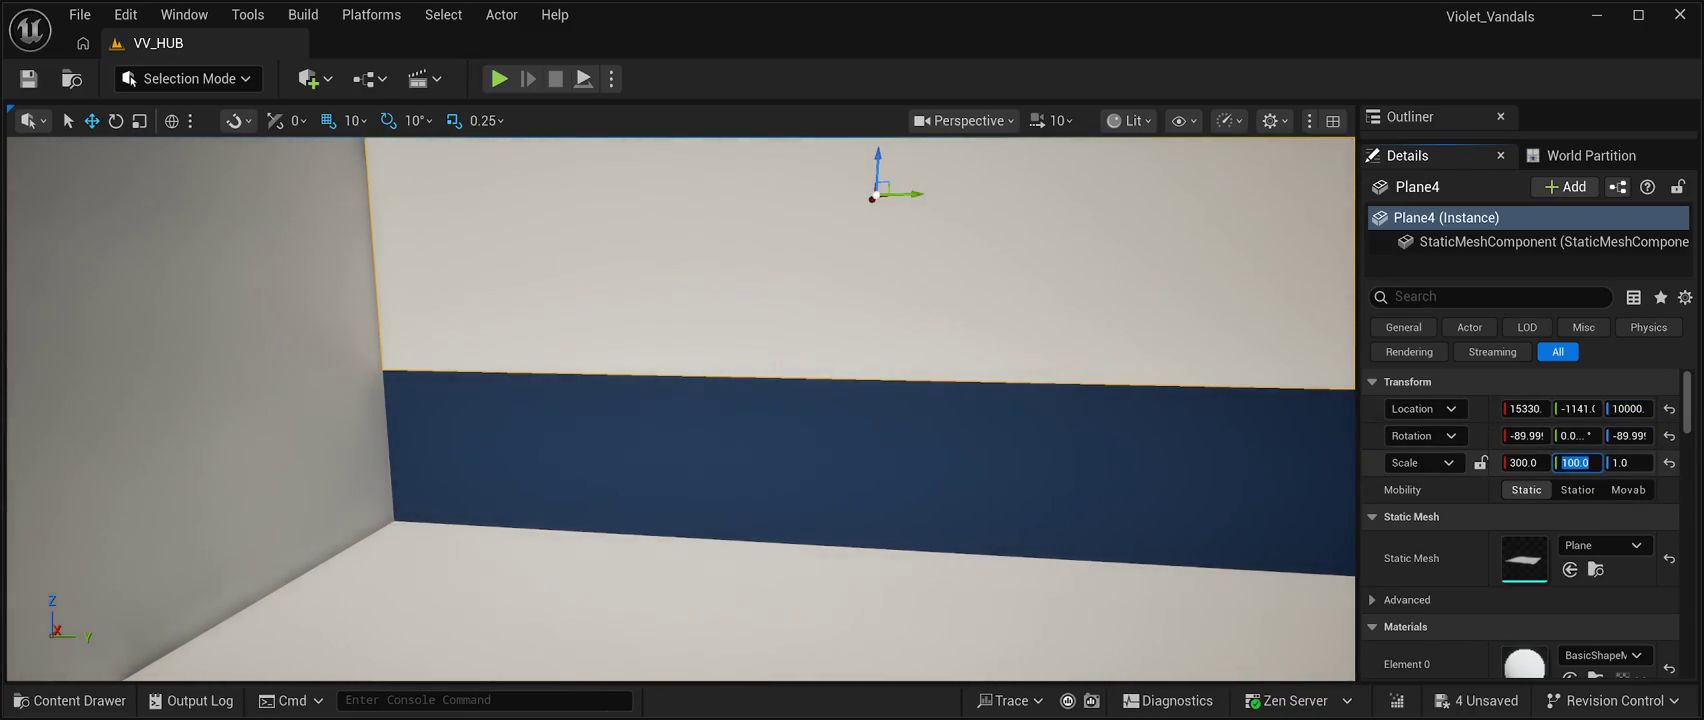
{"action": "type", "text": "200"}
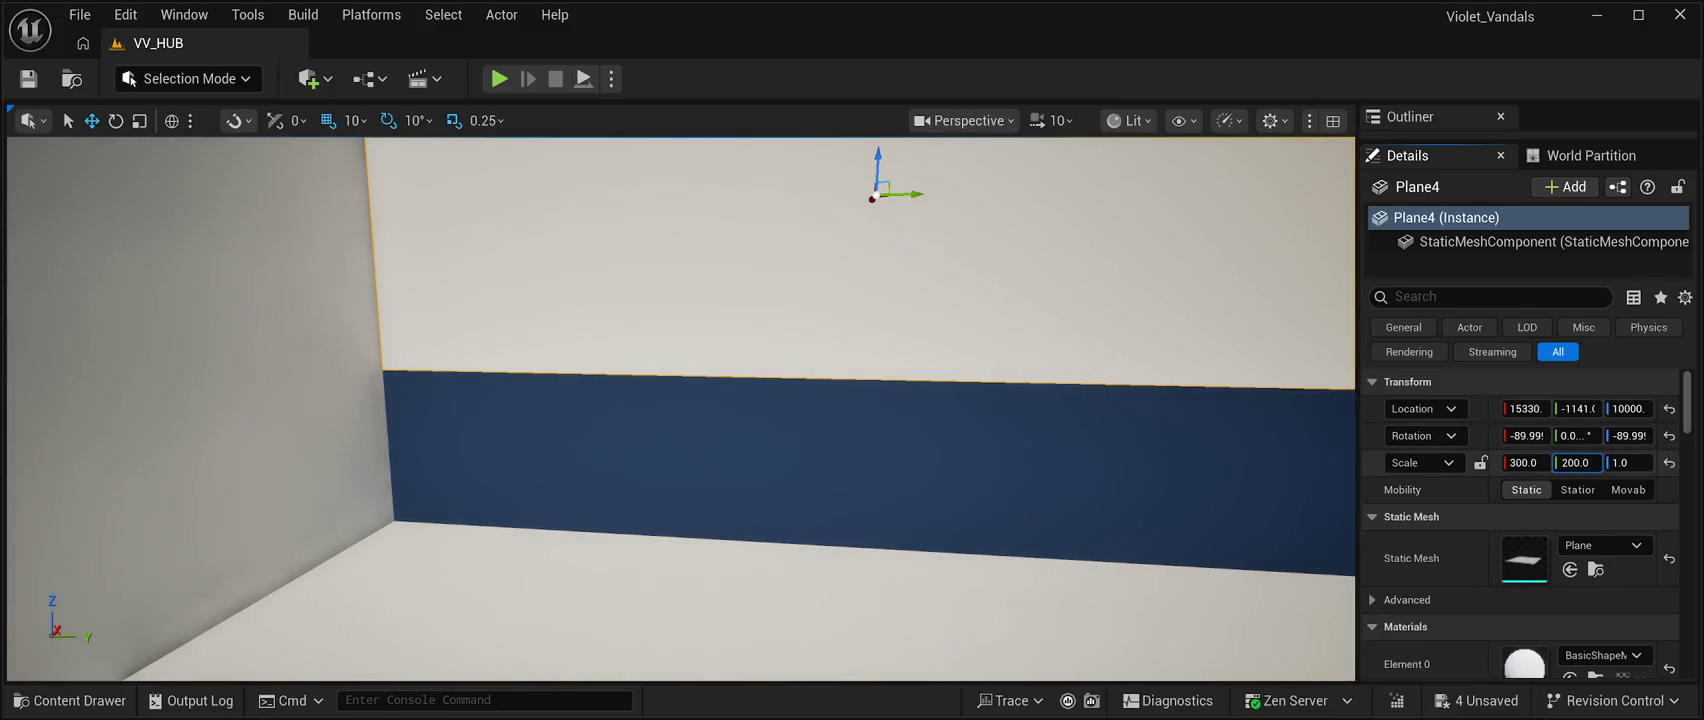
{"action": "key", "text": "Return"}
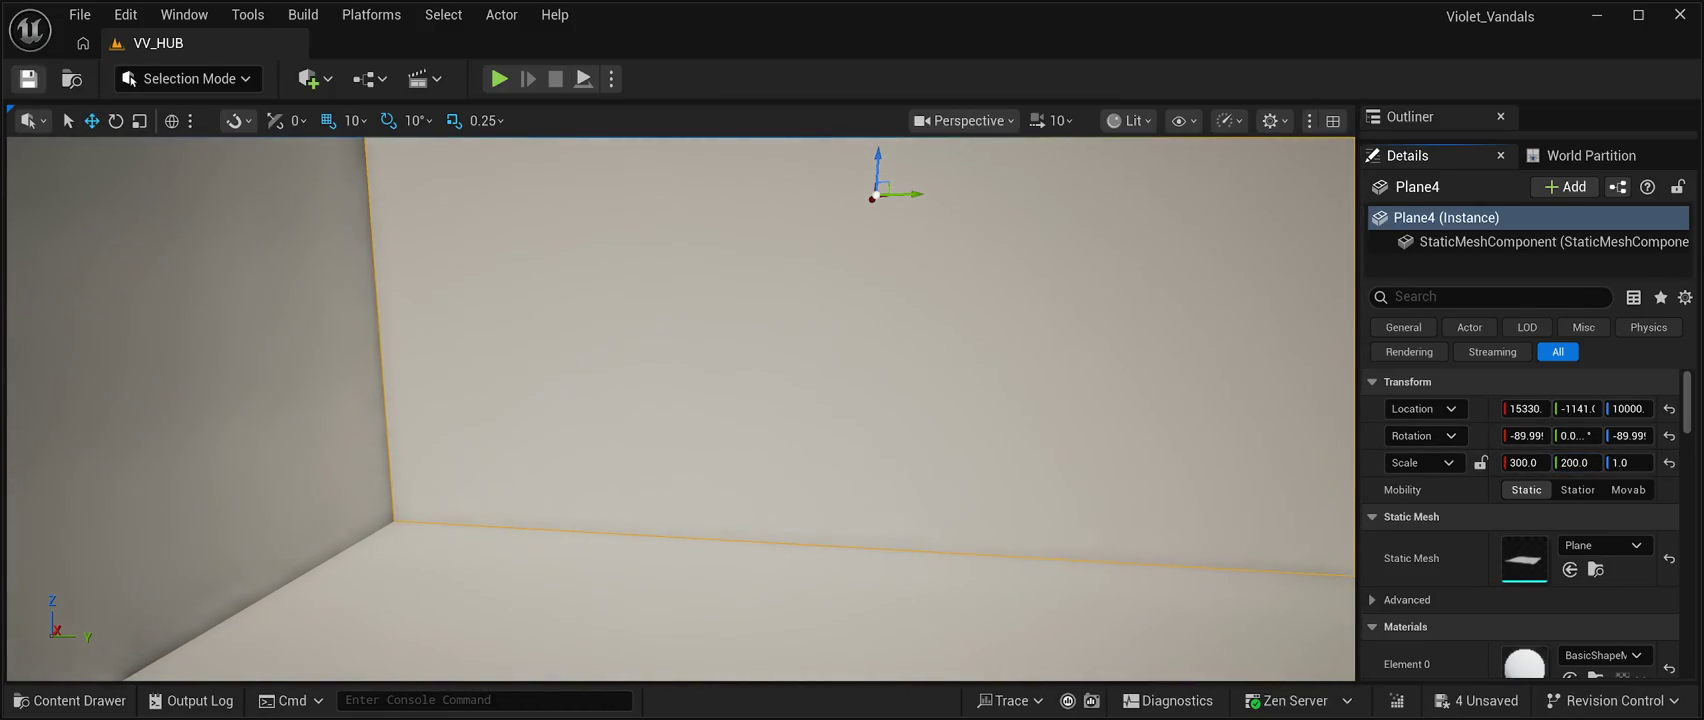
{"action": "key", "text": "ctrl+s"}
{"action": "mouse_move", "coordinate": [680, 410]}
{"action": "left_mouse_down"}
{"action": "mouse_move", "coordinate": [665, 400]}
{"action": "mouse_move", "coordinate": [720, 360]}
{"action": "mouse_move", "coordinate": [720, 300]}
{"action": "mouse_move", "coordinate": [720, 420]}
{"action": "mouse_move", "coordinate": [700, 410]}
{"action": "mouse_move", "coordinate": [705, 320]}
{"action": "mouse_move", "coordinate": [690, 410]}
{"action": "mouse_move", "coordinate": [628, 389]}
{"action": "left_mouse_up"}
{"action": "left_click", "coordinate": [760, 480]}
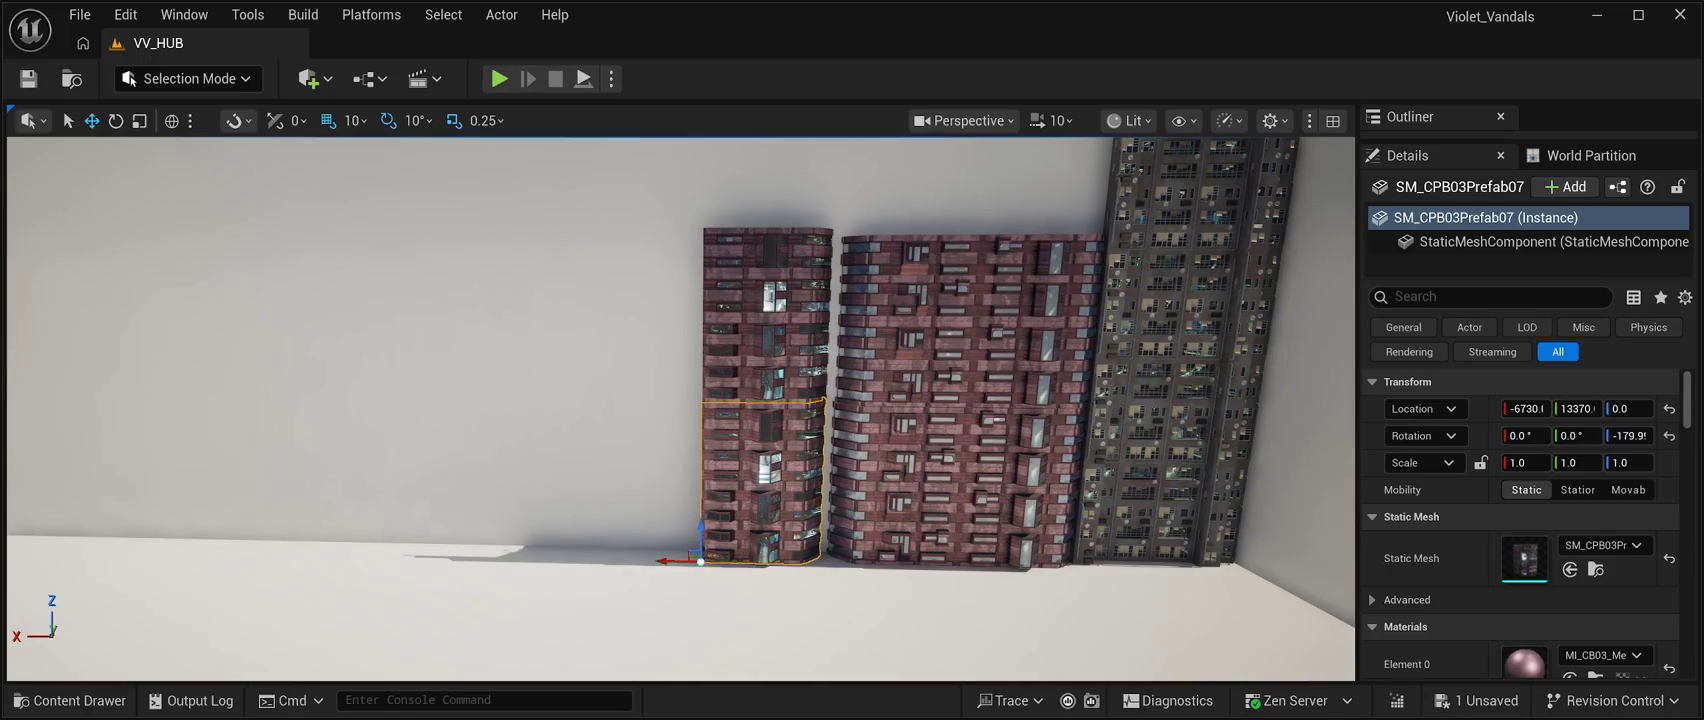
Raise the brick tower's upper section, SM_CPB03Prefab08, to a height of Z 2400.
{"action": "left_click", "coordinate": [767, 310], "text": "ctrl"}
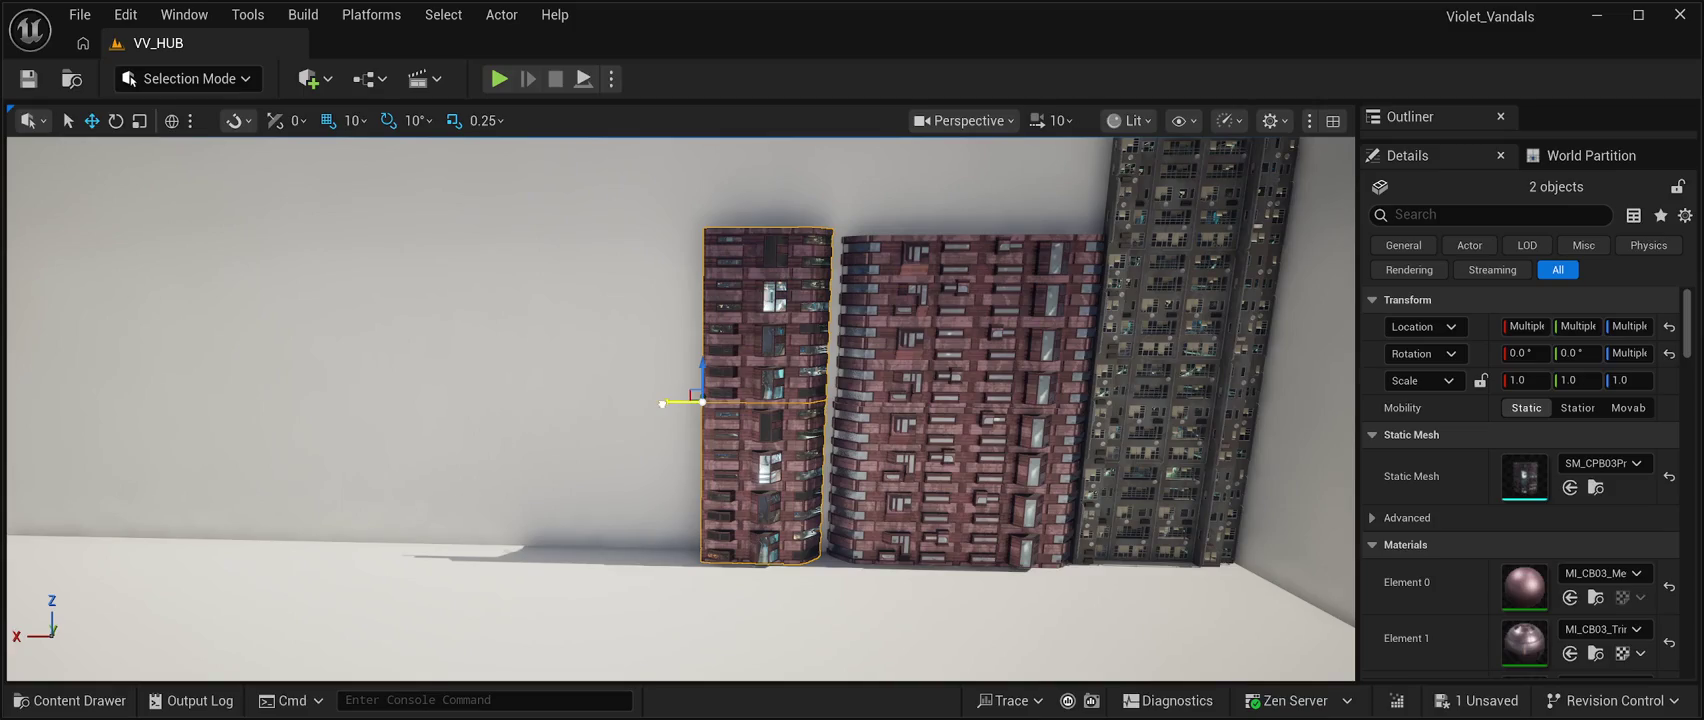
{"action": "mouse_move", "coordinate": [662, 403]}
{"action": "left_mouse_down"}
{"action": "mouse_move", "coordinate": [643, 418]}
{"action": "mouse_move", "coordinate": [657, 411]}
{"action": "left_mouse_up"}
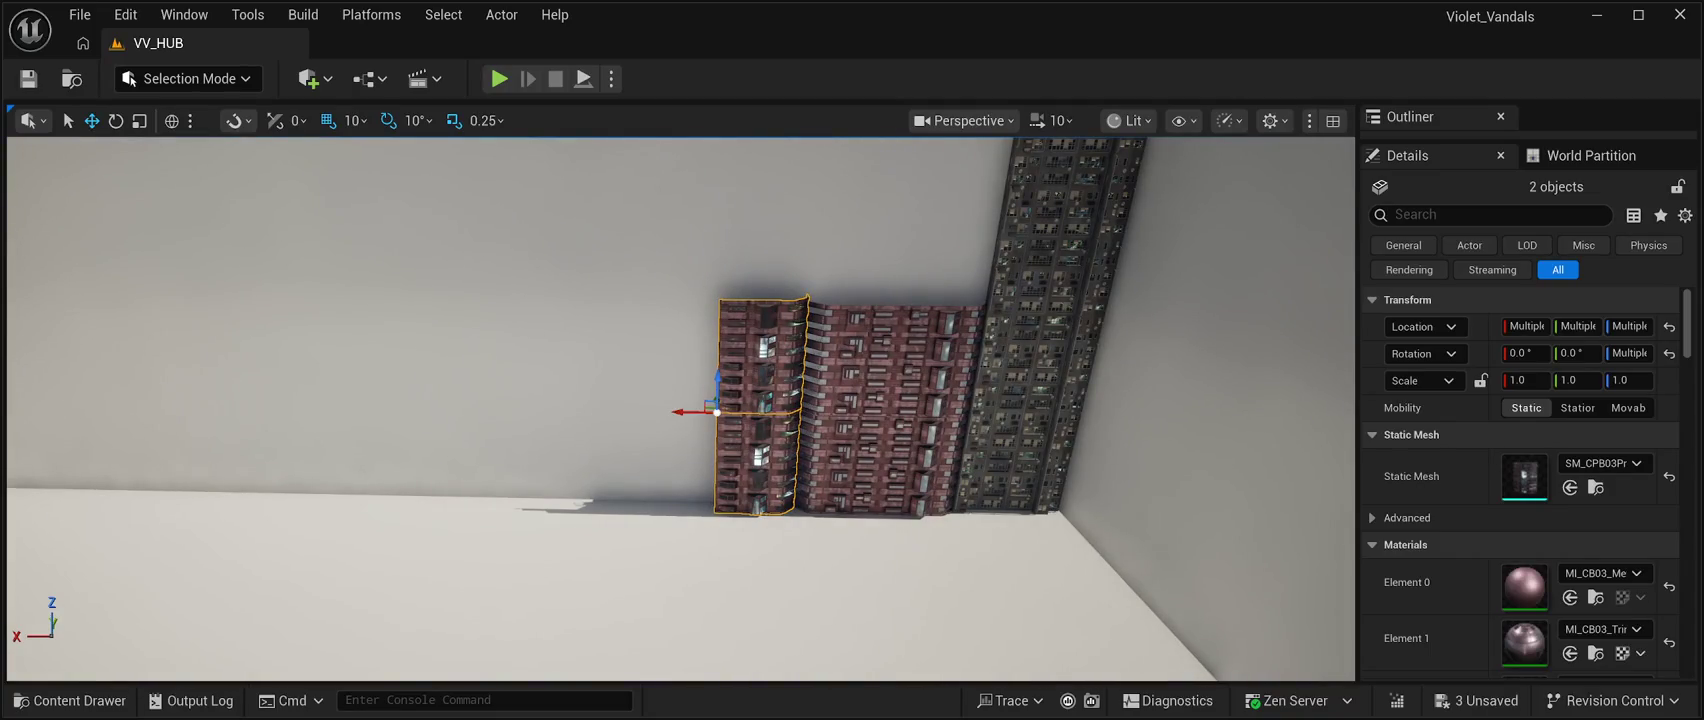
{"action": "left_click_drag", "start_coordinate": [657, 411], "coordinate": [653, 411]}
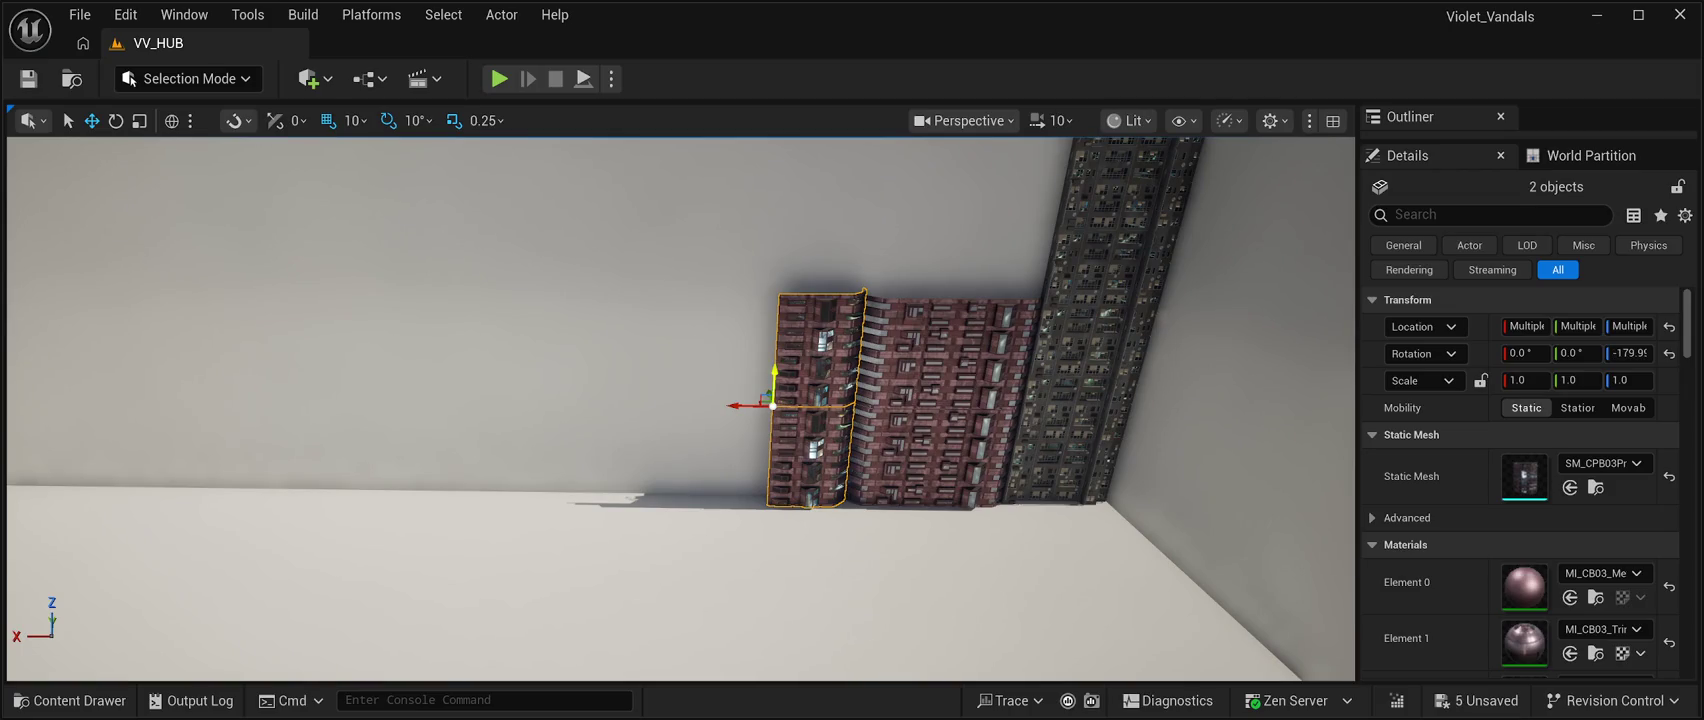
{"action": "left_click_drag", "start_coordinate": [774, 385], "coordinate": [786, 163]}
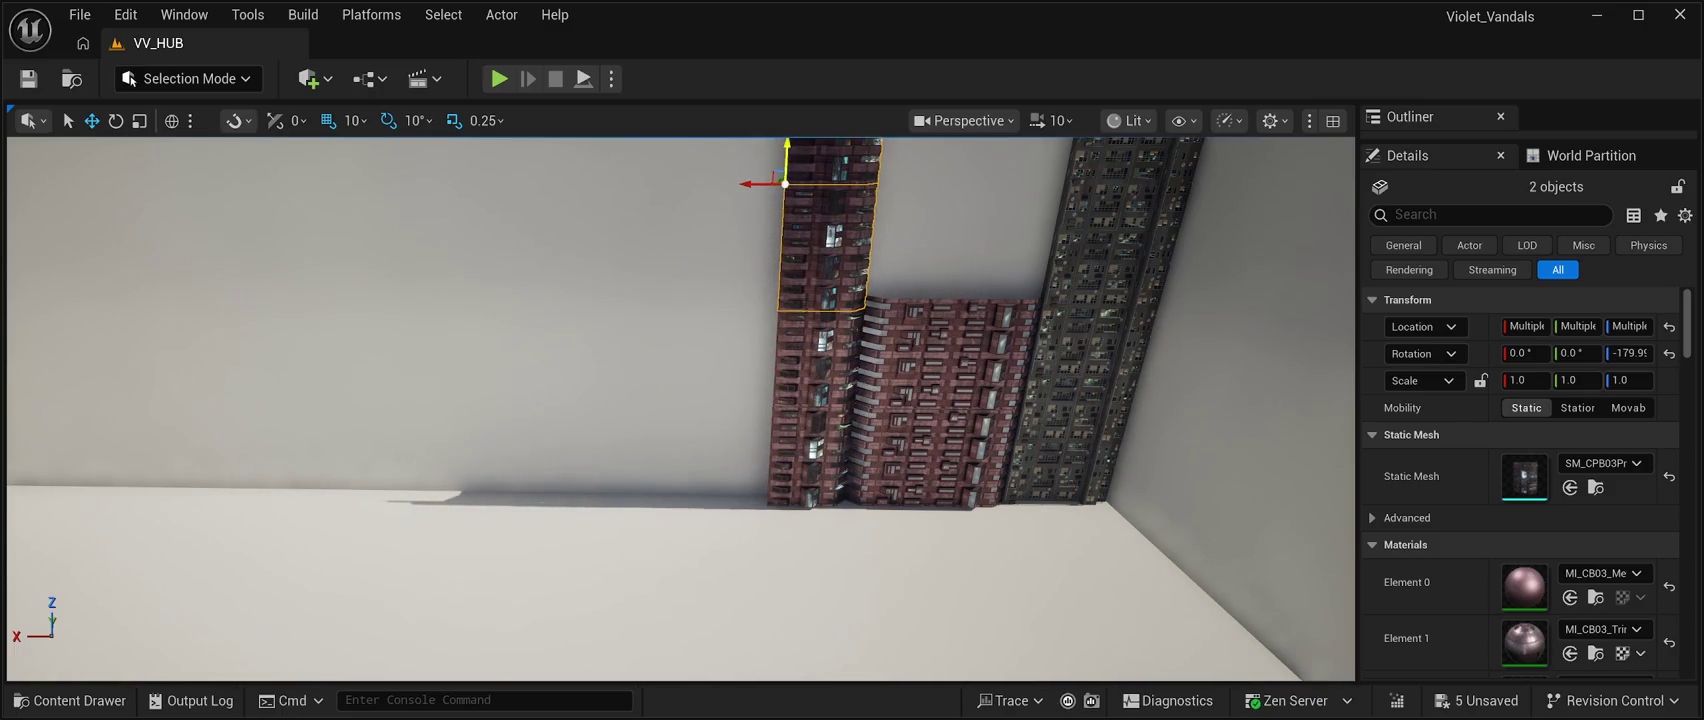
{"action": "scroll", "coordinate": [785, 183], "scroll_direction": "down", "scroll_amount": 3}
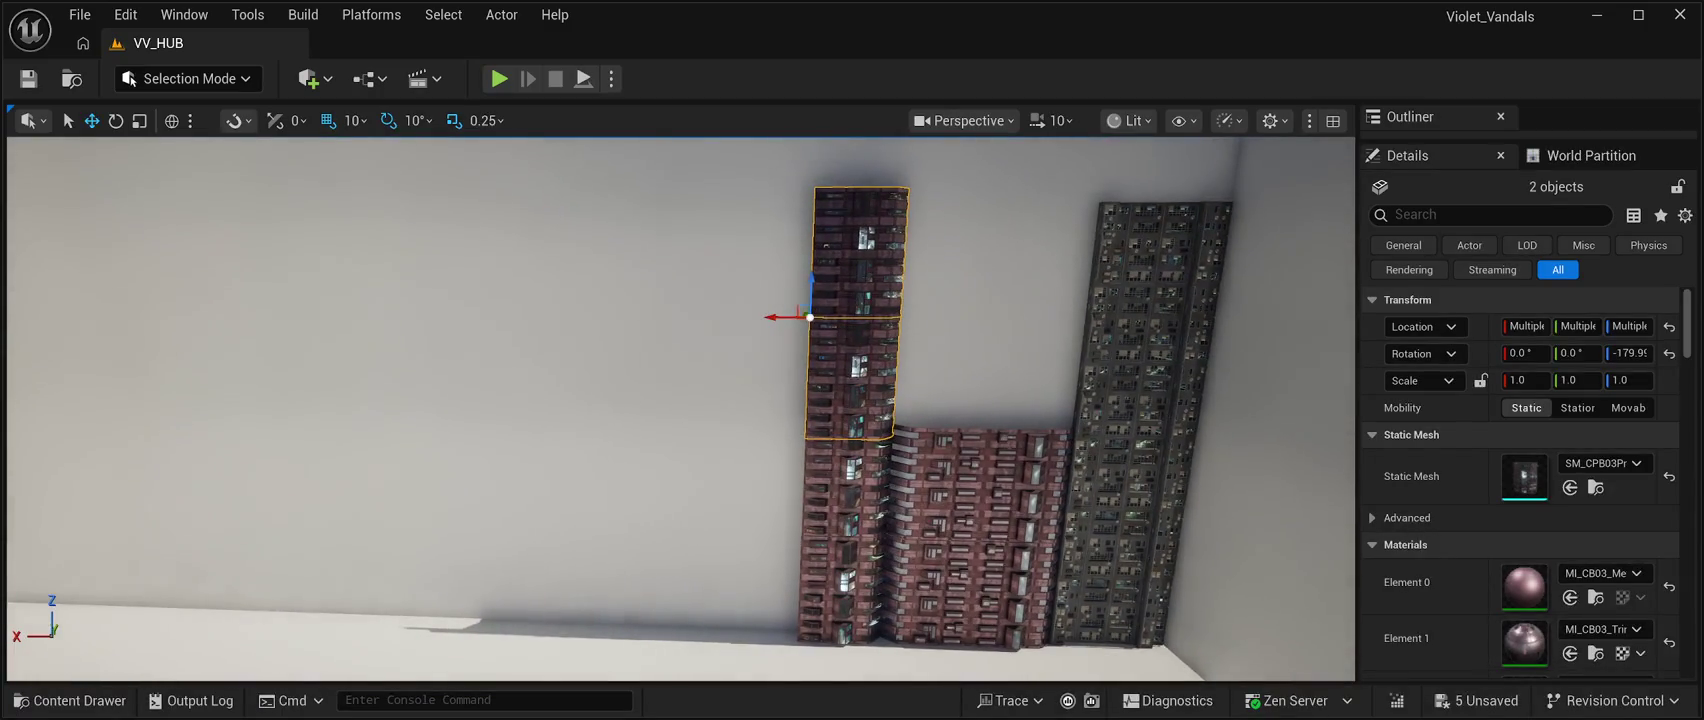
{"action": "mouse_move", "coordinate": [811, 295]}
{"action": "left_mouse_down"}
{"action": "mouse_move", "coordinate": [811, 258]}
{"action": "mouse_move", "coordinate": [811, 279]}
{"action": "left_mouse_up"}
{"action": "scroll", "coordinate": [680, 410], "scroll_direction": "up", "scroll_amount": 5}
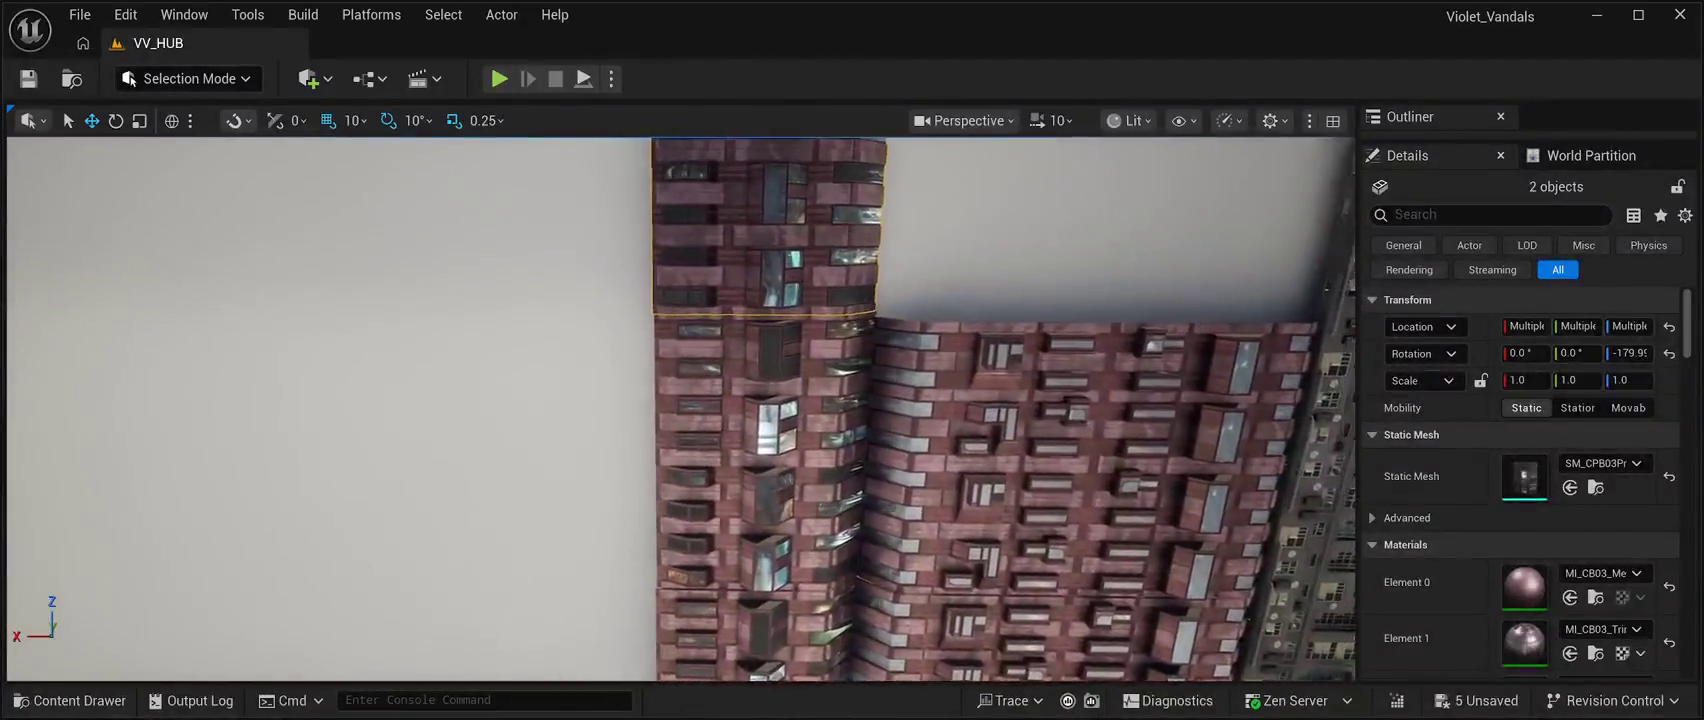
{"action": "mouse_move", "coordinate": [680, 410]}
{"action": "left_mouse_down"}
{"action": "mouse_move", "coordinate": [760, 410]}
{"action": "mouse_move", "coordinate": [760, 440]}
{"action": "left_mouse_up"}
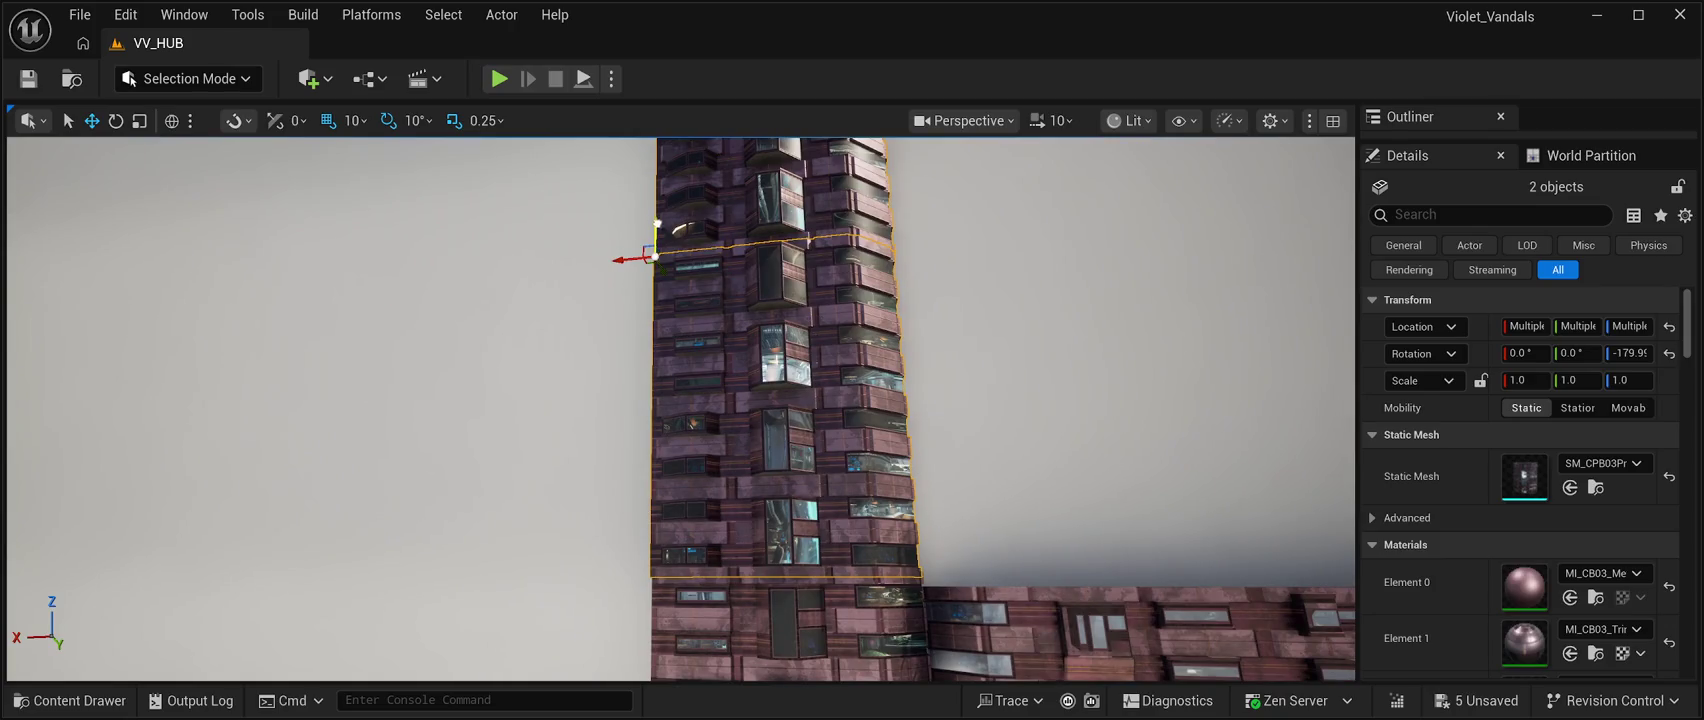
{"action": "left_click_drag", "start_coordinate": [657, 235], "coordinate": [660, 219]}
{"action": "scroll", "coordinate": [680, 410], "scroll_direction": "up", "scroll_amount": 5}
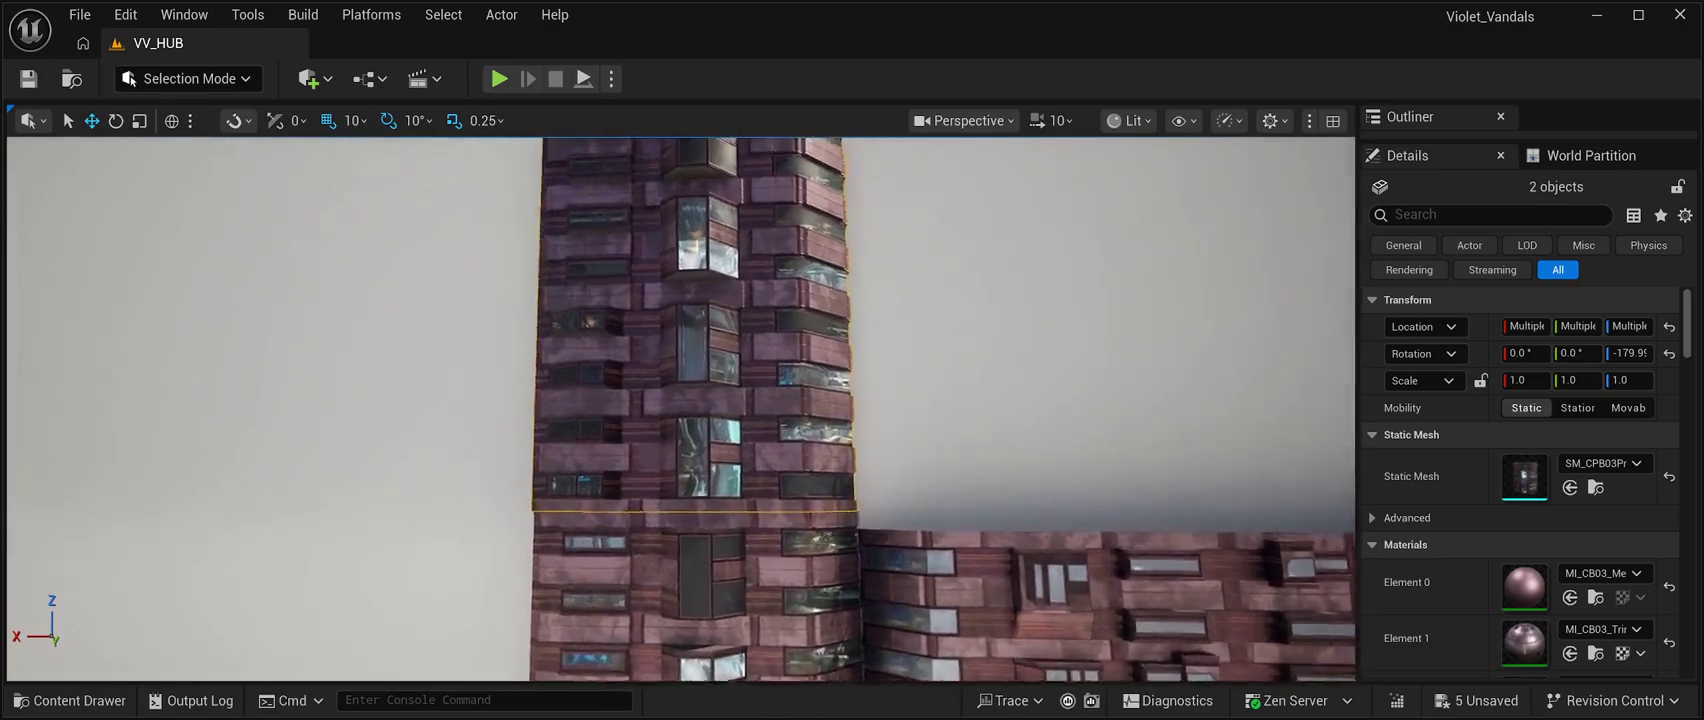
{"action": "key", "text": "f"}
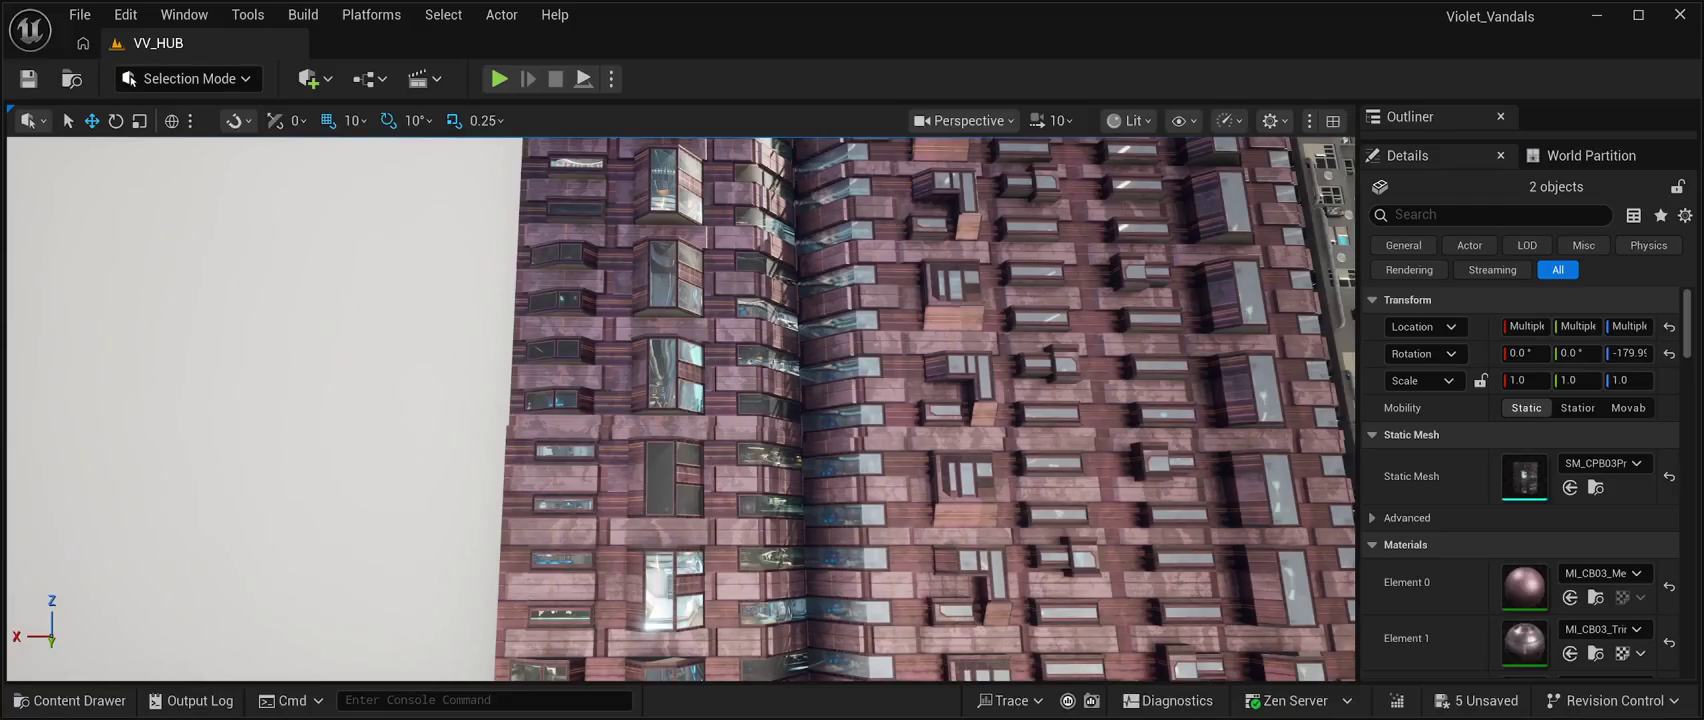
Align the tower's base section, SM_CPB03Prefab07, on the floor at X -6900.
{"action": "left_click", "coordinate": [650, 555]}
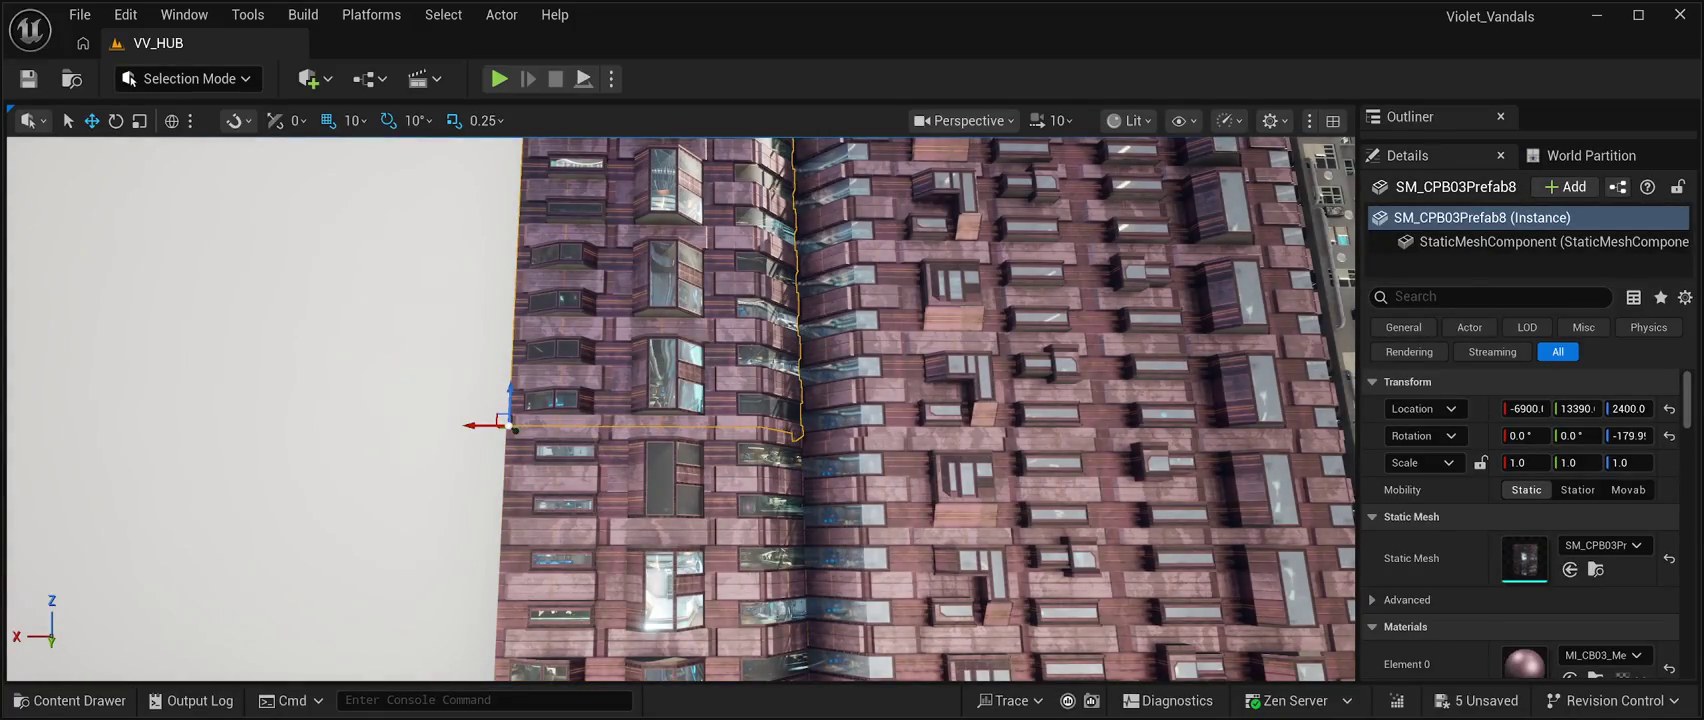
{"action": "left_click", "coordinate": [650, 550]}
{"action": "key", "text": "f"}
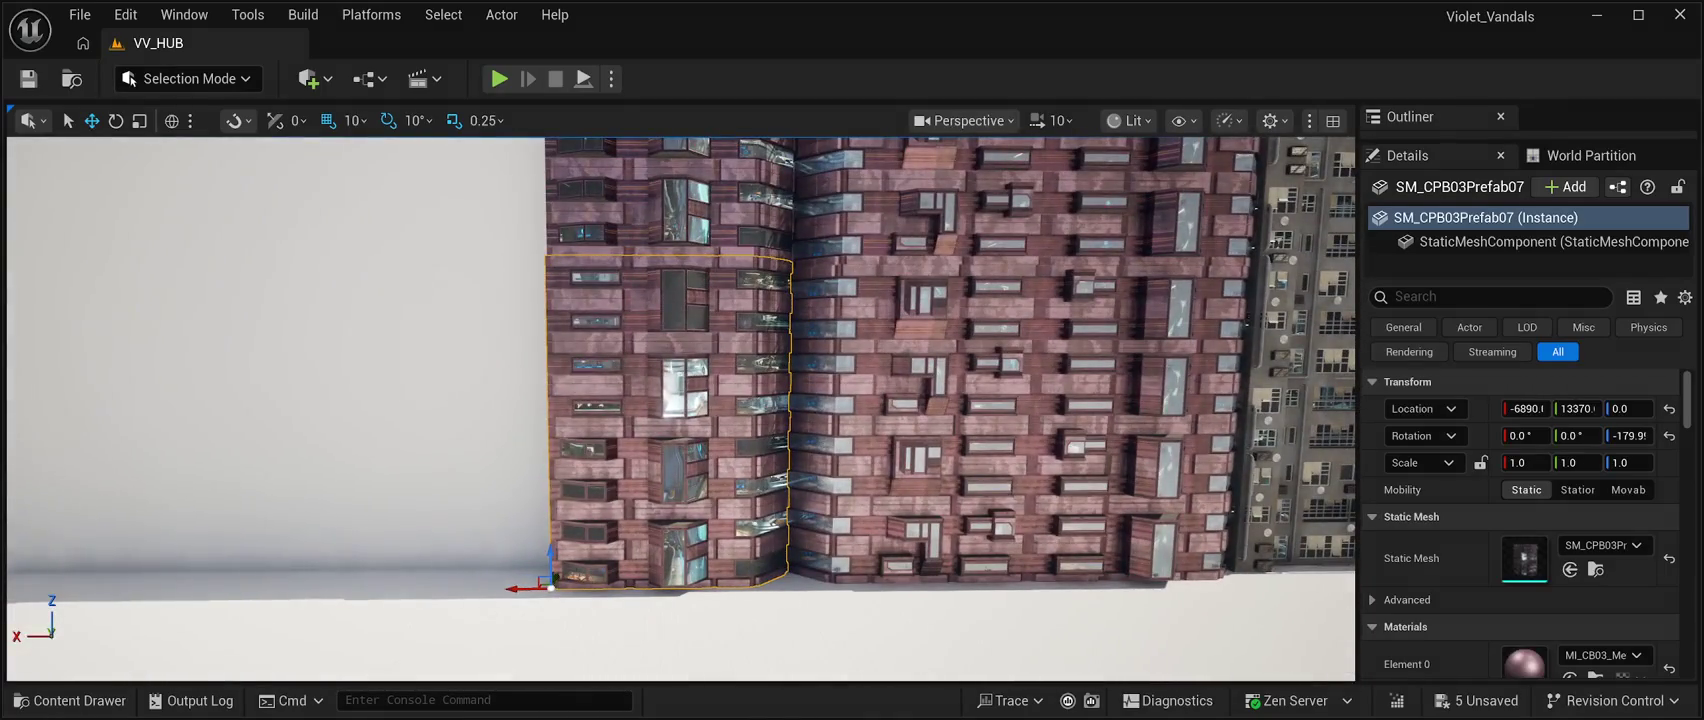
{"action": "left_click_drag", "start_coordinate": [516, 587], "coordinate": [522, 587]}
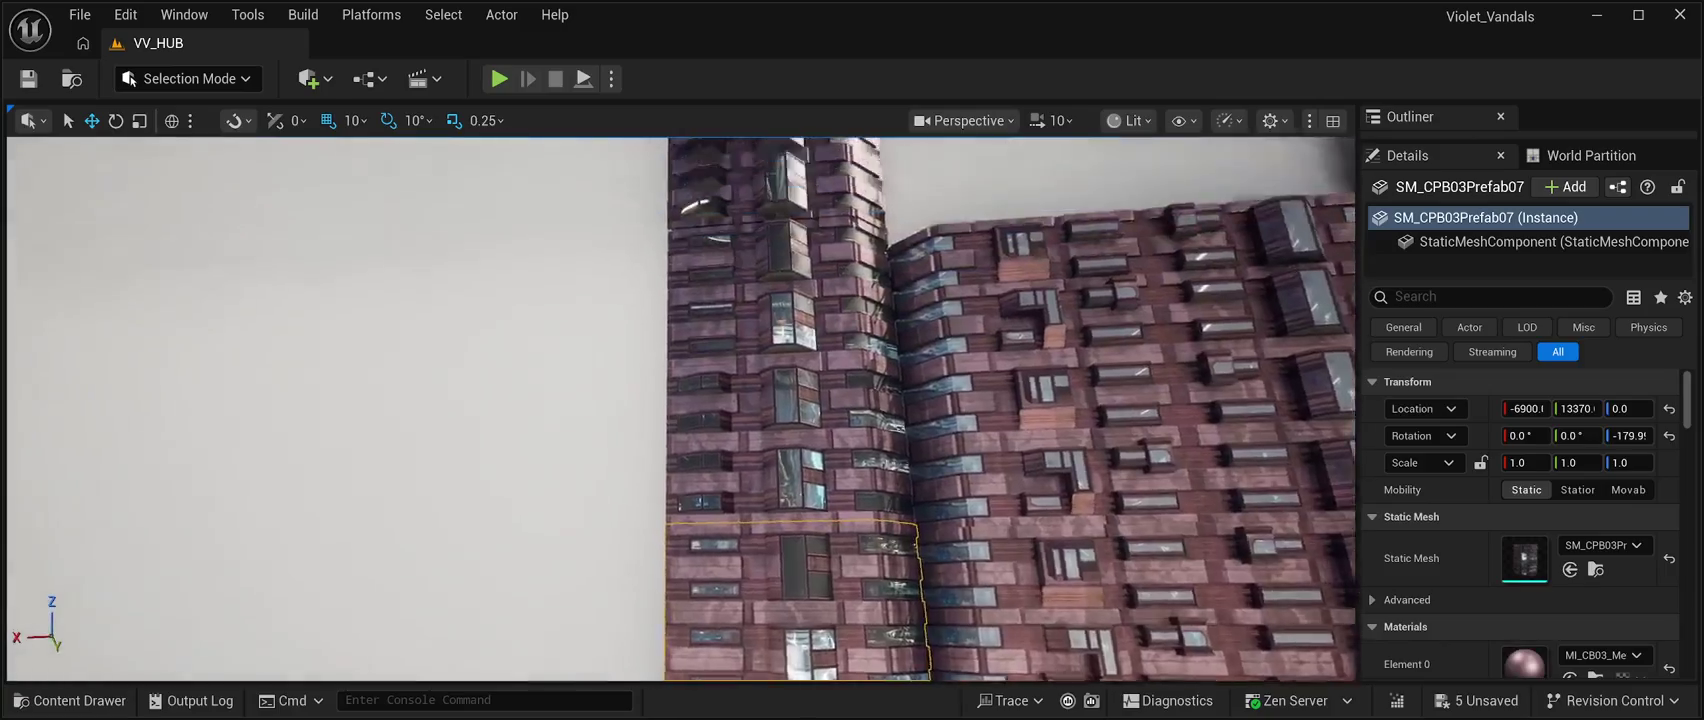
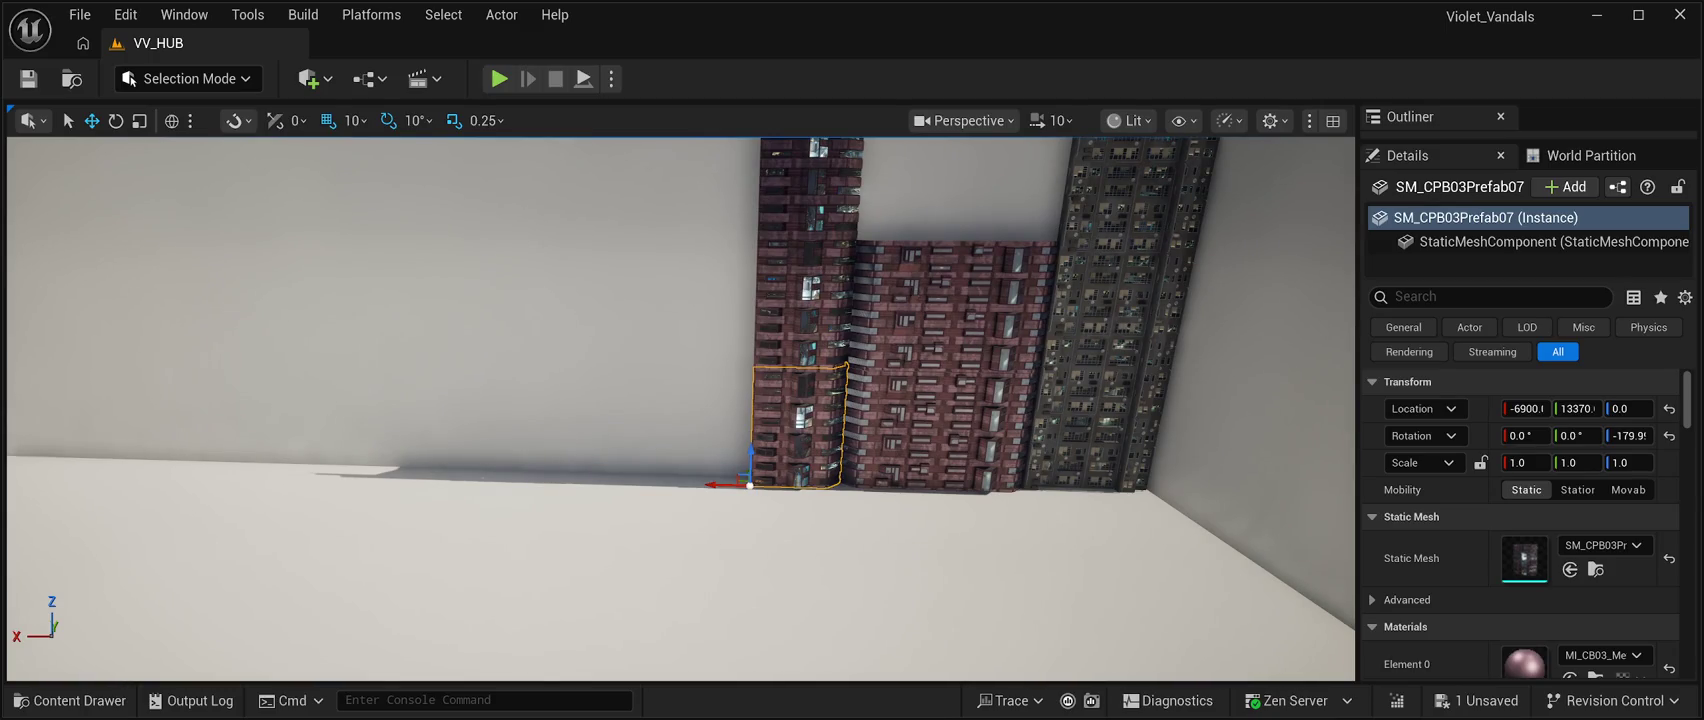
Place an SM_CPB01Prefab01 building from CyberPunkMegapack > Meshes > Prefabs into the level.
{"action": "left_click", "coordinate": [70, 701]}
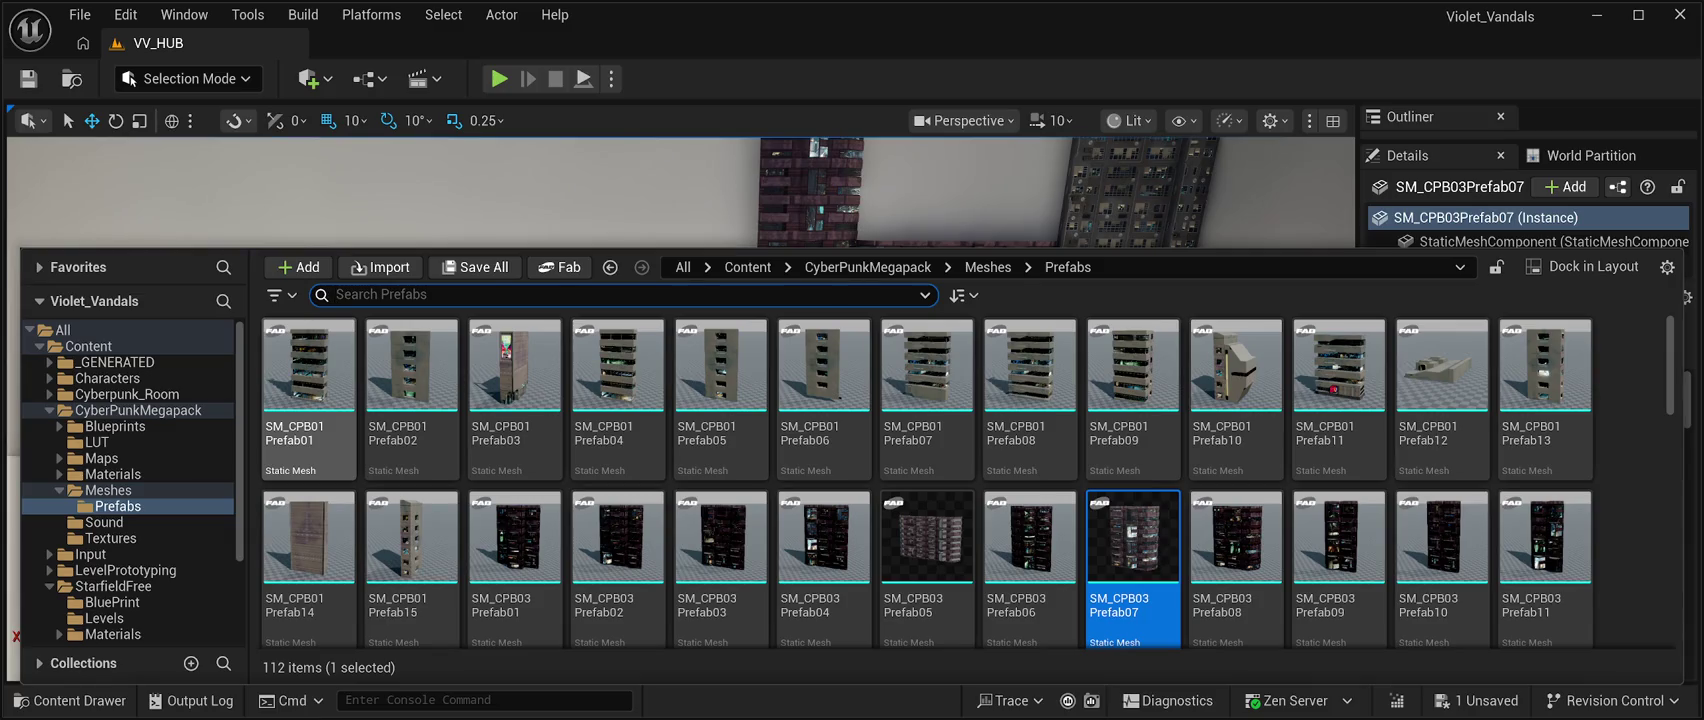
{"action": "mouse_move", "coordinate": [308, 380]}
{"action": "left_mouse_down"}
{"action": "mouse_move", "coordinate": [500, 300]}
{"action": "mouse_move", "coordinate": [585, 465]}
{"action": "mouse_move", "coordinate": [697, 522]}
{"action": "left_mouse_up"}
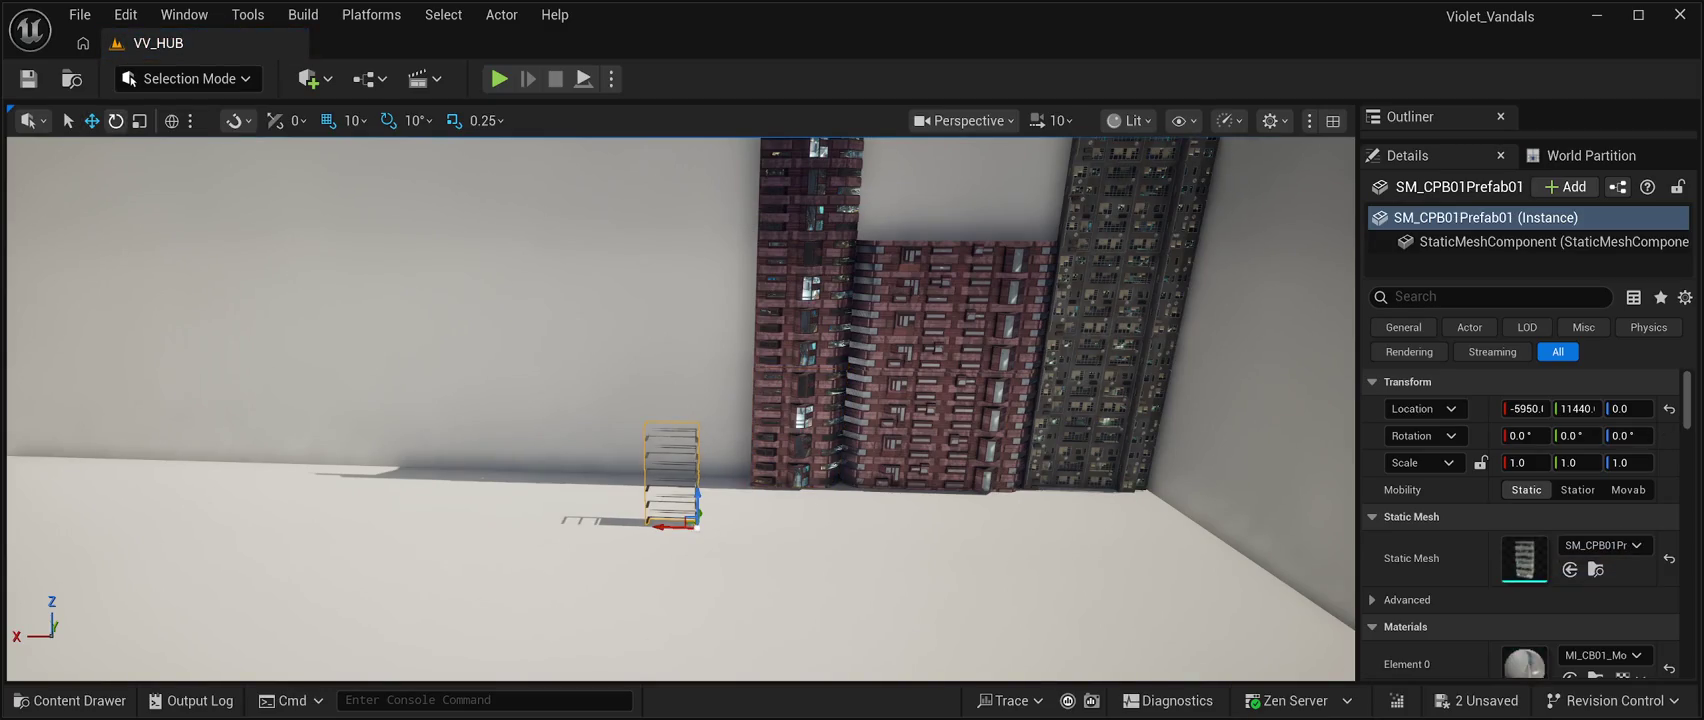
Rotate the new building 180° on Z and frame it in the view.
{"action": "key", "text": "e"}
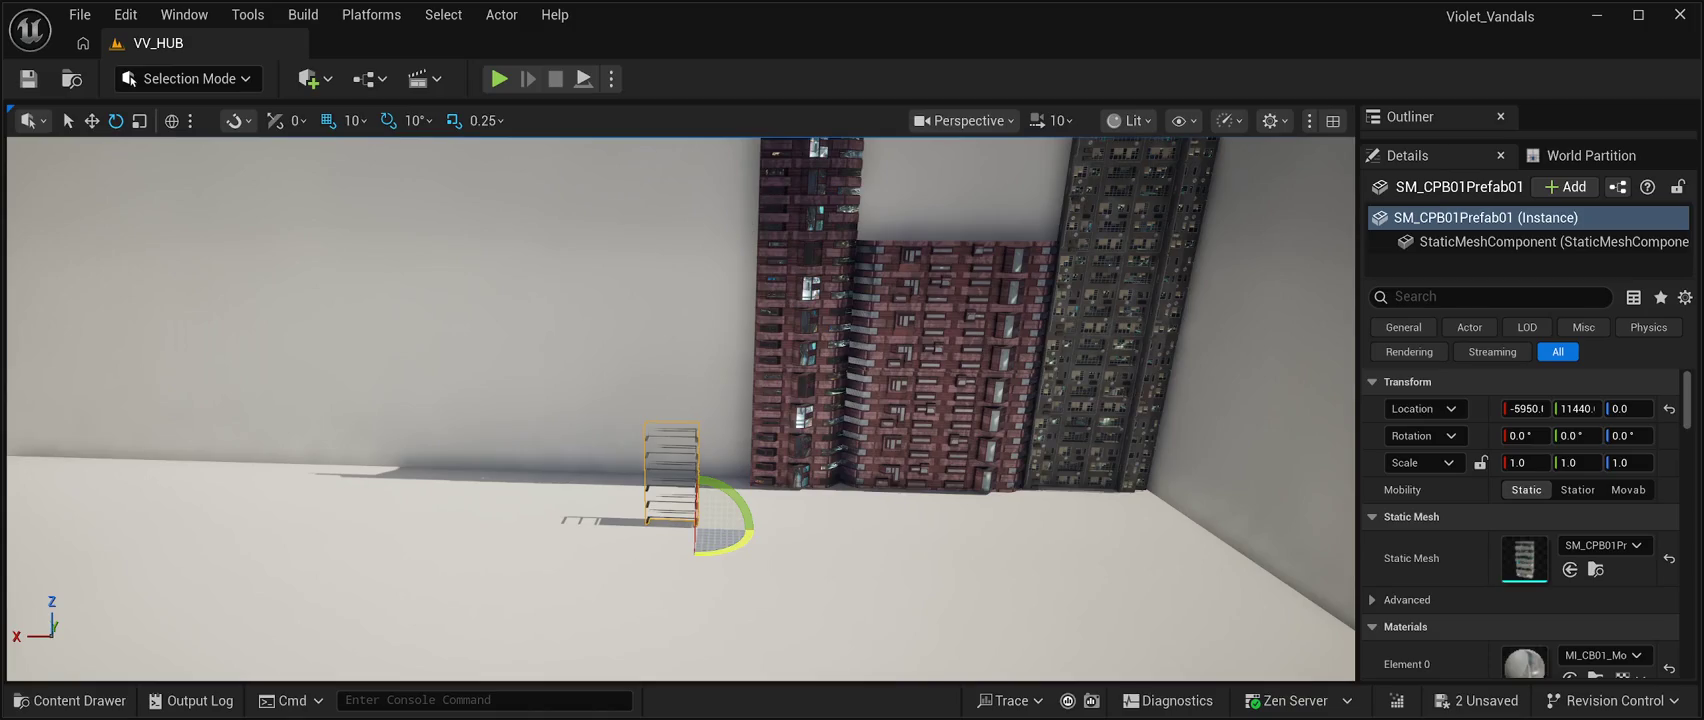
{"action": "left_click_drag", "start_coordinate": [730, 548], "coordinate": [625, 553]}
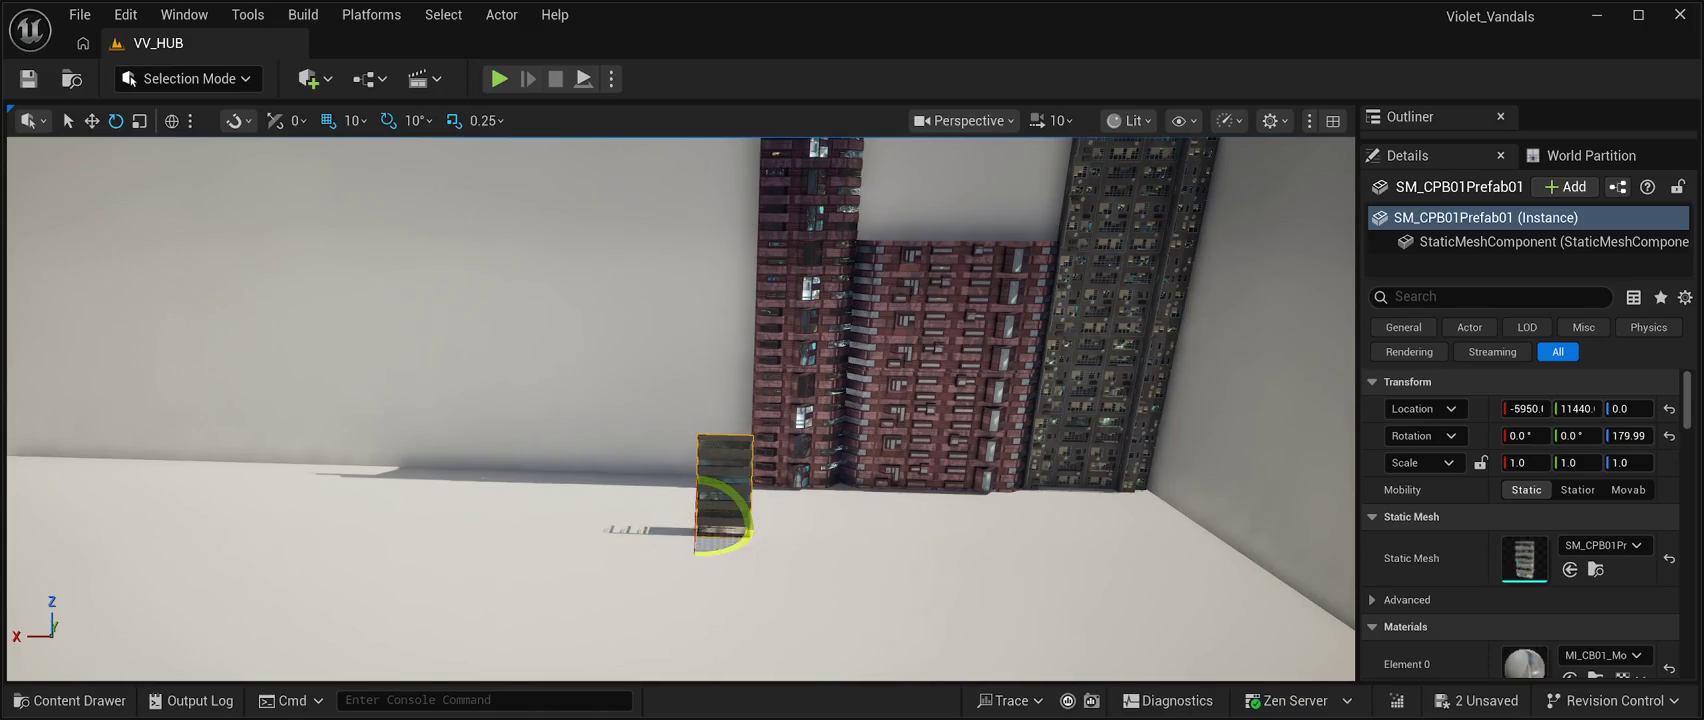
{"action": "key", "text": "f"}
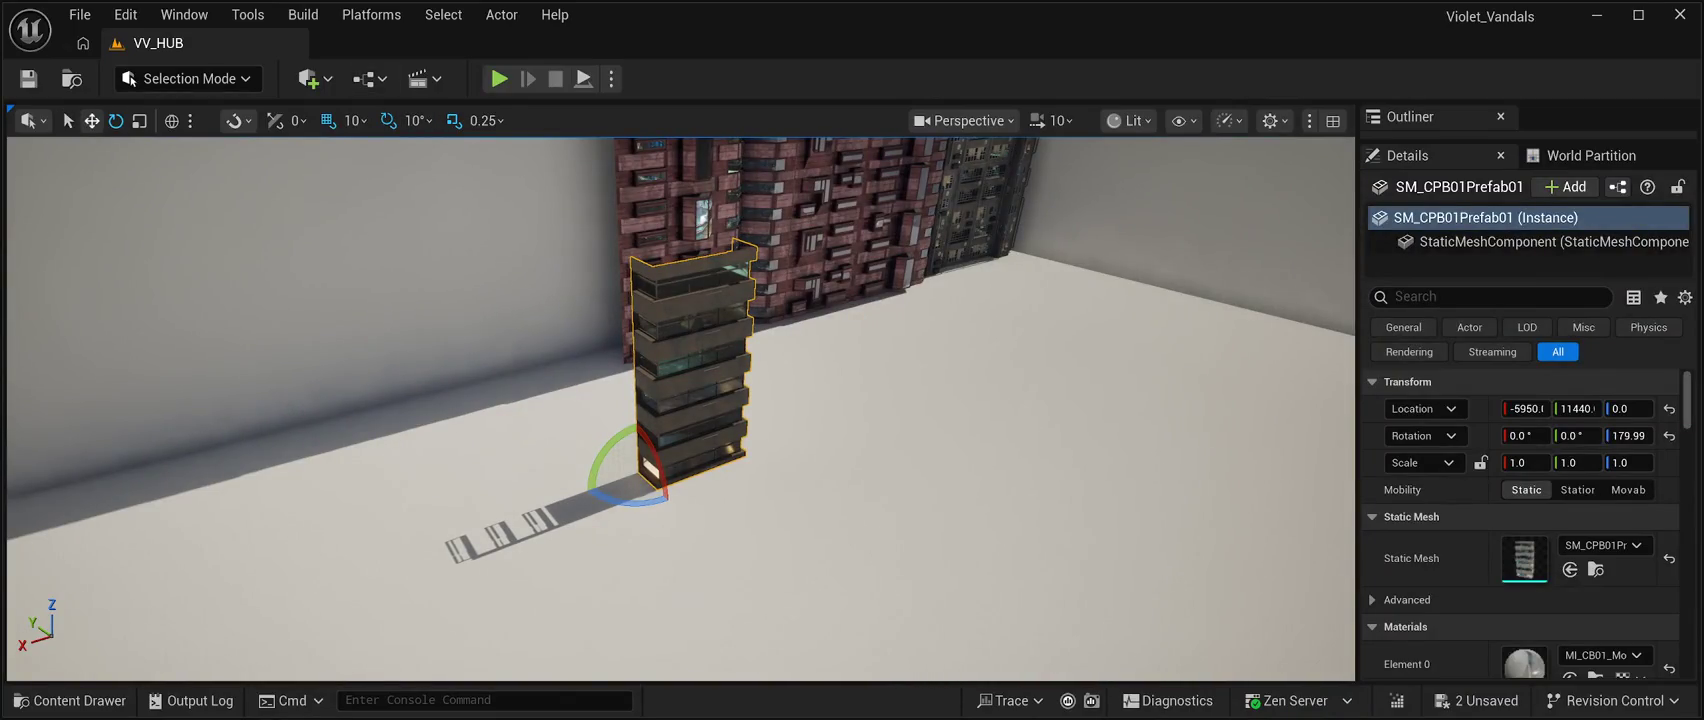
Move the building against the brick wall at Y 13840 and X -6000.
{"action": "left_click", "coordinate": [91, 120]}
{"action": "left_click_drag", "start_coordinate": [690, 400], "coordinate": [860, 378]}
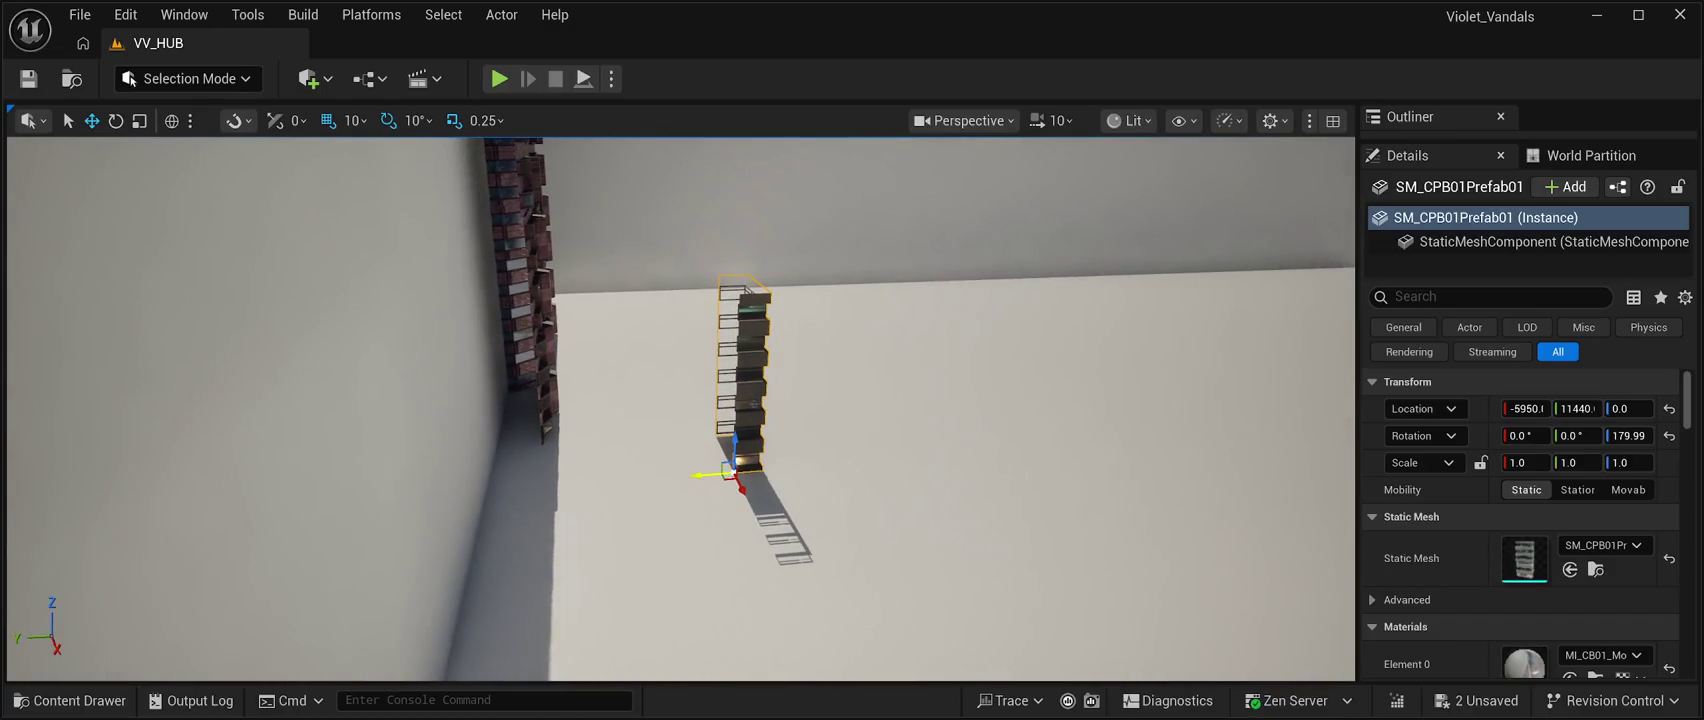
{"action": "mouse_move", "coordinate": [700, 474]}
{"action": "left_mouse_down"}
{"action": "mouse_move", "coordinate": [456, 471]}
{"action": "mouse_move", "coordinate": [470, 390]}
{"action": "mouse_move", "coordinate": [492, 370]}
{"action": "left_mouse_up"}
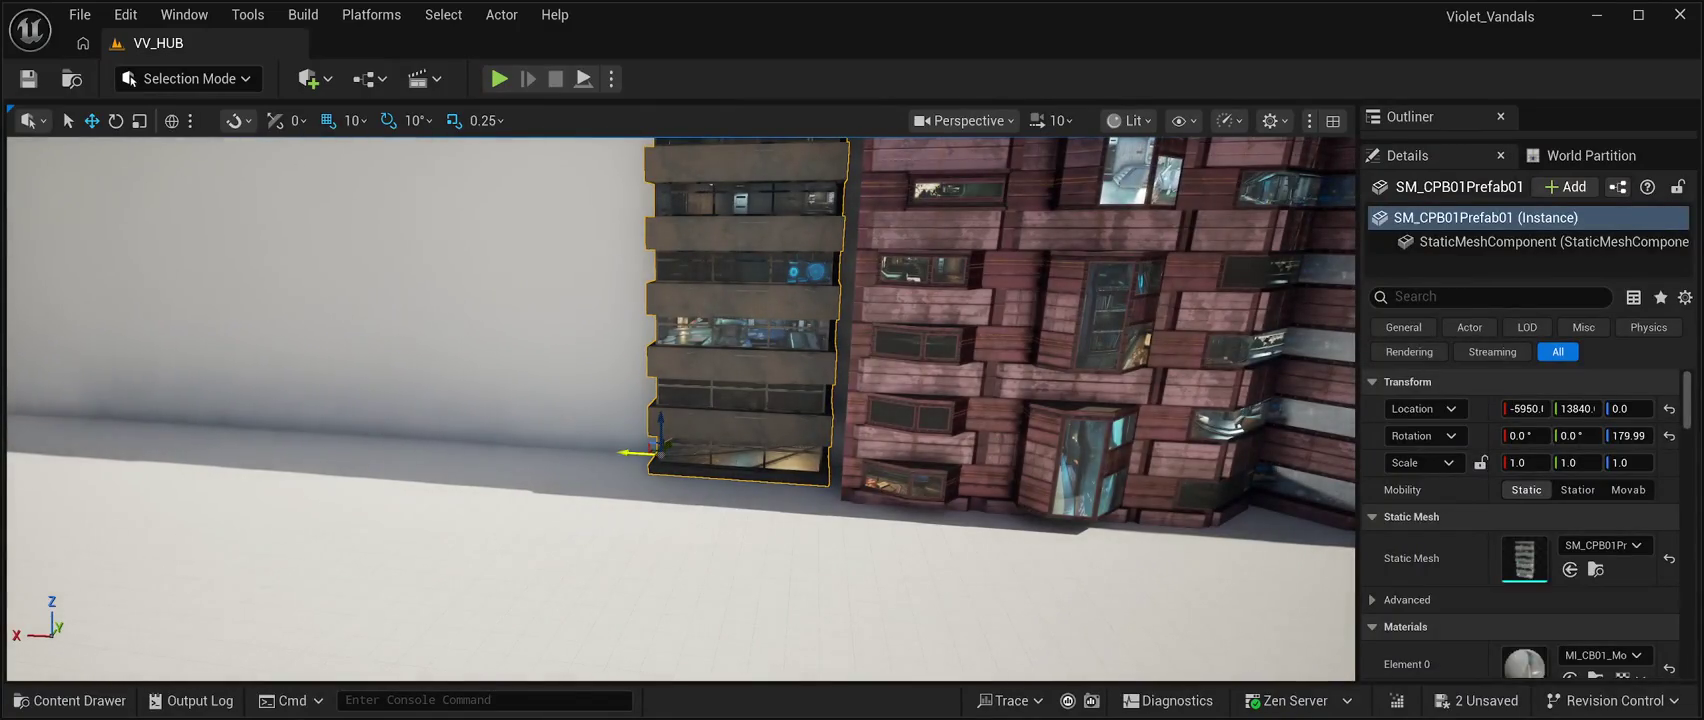
{"action": "left_click_drag", "start_coordinate": [621, 452], "coordinate": [582, 408]}
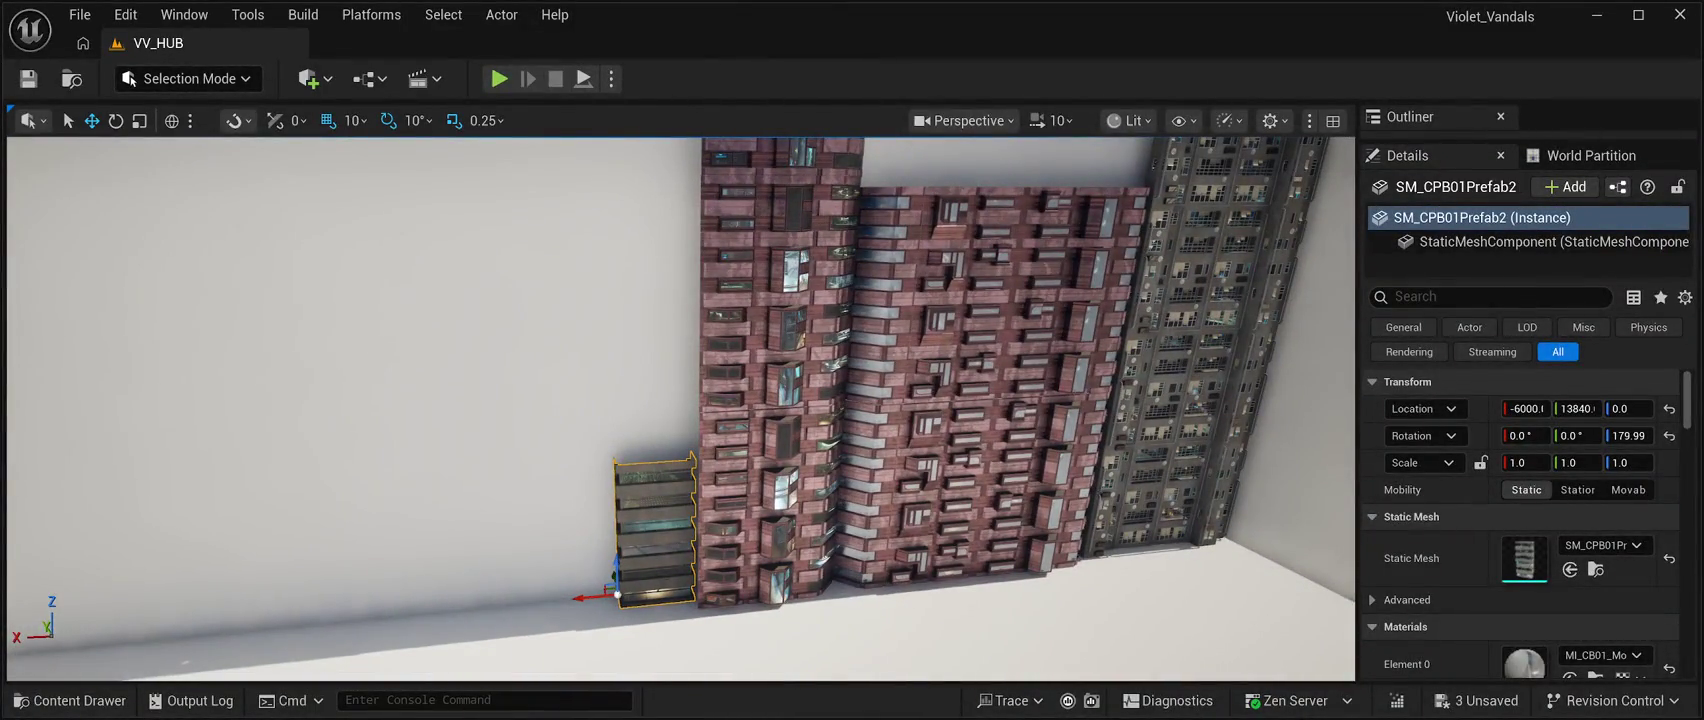
Alt-drag a copy of the building up to Z 1800, then select the grey tower's top block.
{"action": "mouse_move", "coordinate": [616, 575]}
{"action": "left_mouse_down"}
{"action": "mouse_move", "coordinate": [616, 415]}
{"action": "mouse_move", "coordinate": [598, 420]}
{"action": "mouse_move", "coordinate": [584, 330]}
{"action": "mouse_move", "coordinate": [542, 279]}
{"action": "mouse_move", "coordinate": [542, 244]}
{"action": "mouse_move", "coordinate": [560, 300]}
{"action": "mouse_move", "coordinate": [588, 318]}
{"action": "mouse_move", "coordinate": [555, 370]}
{"action": "mouse_move", "coordinate": [587, 374]}
{"action": "mouse_move", "coordinate": [528, 335]}
{"action": "mouse_move", "coordinate": [494, 352]}
{"action": "left_mouse_up"}
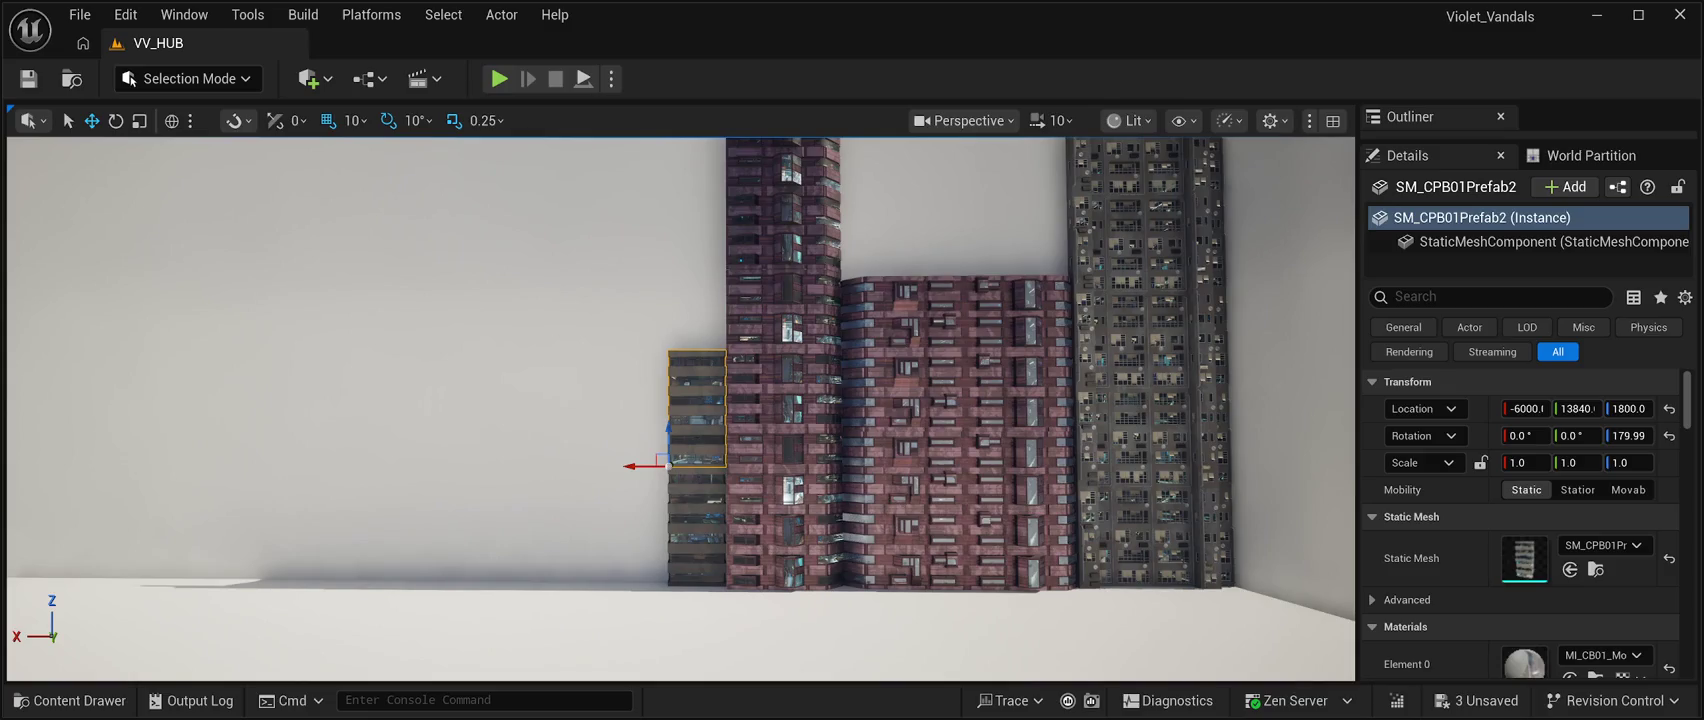
{"action": "mouse_move", "coordinate": [494, 352]}
{"action": "left_mouse_down"}
{"action": "mouse_move", "coordinate": [486, 290]}
{"action": "mouse_move", "coordinate": [475, 325]}
{"action": "mouse_move", "coordinate": [490, 325]}
{"action": "left_mouse_up"}
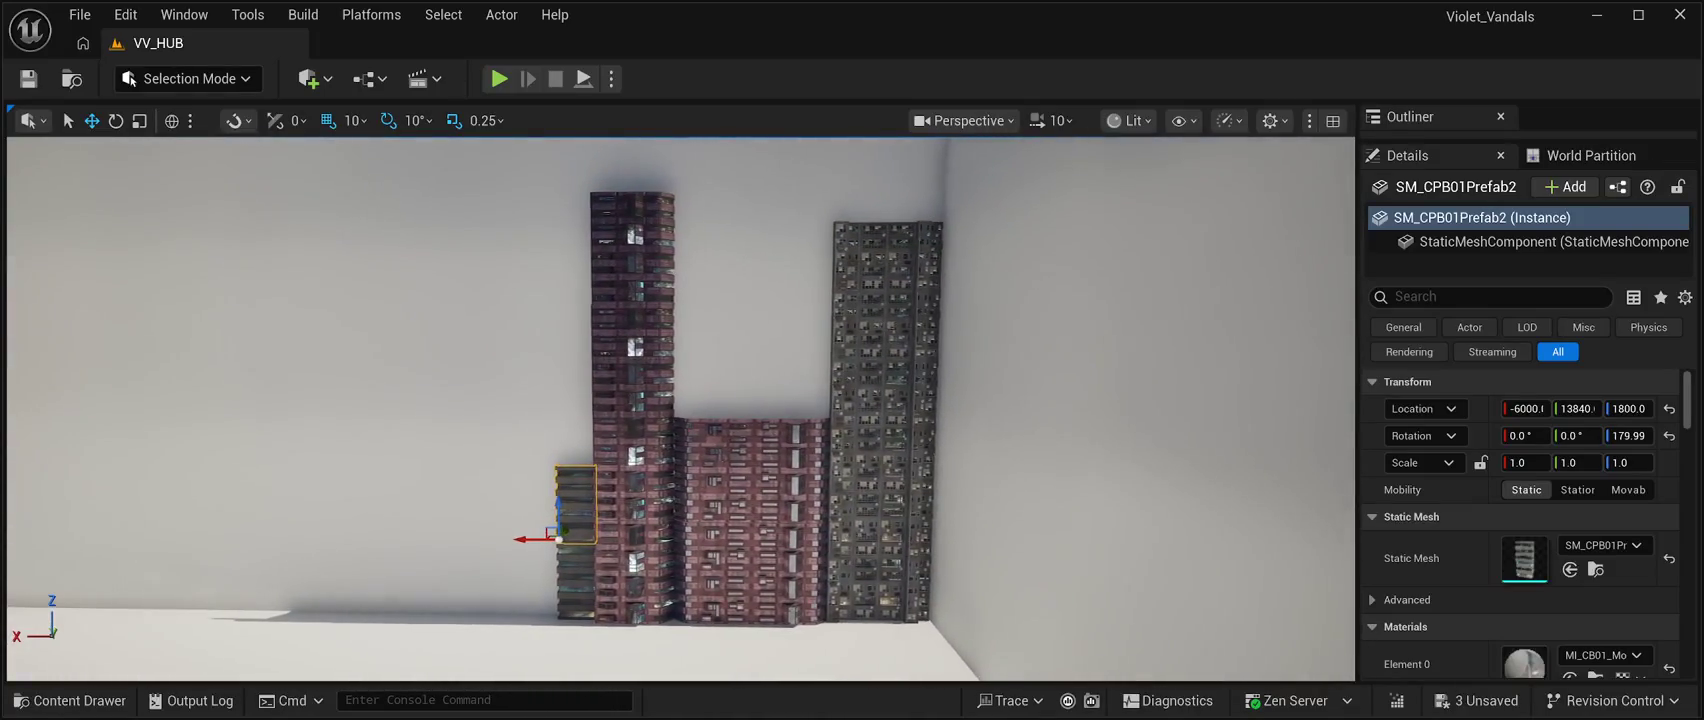
{"action": "left_click", "coordinate": [887, 258]}
{"action": "left_click_drag", "start_coordinate": [887, 258], "coordinate": [887, 240]}
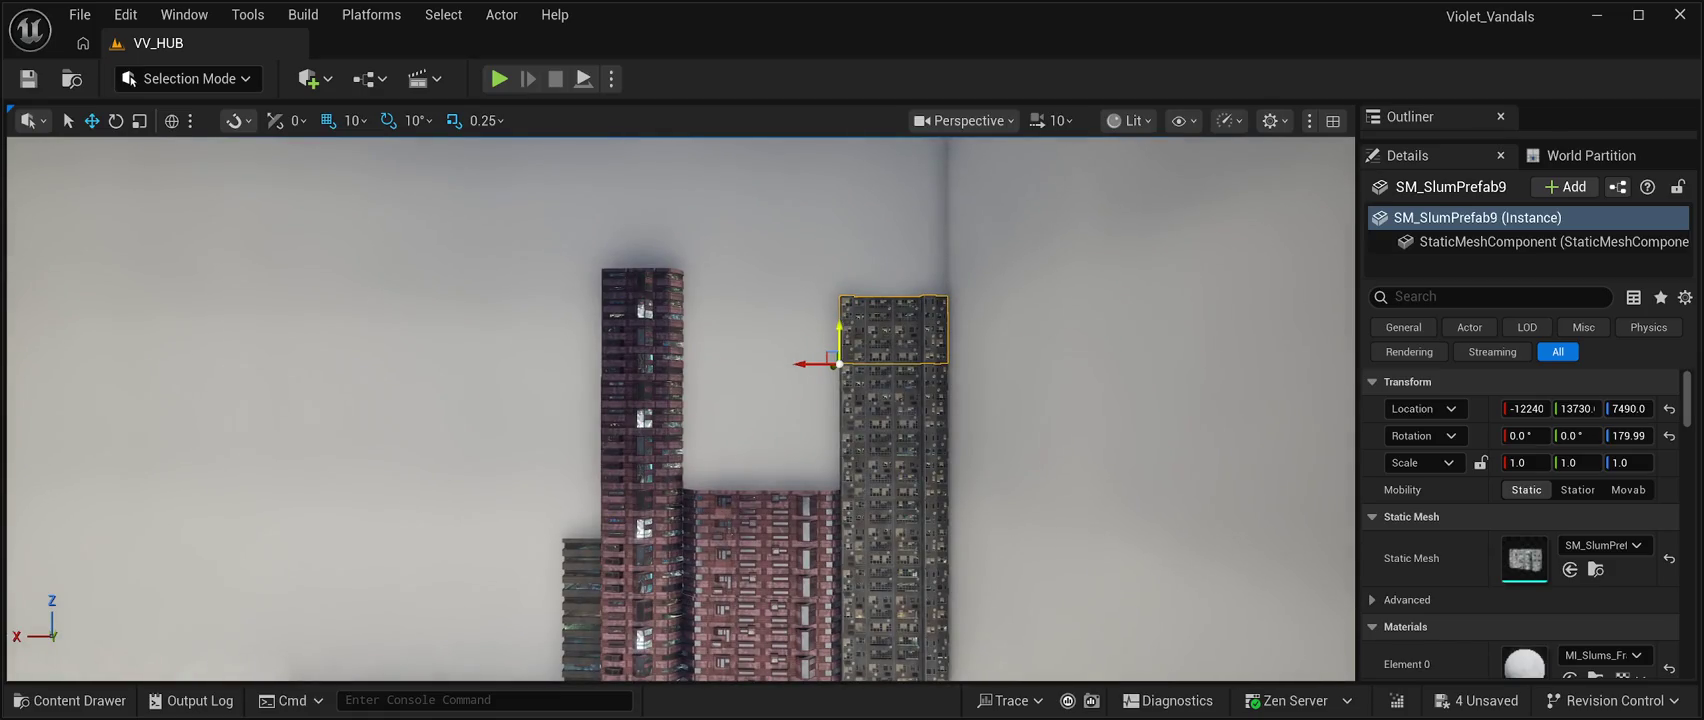
Raise the grey tower's top block to Z 8990 and zoom out to view all towers.
{"action": "mouse_move", "coordinate": [852, 326]}
{"action": "left_mouse_down"}
{"action": "mouse_move", "coordinate": [852, 235]}
{"action": "mouse_move", "coordinate": [851, 259]}
{"action": "left_mouse_up"}
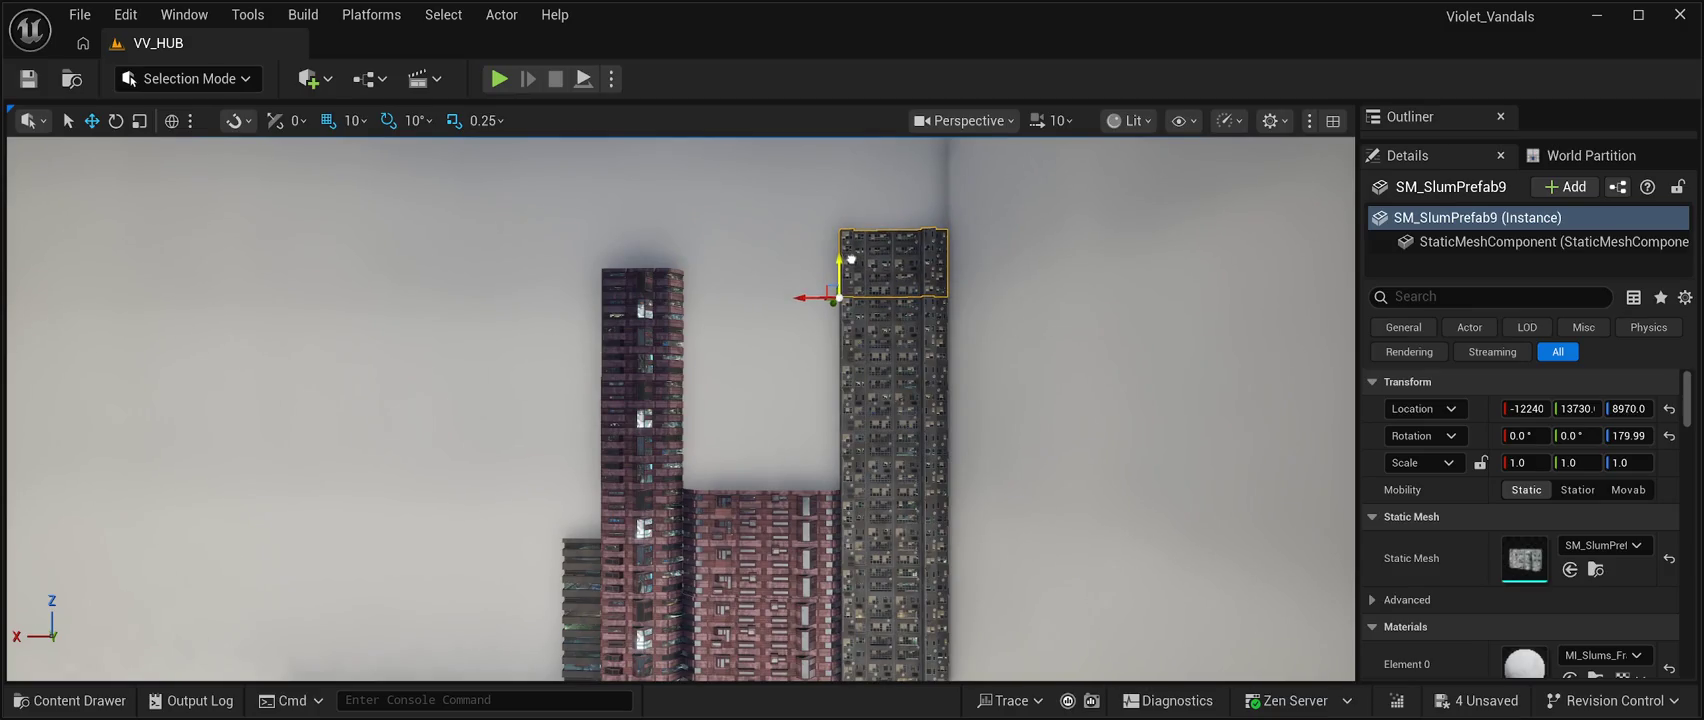
{"action": "key", "text": "f"}
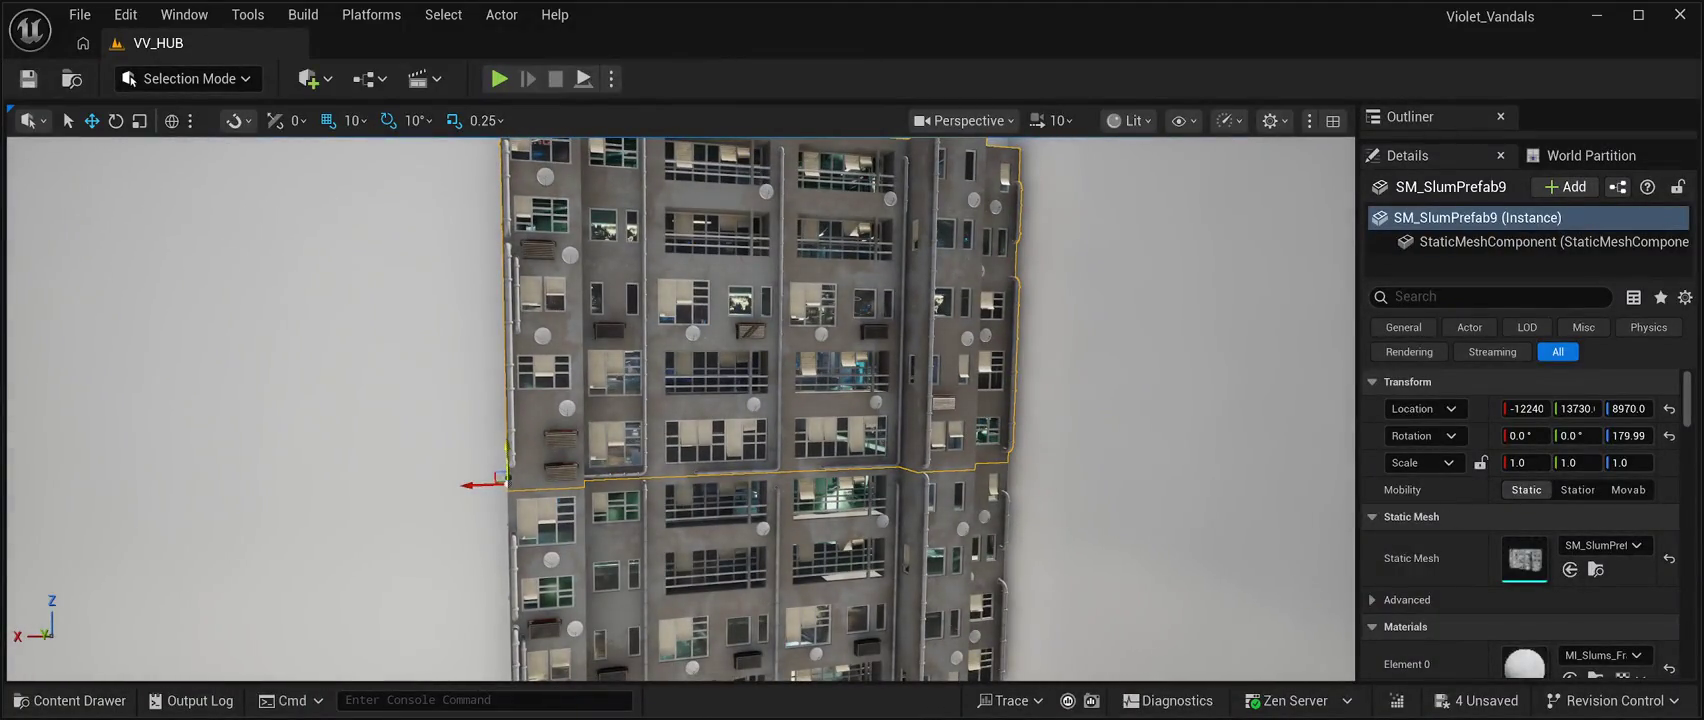
{"action": "left_click_drag", "start_coordinate": [515, 446], "coordinate": [515, 330]}
{"action": "scroll", "coordinate": [515, 435], "scroll_direction": "down", "scroll_amount": 5}
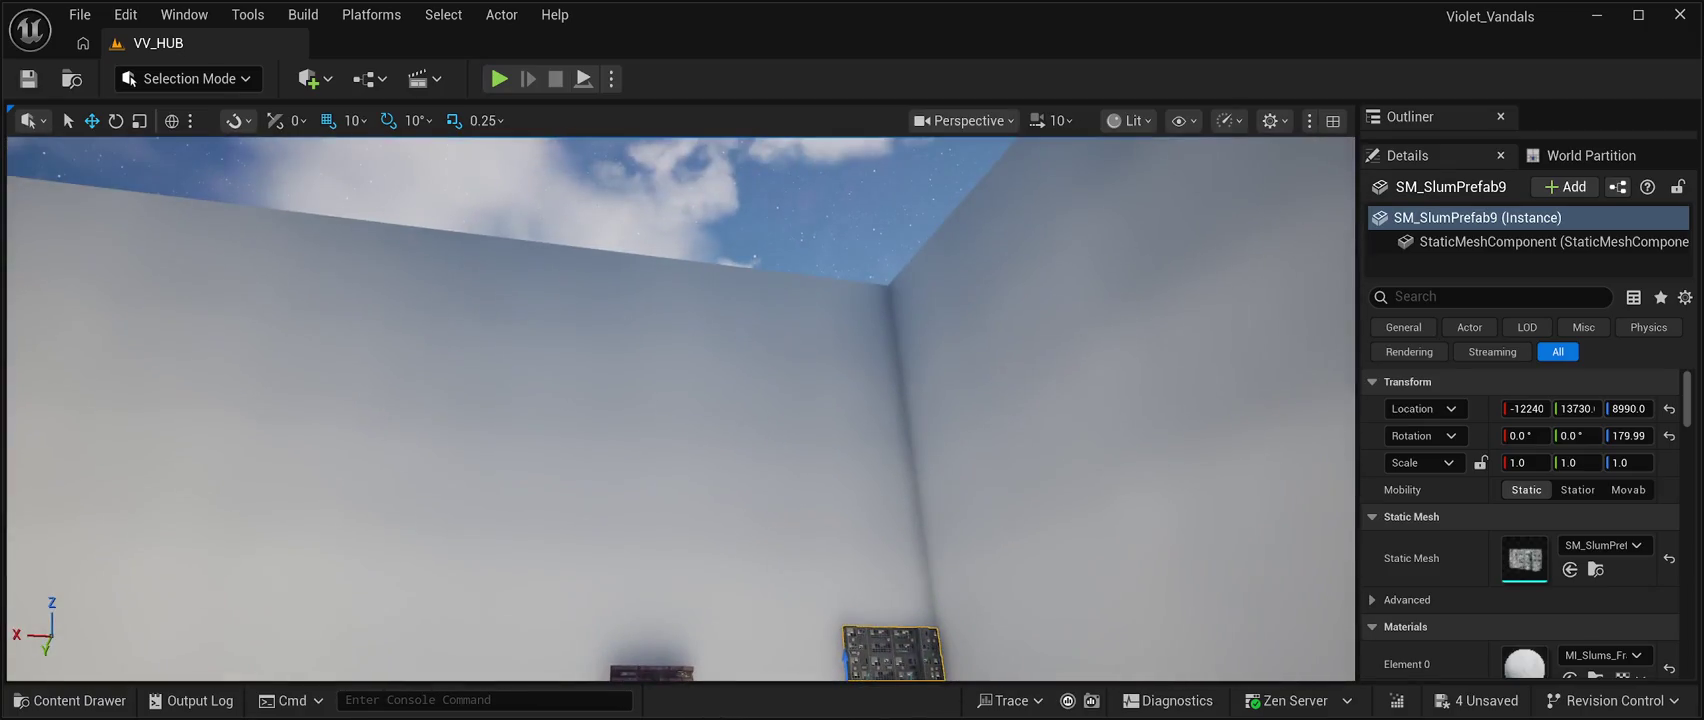
{"action": "left_click", "coordinate": [515, 200]}
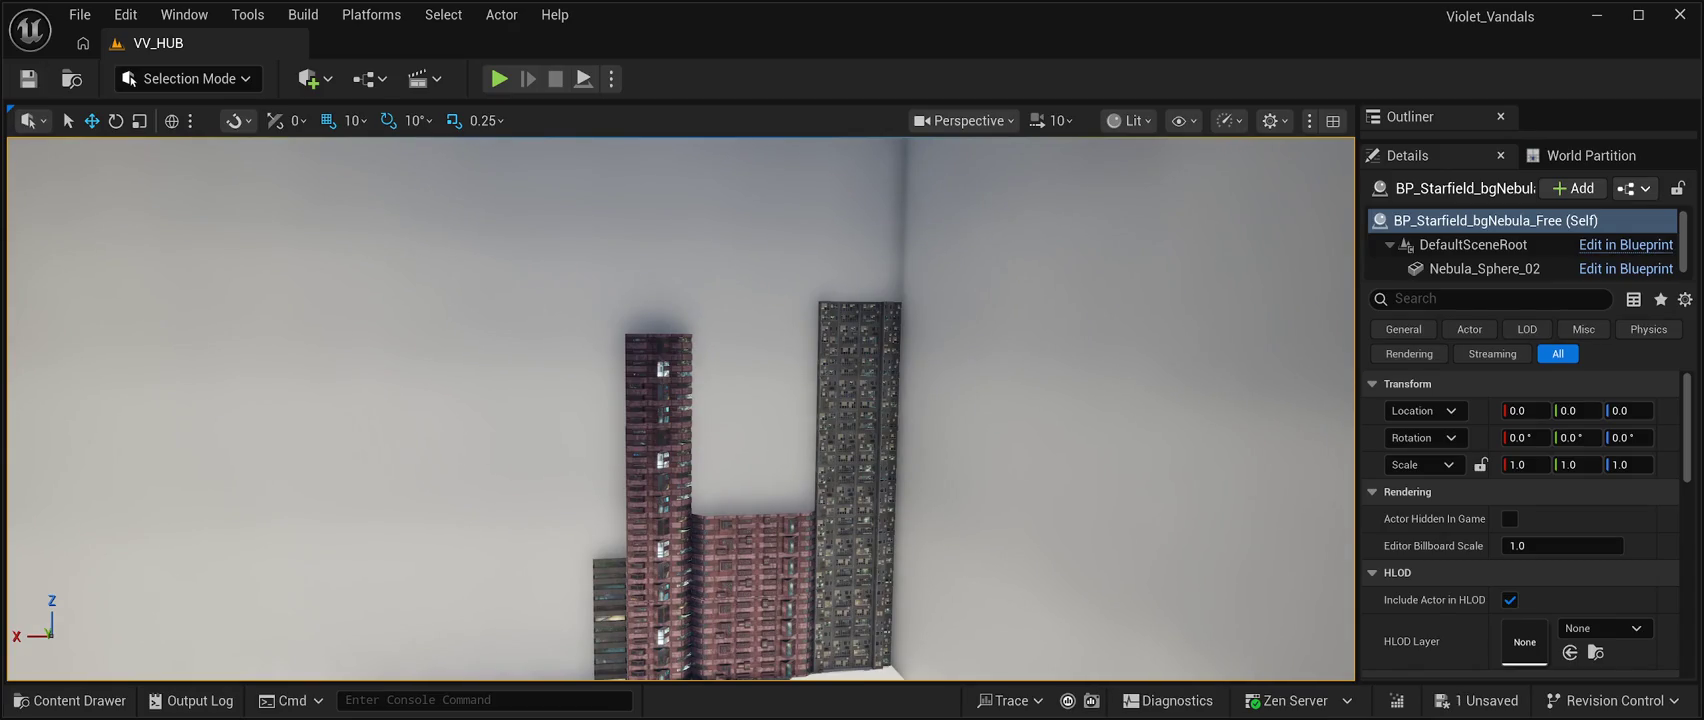
{"action": "mouse_move", "coordinate": [680, 400]}
{"action": "left_mouse_down"}
{"action": "mouse_move", "coordinate": [480, 480]}
{"action": "mouse_move", "coordinate": [680, 440]}
{"action": "mouse_move", "coordinate": [520, 440]}
{"action": "mouse_move", "coordinate": [700, 392]}
{"action": "left_mouse_up"}
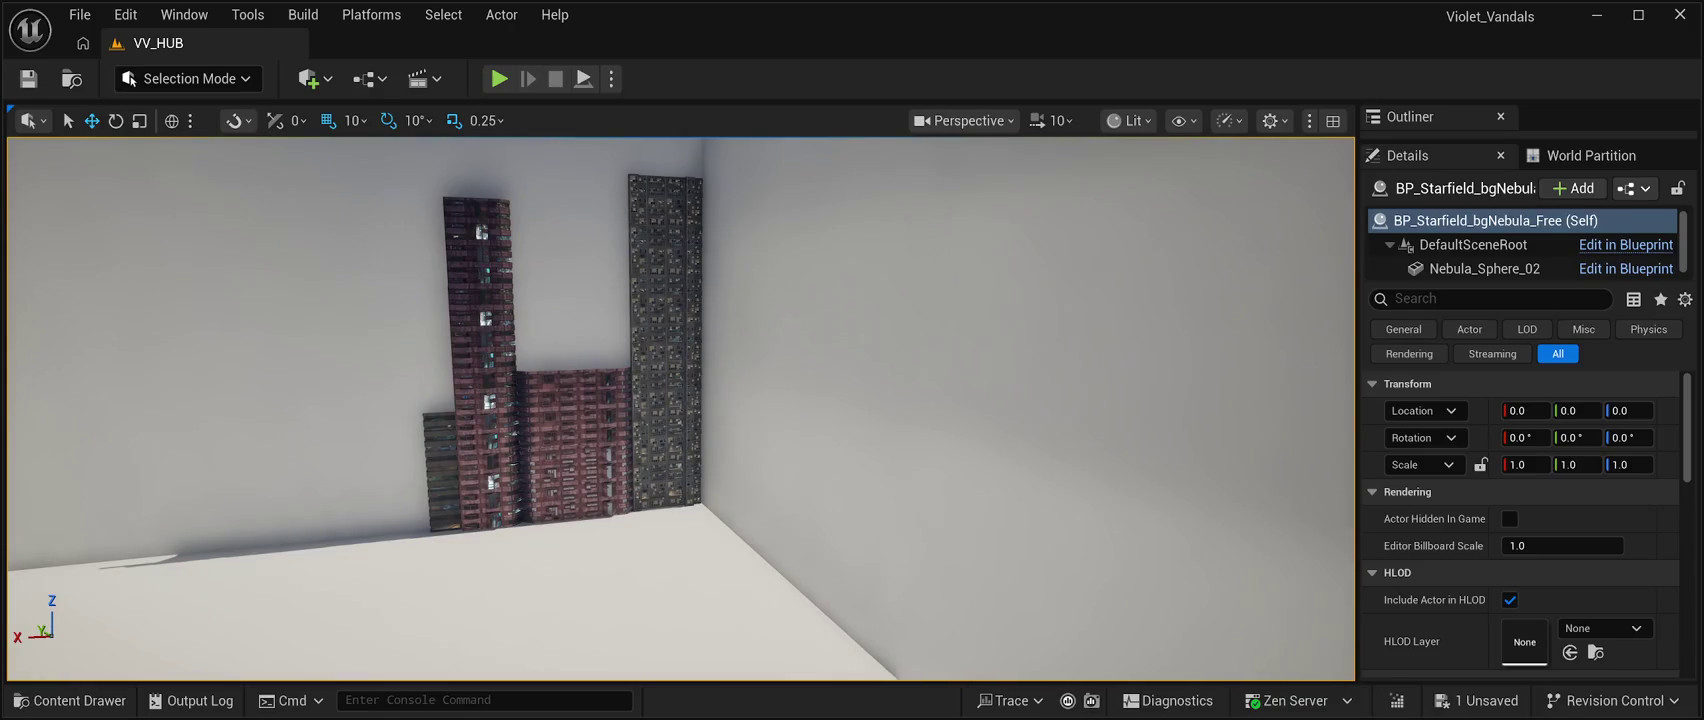
{"action": "left_click", "coordinate": [665, 485], "text": "ctrl"}
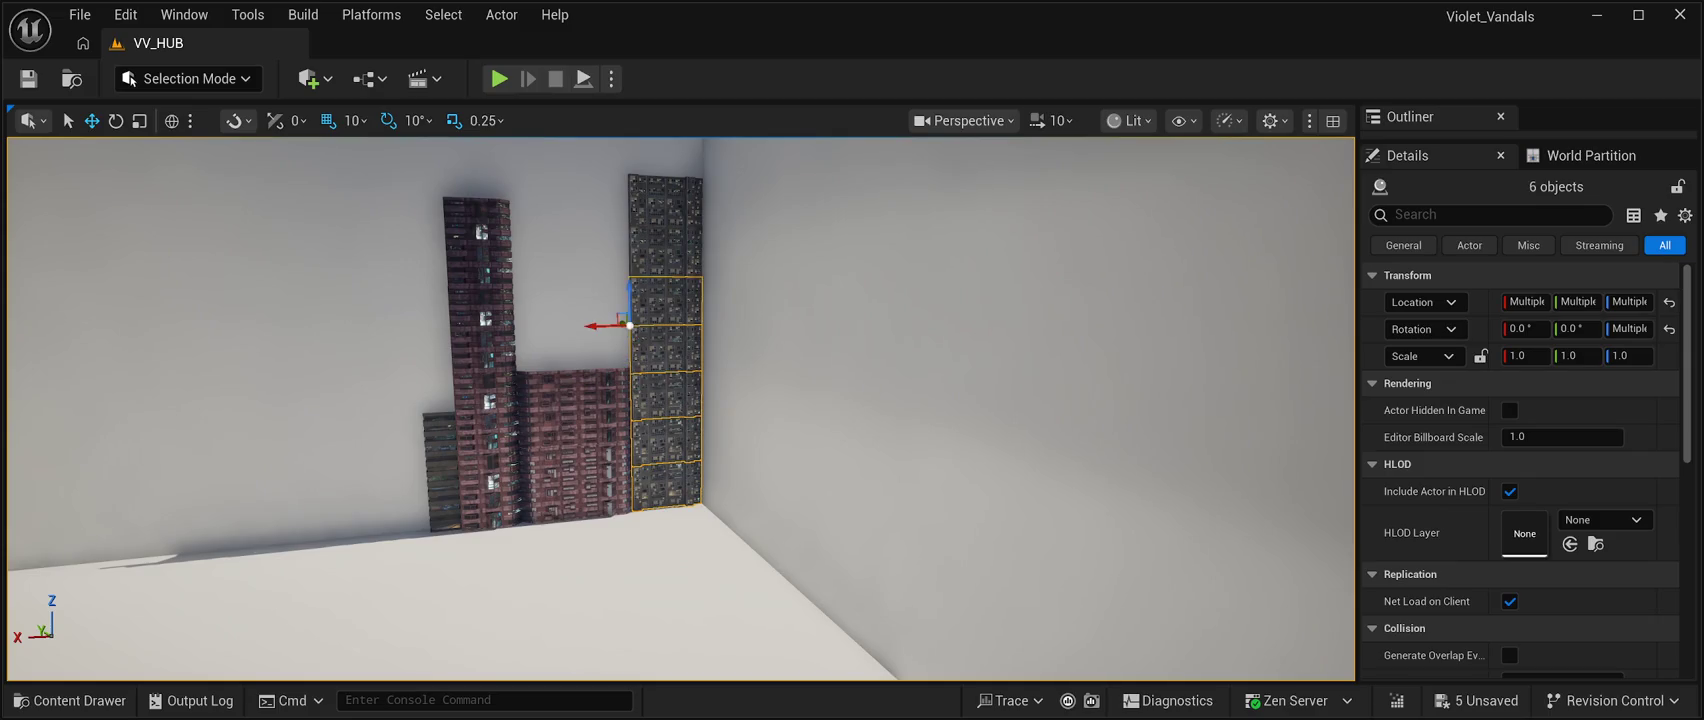
Select the grey and brick tower blocks and Alt-drag copies along Y to the left.
{"action": "left_click", "coordinate": [665, 200], "text": "ctrl"}
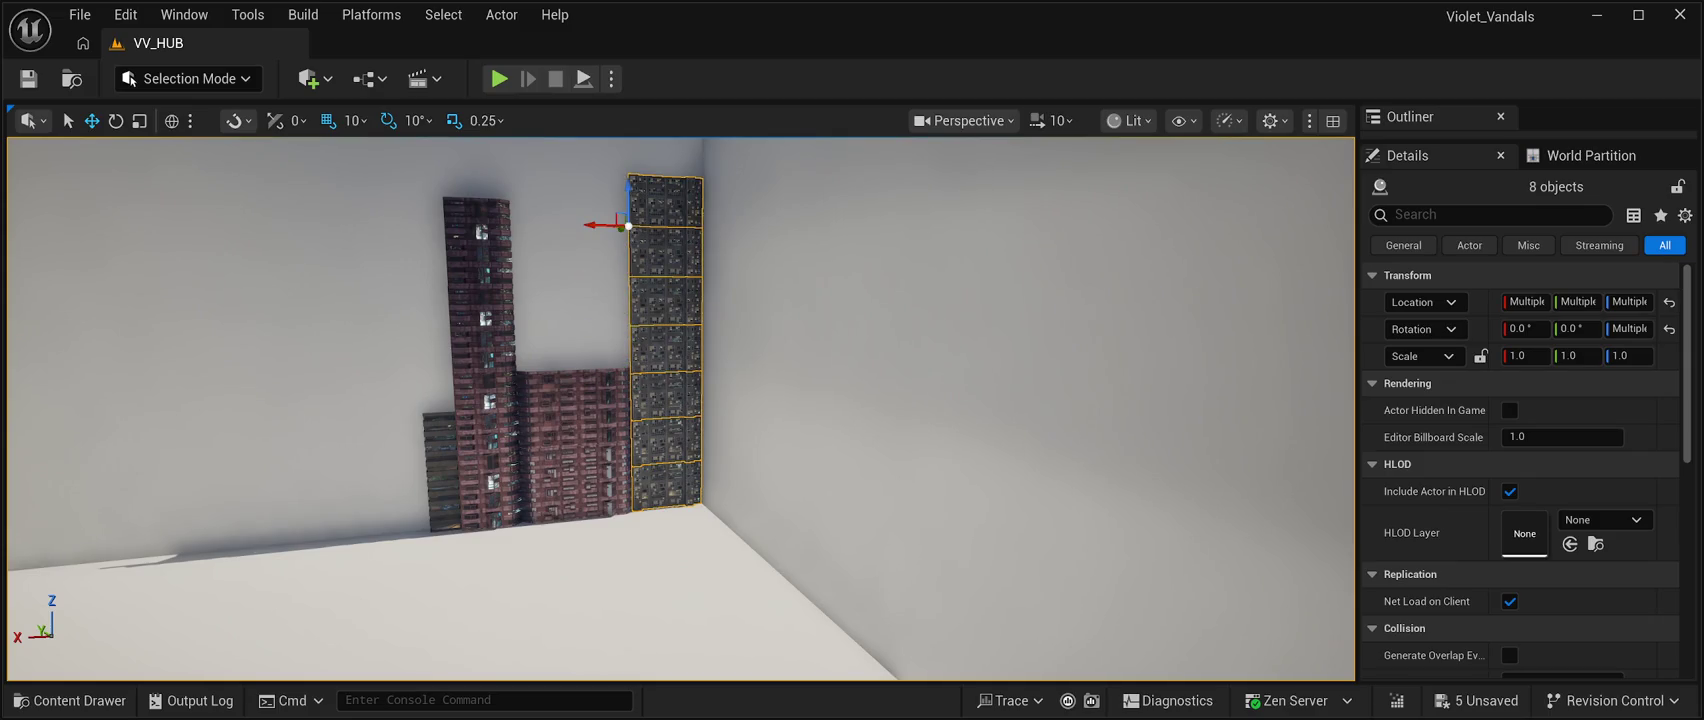
{"action": "left_click", "coordinate": [575, 480], "text": "ctrl"}
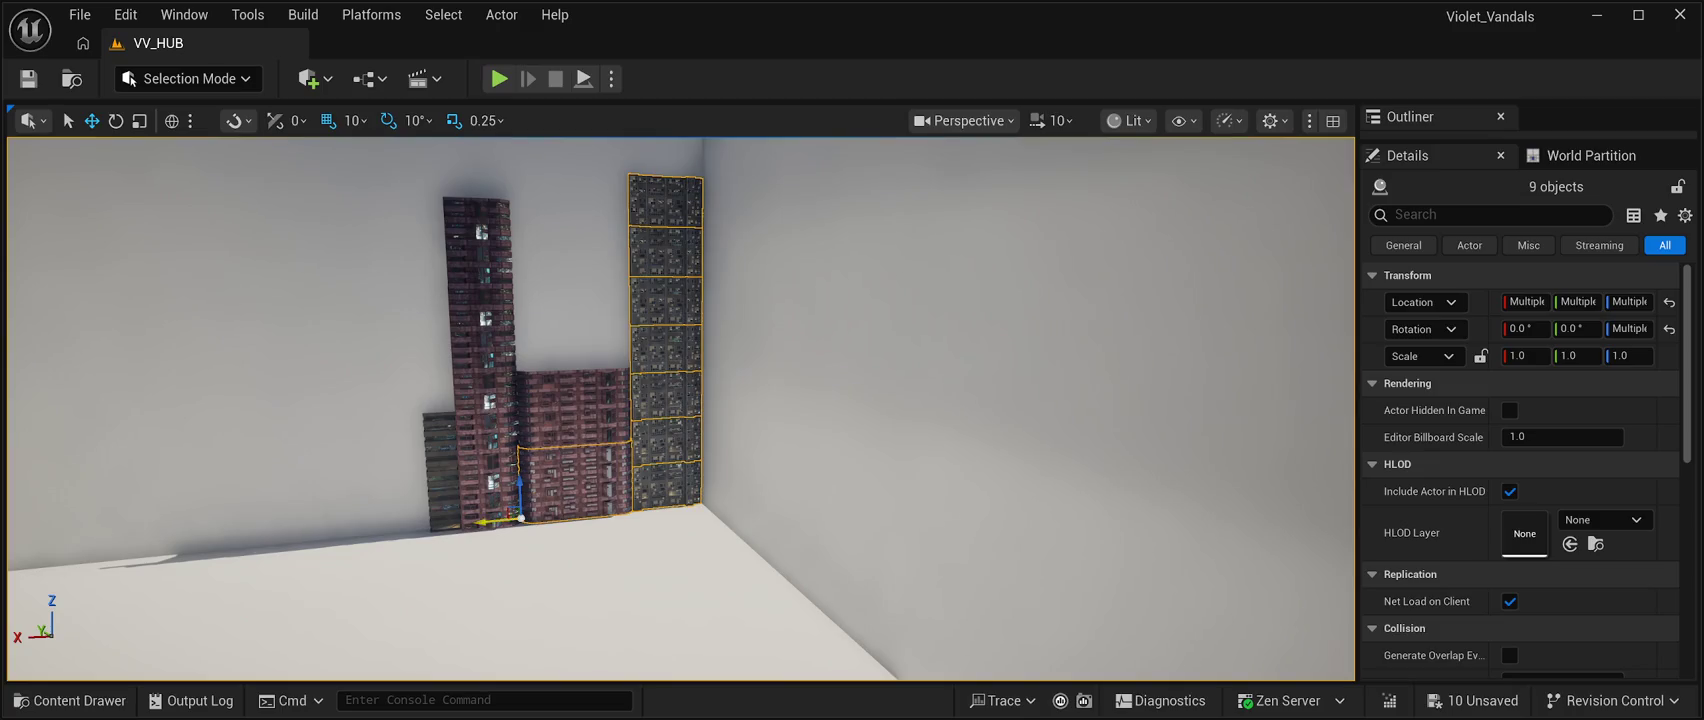
{"action": "left_click", "coordinate": [575, 405], "text": "ctrl"}
{"action": "left_click", "coordinate": [488, 490], "text": "ctrl"}
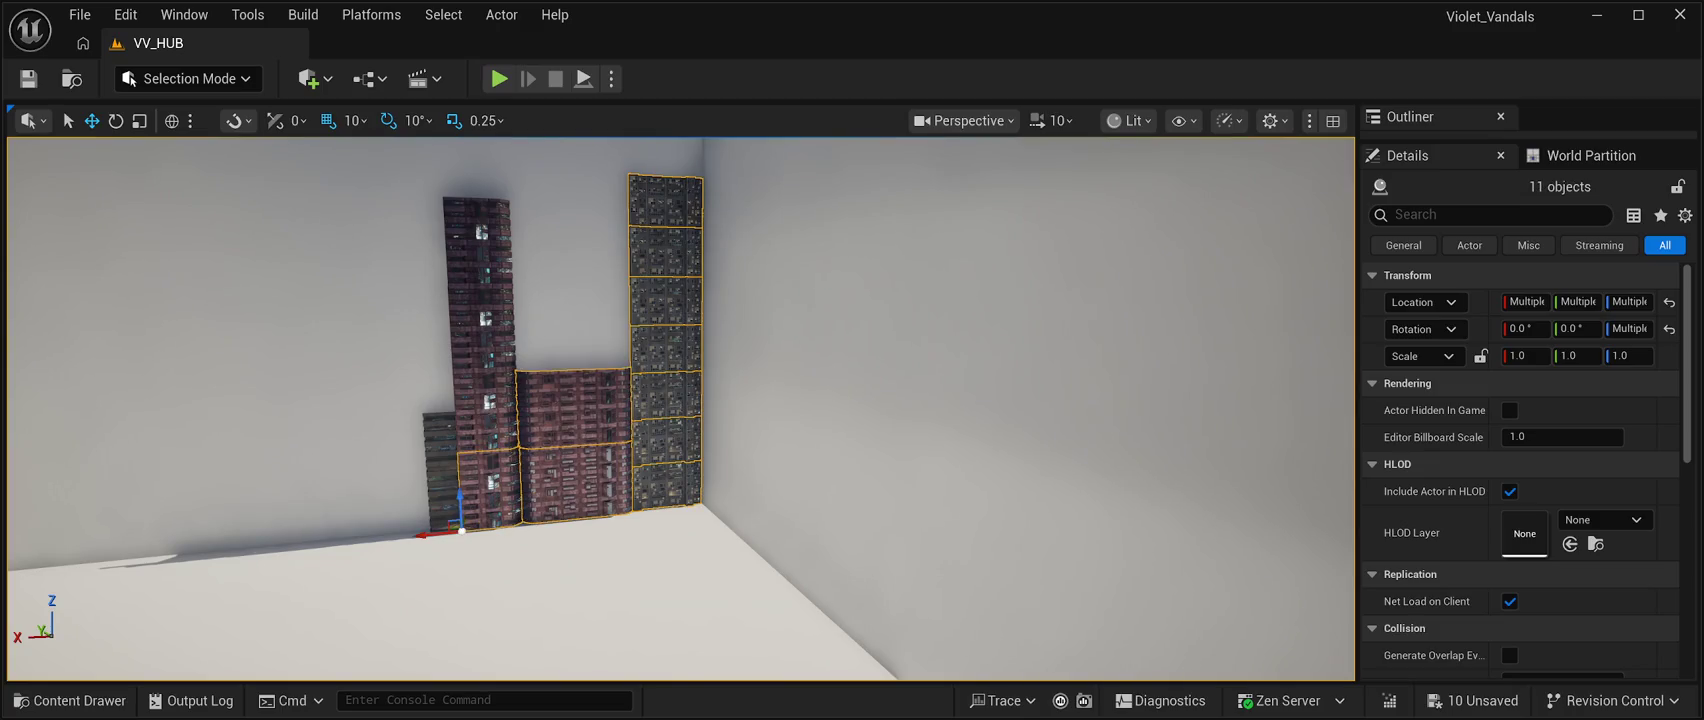
{"action": "left_click", "coordinate": [485, 410], "text": "ctrl"}
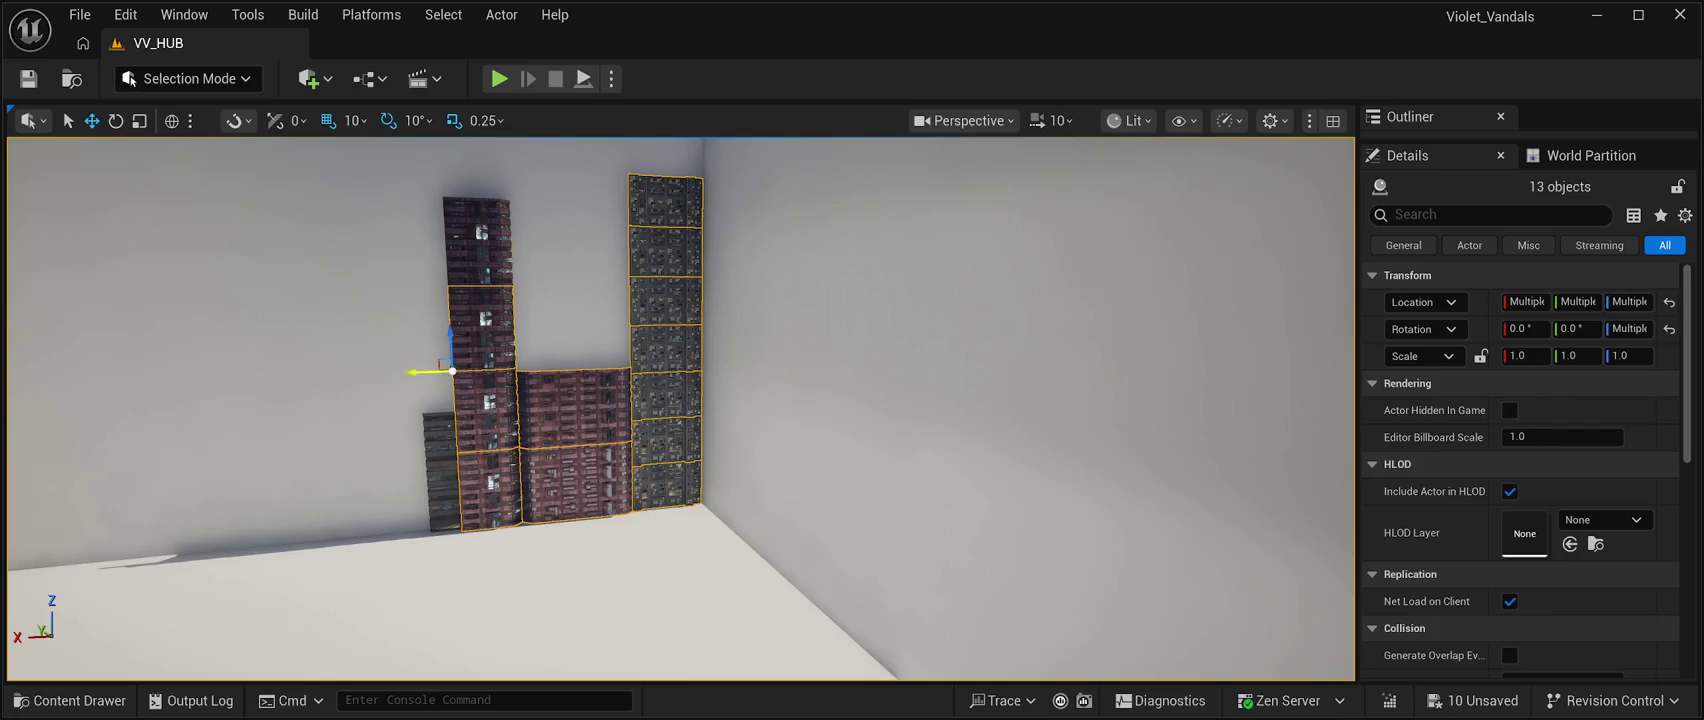
{"action": "left_click", "coordinate": [477, 242], "text": "ctrl"}
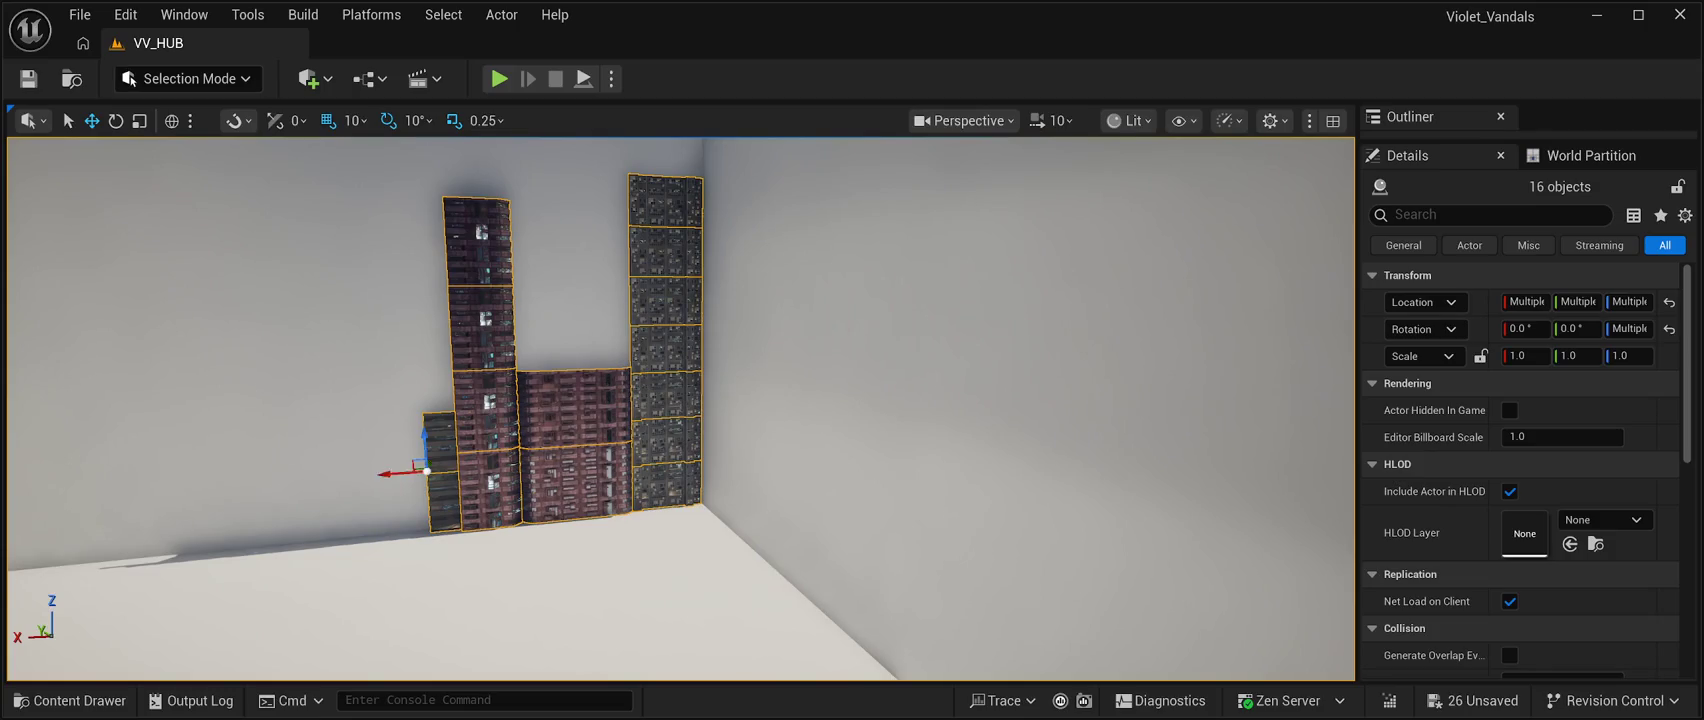
{"action": "mouse_move", "coordinate": [386, 476]}
{"action": "left_mouse_down"}
{"action": "mouse_move", "coordinate": [21, 501]}
{"action": "mouse_move", "coordinate": [13, 462]}
{"action": "left_mouse_up"}
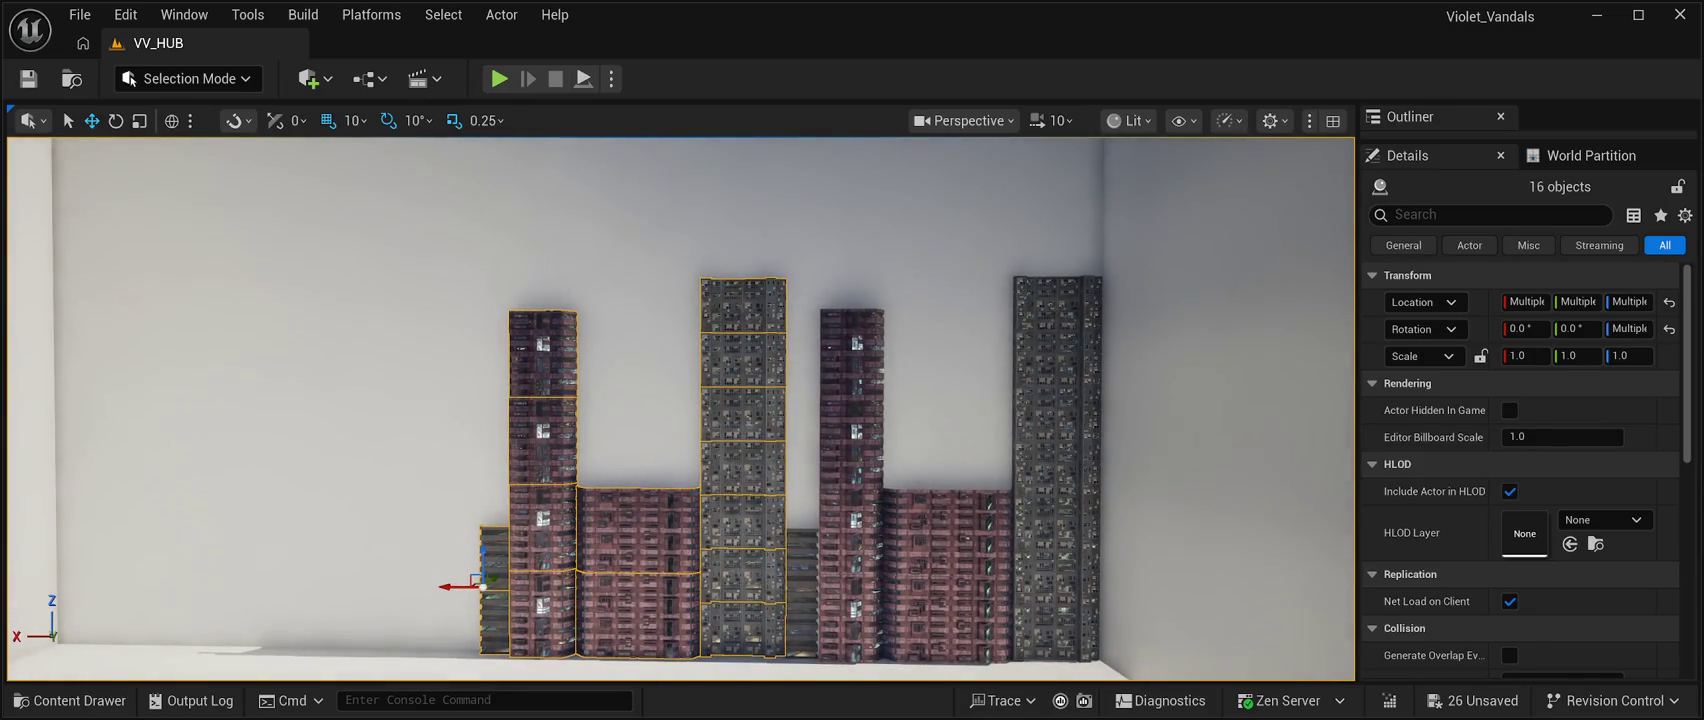
Save the level and select the back wall Plane2 in the enlarged Outliner.
{"action": "left_click", "coordinate": [28, 78]}
{"action": "left_click", "coordinate": [561, 297]}
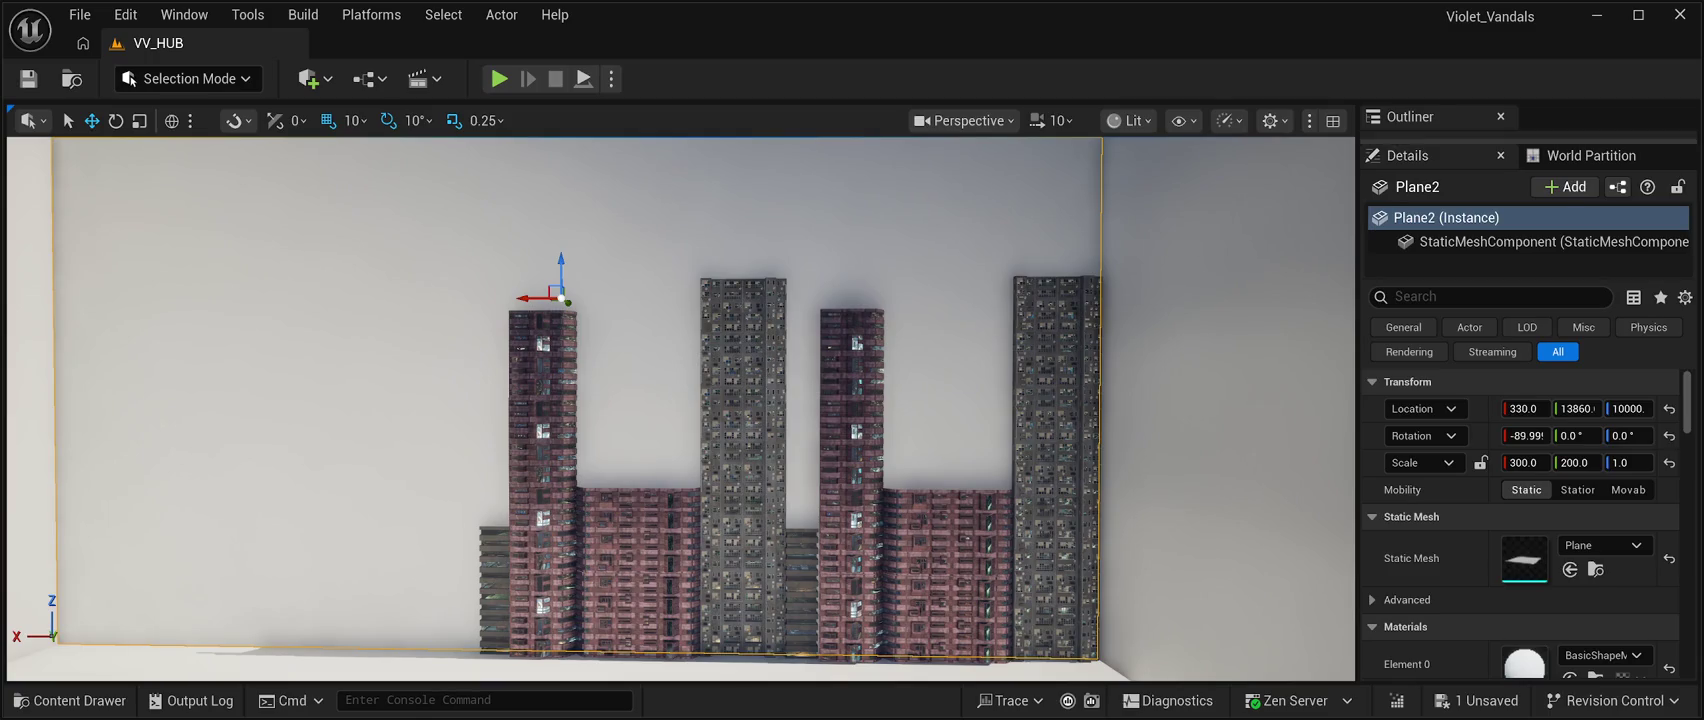
{"action": "mouse_move", "coordinate": [1530, 138]}
{"action": "left_mouse_down"}
{"action": "mouse_move", "coordinate": [1530, 551]}
{"action": "mouse_move", "coordinate": [1530, 516]}
{"action": "left_mouse_up"}
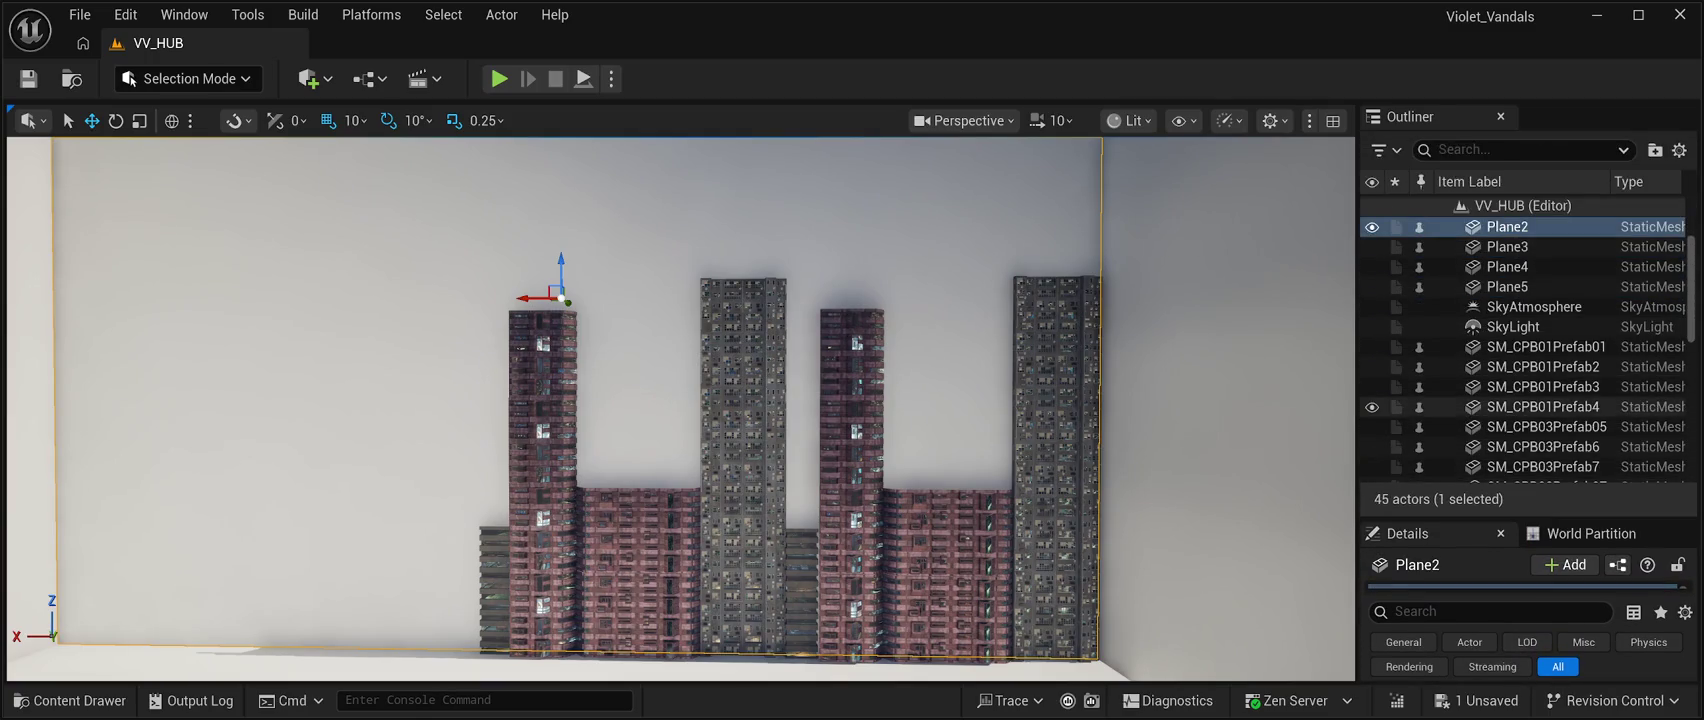
Hide wall planes Plane2, Plane3, Plane4 and Plane5 in the editor.
{"action": "left_click", "coordinate": [1372, 227]}
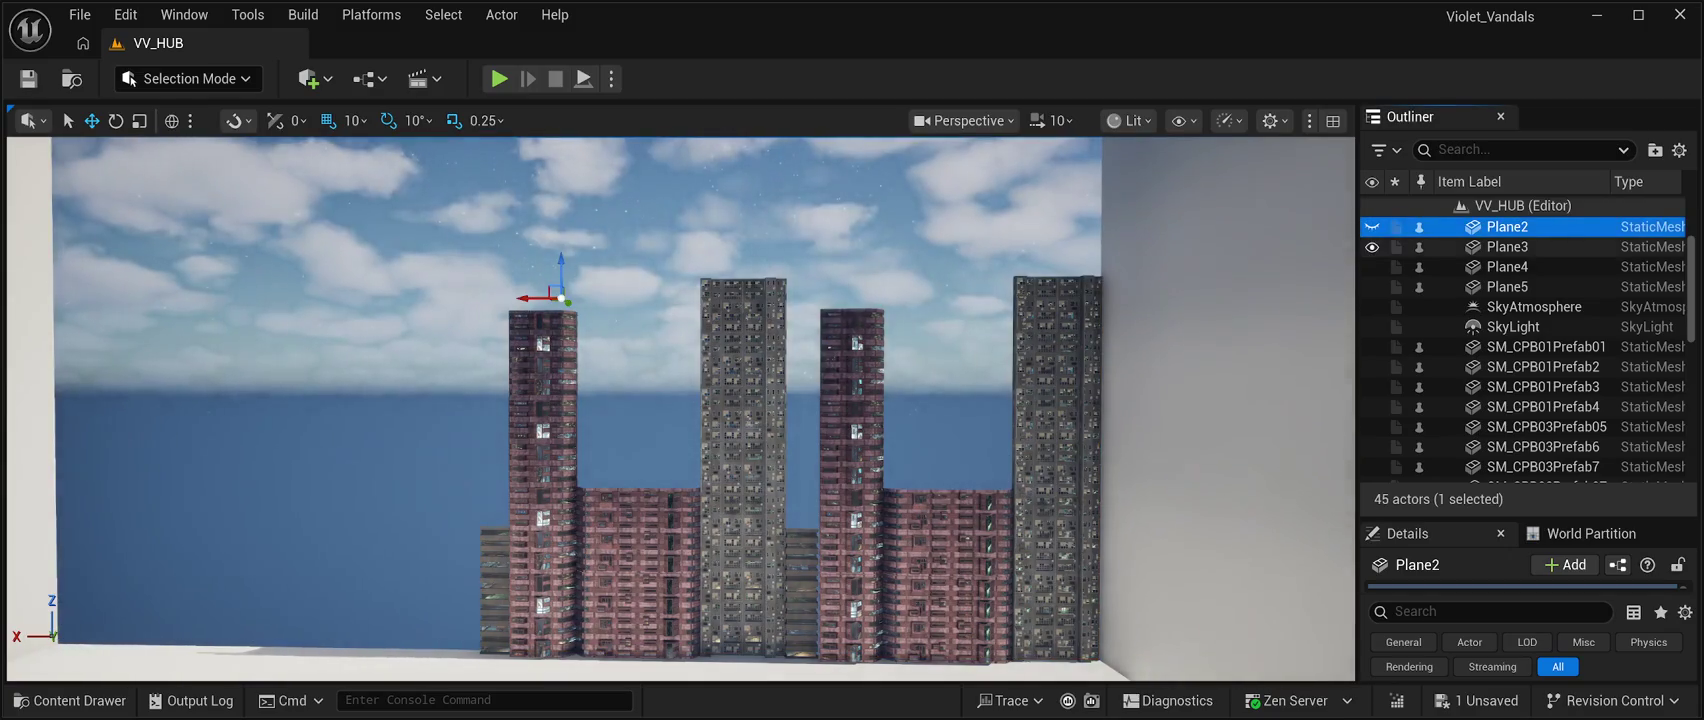
{"action": "left_click", "coordinate": [1372, 247]}
{"action": "left_click", "coordinate": [1372, 267]}
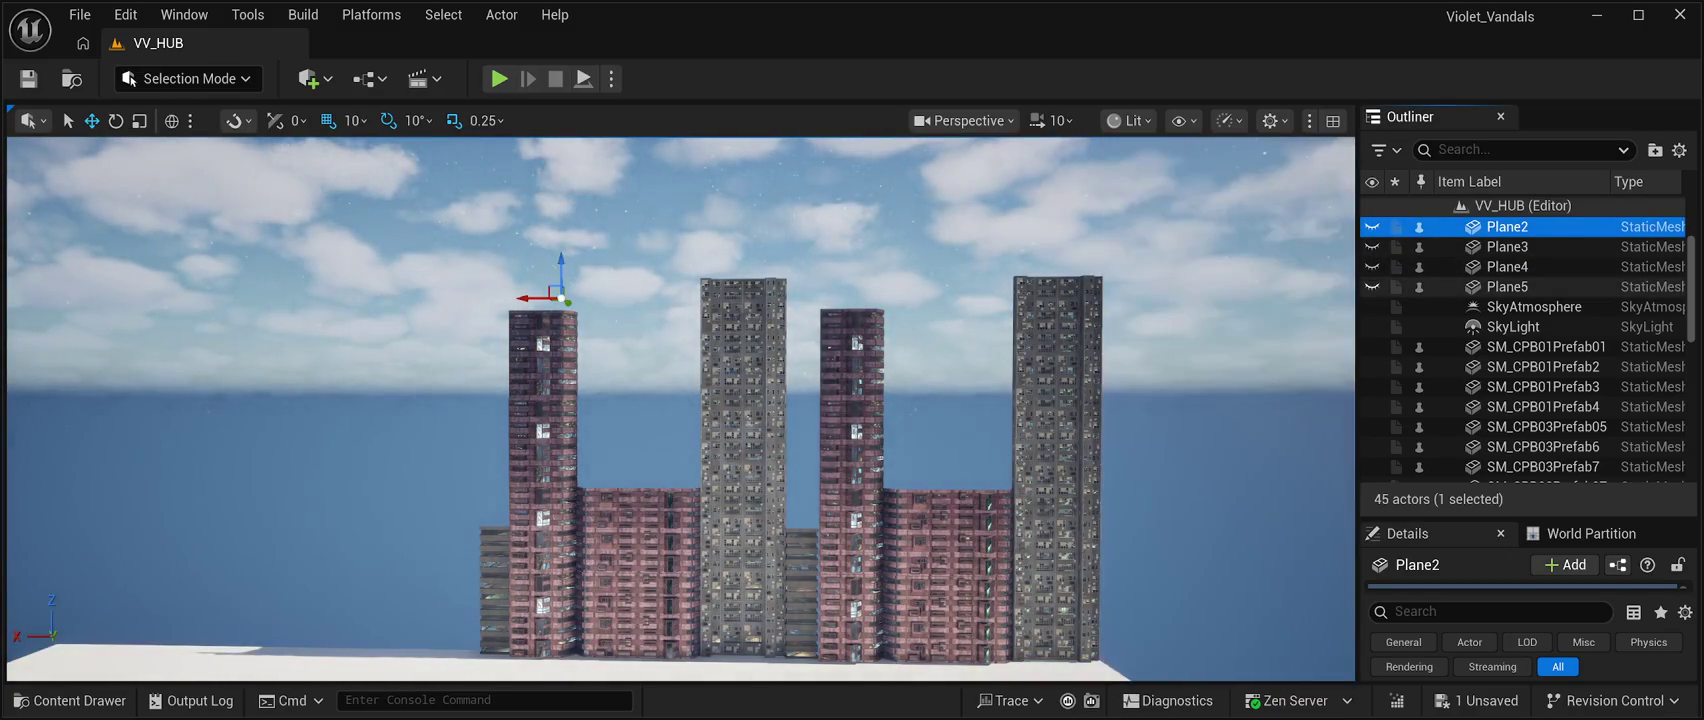
{"action": "left_click", "coordinate": [1372, 287]}
Frame the skyline and launch a Play-in-Editor test with Alt+P.
{"action": "scroll", "coordinate": [680, 410], "scroll_direction": "down", "scroll_amount": 5}
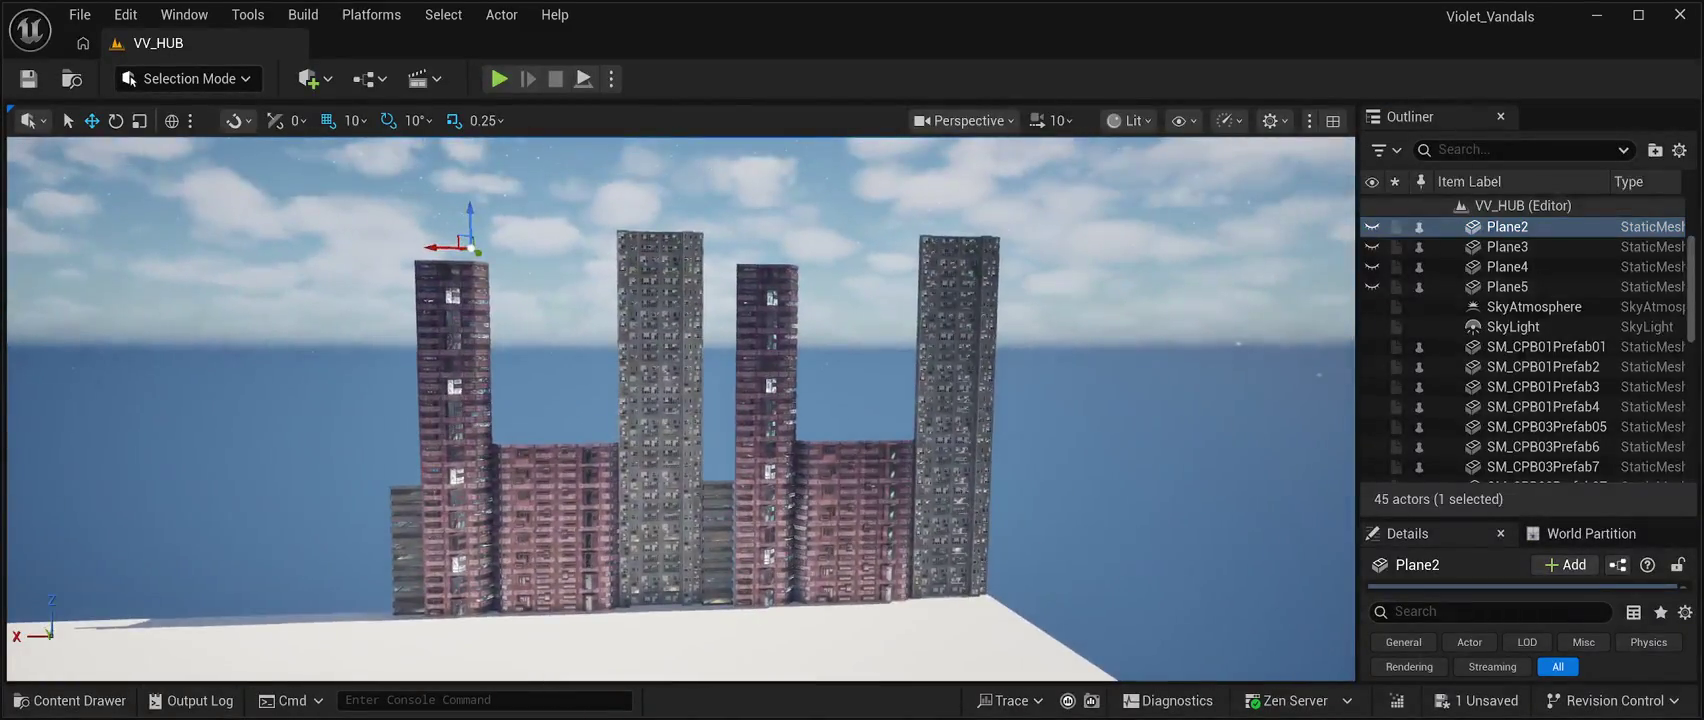
{"action": "scroll", "coordinate": [1372, 270], "scroll_direction": "up", "scroll_amount": 3}
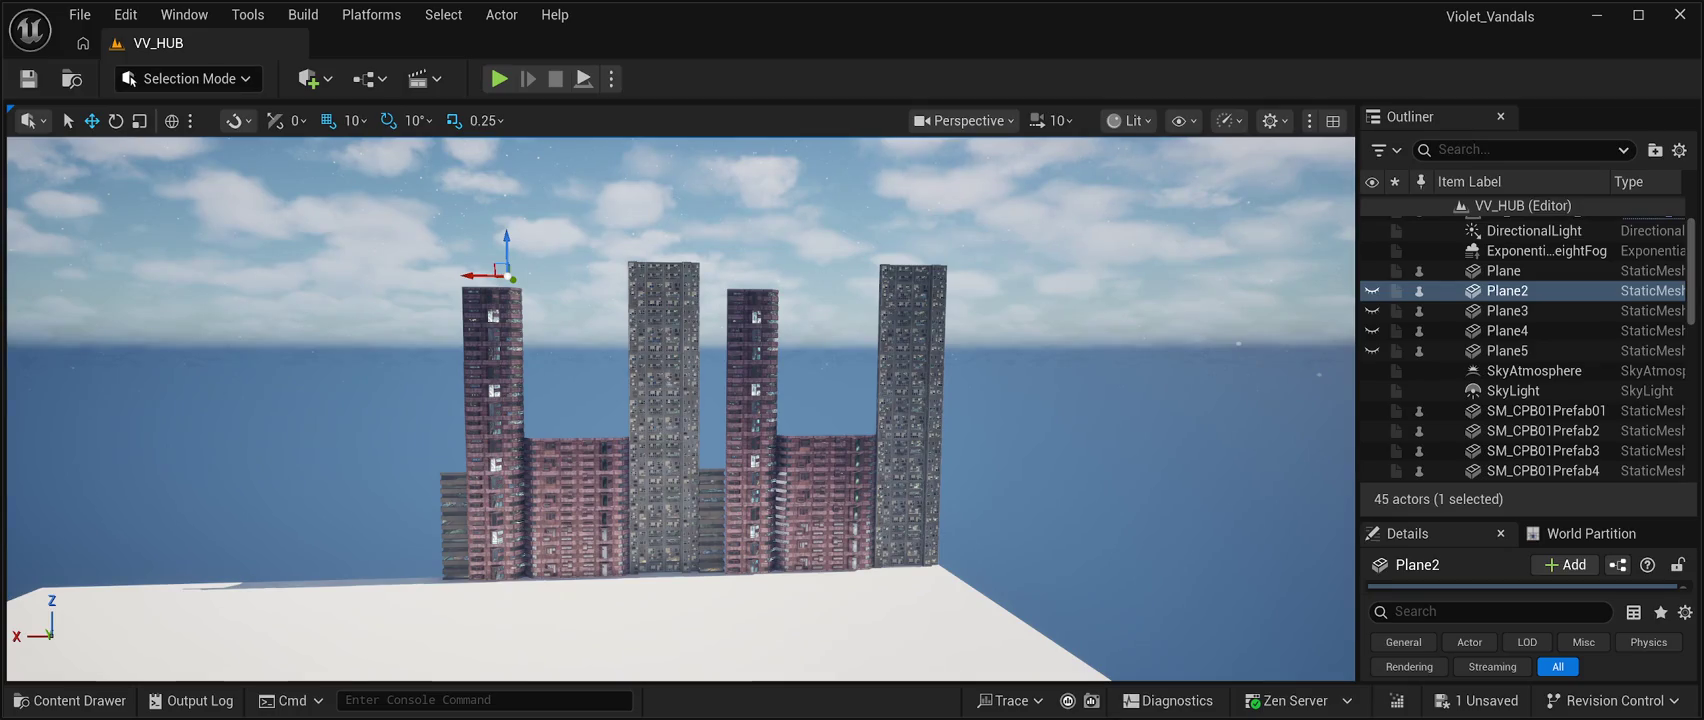
{"action": "left_click_drag", "start_coordinate": [680, 409], "coordinate": [750, 480]}
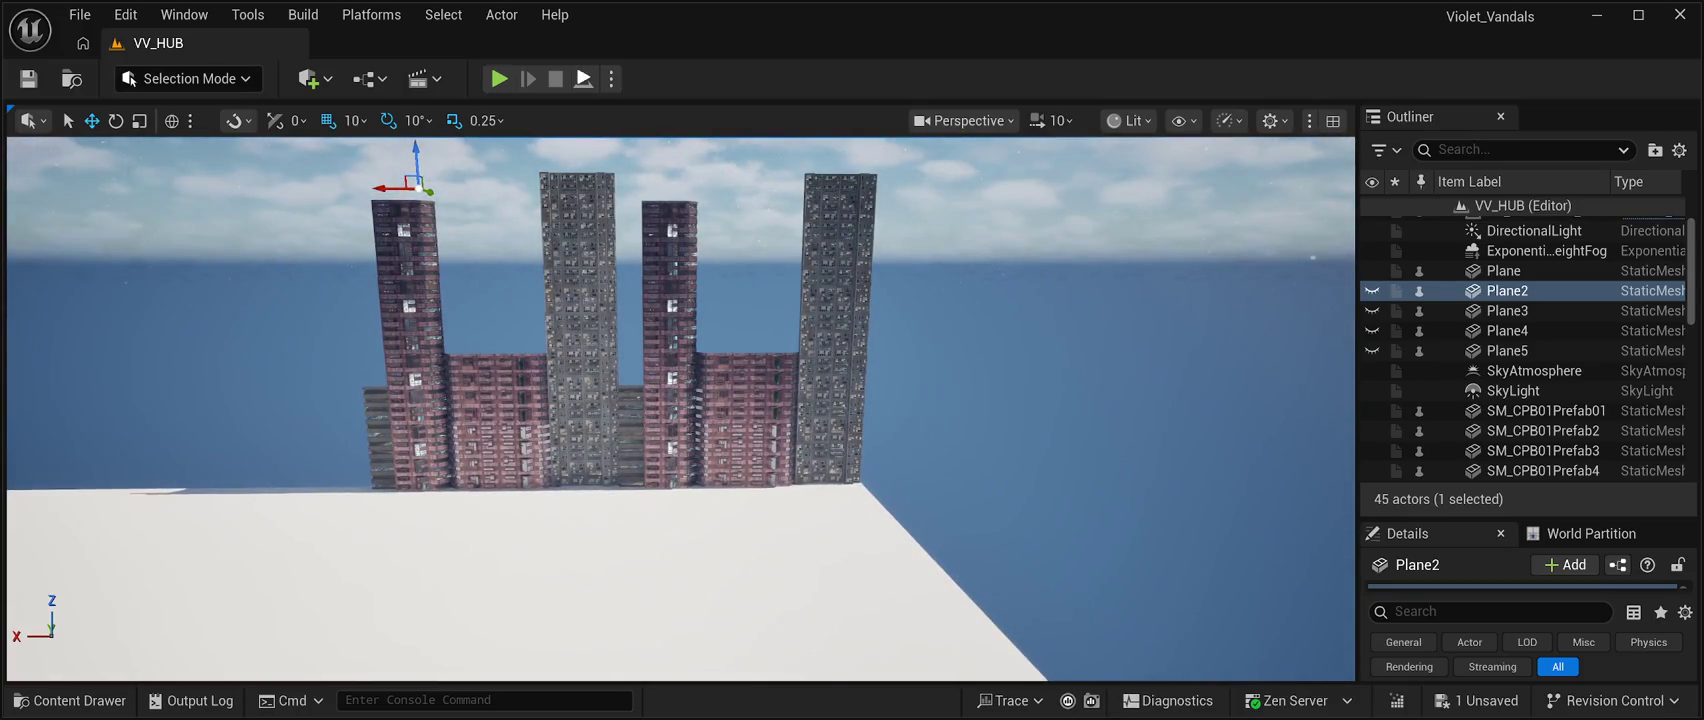
{"action": "key", "text": "alt+p"}
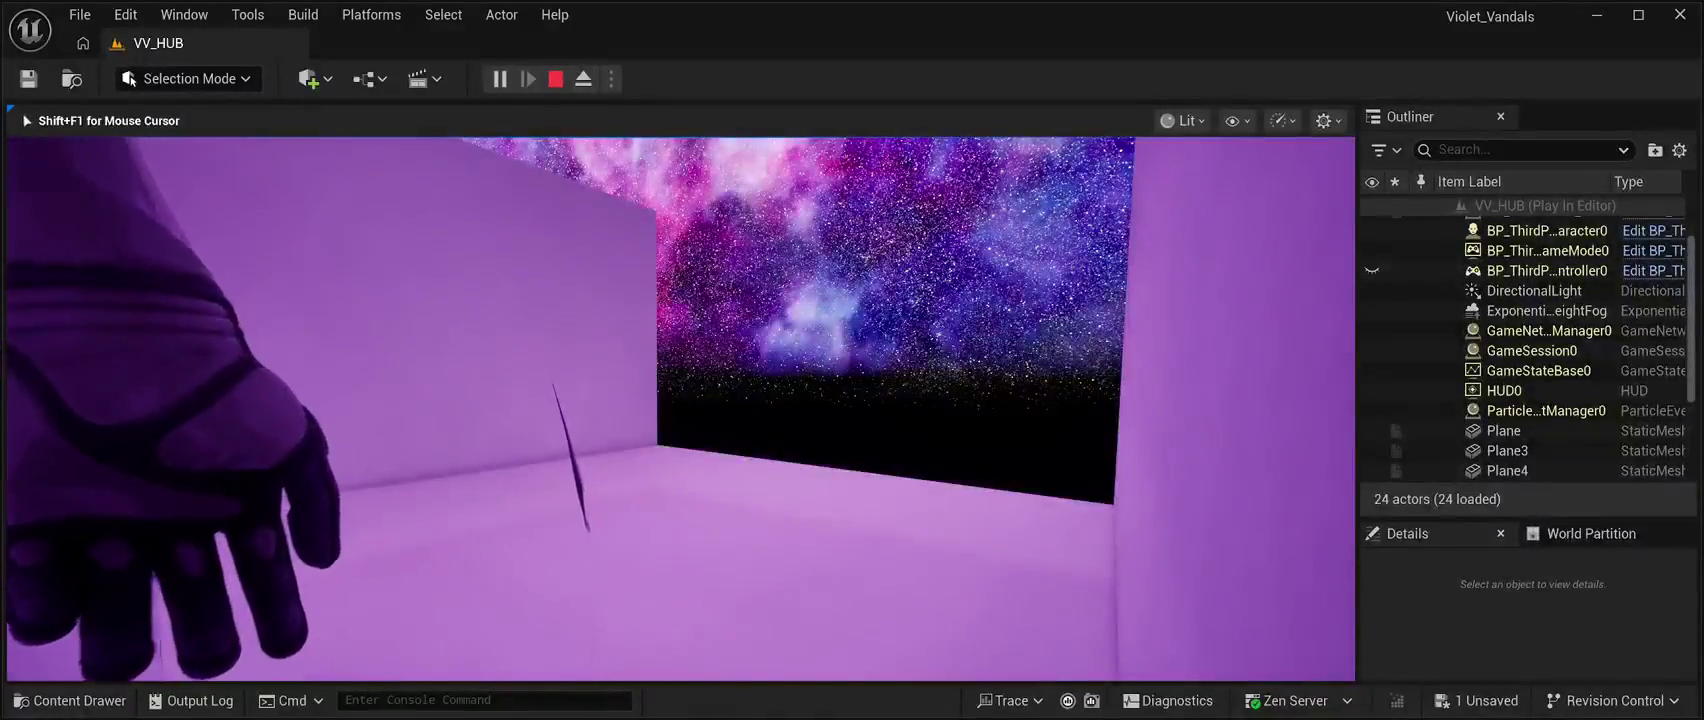
Stop the play session, fly the camera toward the towers, and play the level again.
{"action": "key", "text": "Escape"}
{"action": "mouse_move", "coordinate": [680, 400]}
{"action": "left_mouse_down"}
{"action": "mouse_move", "coordinate": [640, 390]}
{"action": "mouse_move", "coordinate": [640, 370]}
{"action": "mouse_move", "coordinate": [680, 460]}
{"action": "left_mouse_up"}
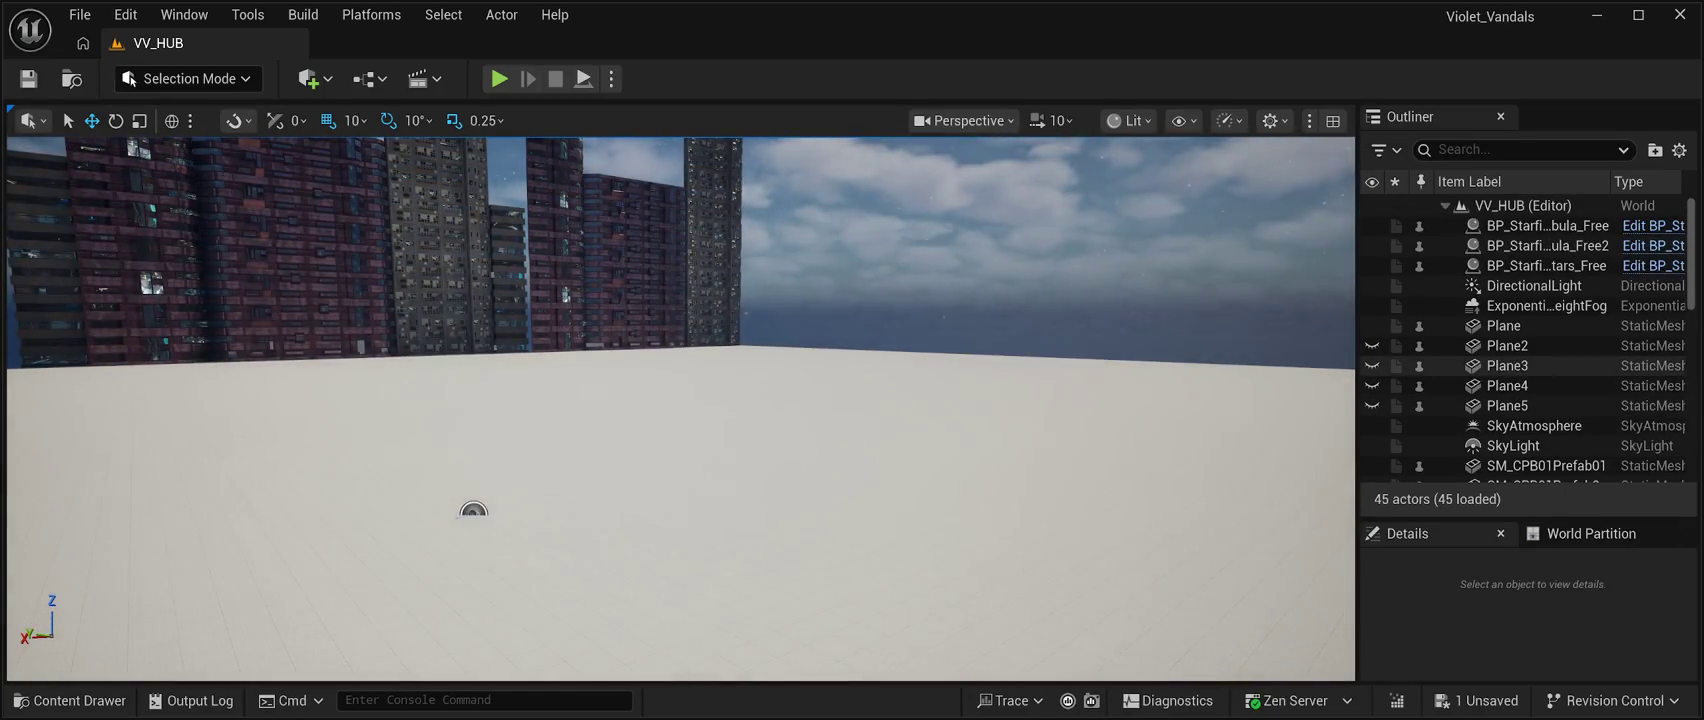
{"action": "scroll", "coordinate": [1530, 320], "scroll_direction": "down", "scroll_amount": 3}
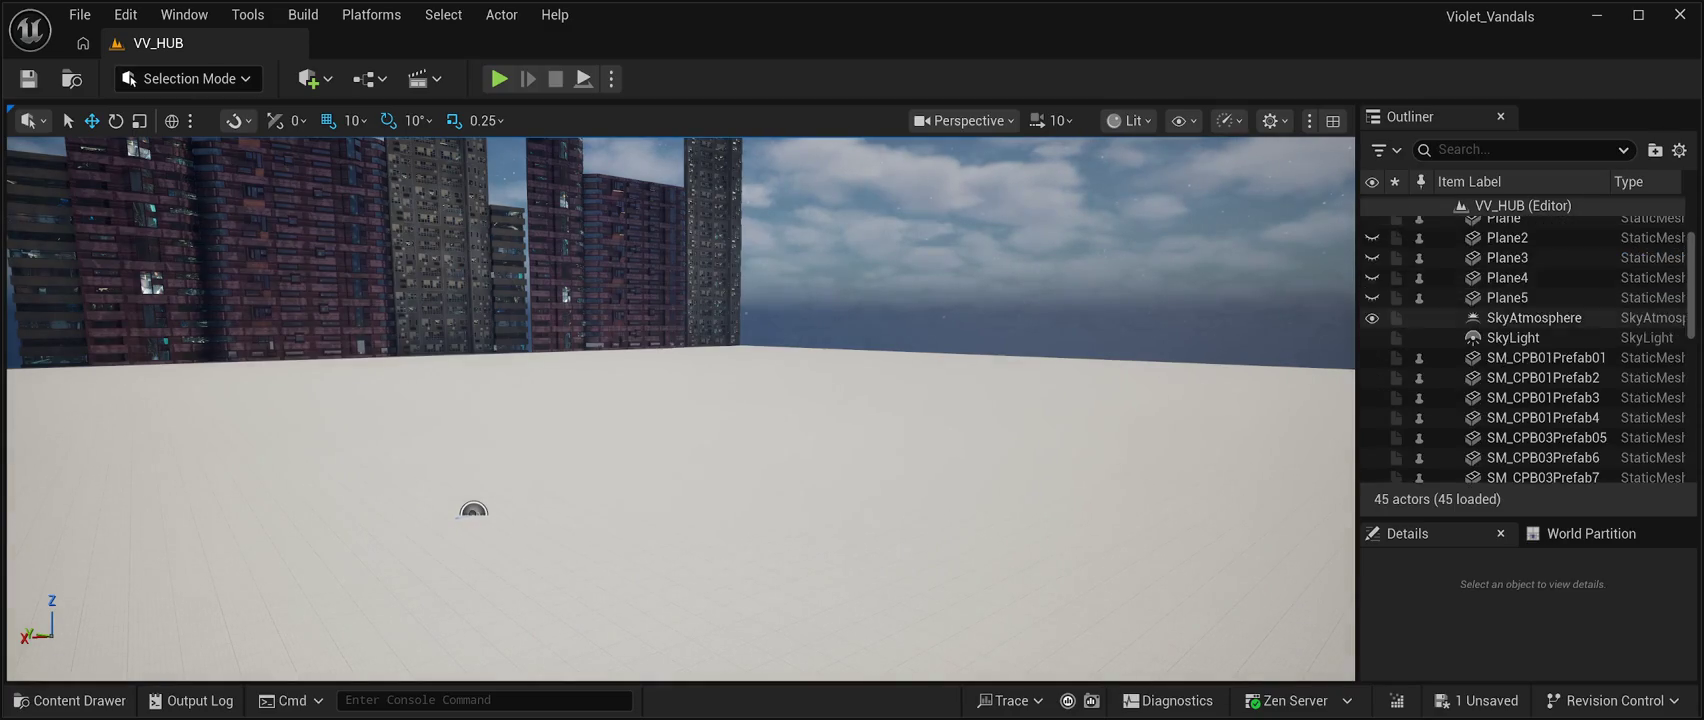
{"action": "scroll", "coordinate": [1530, 300], "scroll_direction": "down", "scroll_amount": 10}
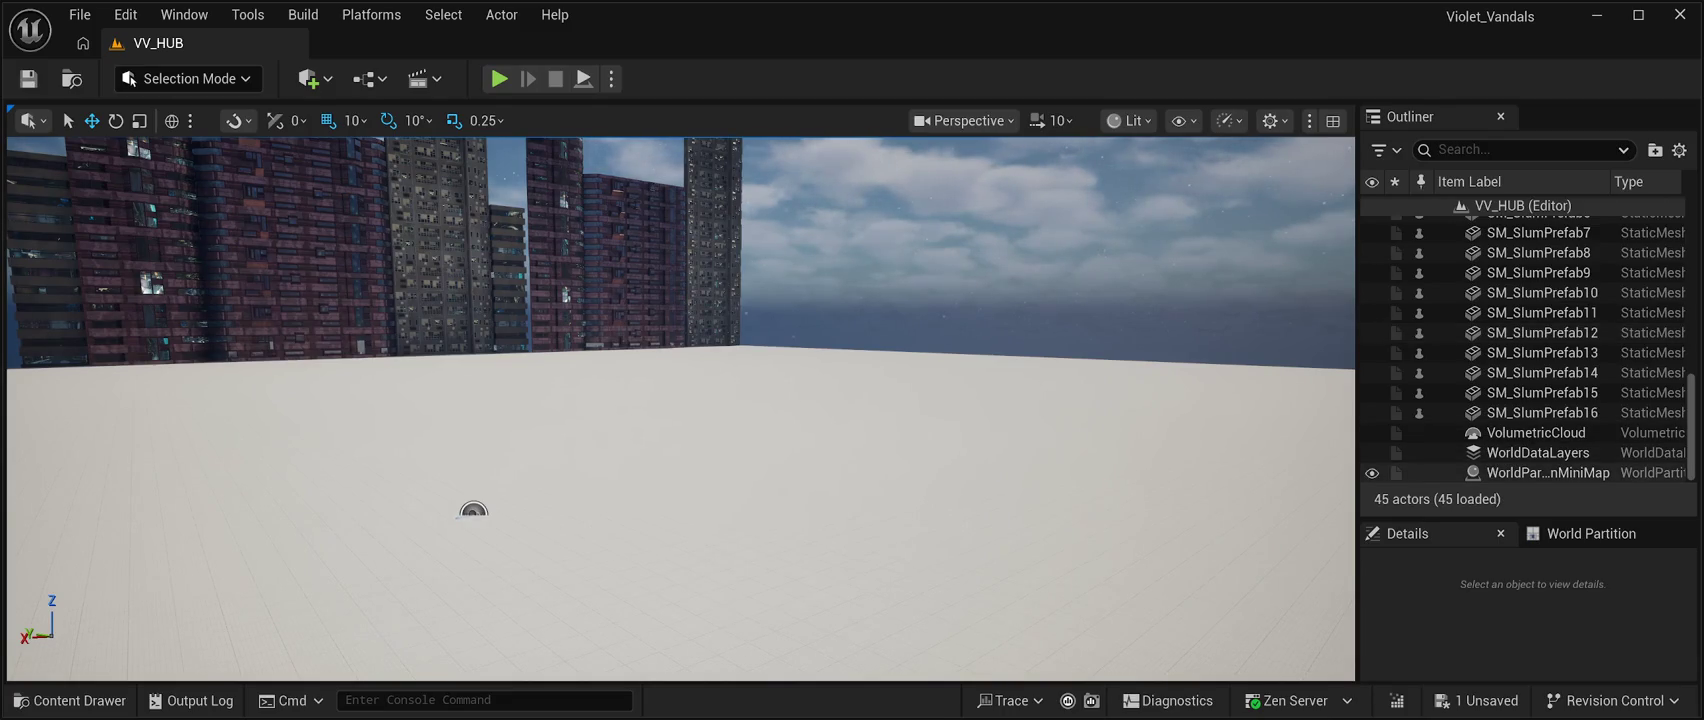
{"action": "scroll", "coordinate": [1530, 440], "scroll_direction": "up", "scroll_amount": 10}
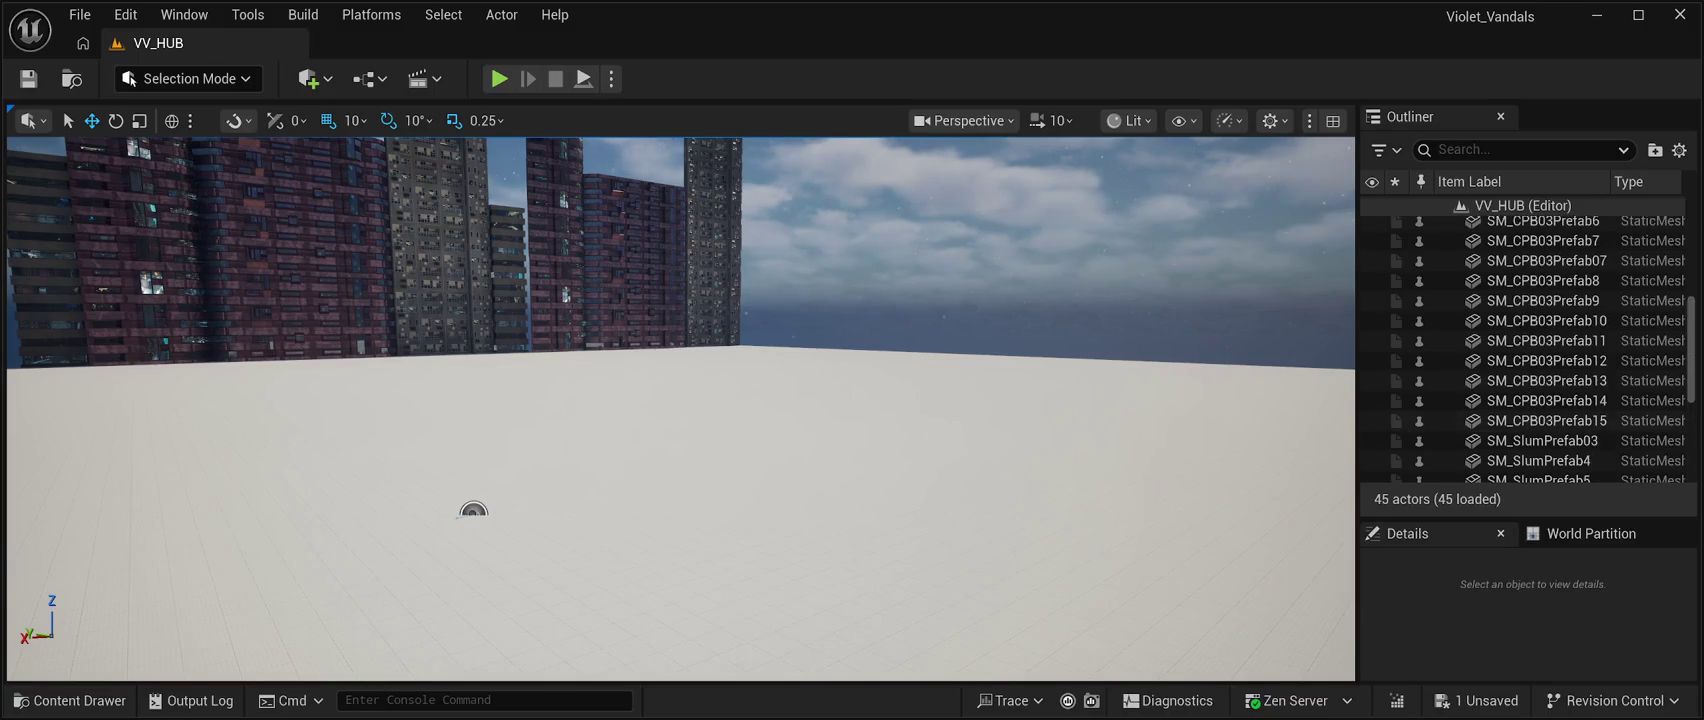
{"action": "scroll", "coordinate": [1530, 430], "scroll_direction": "up", "scroll_amount": 4}
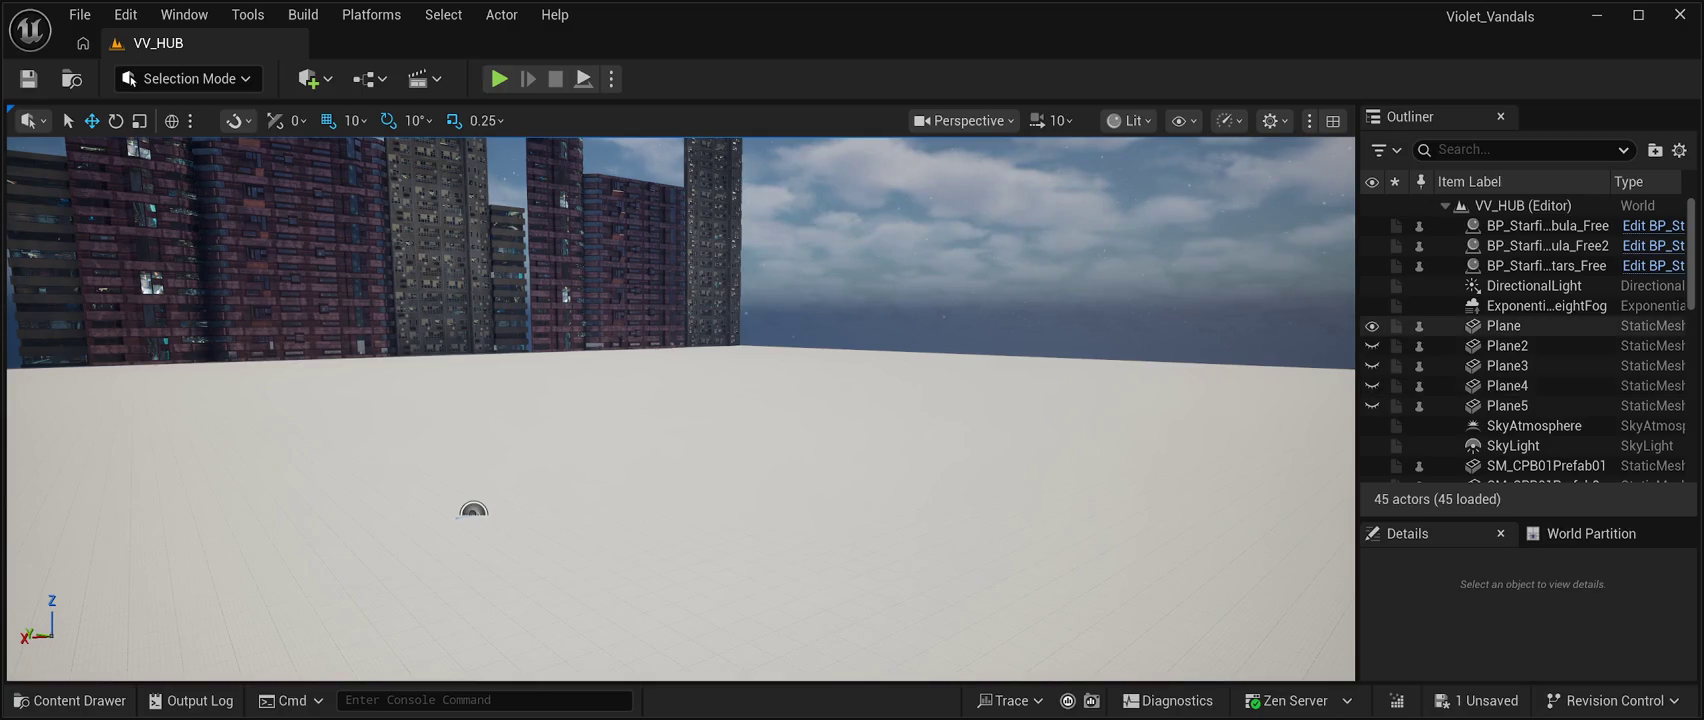
{"action": "left_click", "coordinate": [498, 78]}
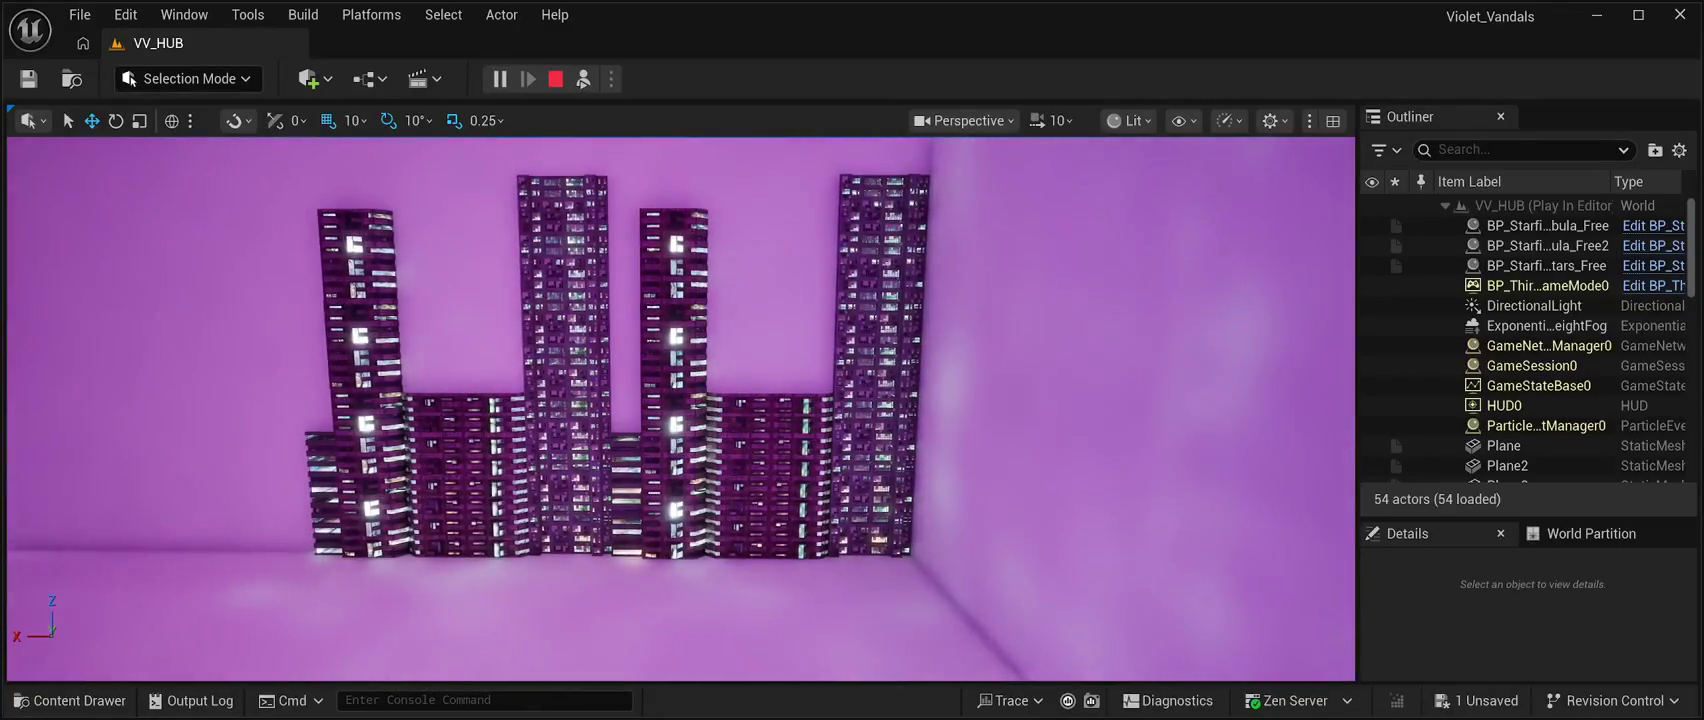
Look over the skyline in the game view, then stop the play test.
{"action": "scroll", "coordinate": [1450, 337], "scroll_direction": "down", "scroll_amount": 2}
{"action": "scroll", "coordinate": [1450, 340], "scroll_direction": "down", "scroll_amount": 5}
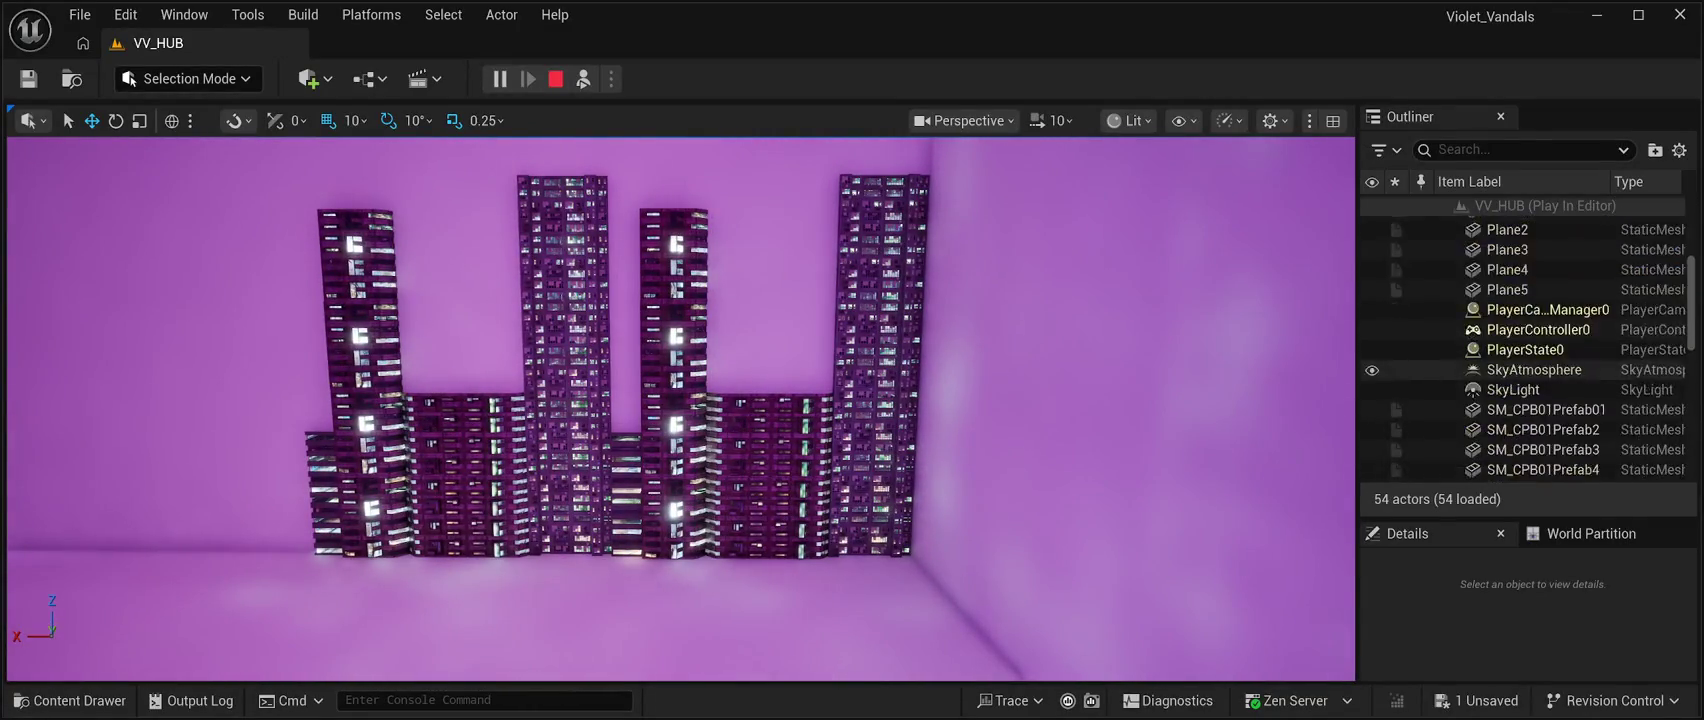
{"action": "scroll", "coordinate": [1450, 360], "scroll_direction": "up", "scroll_amount": 7}
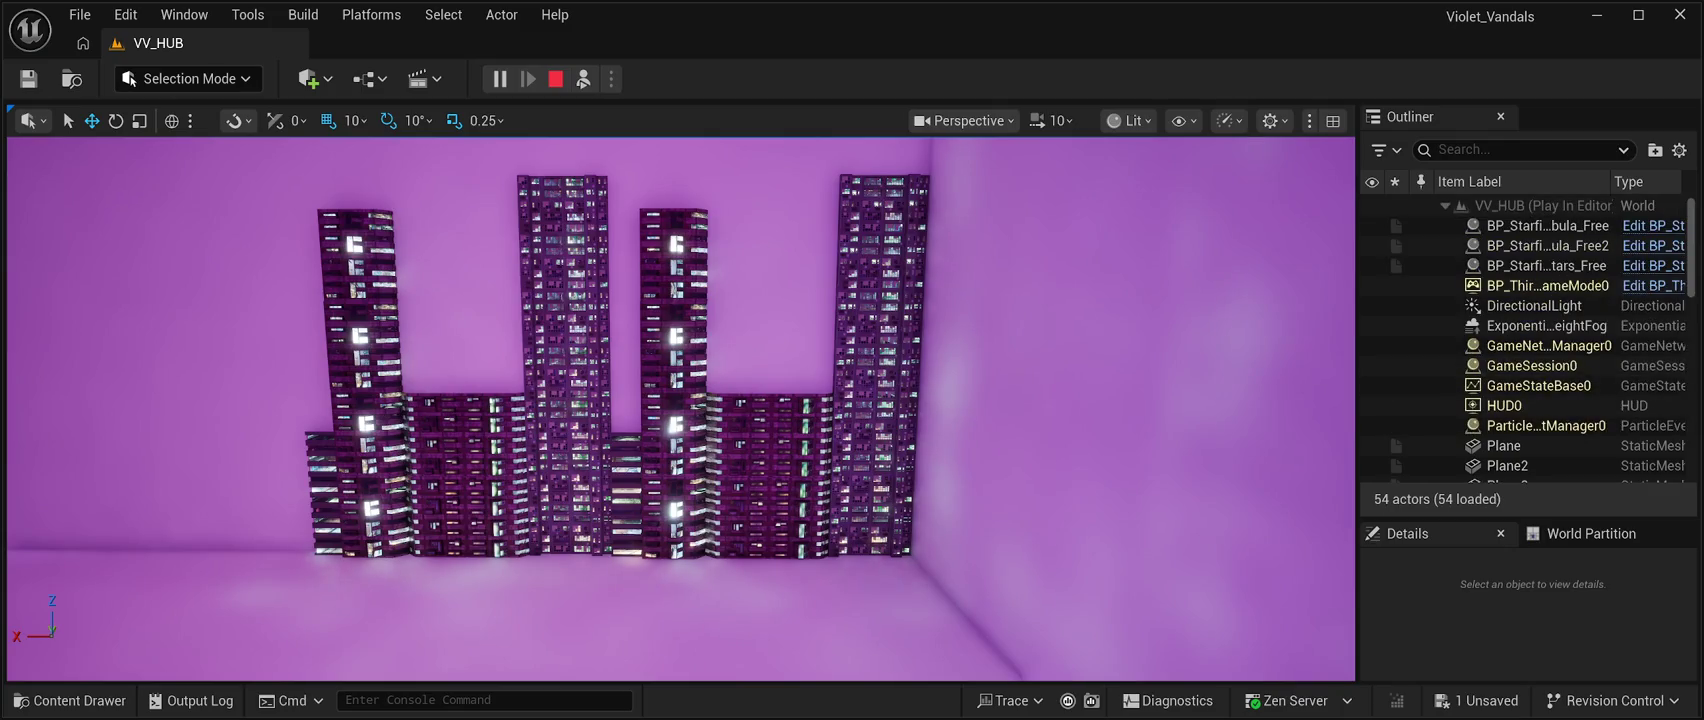
{"action": "left_click", "coordinate": [555, 79]}
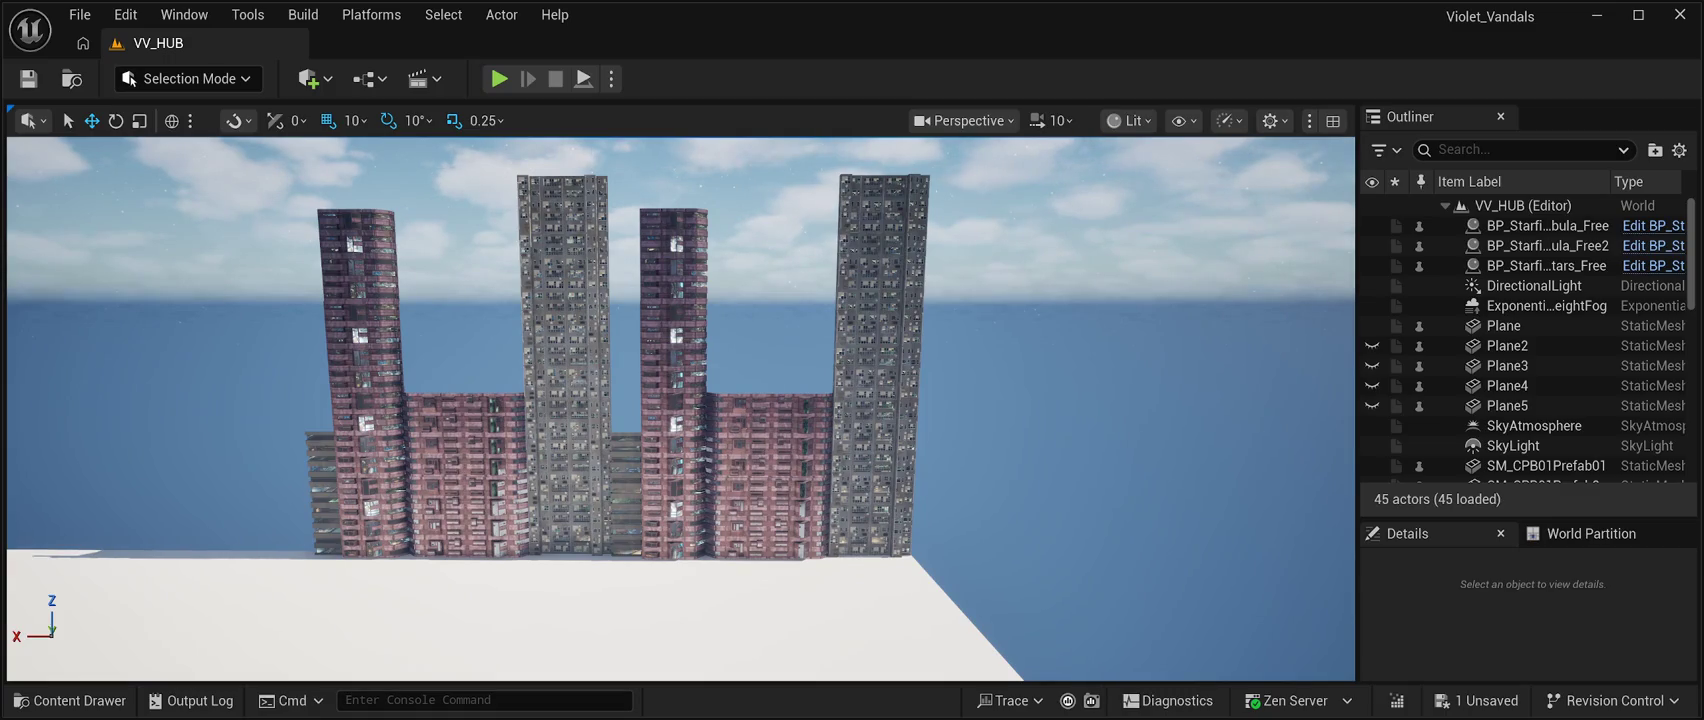
{"action": "left_click", "coordinate": [1547, 245]}
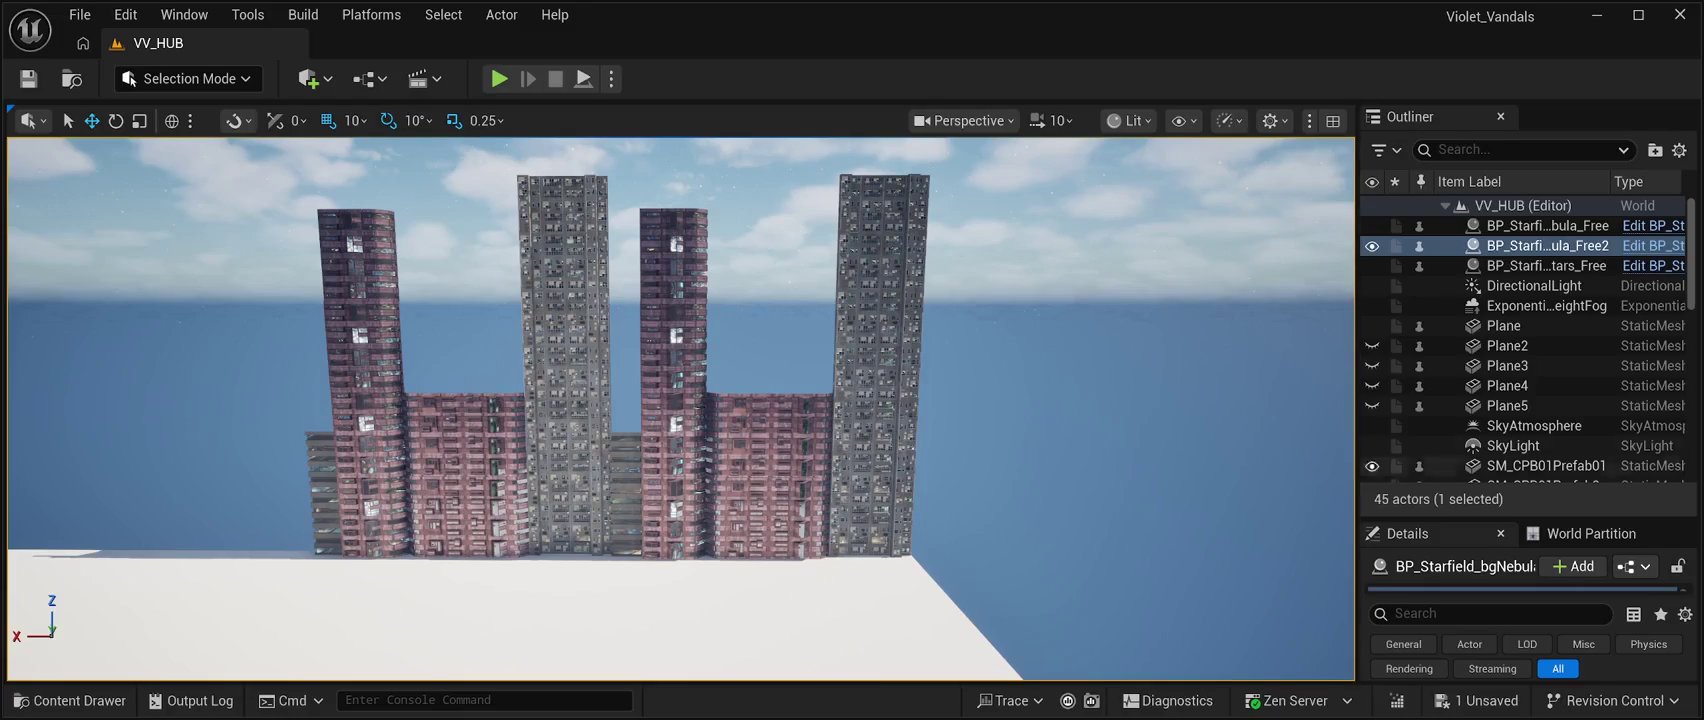
{"action": "scroll", "coordinate": [1520, 341], "scroll_direction": "down", "scroll_amount": 2}
{"action": "scroll", "coordinate": [1527, 340], "scroll_direction": "up", "scroll_amount": 1}
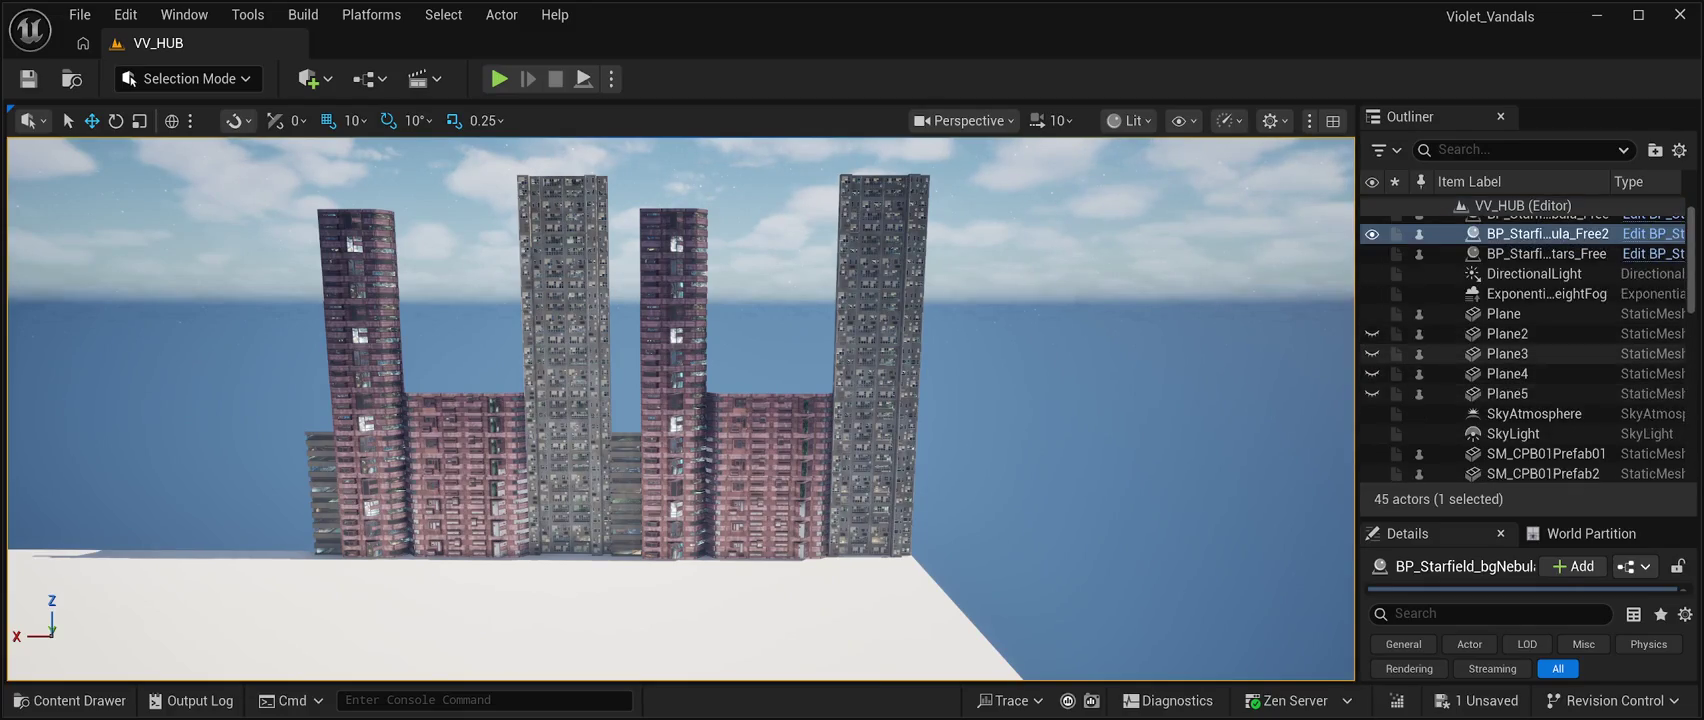
{"action": "left_click", "coordinate": [1503, 313]}
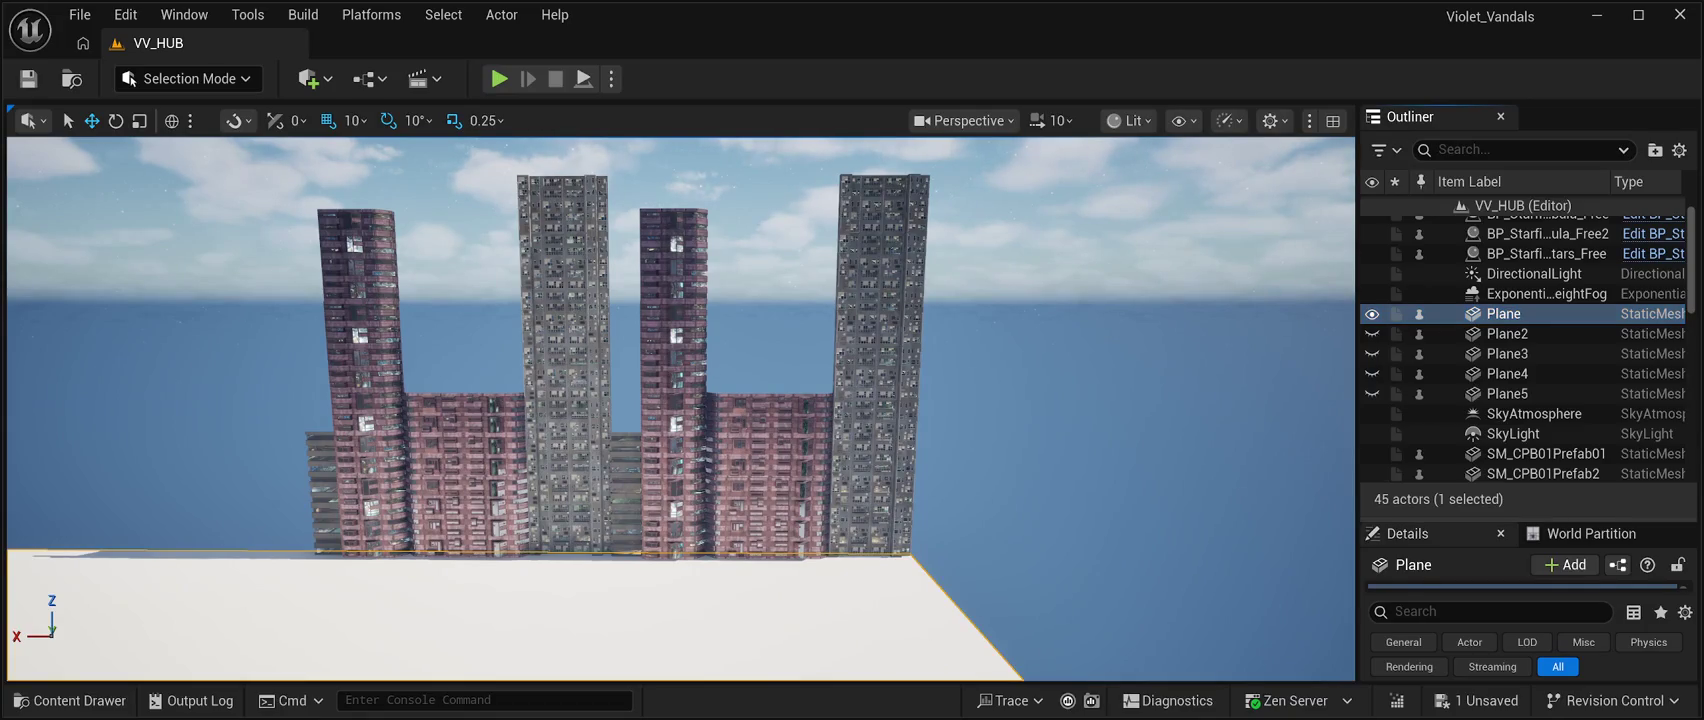
{"action": "left_click_drag", "start_coordinate": [1530, 519], "coordinate": [1530, 374]}
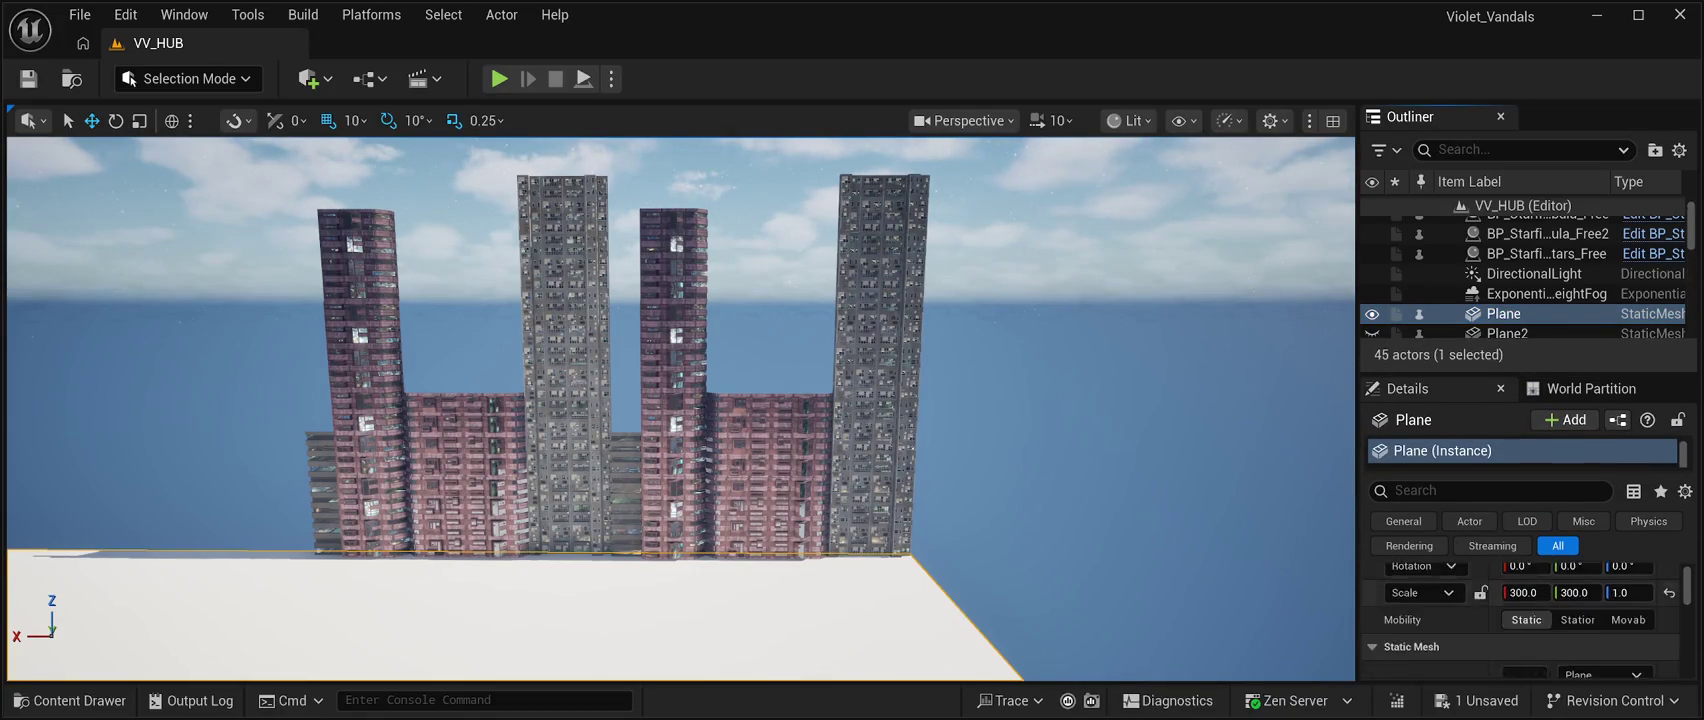
{"action": "scroll", "coordinate": [1520, 620], "scroll_direction": "down", "scroll_amount": 5}
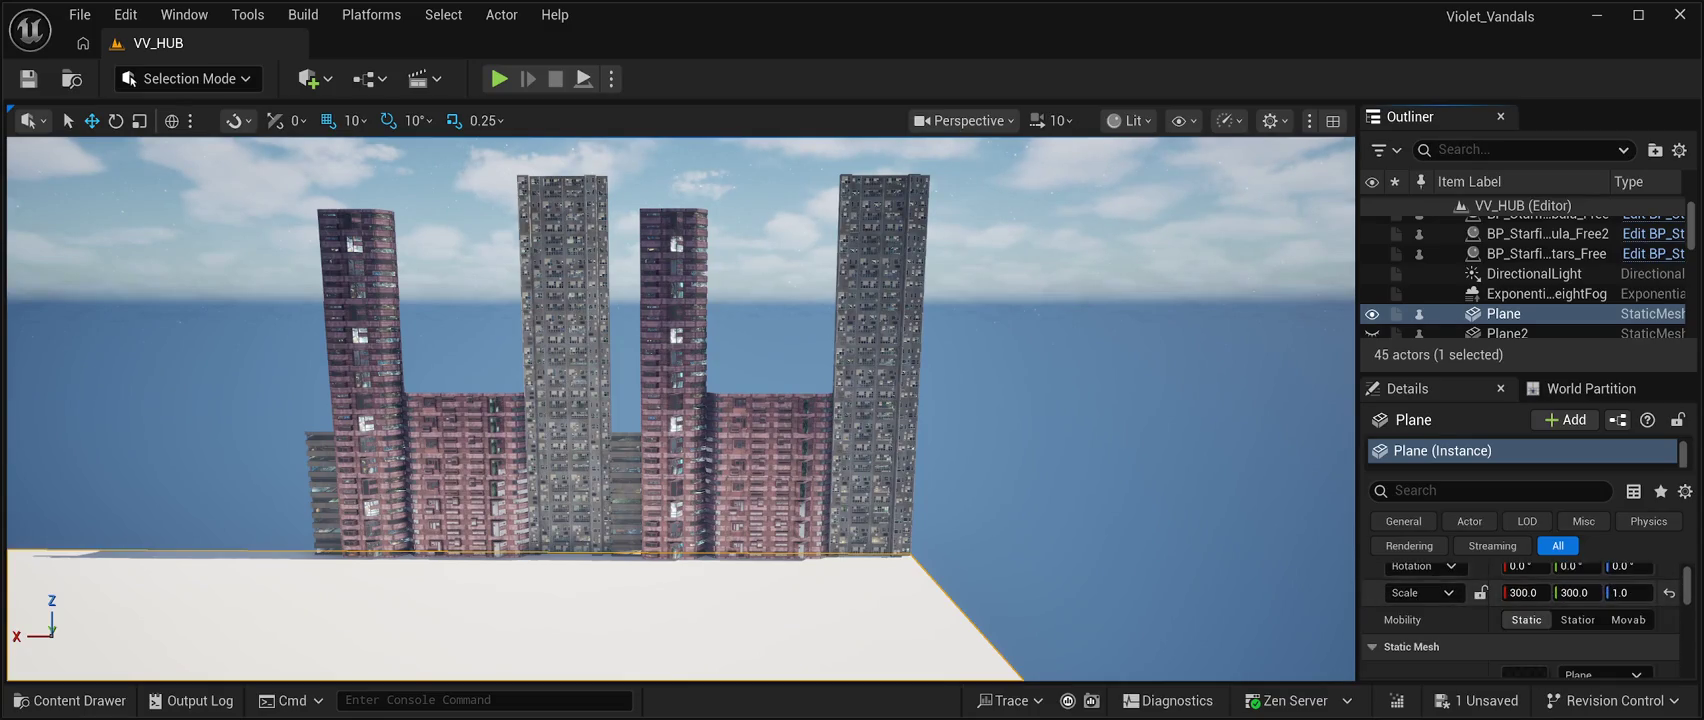
{"action": "scroll", "coordinate": [1520, 620], "scroll_direction": "down", "scroll_amount": 3}
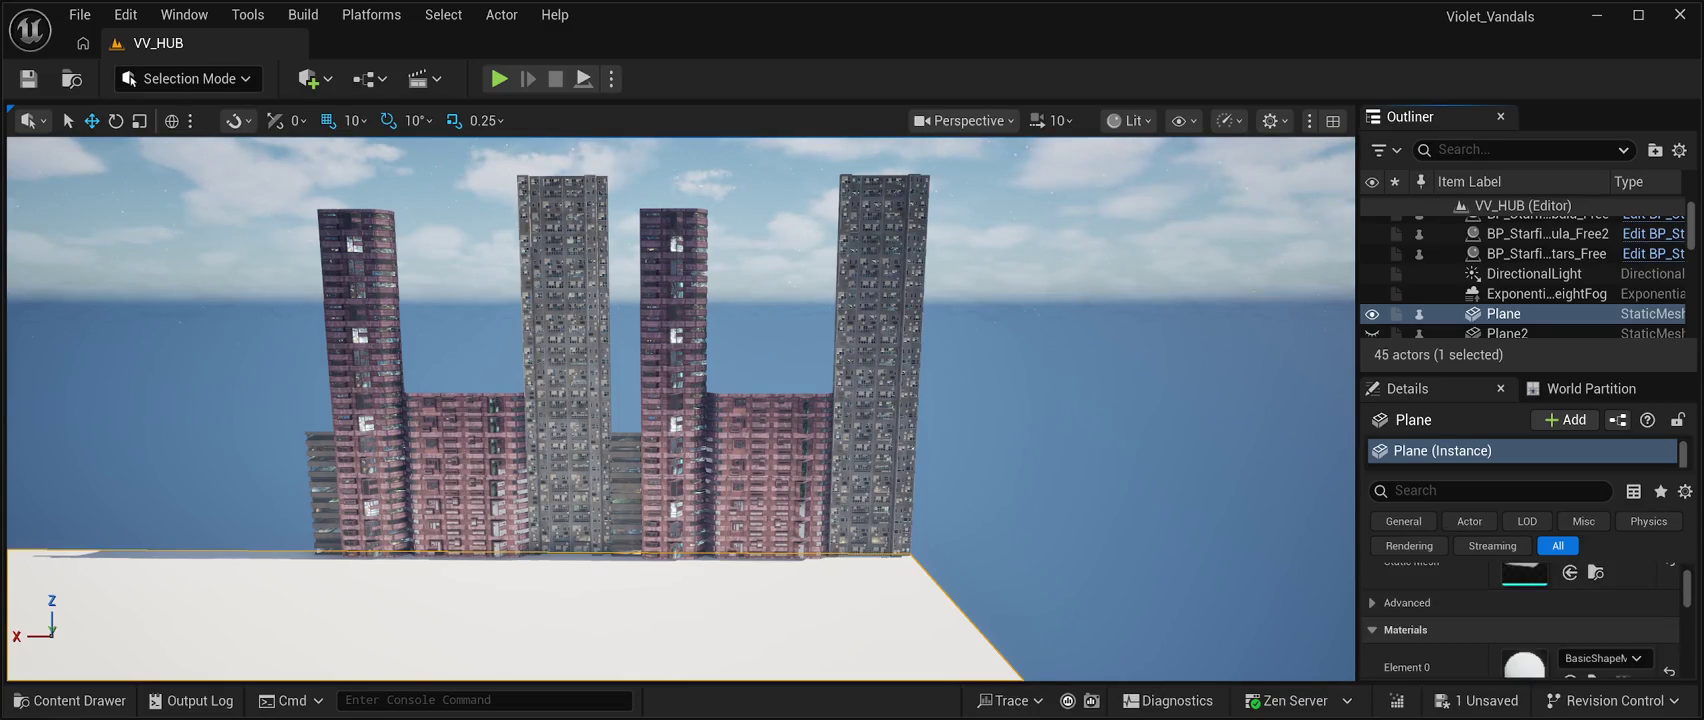
{"action": "scroll", "coordinate": [1520, 620], "scroll_direction": "down", "scroll_amount": 2}
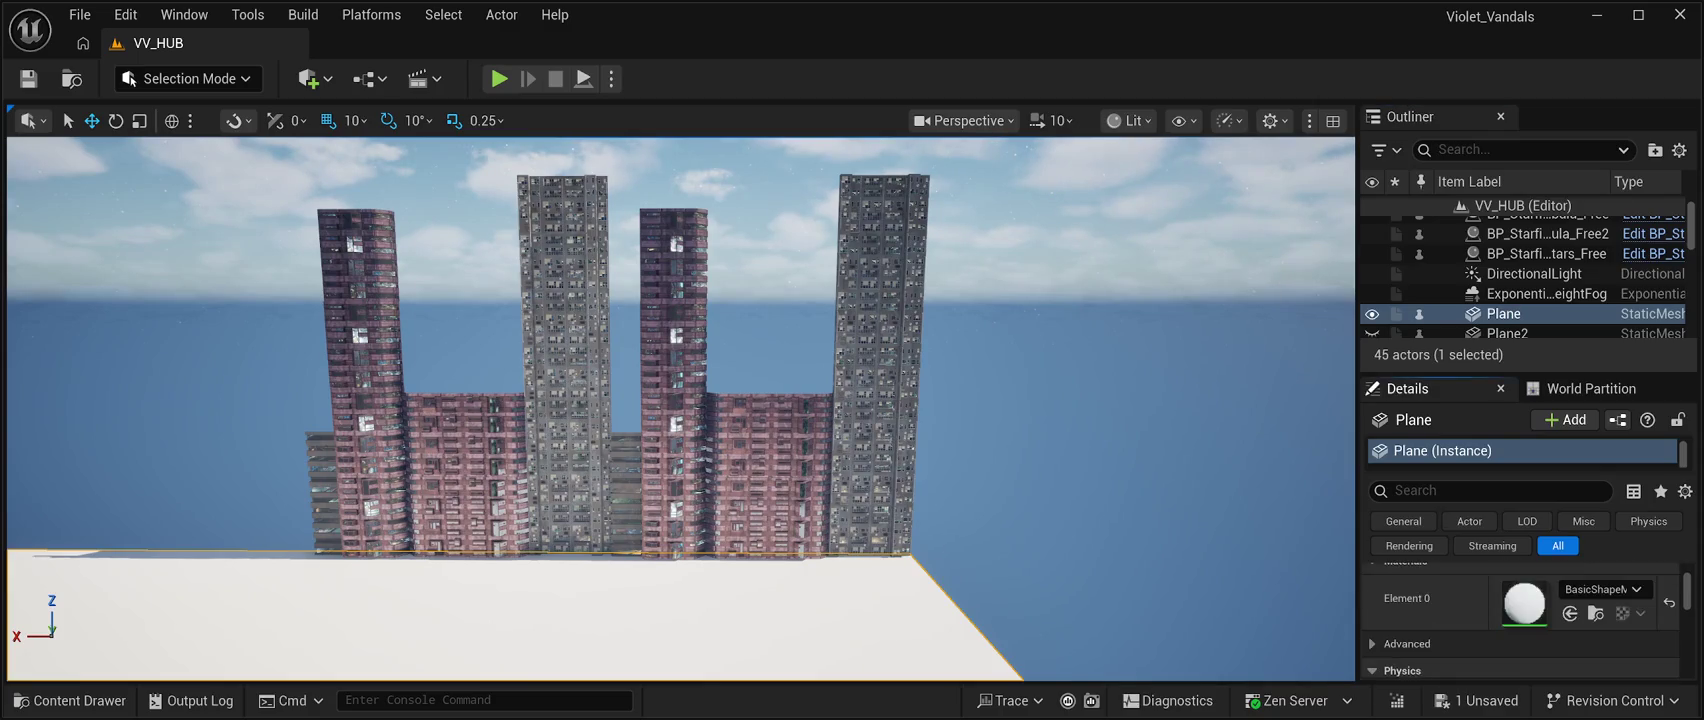
{"action": "scroll", "coordinate": [1520, 620], "scroll_direction": "down", "scroll_amount": 1}
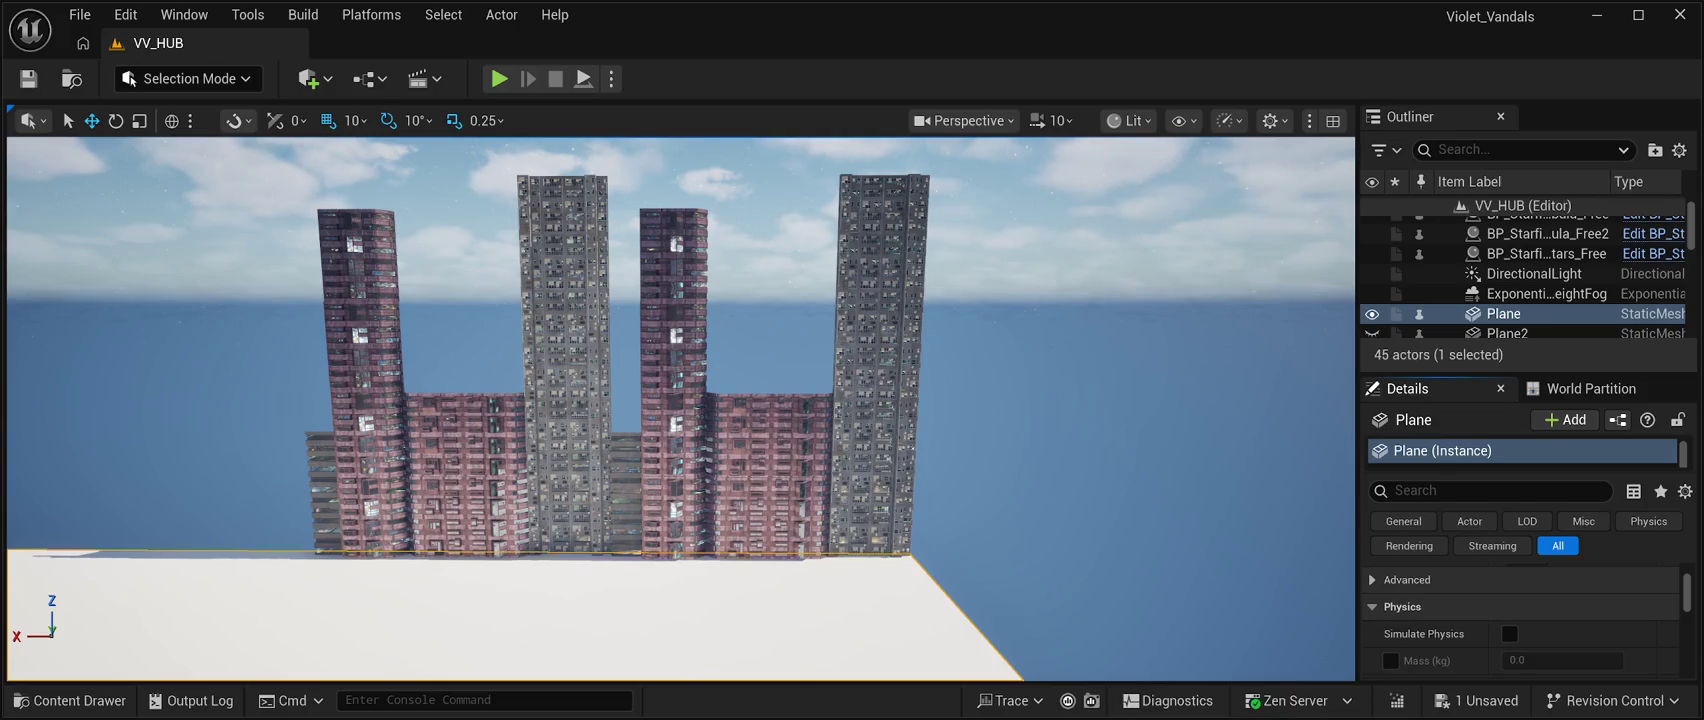
{"action": "scroll", "coordinate": [1520, 620], "scroll_direction": "down", "scroll_amount": 3}
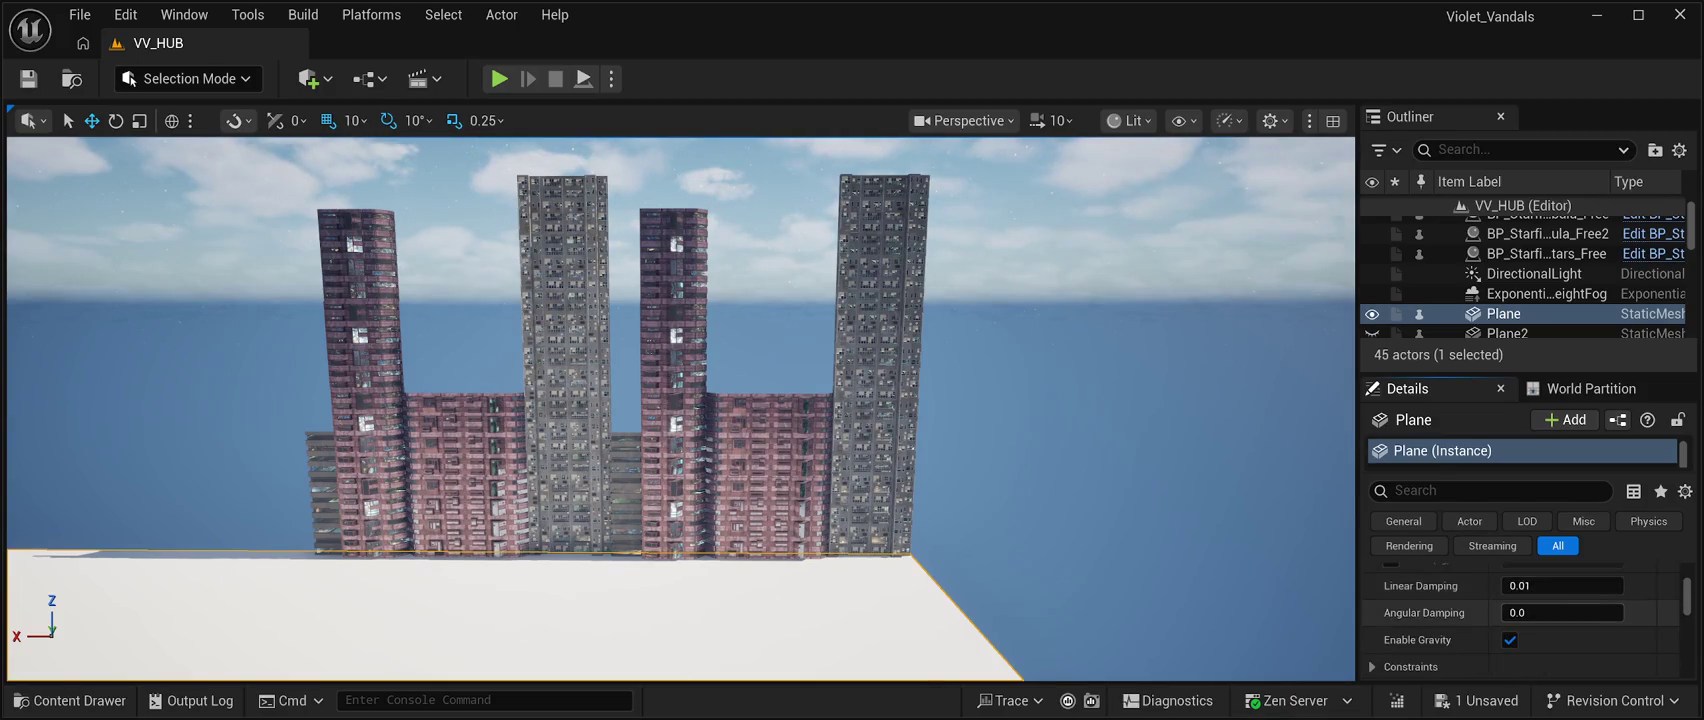
{"action": "scroll", "coordinate": [1520, 620], "scroll_direction": "down", "scroll_amount": 3}
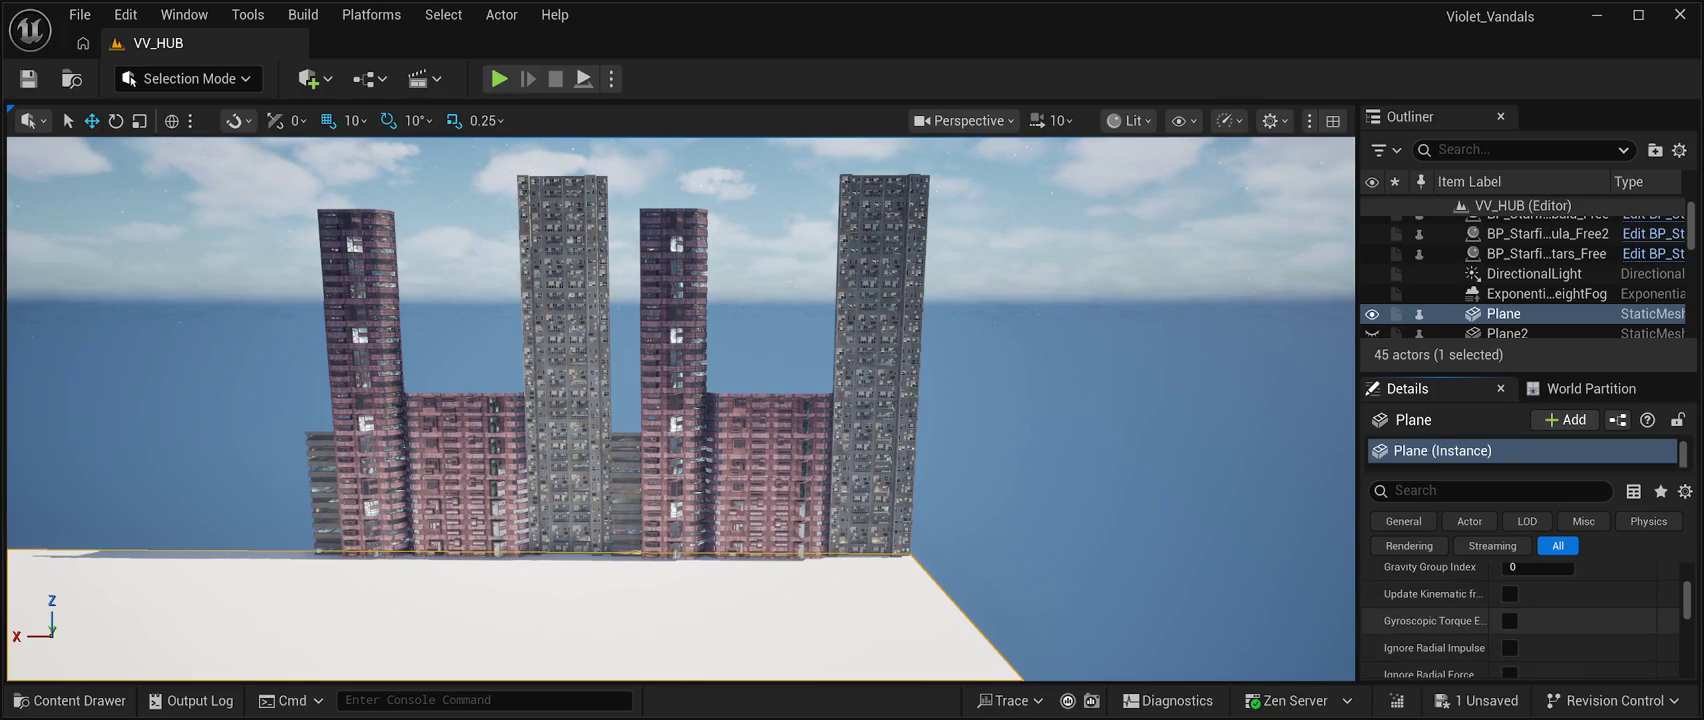
{"action": "scroll", "coordinate": [1520, 620], "scroll_direction": "down", "scroll_amount": 3}
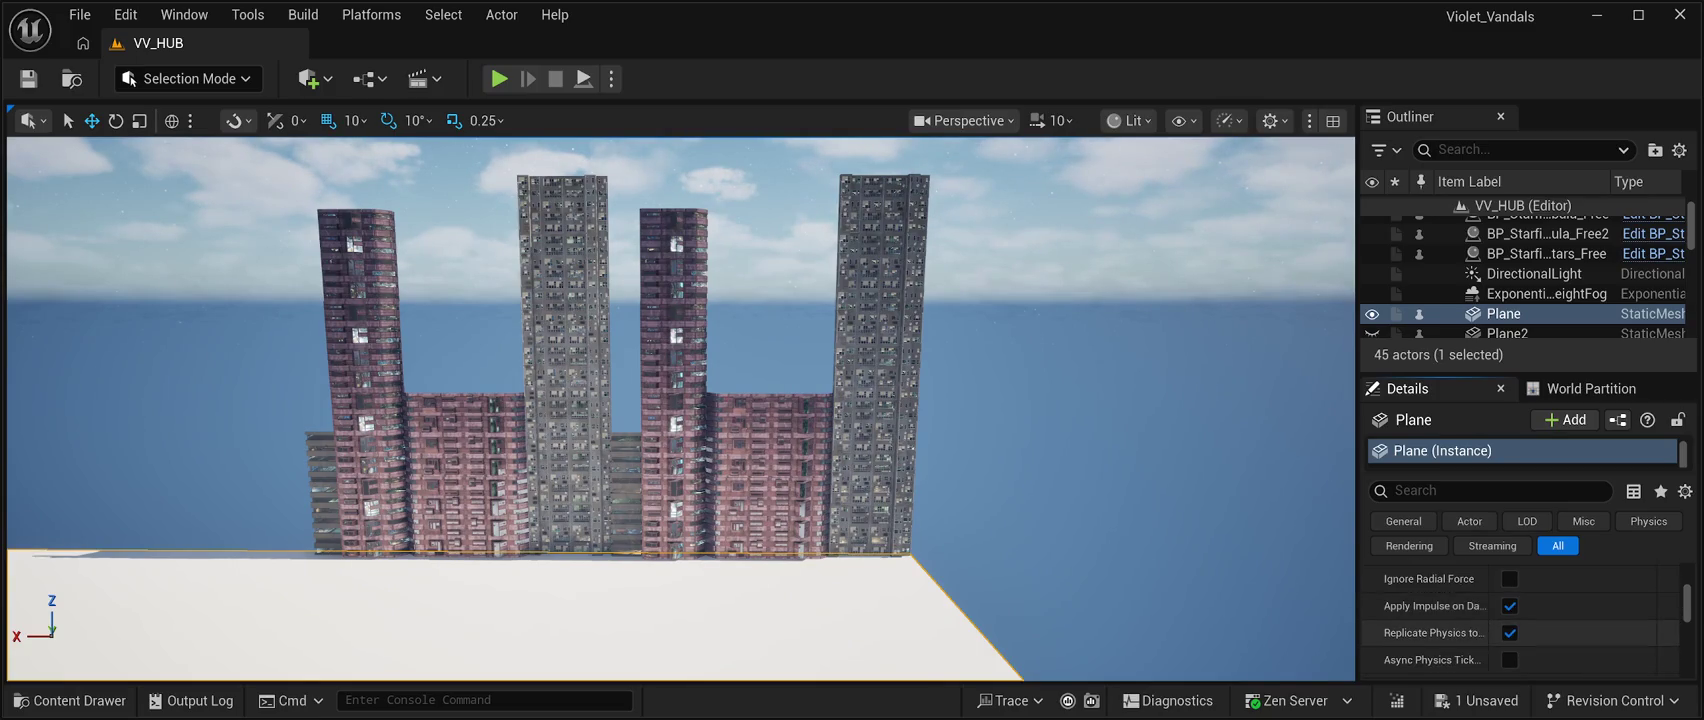
{"action": "scroll", "coordinate": [1520, 620], "scroll_direction": "down", "scroll_amount": 3}
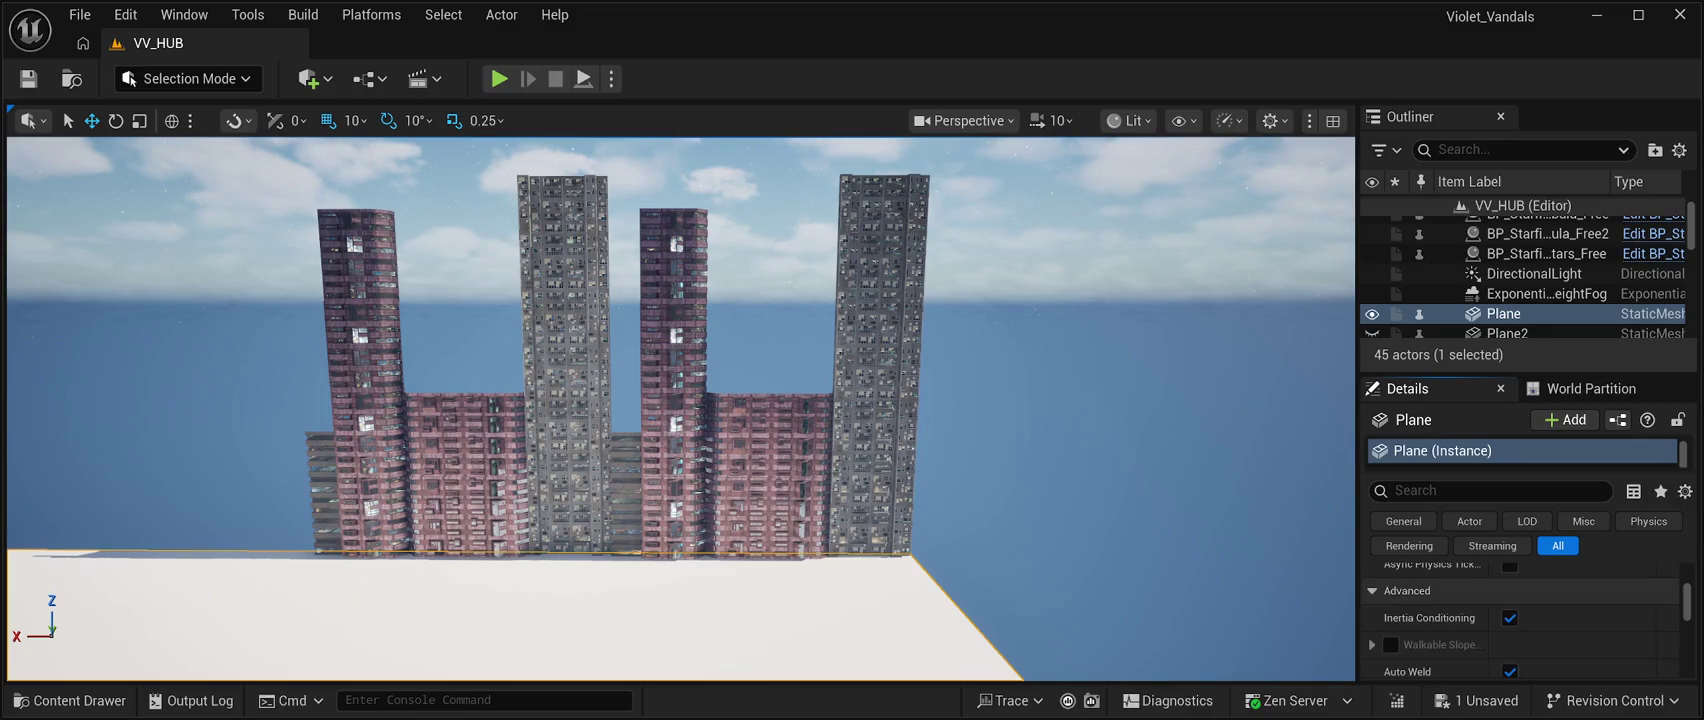
{"action": "scroll", "coordinate": [1520, 620], "scroll_direction": "down", "scroll_amount": 1}
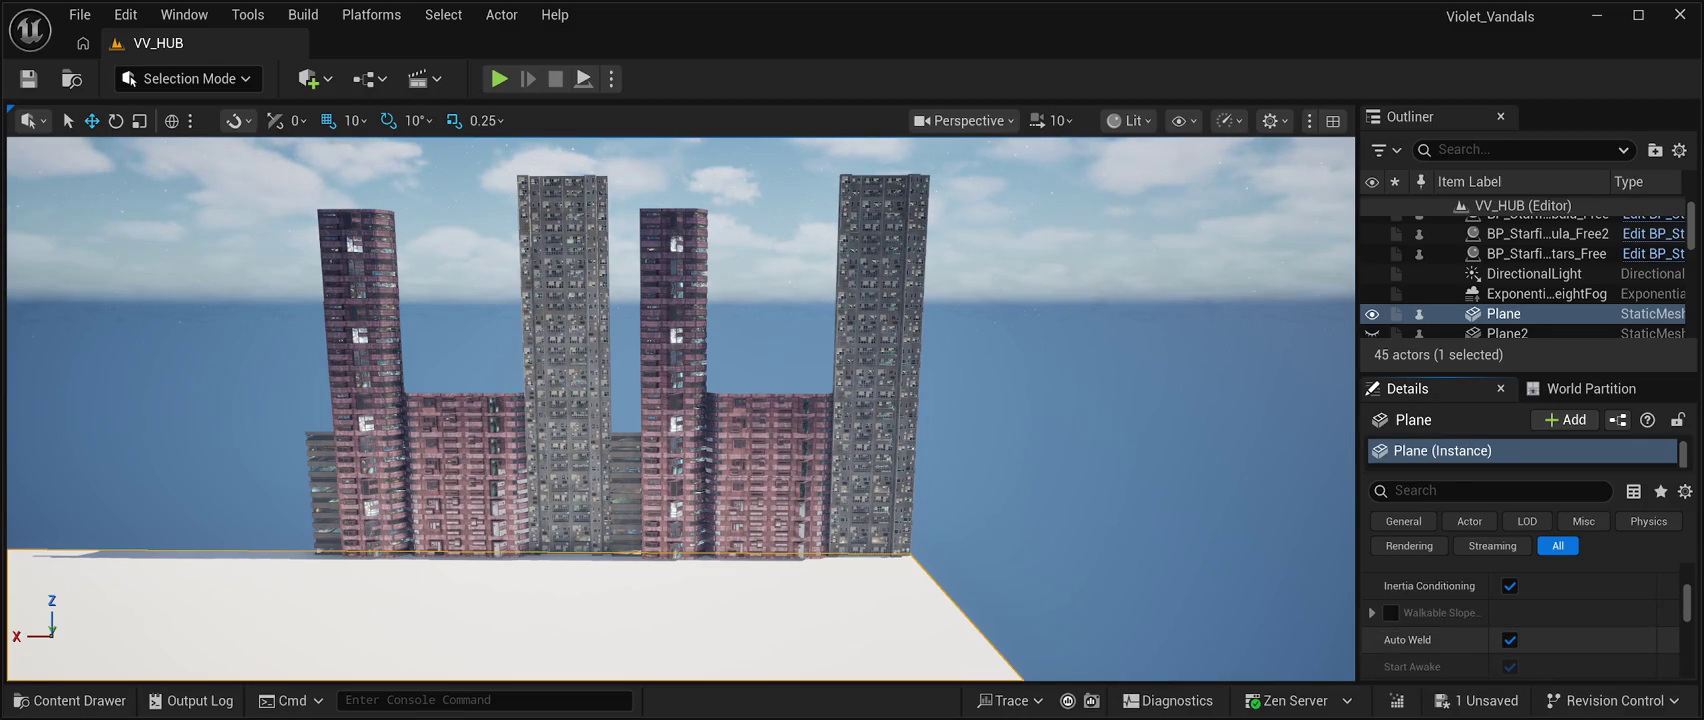
{"action": "scroll", "coordinate": [1520, 620], "scroll_direction": "down", "scroll_amount": 1}
{"action": "scroll", "coordinate": [1520, 620], "scroll_direction": "down", "scroll_amount": 2}
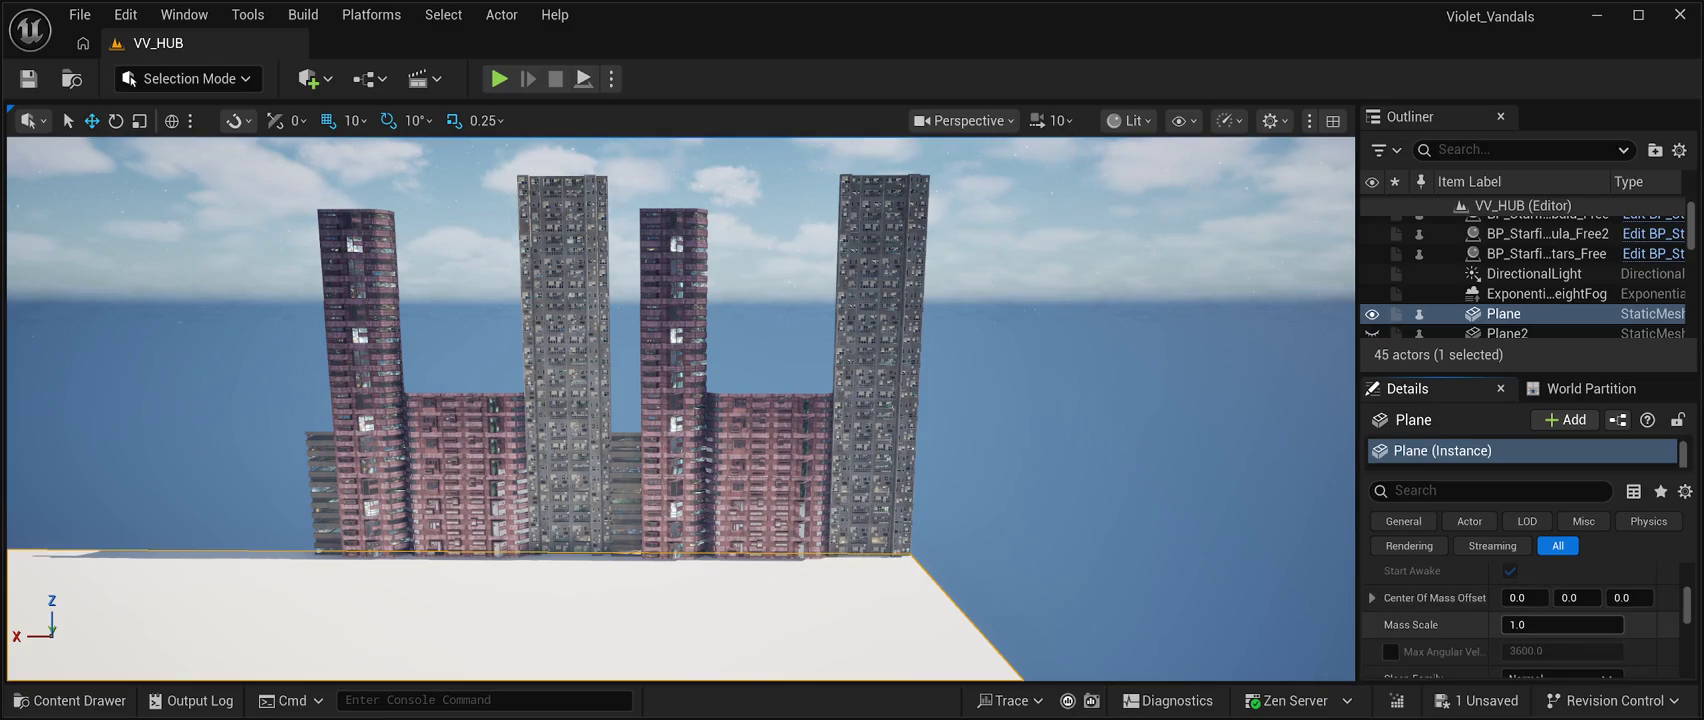
{"action": "scroll", "coordinate": [1520, 620], "scroll_direction": "down", "scroll_amount": 5}
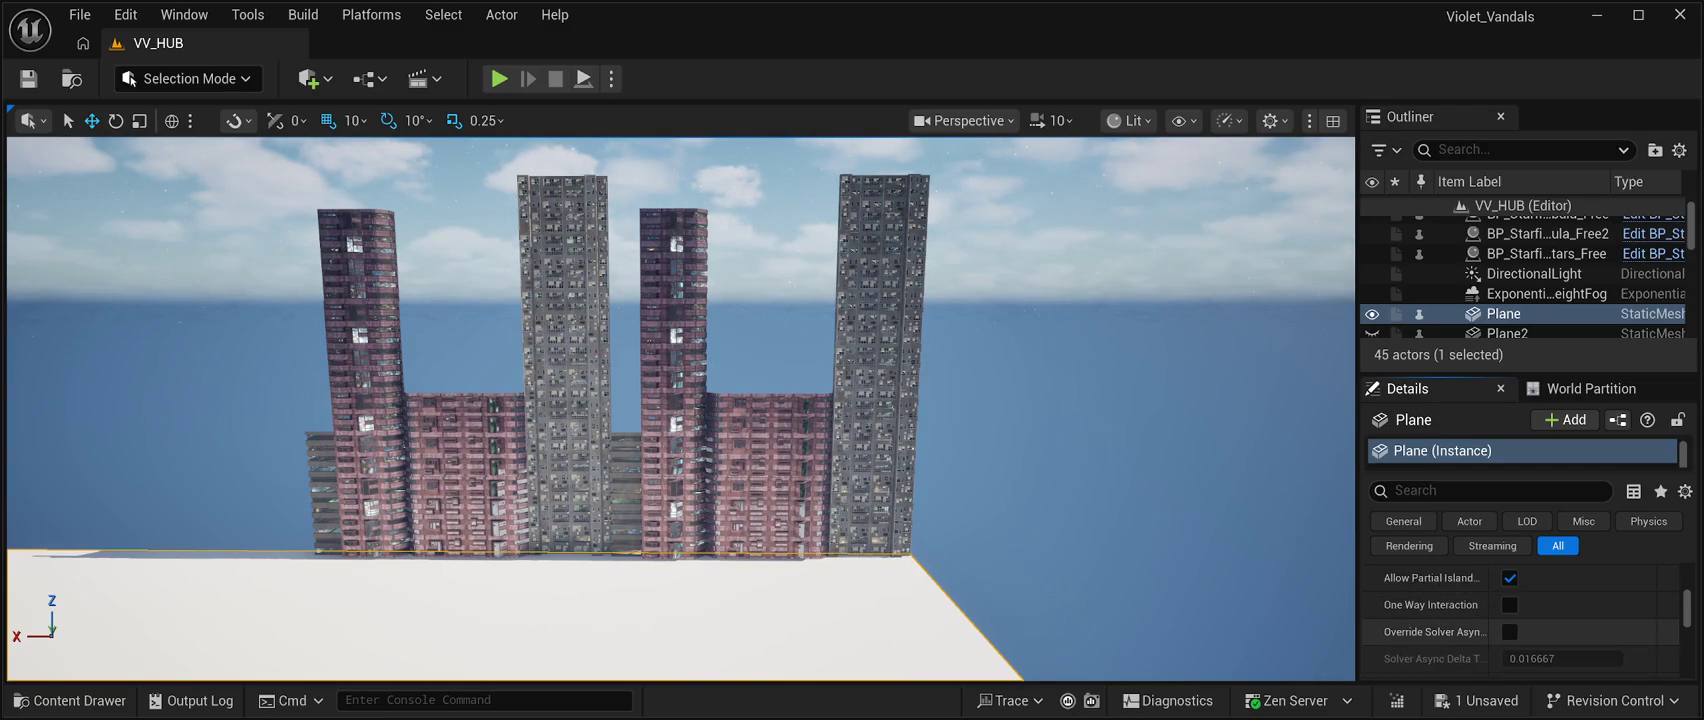
{"action": "scroll", "coordinate": [1520, 620], "scroll_direction": "down", "scroll_amount": 5}
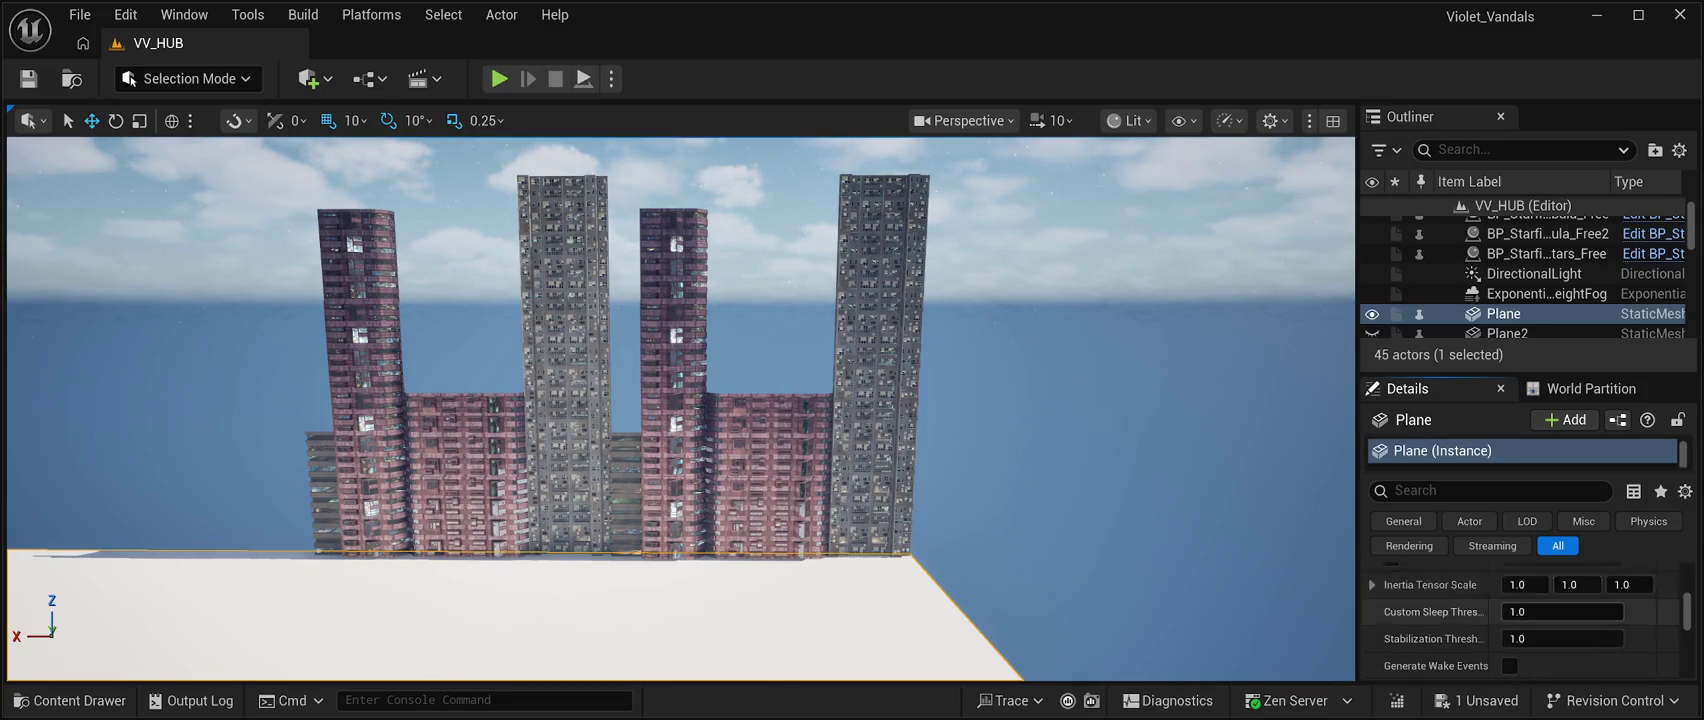
{"action": "scroll", "coordinate": [1520, 620], "scroll_direction": "down", "scroll_amount": 3}
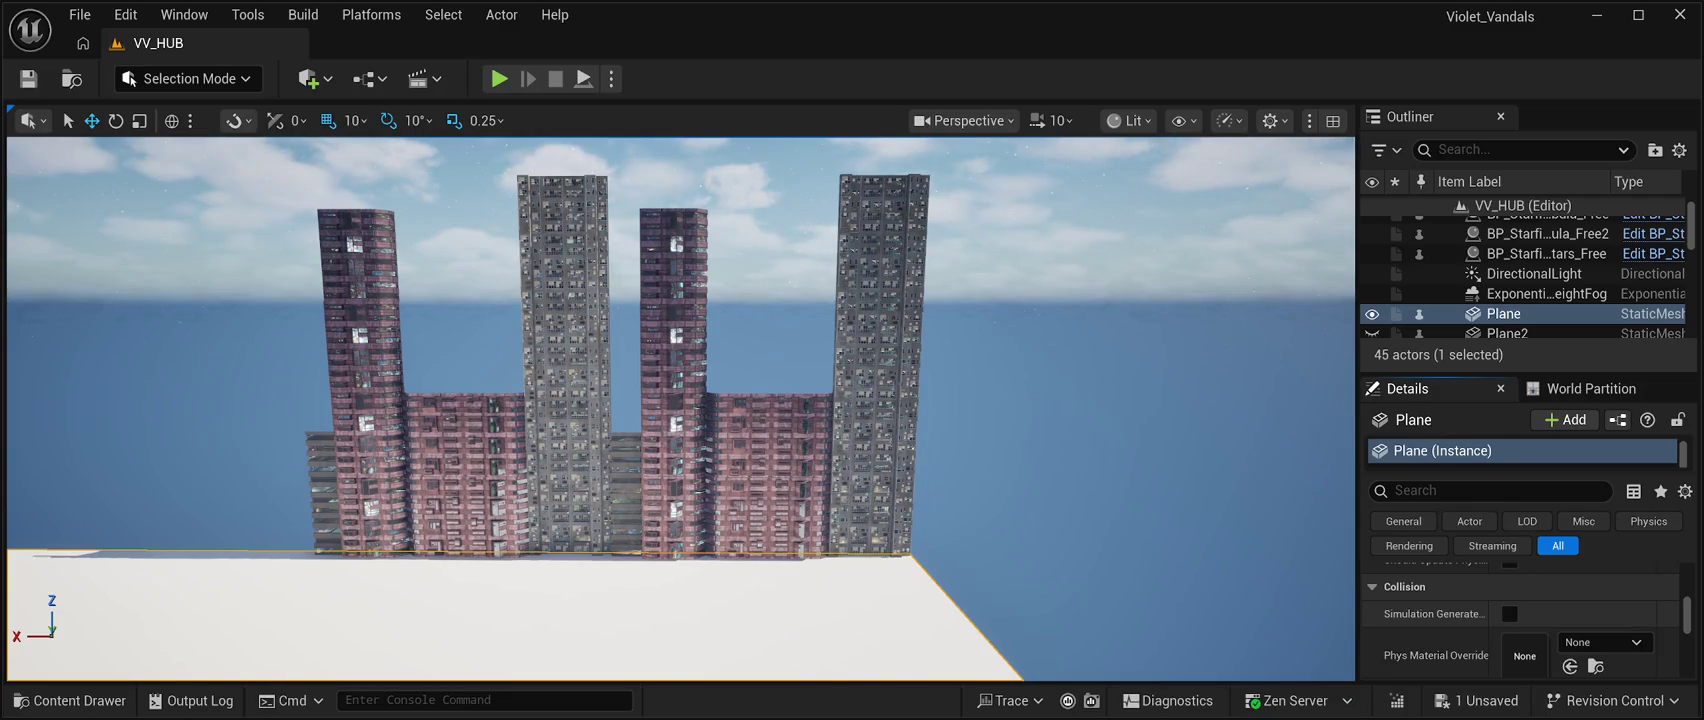
{"action": "scroll", "coordinate": [1520, 615], "scroll_direction": "down", "scroll_amount": 2}
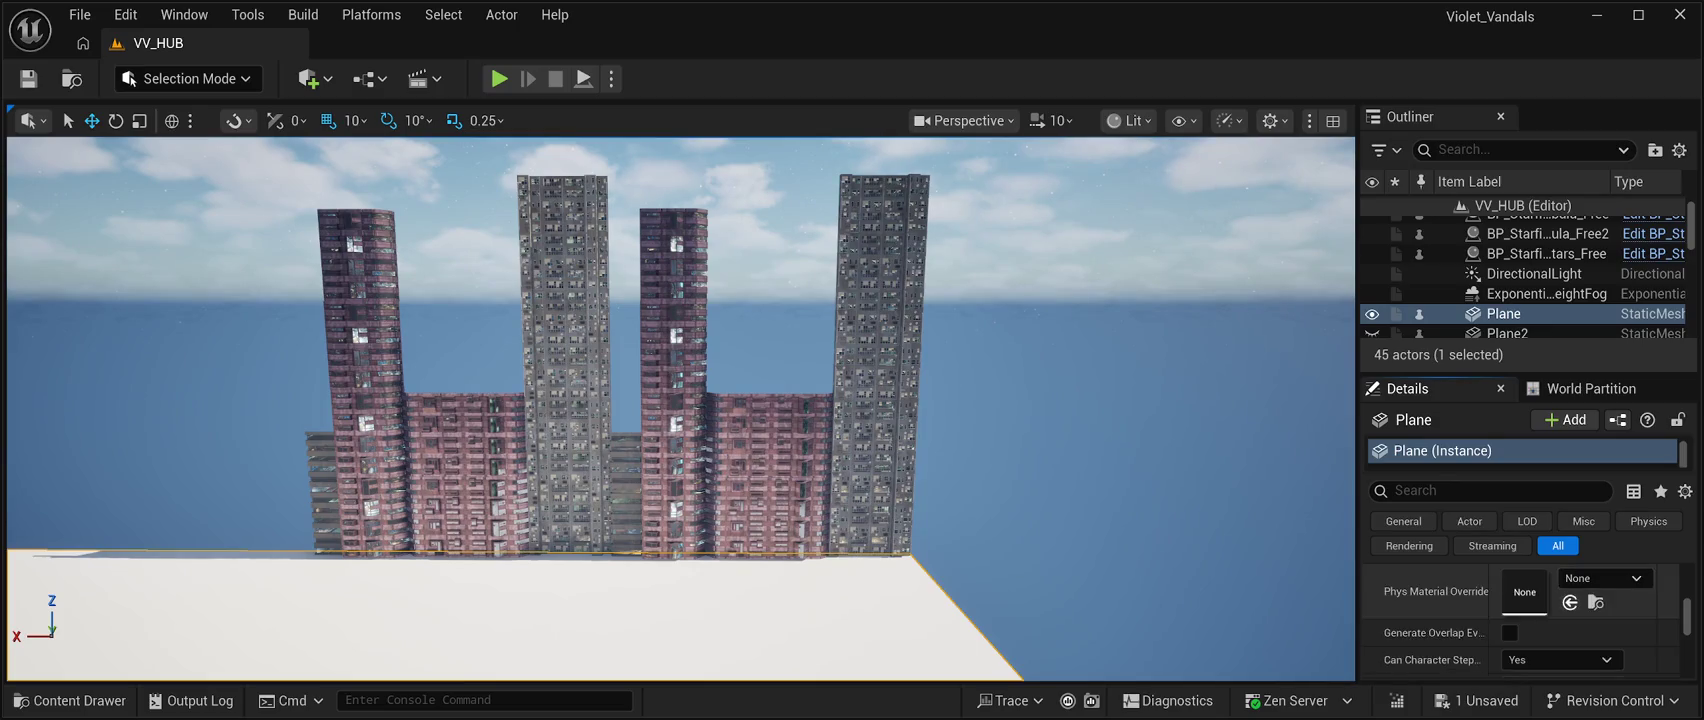
{"action": "scroll", "coordinate": [1520, 625], "scroll_direction": "down", "scroll_amount": 1}
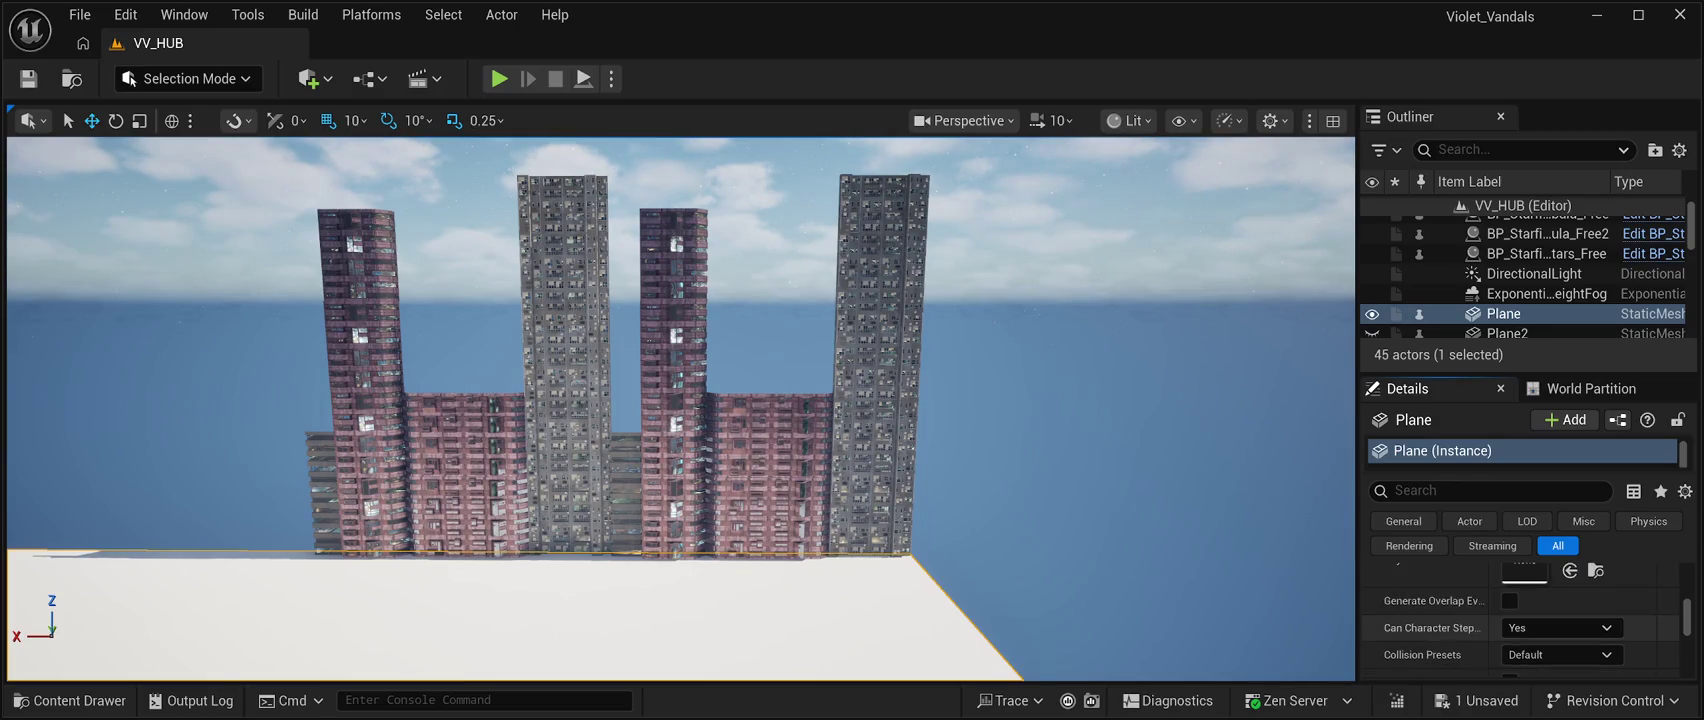
{"action": "scroll", "coordinate": [1430, 627], "scroll_direction": "down", "scroll_amount": 2}
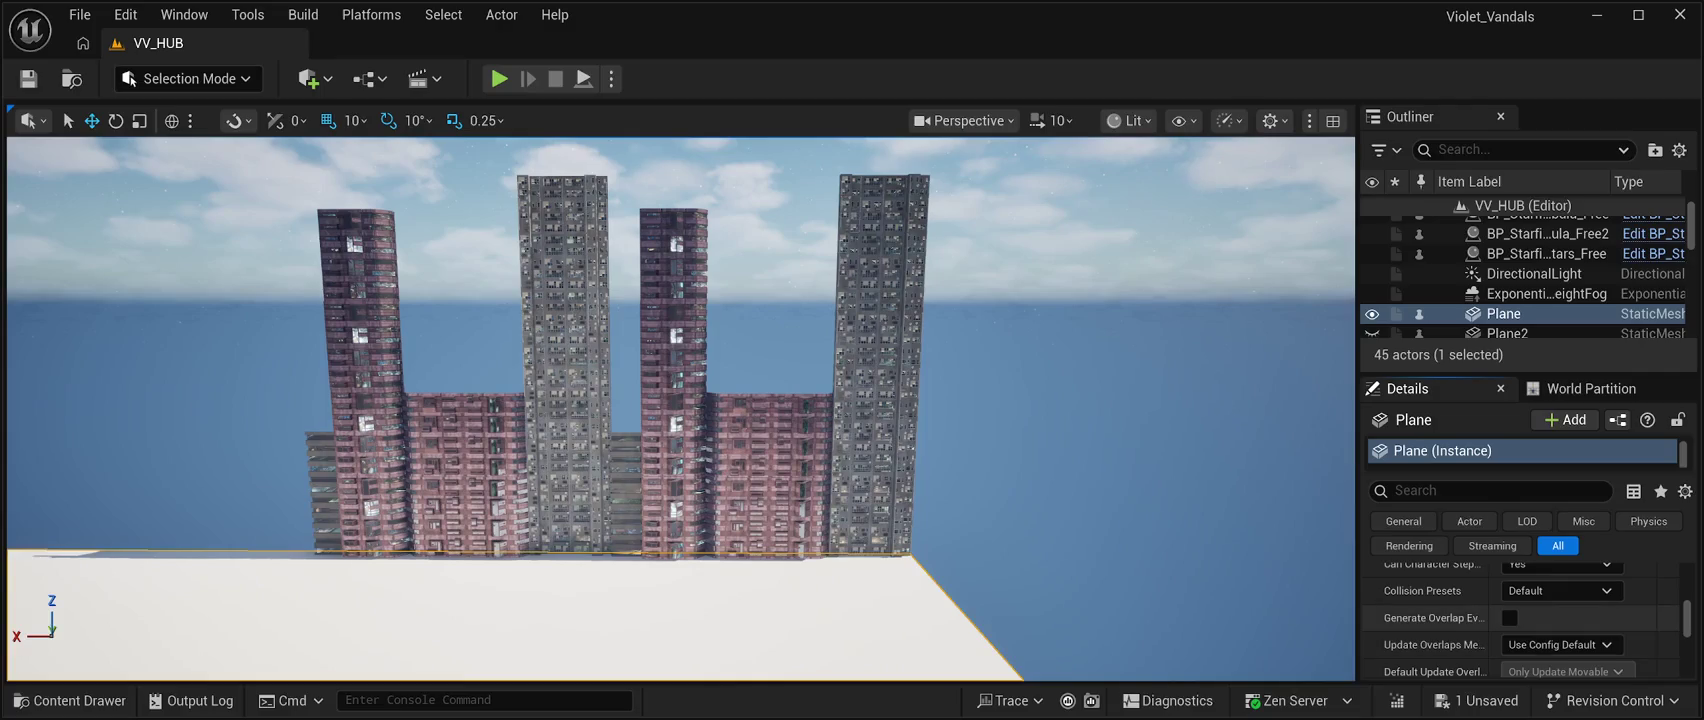
{"action": "scroll", "coordinate": [1430, 618], "scroll_direction": "down", "scroll_amount": 3}
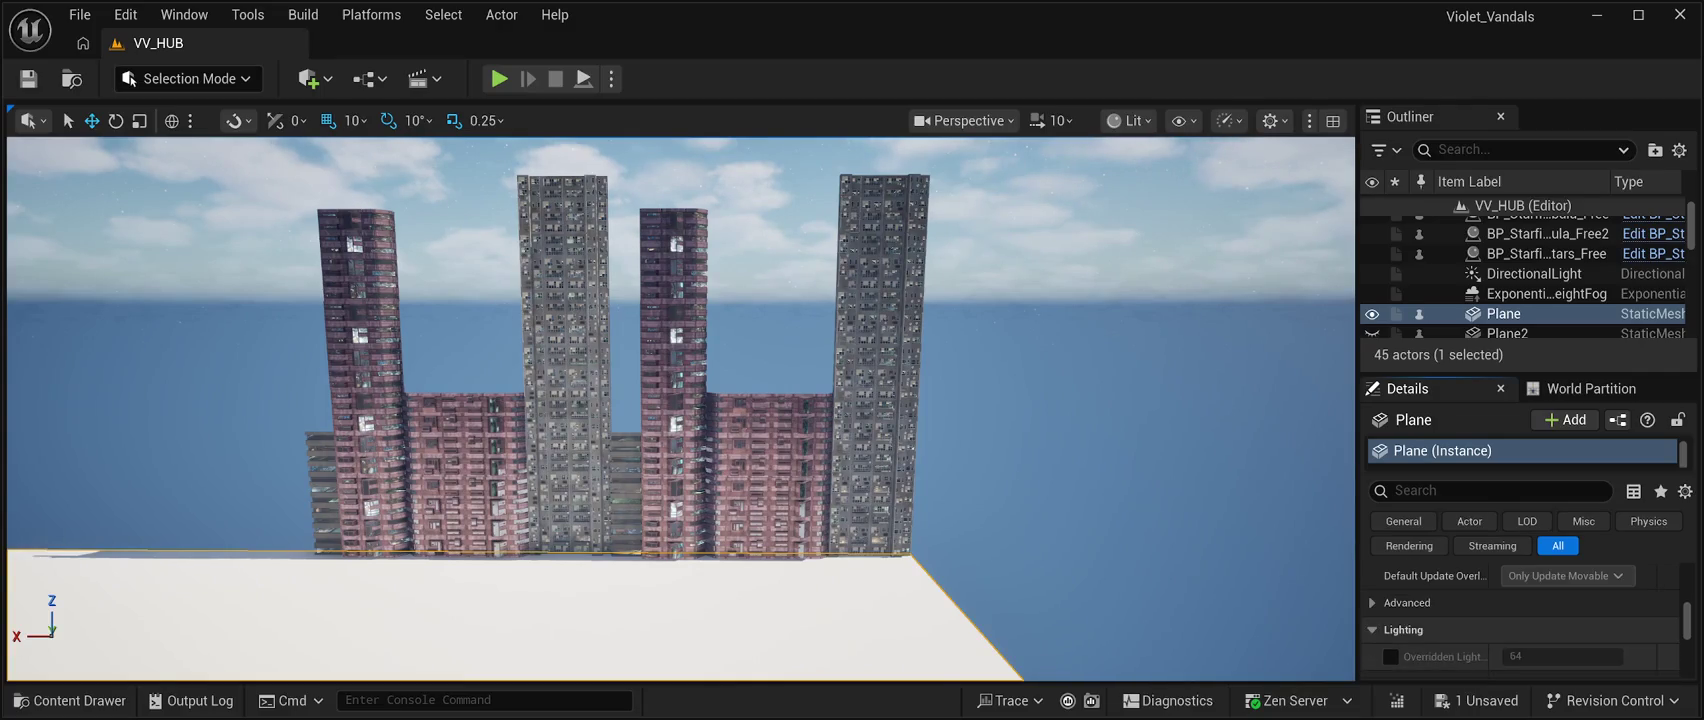
{"action": "left_click", "coordinate": [1372, 602]}
{"action": "scroll", "coordinate": [1430, 618], "scroll_direction": "down", "scroll_amount": 3}
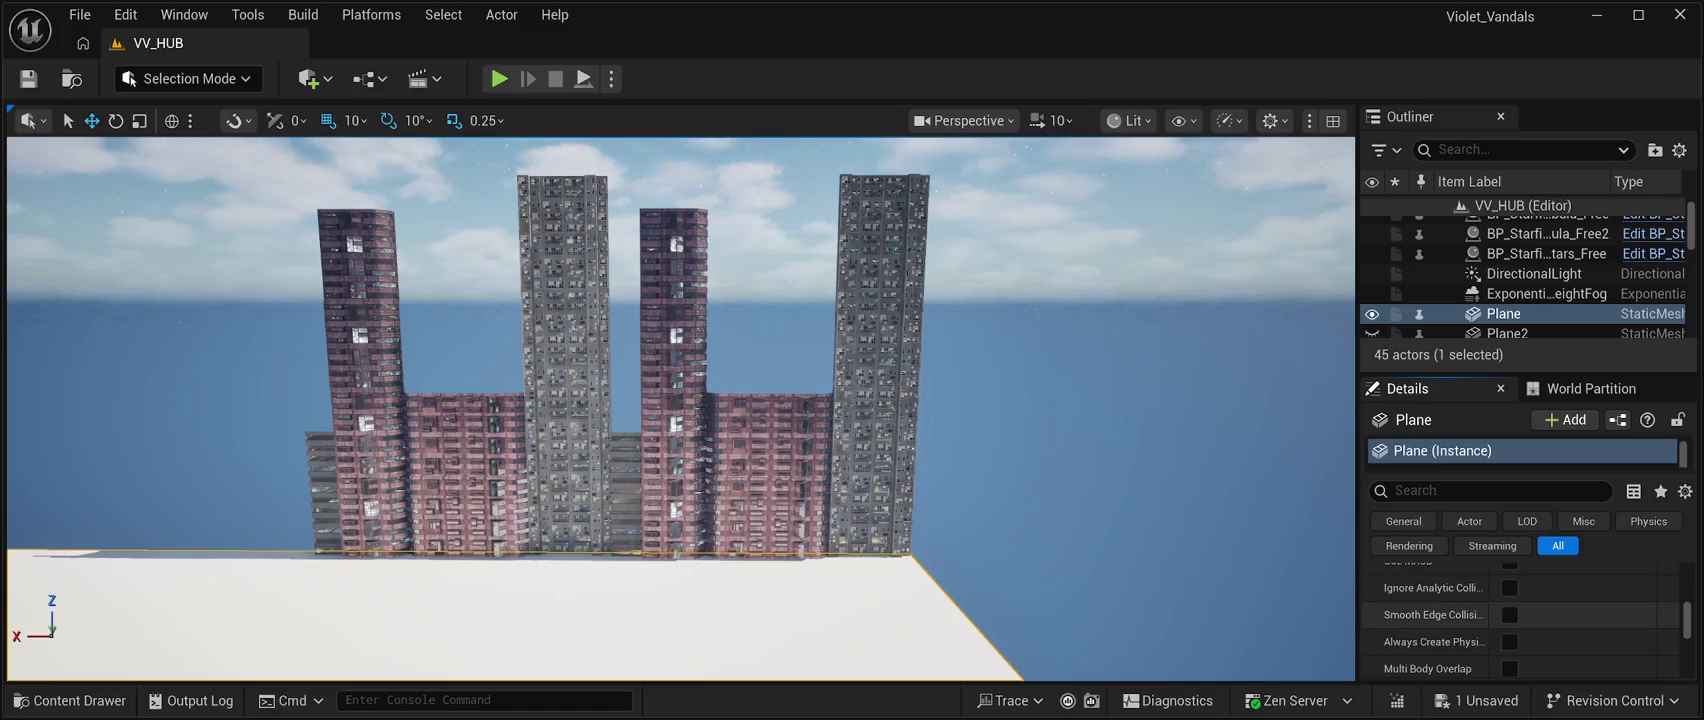
{"action": "scroll", "coordinate": [1520, 620], "scroll_direction": "down", "scroll_amount": 5}
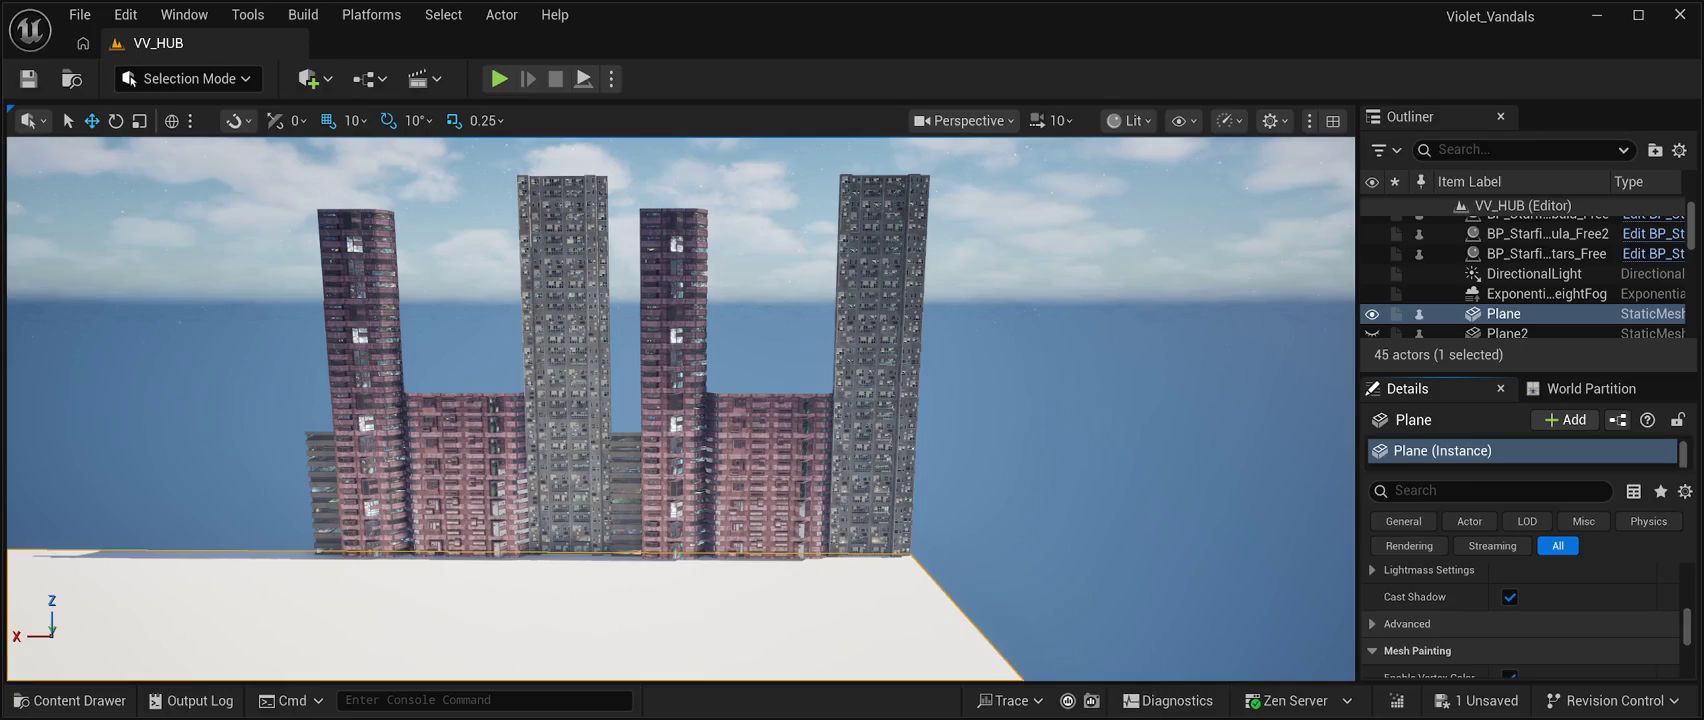
{"action": "scroll", "coordinate": [1520, 620], "scroll_direction": "down", "scroll_amount": 1}
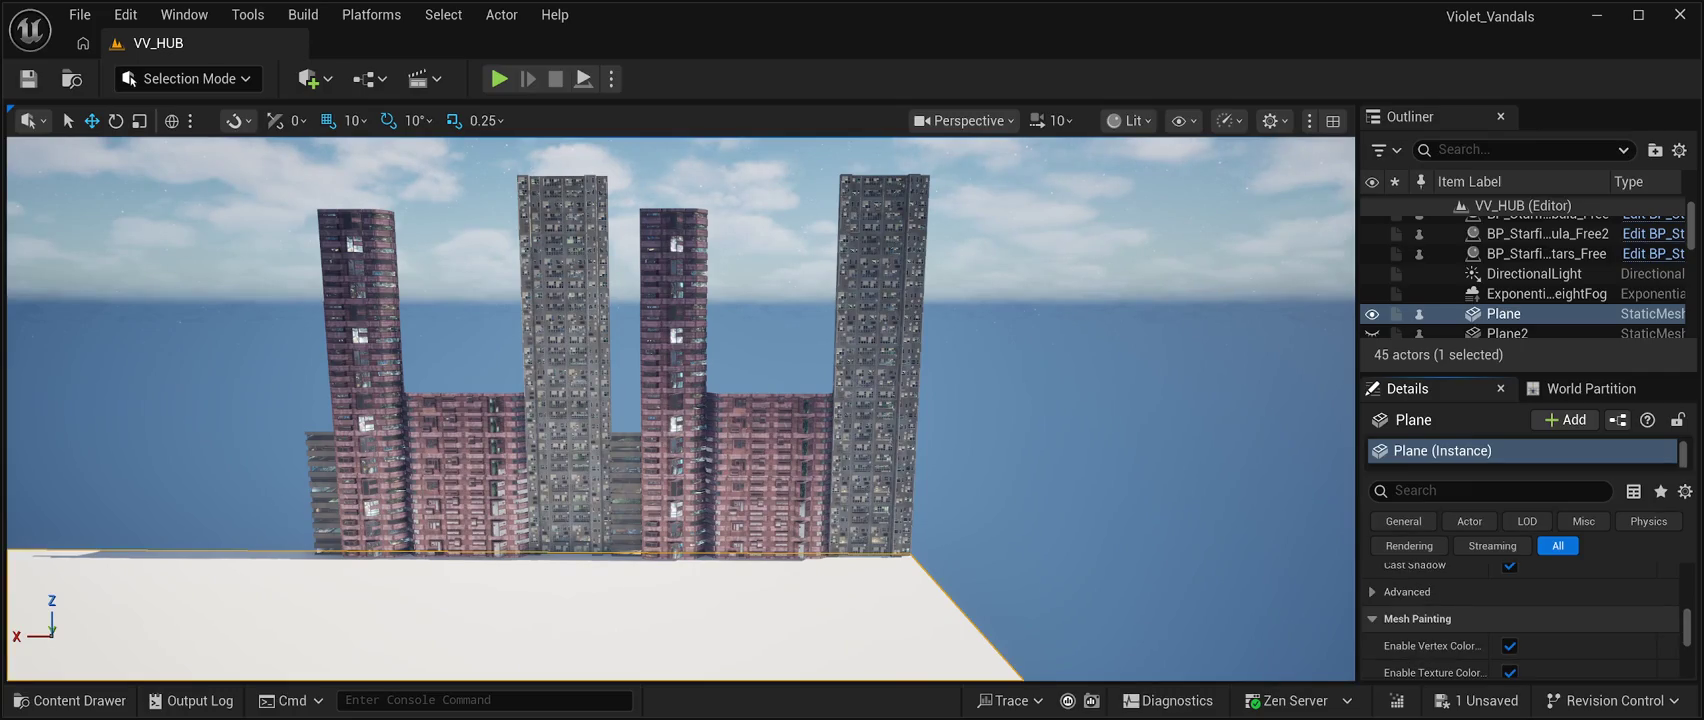
{"action": "scroll", "coordinate": [1520, 620], "scroll_direction": "down", "scroll_amount": 1}
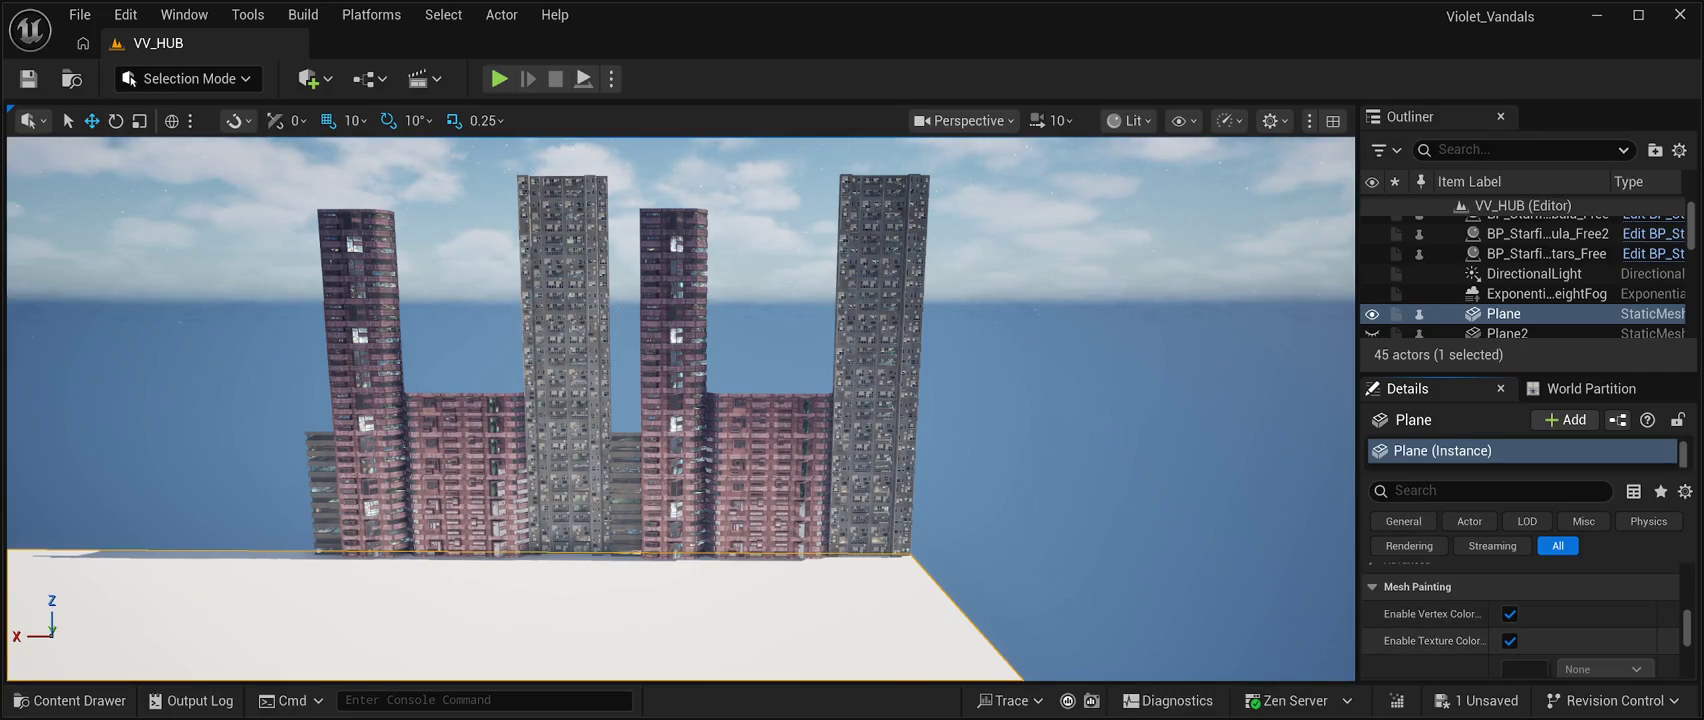
{"action": "scroll", "coordinate": [1520, 620], "scroll_direction": "down", "scroll_amount": 4}
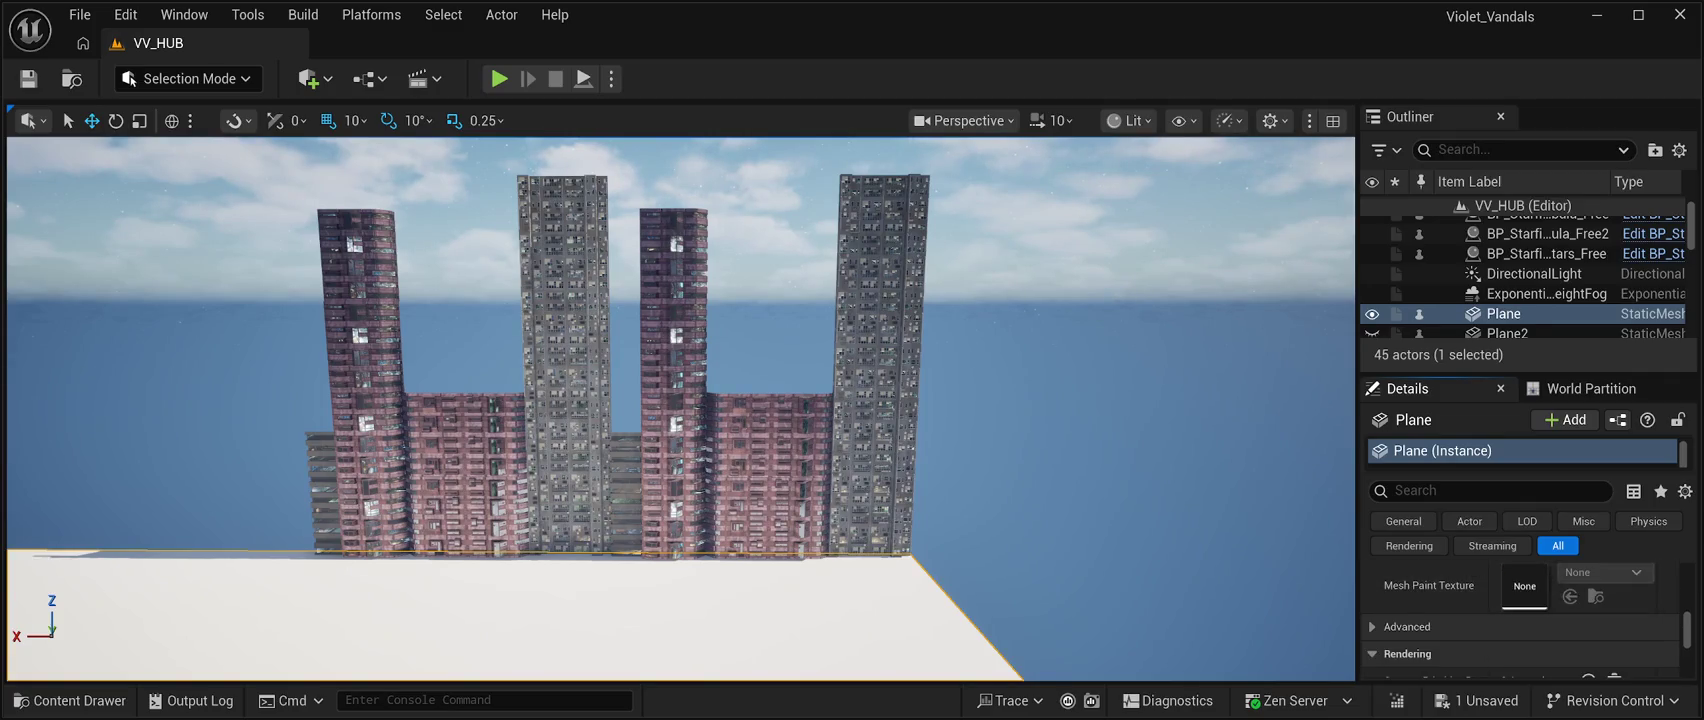
{"action": "scroll", "coordinate": [1520, 620], "scroll_direction": "down", "scroll_amount": 5}
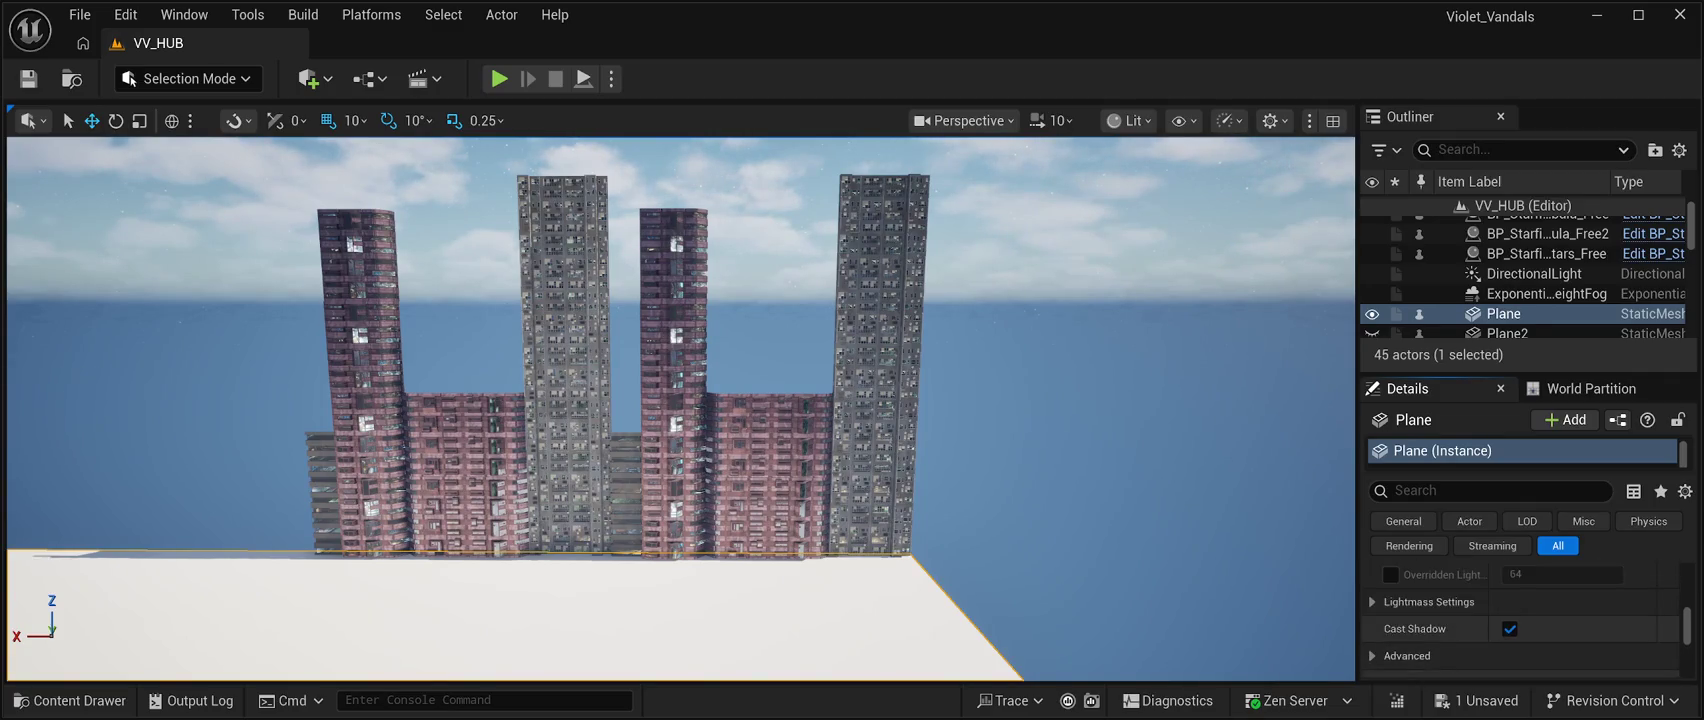
{"action": "left_click", "coordinate": [1490, 490]}
{"action": "type", "text": "a"}
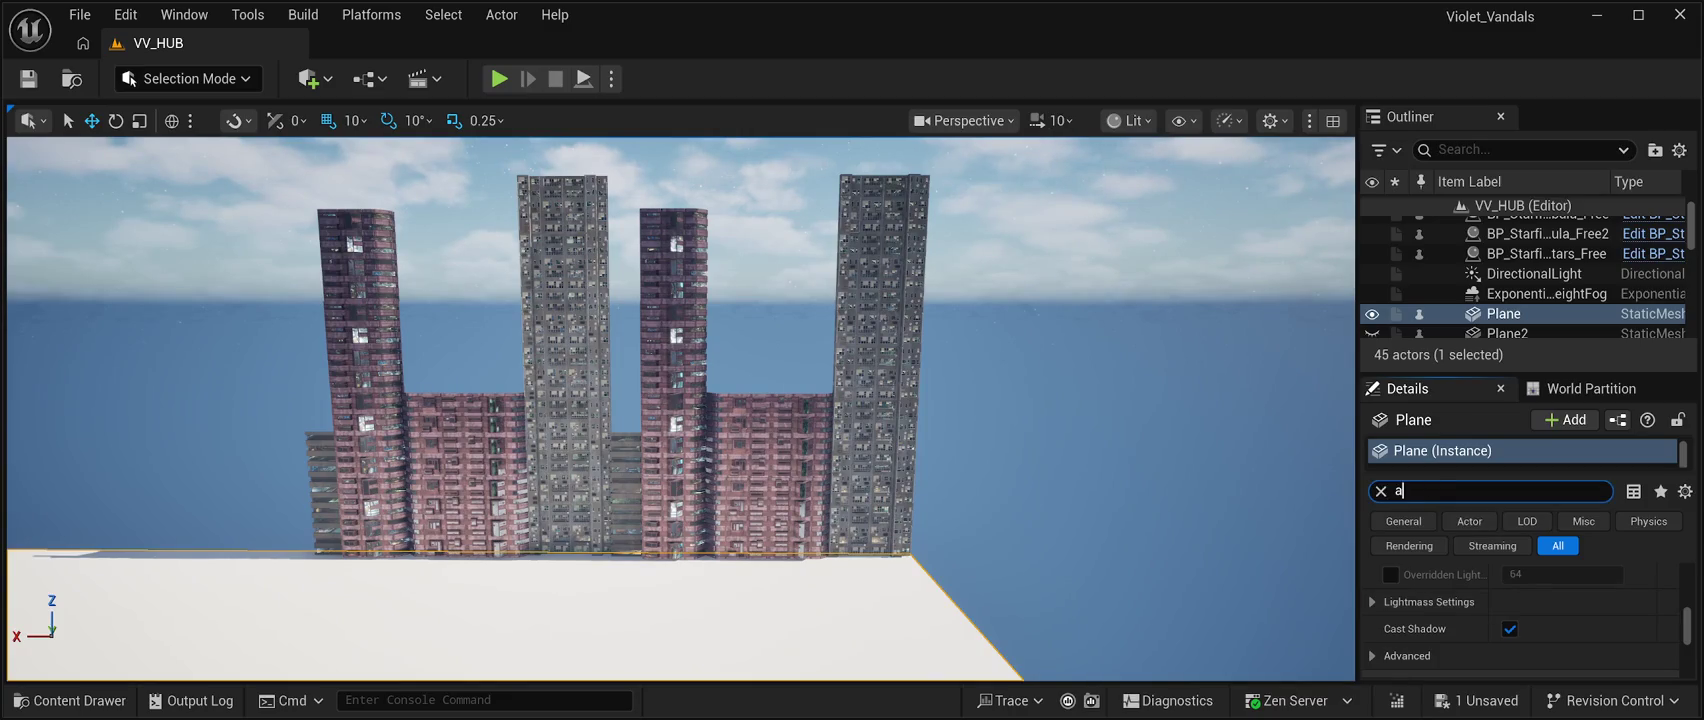
{"action": "type", "text": "ctor"}
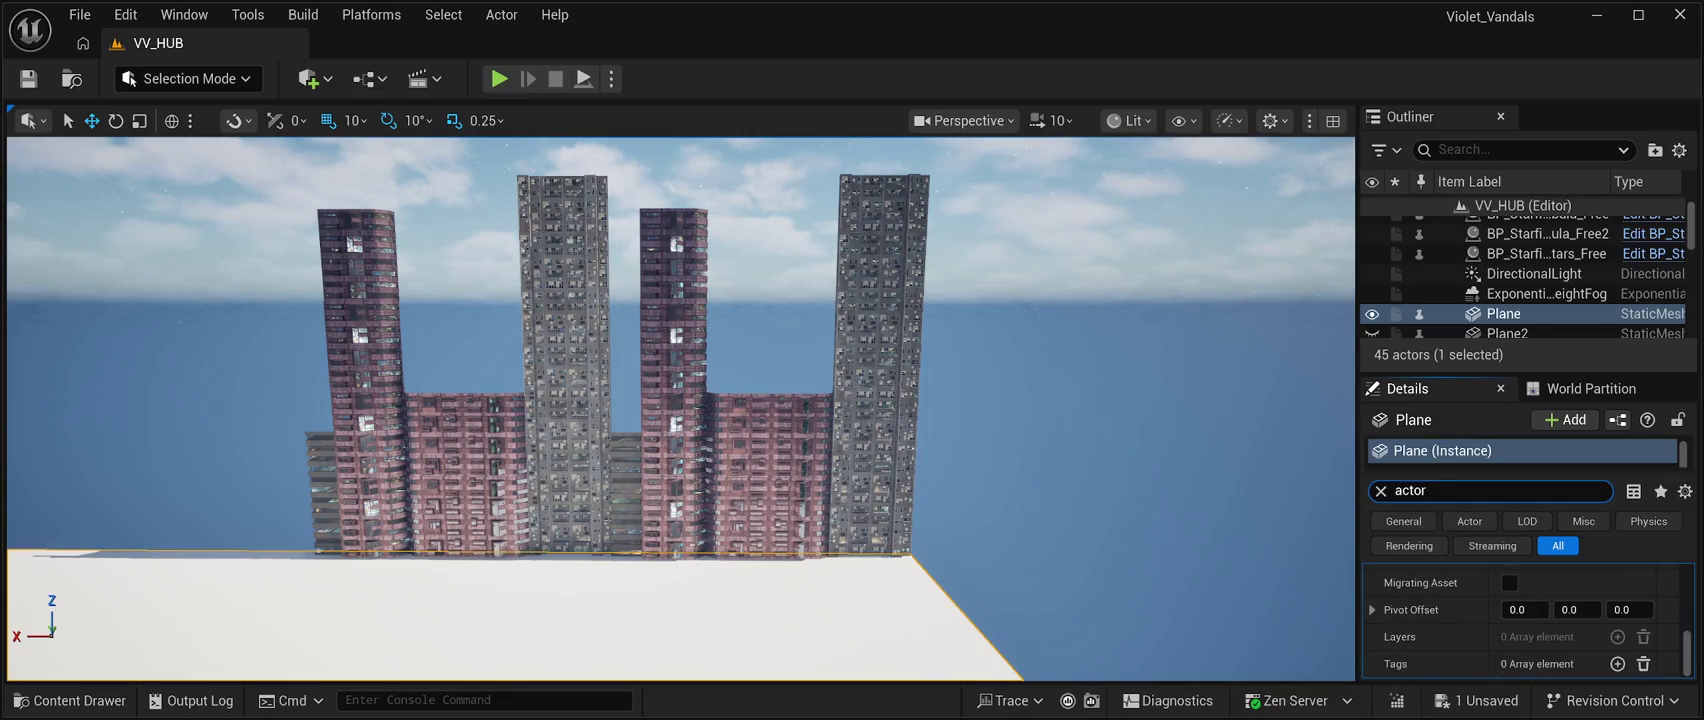
Tick Actor Hidden In Game under Rendering for the Plane wall, then unhide Plane2.
{"action": "scroll", "coordinate": [1520, 620], "scroll_direction": "up", "scroll_amount": 3}
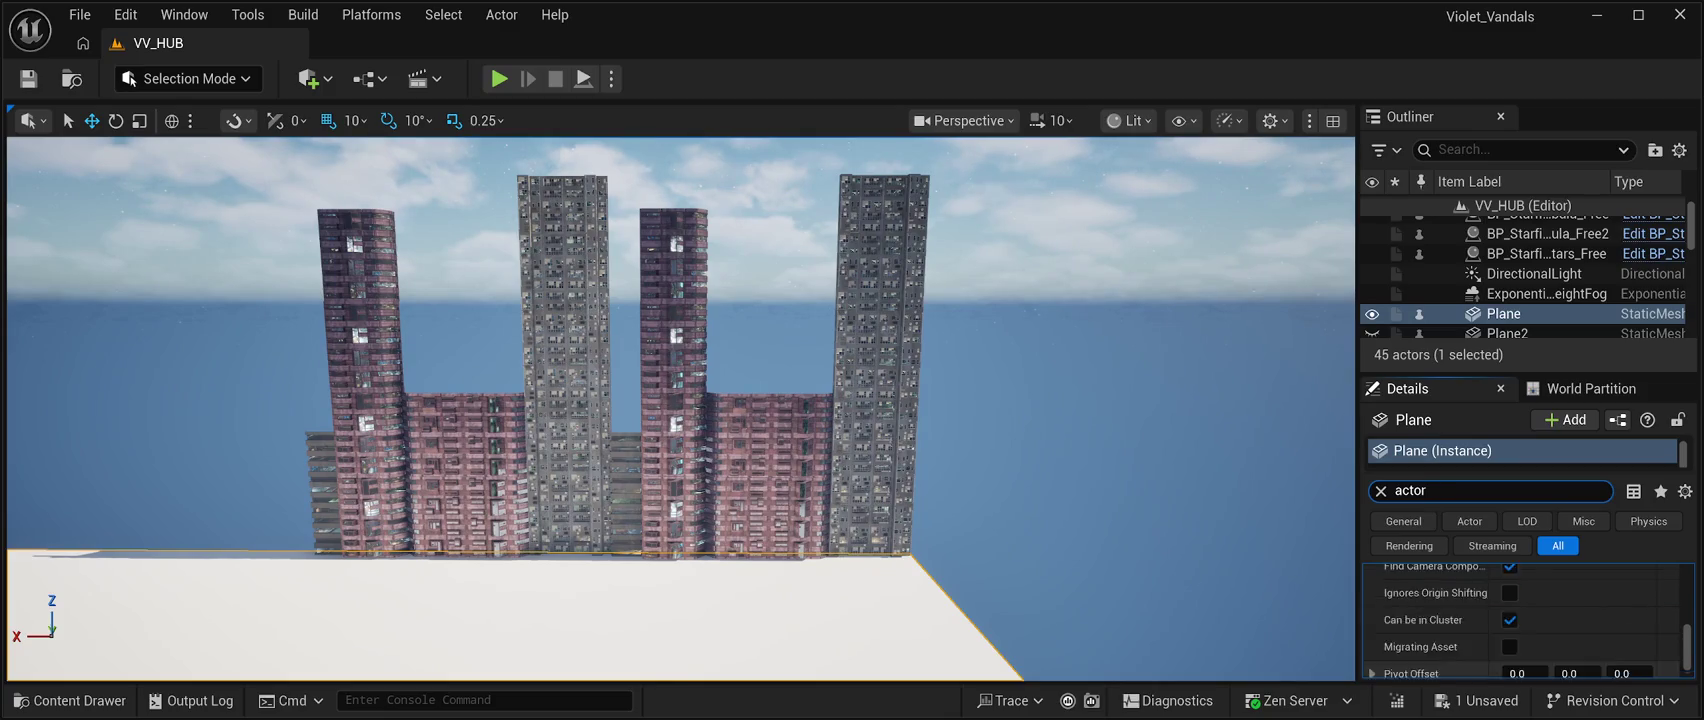
{"action": "scroll", "coordinate": [1520, 620], "scroll_direction": "up", "scroll_amount": 3}
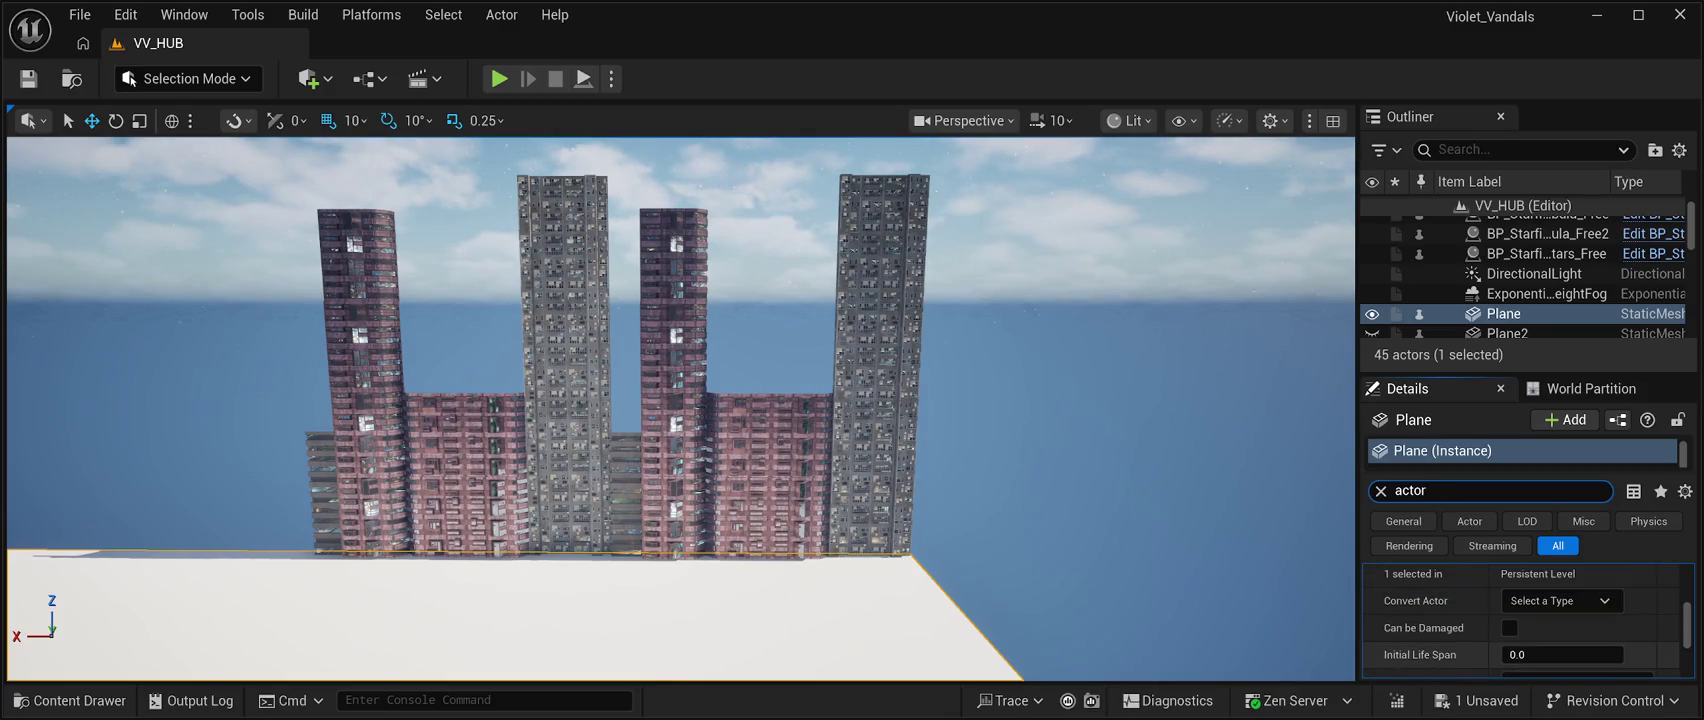
{"action": "scroll", "coordinate": [1520, 620], "scroll_direction": "up", "scroll_amount": 3}
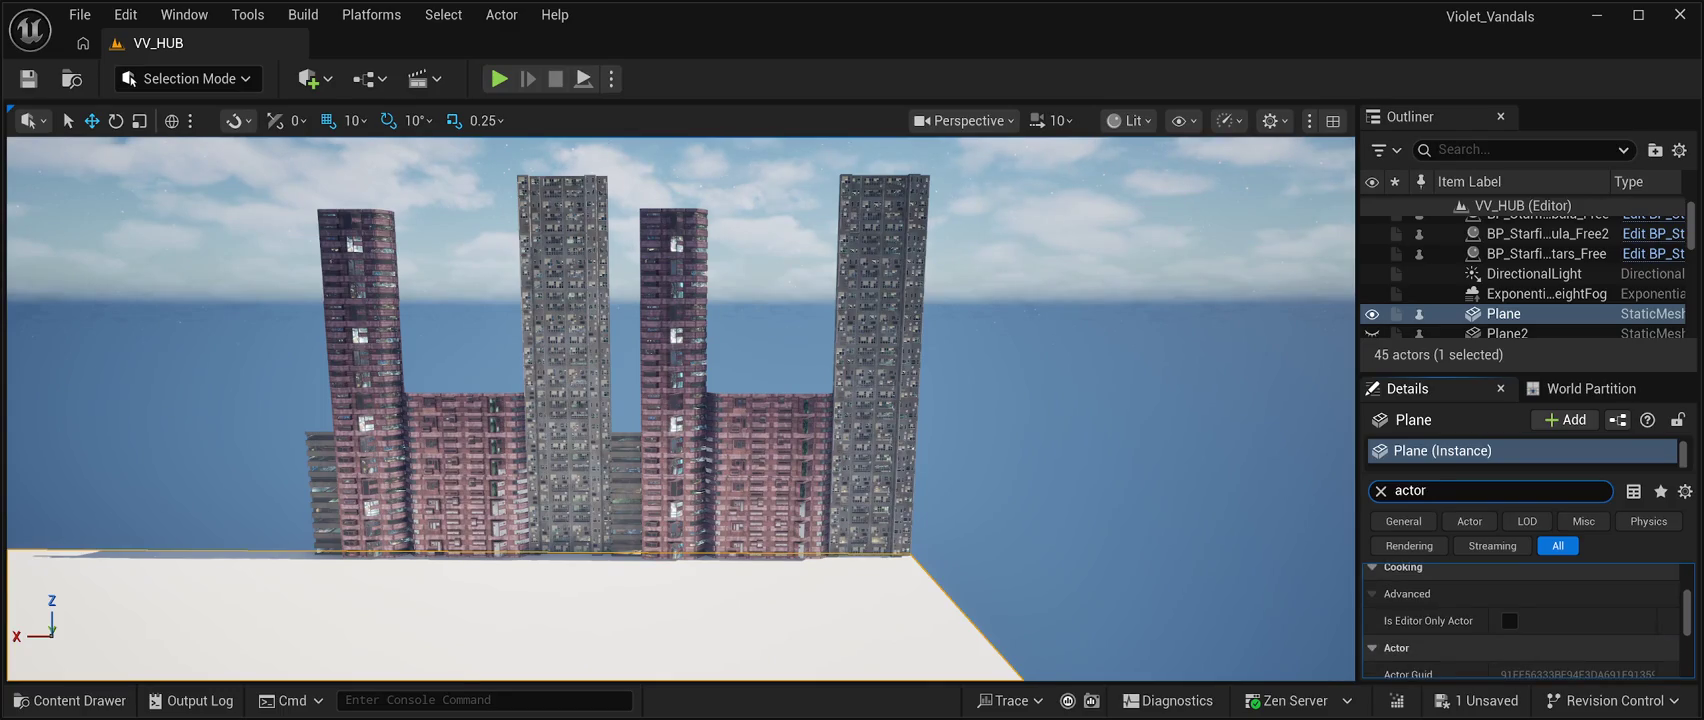
{"action": "scroll", "coordinate": [1520, 620], "scroll_direction": "up", "scroll_amount": 1}
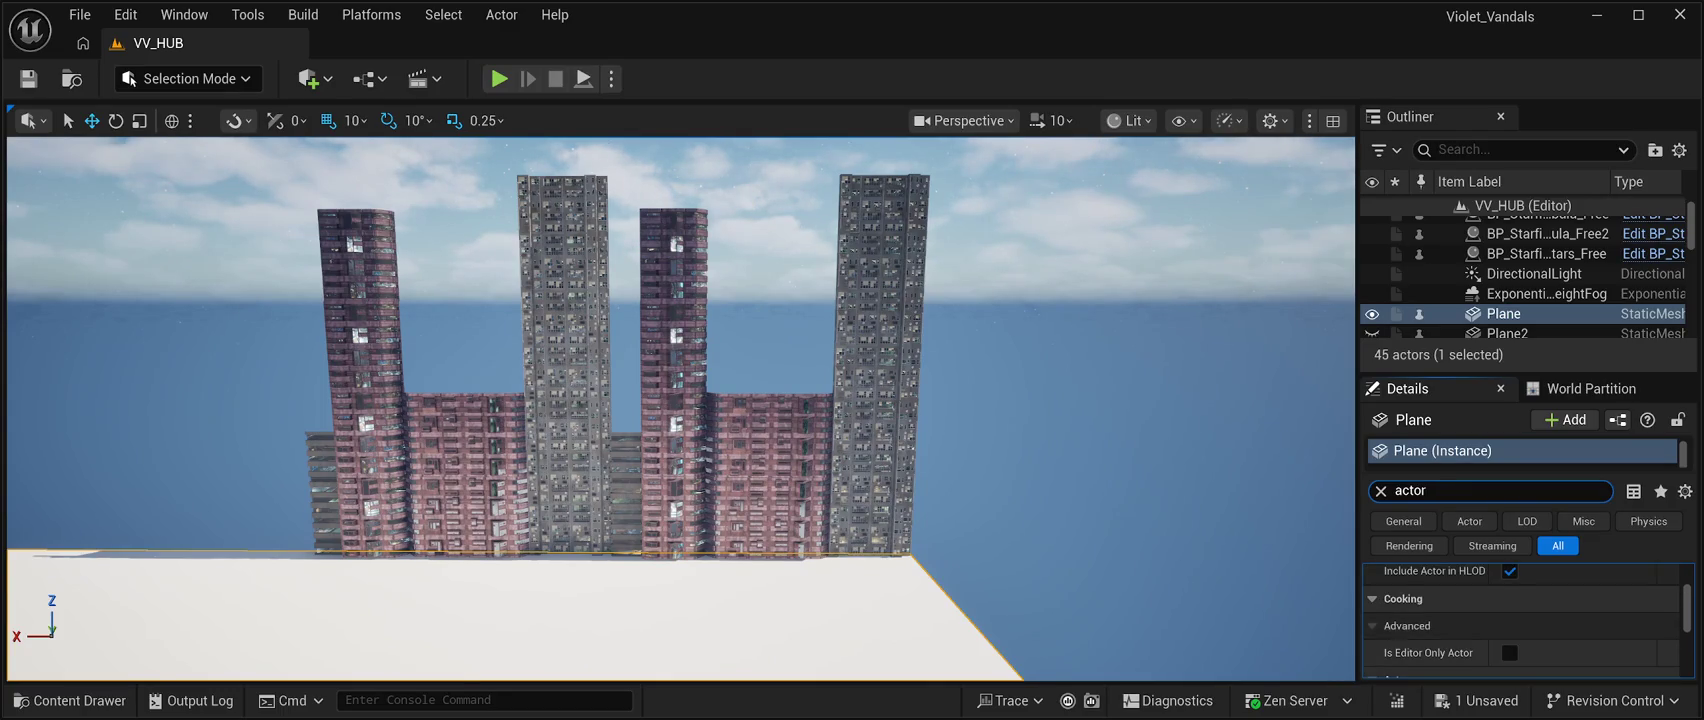
{"action": "scroll", "coordinate": [1520, 620], "scroll_direction": "up", "scroll_amount": 4}
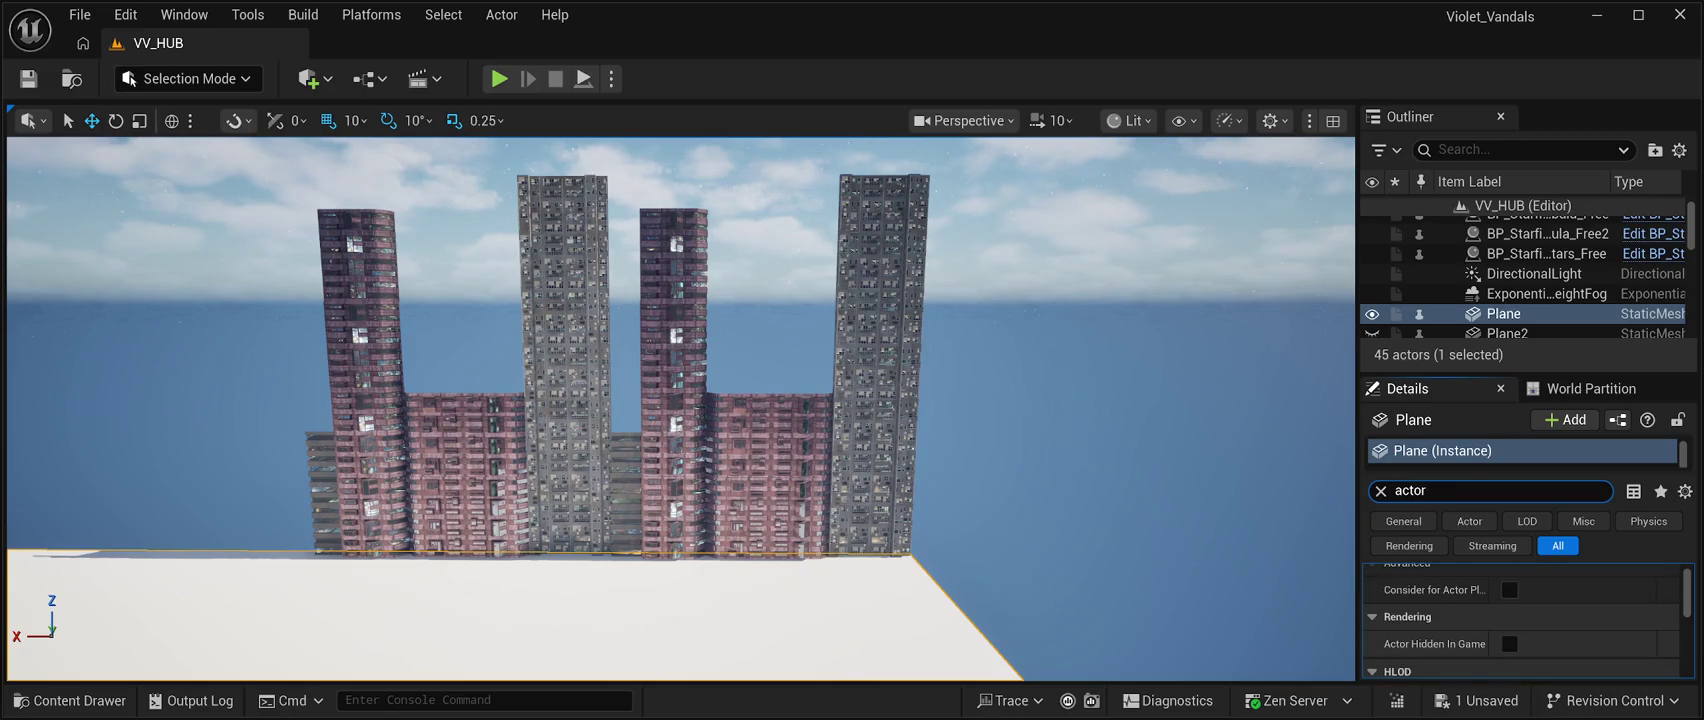
{"action": "left_click", "coordinate": [1509, 644]}
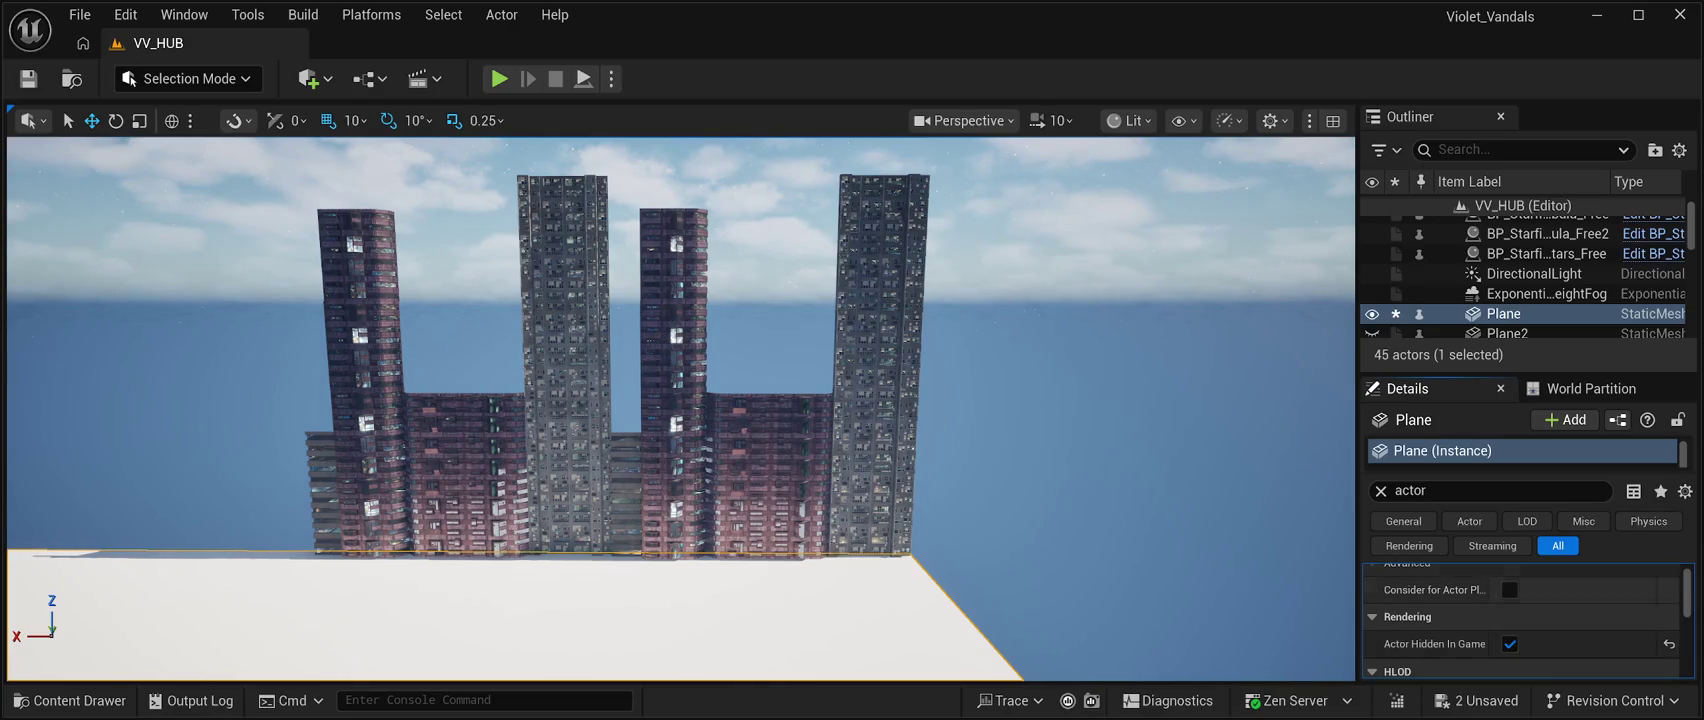
{"action": "scroll", "coordinate": [1520, 300], "scroll_direction": "up", "scroll_amount": 1}
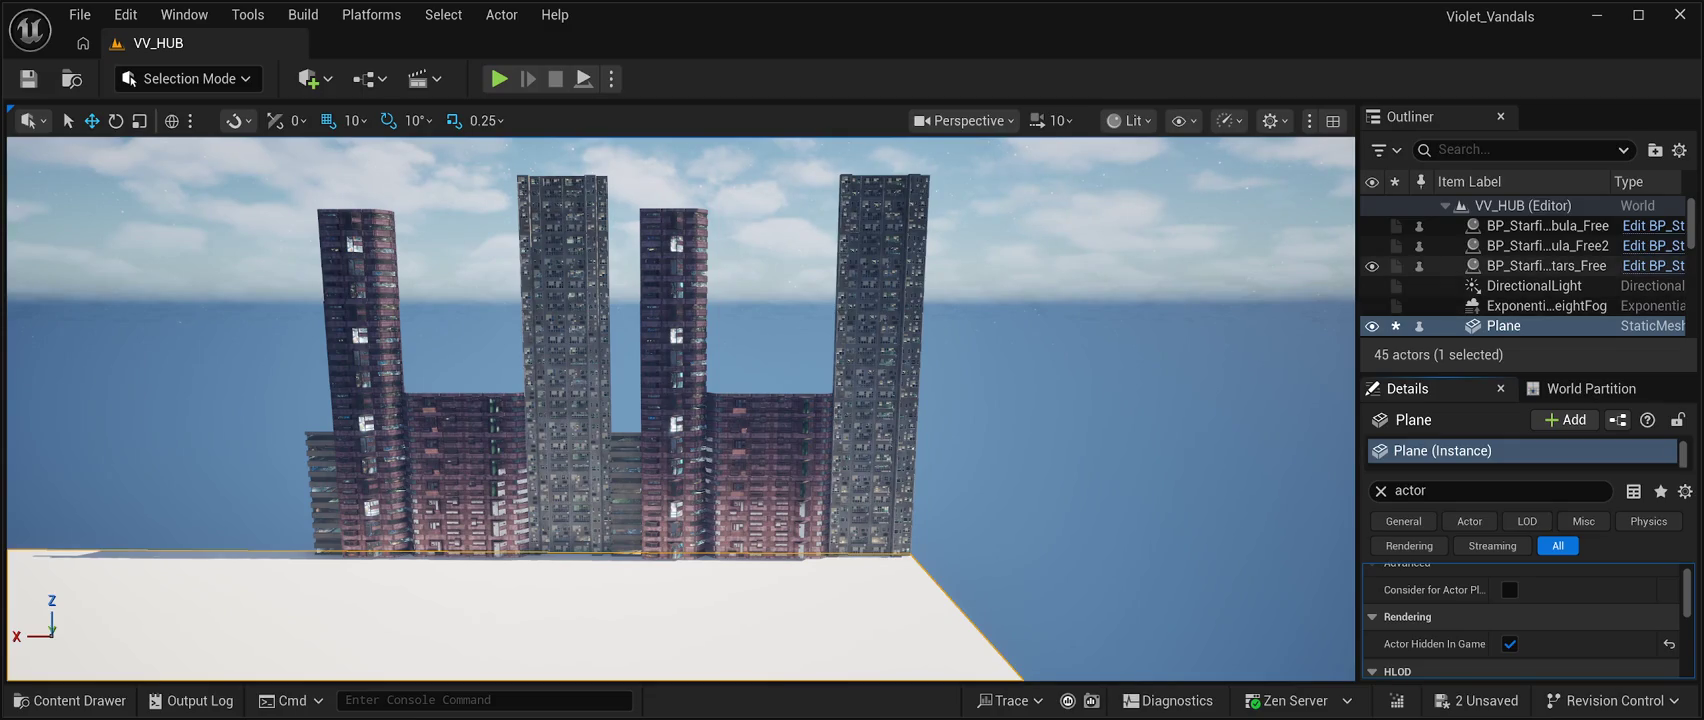
{"action": "scroll", "coordinate": [1520, 277], "scroll_direction": "down", "scroll_amount": 4}
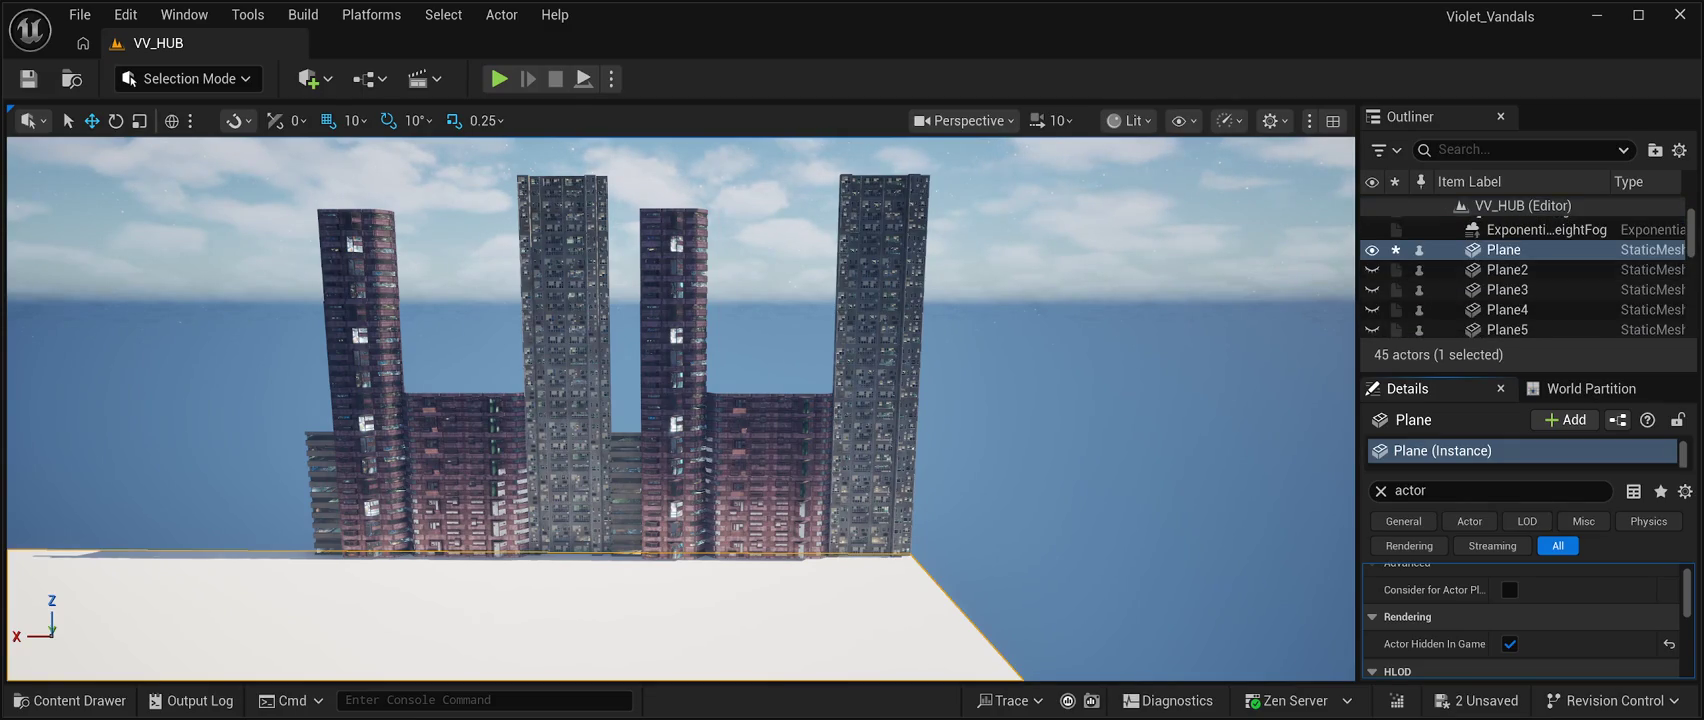
{"action": "left_click", "coordinate": [1372, 269]}
Unhide Plane3, Plane4 and Plane5 in the editor and turn toward the side wall.
{"action": "left_click", "coordinate": [1372, 289]}
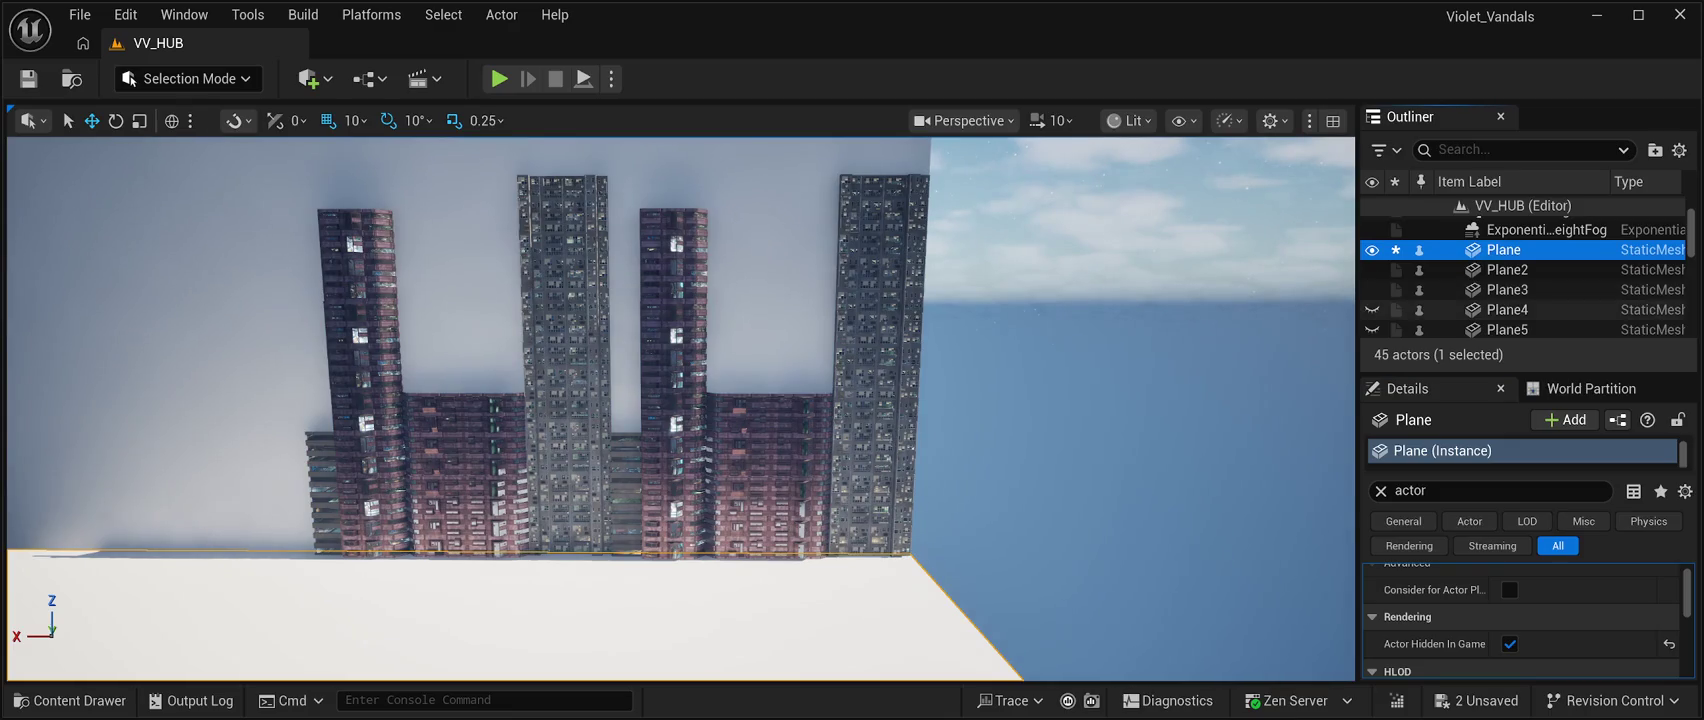
{"action": "left_click", "coordinate": [1372, 309]}
{"action": "left_click", "coordinate": [1372, 329]}
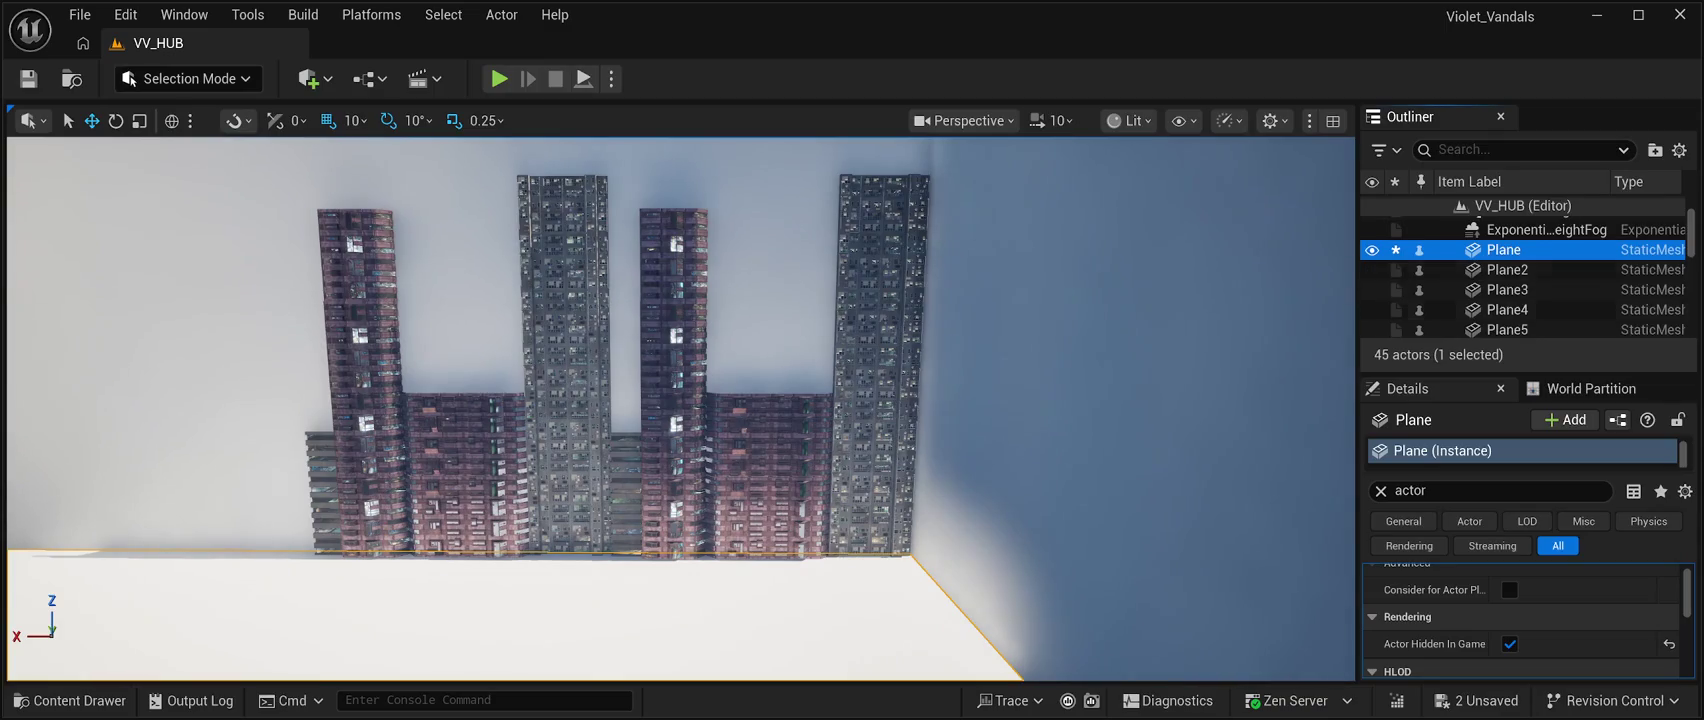
{"action": "left_click_drag", "start_coordinate": [680, 400], "coordinate": [515, 400]}
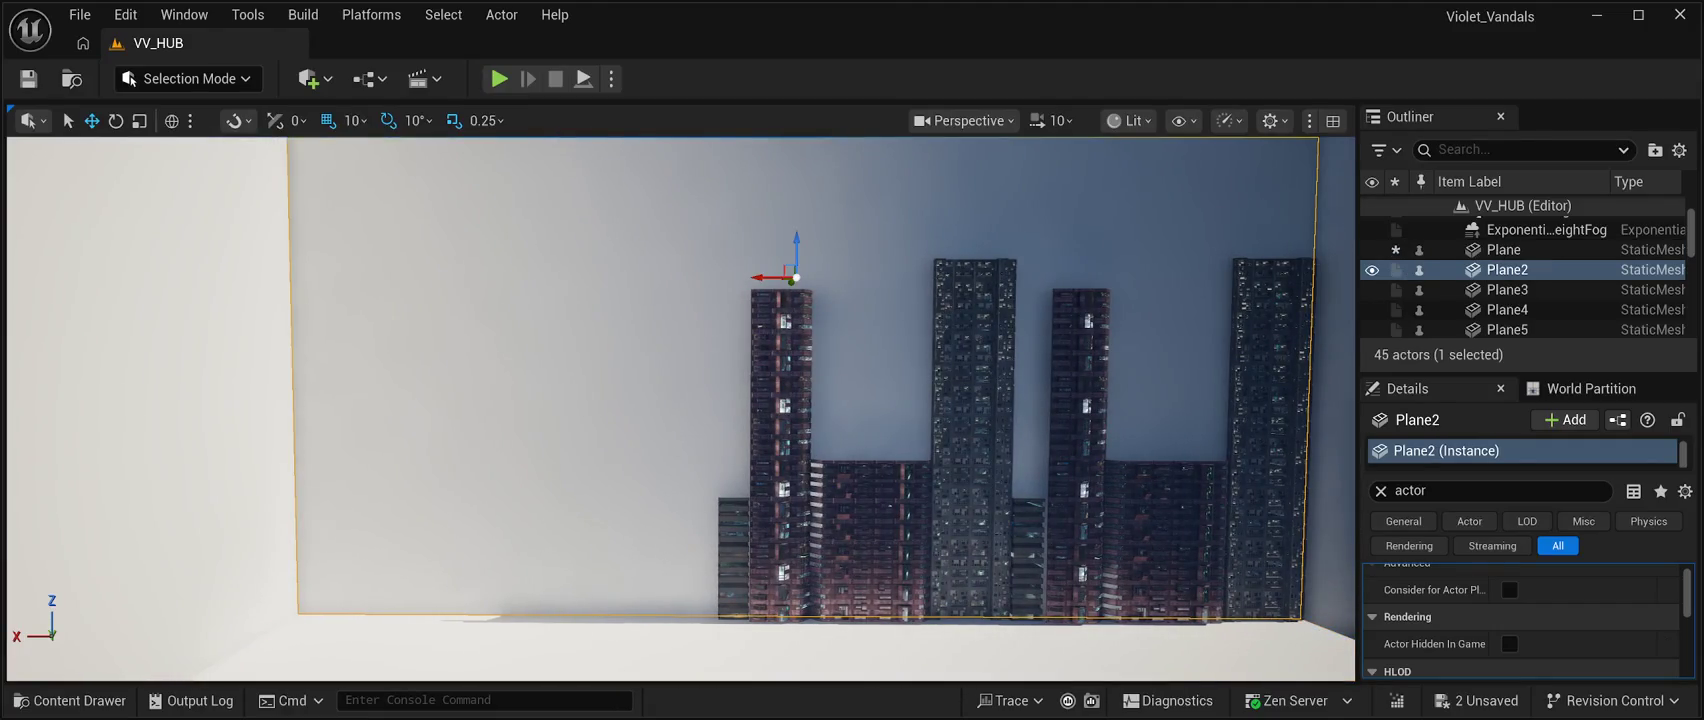
Tick Actor Hidden In Game on Plane2, Plane5, Plane4 and Plane3.
{"action": "left_click", "coordinate": [1509, 643]}
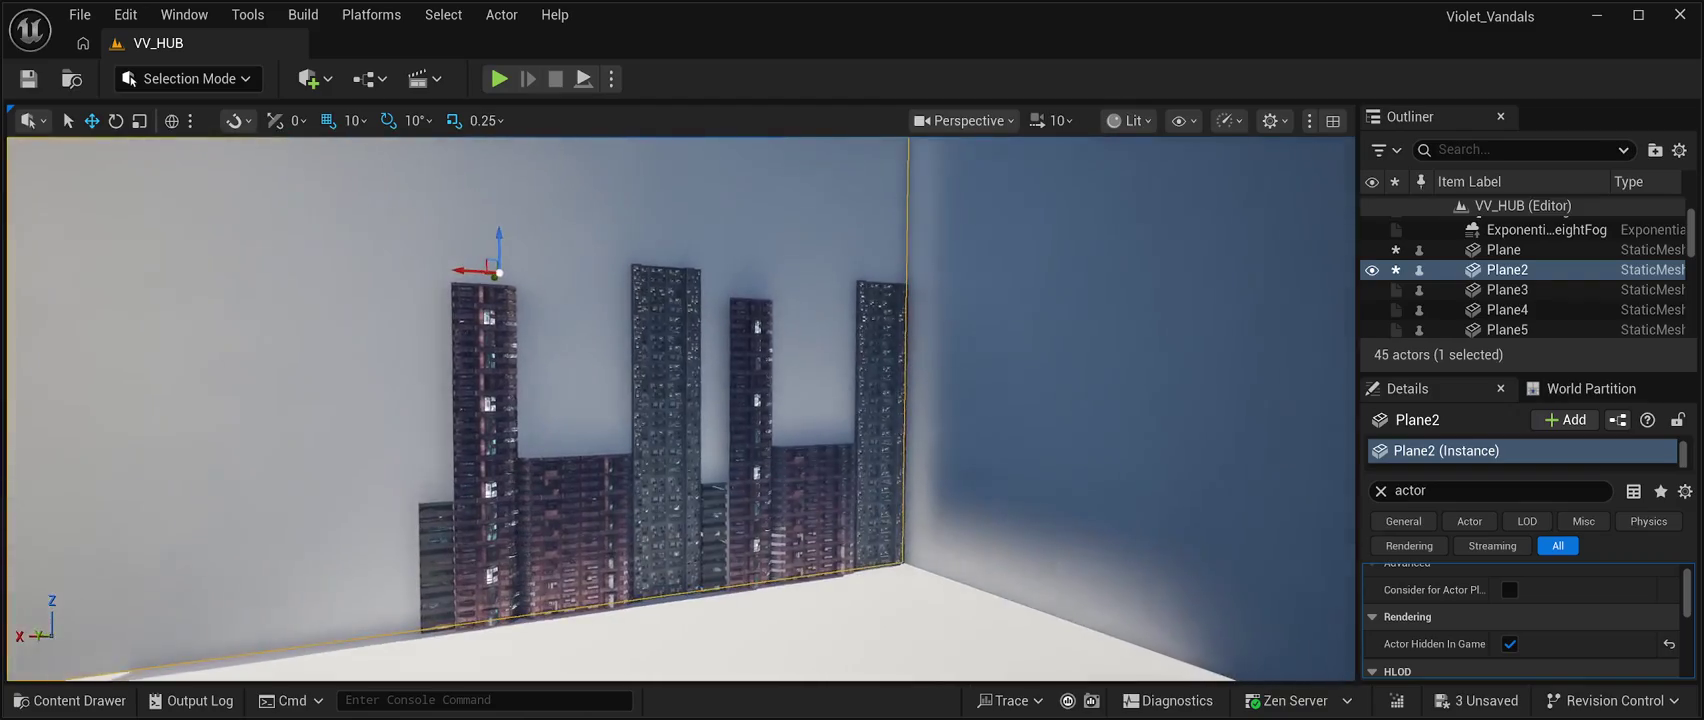
{"action": "left_click", "coordinate": [1507, 329]}
{"action": "scroll", "coordinate": [1510, 270], "scroll_direction": "up", "scroll_amount": 2}
{"action": "left_click", "coordinate": [1503, 287]}
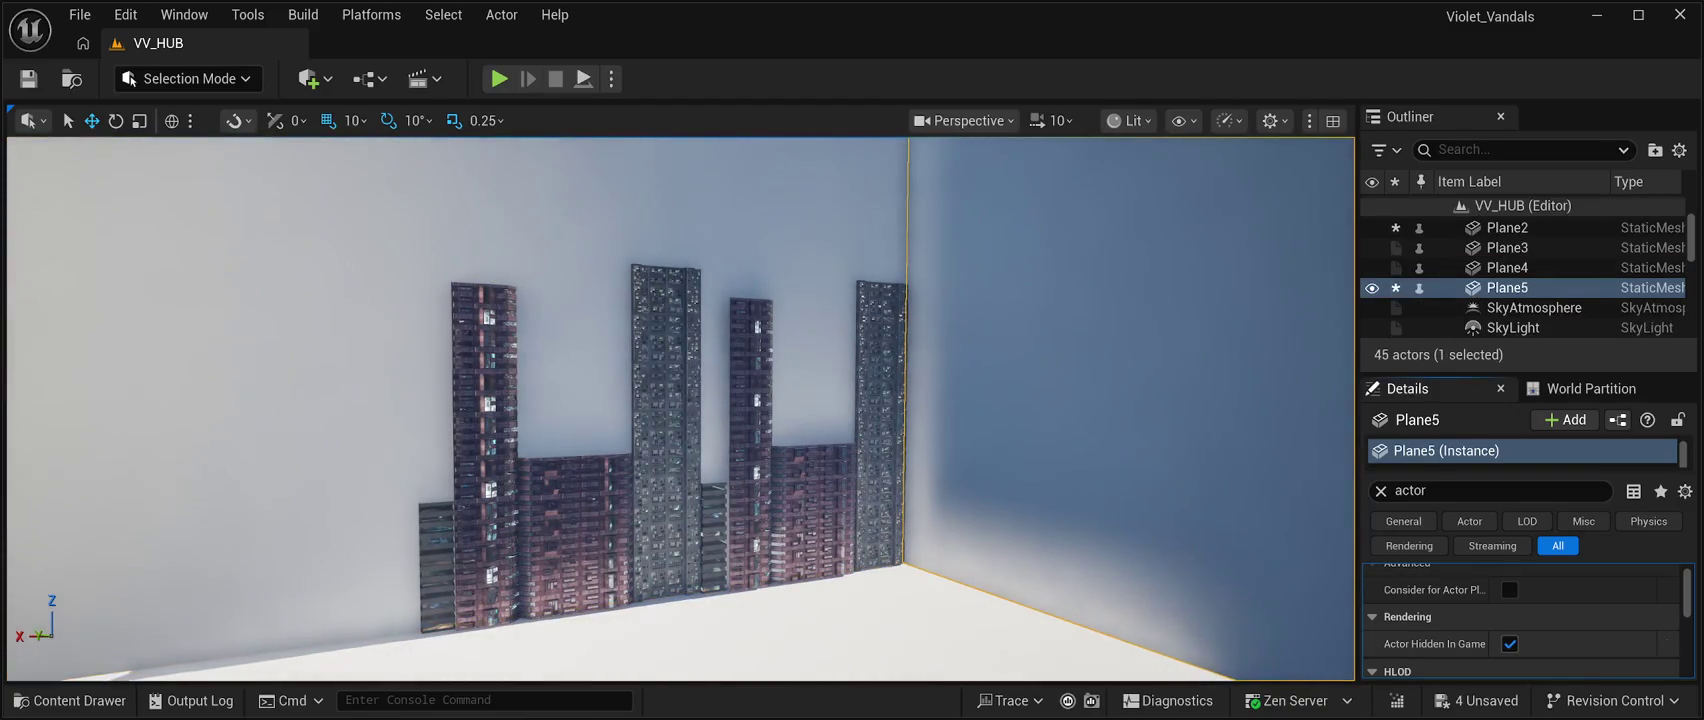
{"action": "left_click", "coordinate": [1509, 643]}
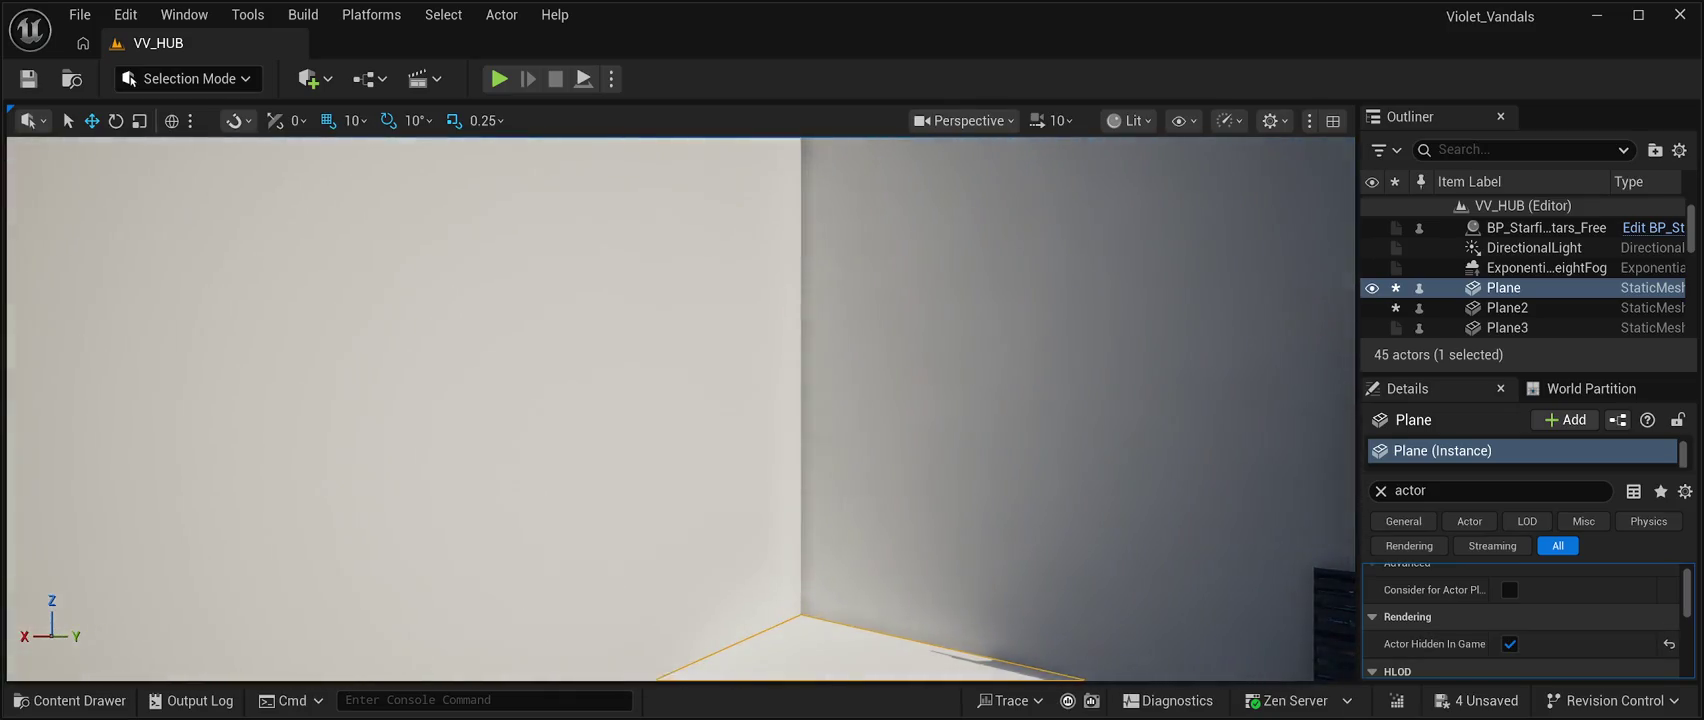
{"action": "left_click", "coordinate": [400, 400]}
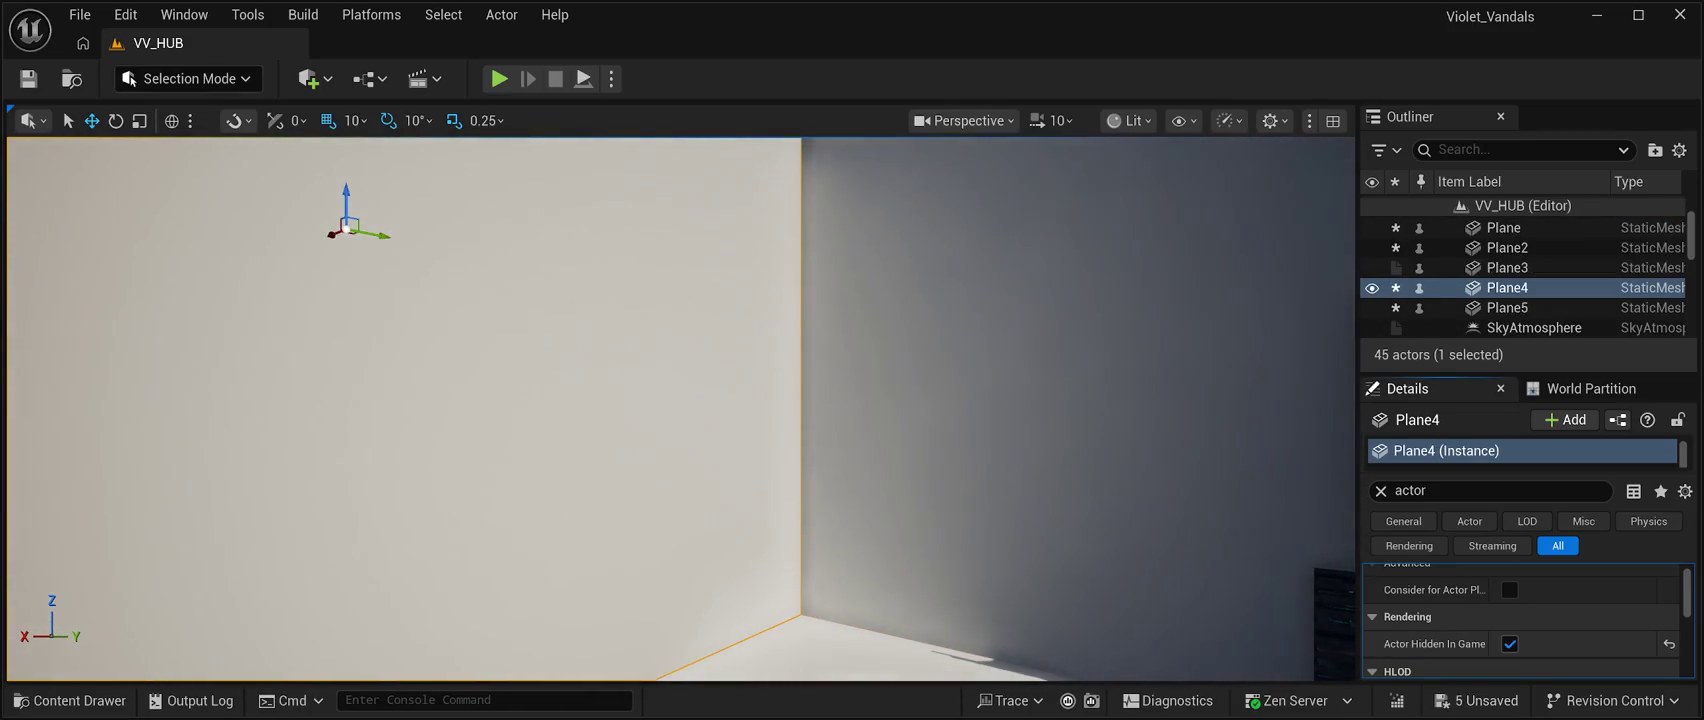
{"action": "left_click", "coordinate": [1509, 644]}
{"action": "left_click", "coordinate": [1507, 267]}
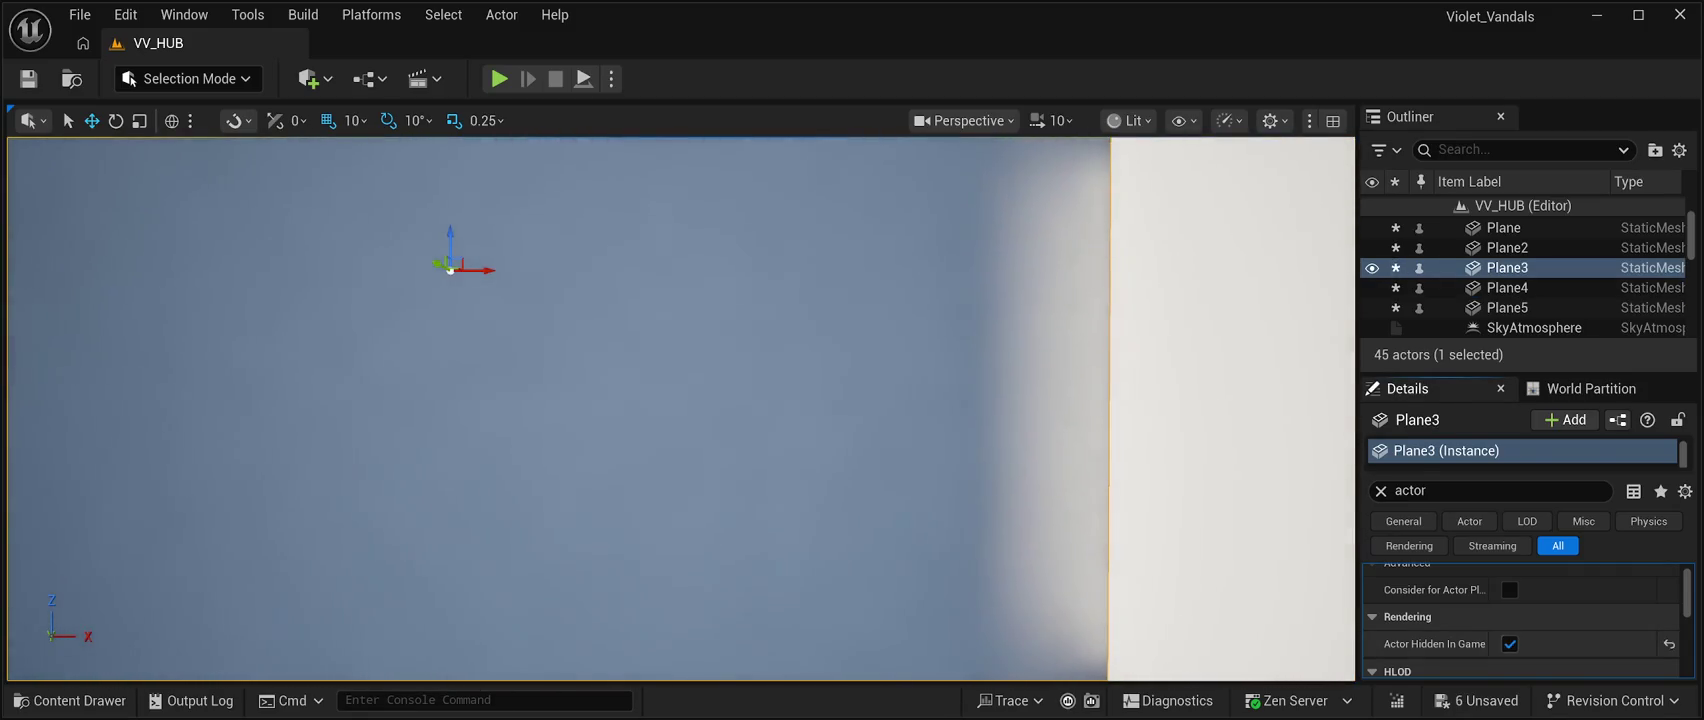
{"action": "left_click", "coordinate": [1509, 644]}
Save the level and play-test it to see the starfield sky.
{"action": "mouse_move", "coordinate": [680, 400]}
{"action": "left_mouse_down"}
{"action": "mouse_move", "coordinate": [600, 420]}
{"action": "mouse_move", "coordinate": [538, 410]}
{"action": "left_mouse_up"}
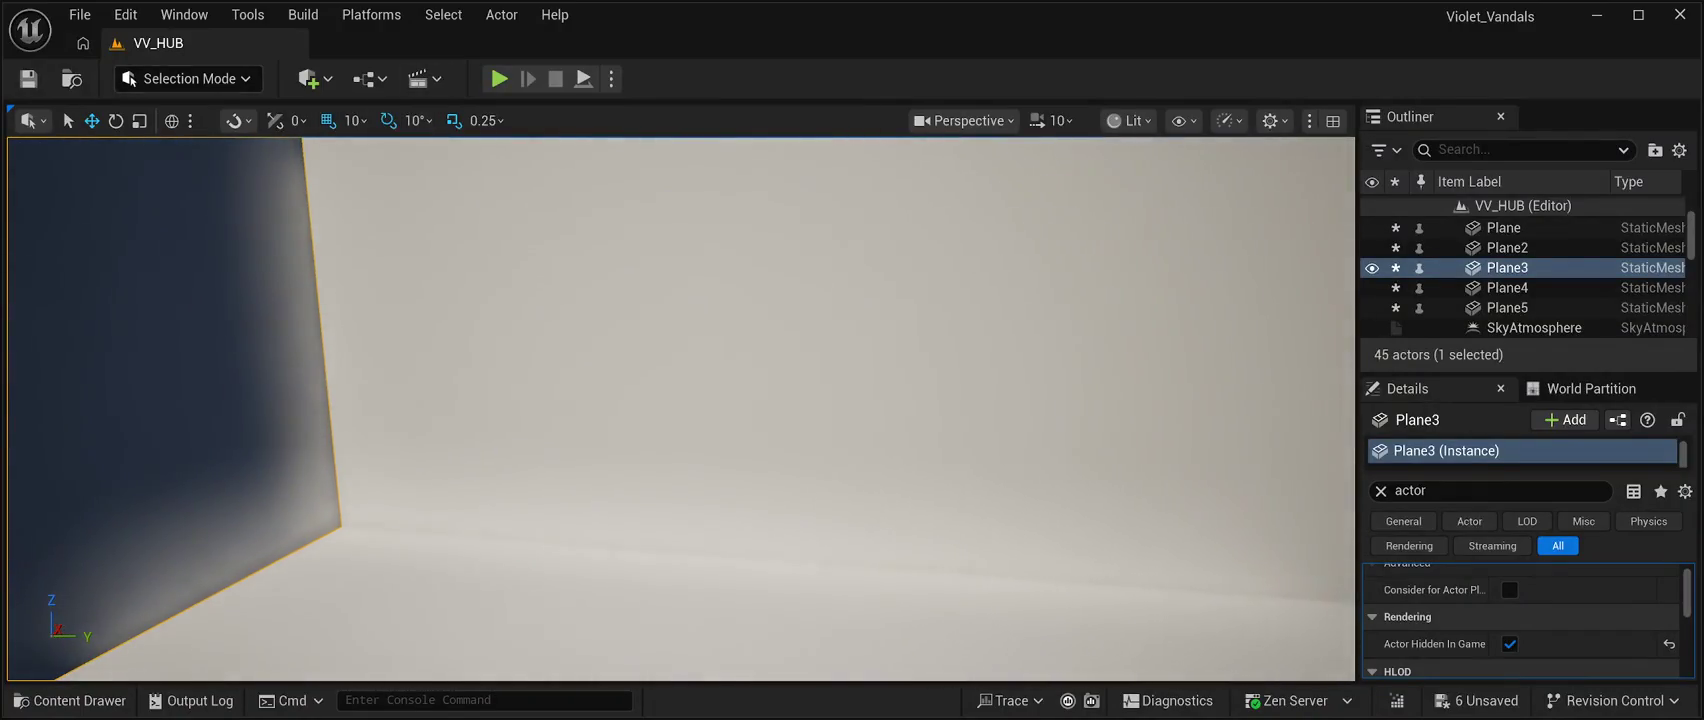
{"action": "left_click", "coordinate": [28, 78]}
{"action": "left_click", "coordinate": [583, 78]}
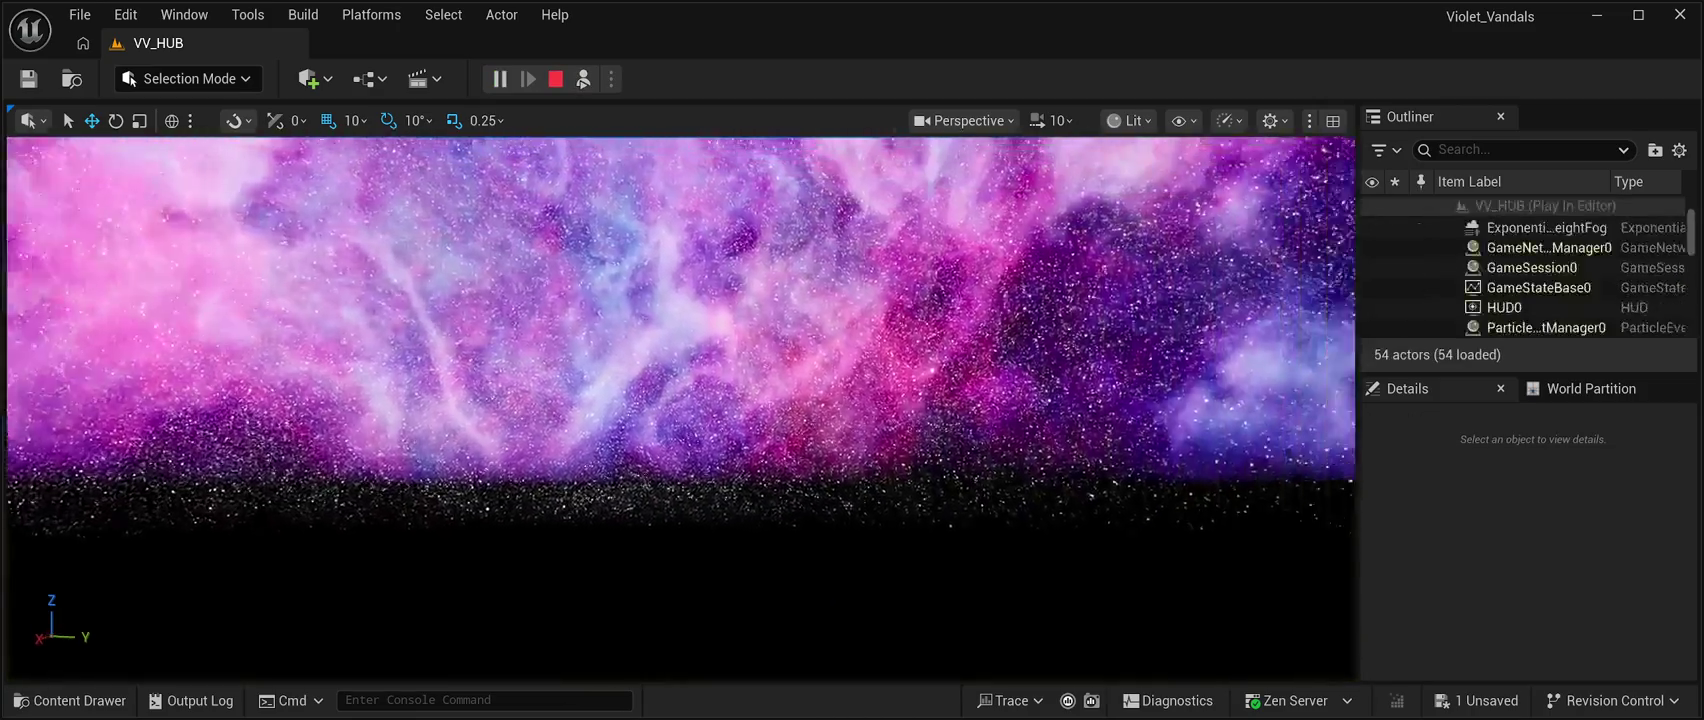